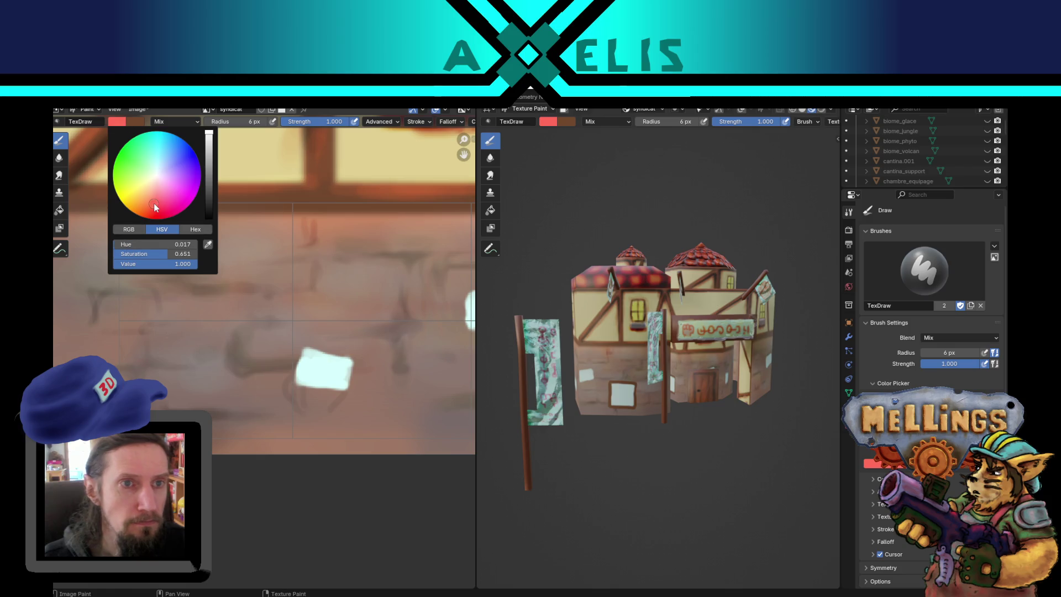
Step: Shrink the brush to 1 px and write two lines of red scribbles on a white notice
key(bracketleft)
key(bracketleft)
key(bracketleft)
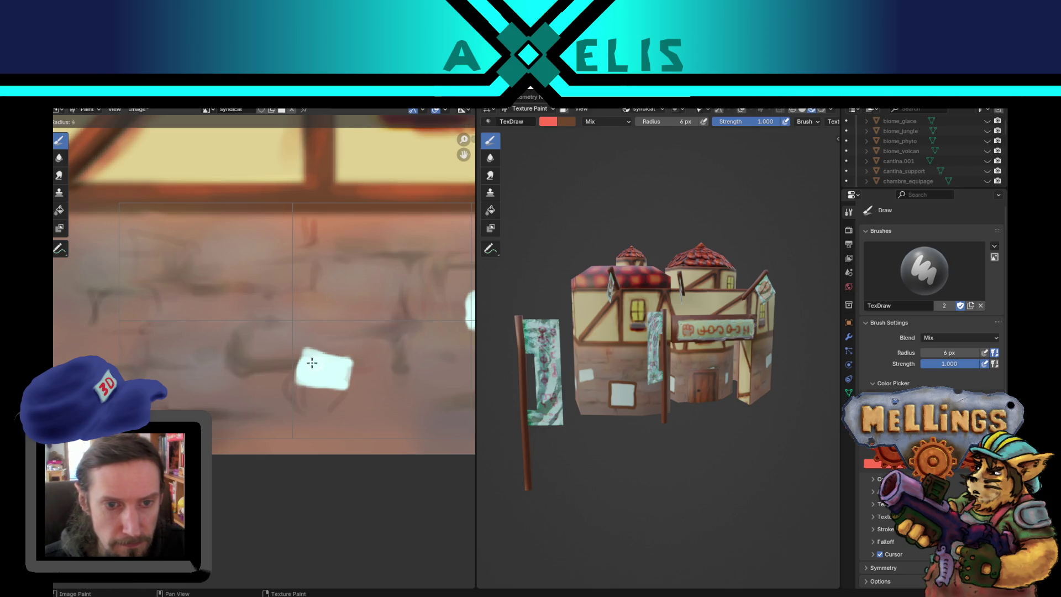
scroll(280, 371, up, 4)
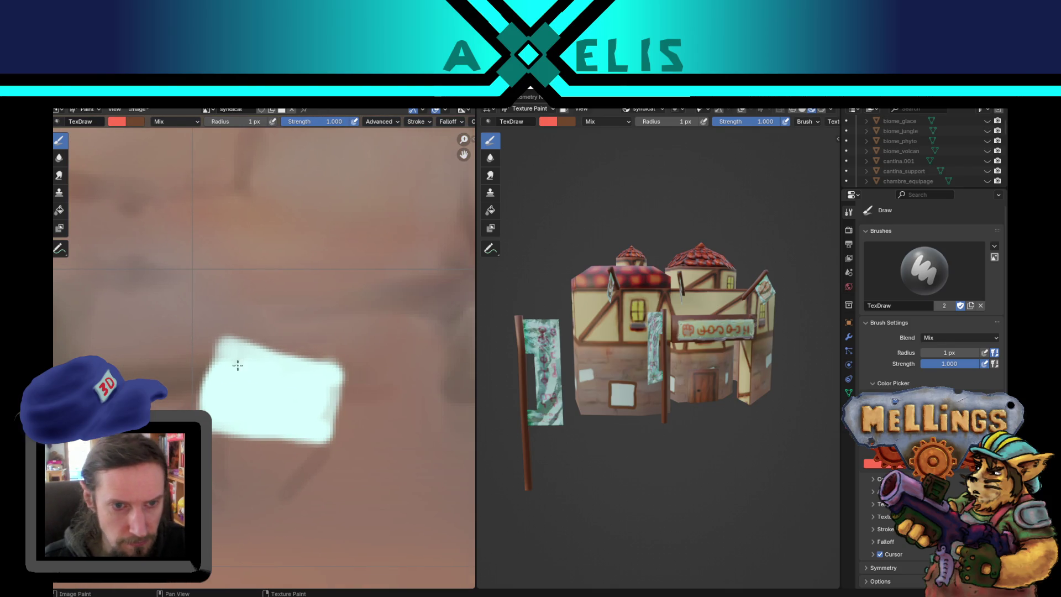
drag(242, 367, 321, 388)
mouse_move(243, 393)
mouse_down()
mouse_move(284, 395)
mouse_move(276, 406)
mouse_move(315, 398)
mouse_move(301, 420)
mouse_move(226, 411)
mouse_move(320, 416)
mouse_up()
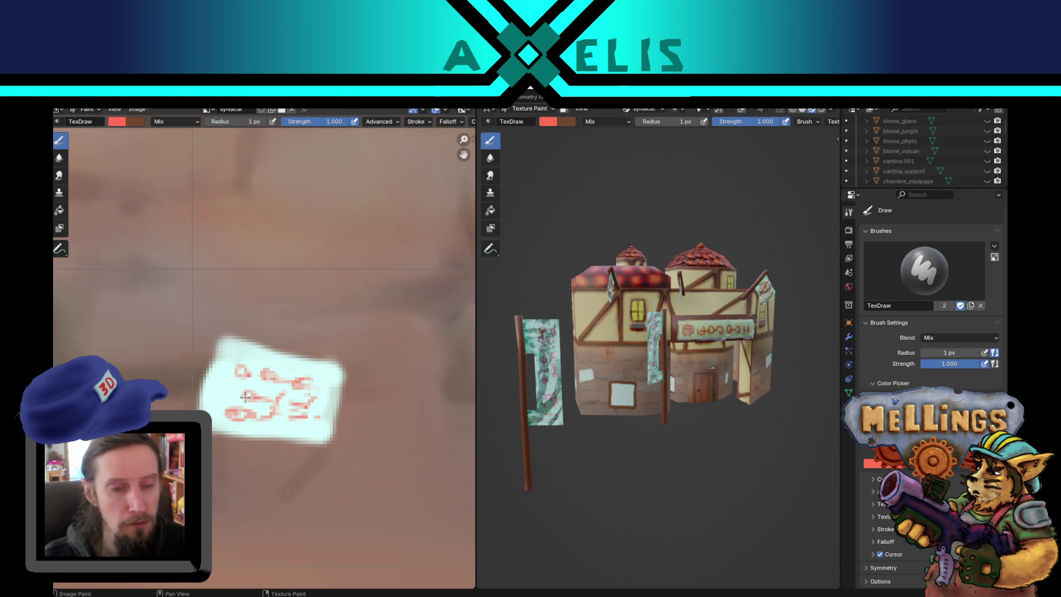
Step: Switch to blue and write two lines of scribbled handwriting on another white notice
drag(352, 404, 287, 440)
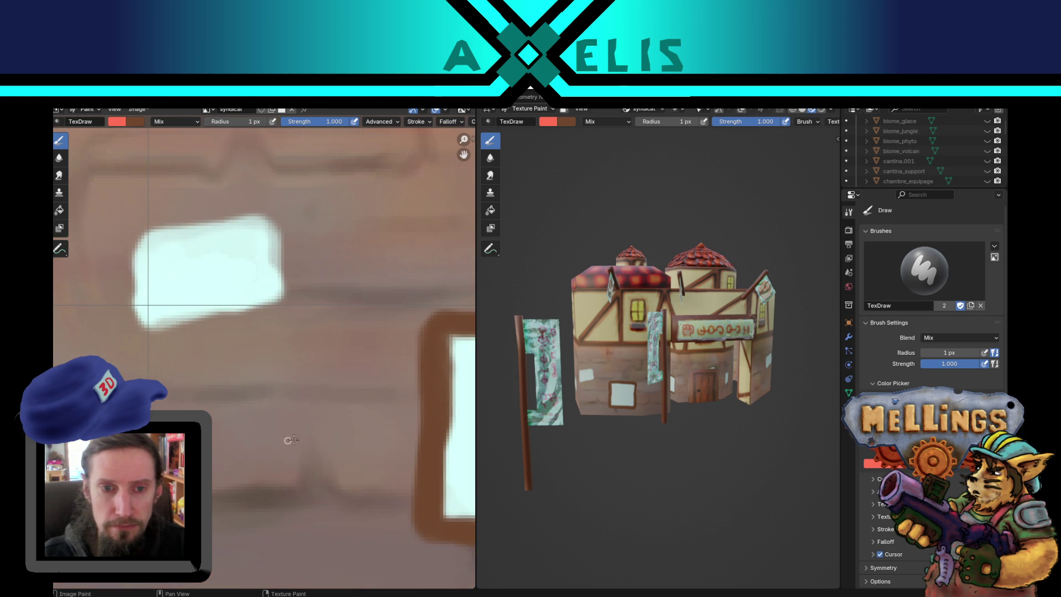
drag(219, 300, 242, 385)
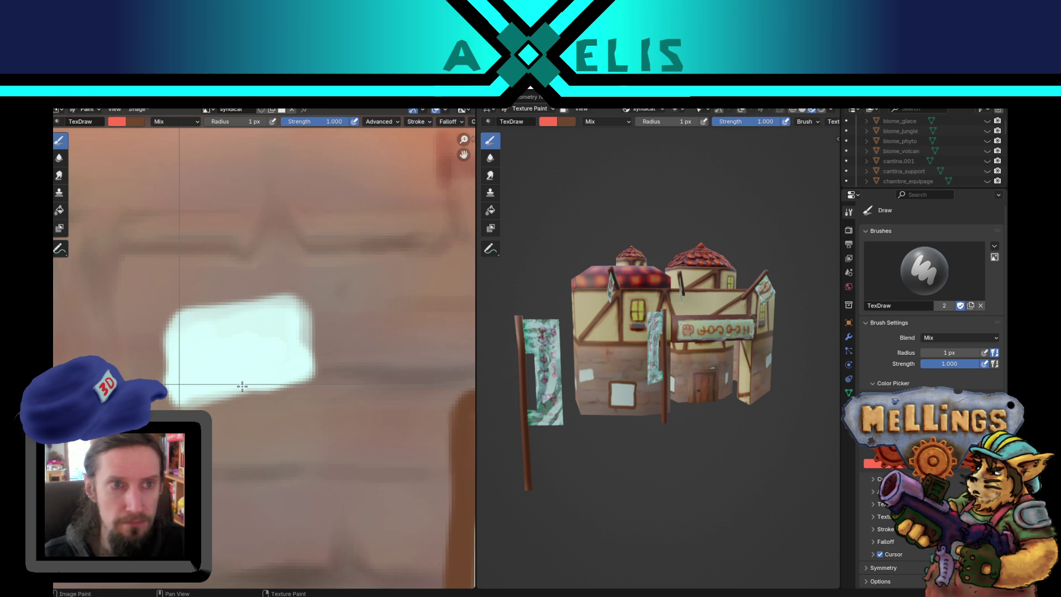
click(123, 125)
click(176, 159)
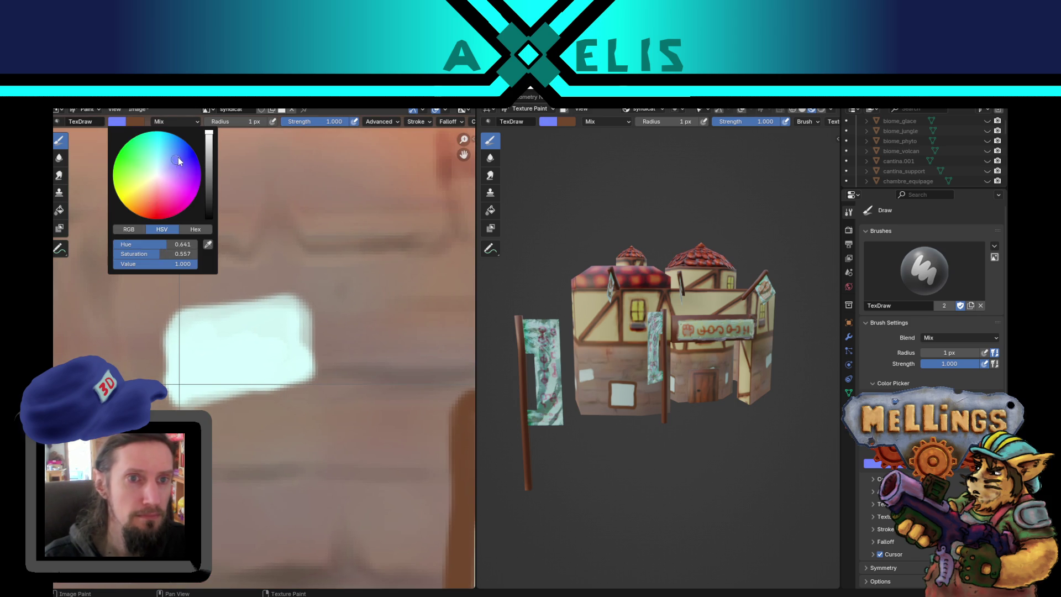
mouse_move(189, 337)
mouse_down()
mouse_move(205, 343)
mouse_move(223, 327)
mouse_move(284, 318)
mouse_move(281, 336)
mouse_up()
click(232, 357)
mouse_move(215, 358)
mouse_down()
mouse_move(223, 360)
mouse_move(188, 381)
mouse_move(269, 367)
mouse_move(278, 352)
mouse_move(246, 362)
mouse_move(266, 362)
mouse_up()
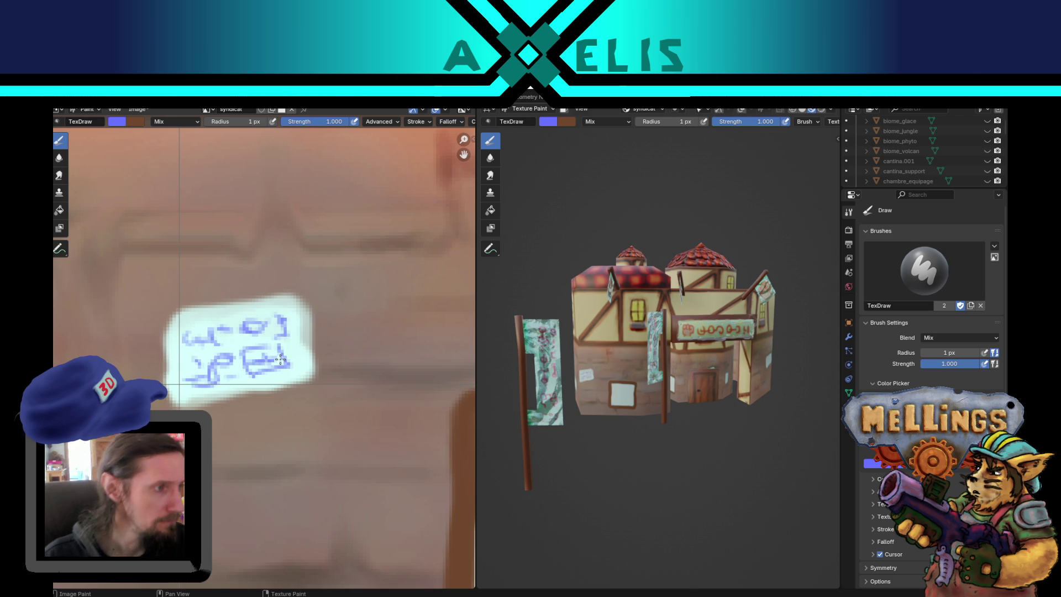
scroll(293, 351, down, 5)
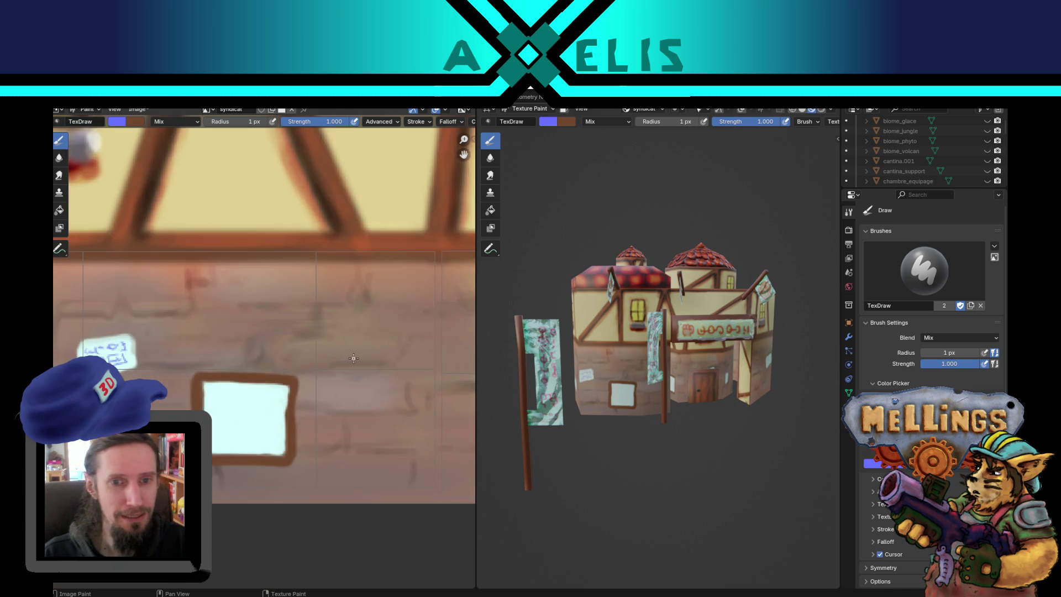
Step: Pick pink and paint handwriting letter shapes on a white notice
scroll(357, 369, left, 3)
scroll(214, 432, up, 3)
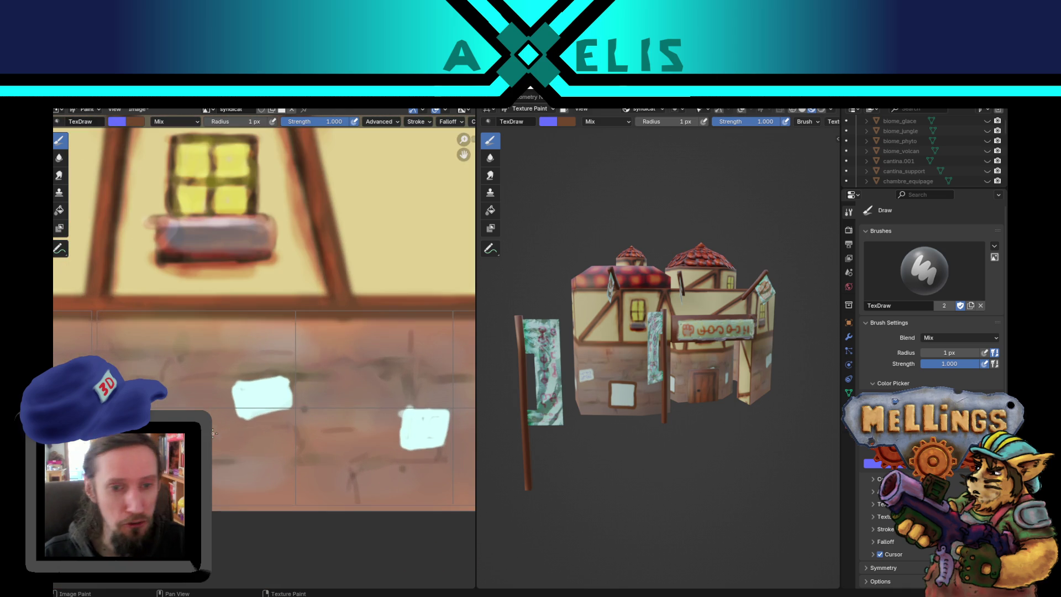
scroll(276, 404, up, 3)
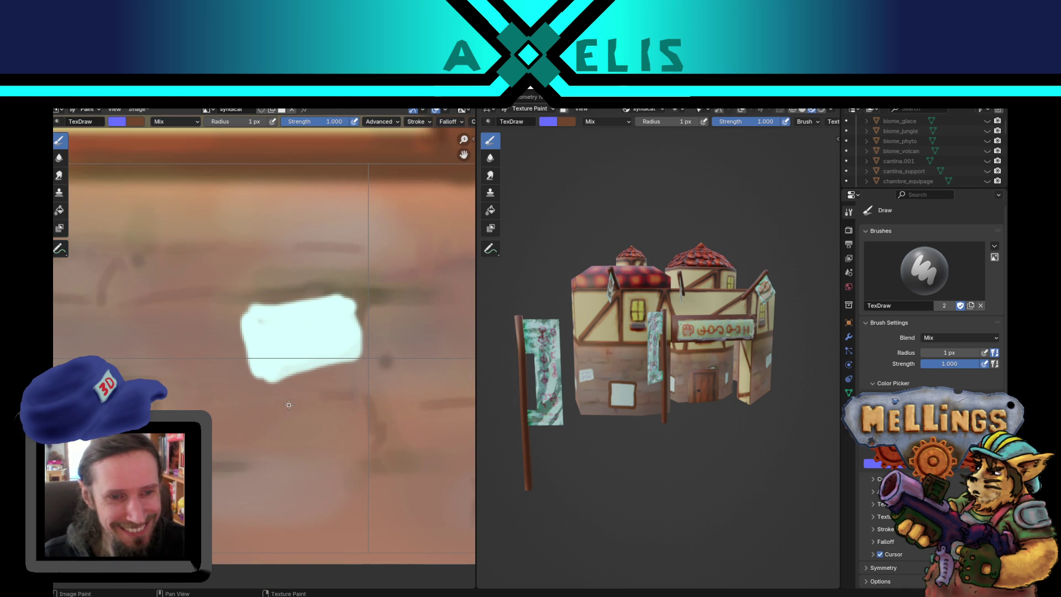
click(116, 121)
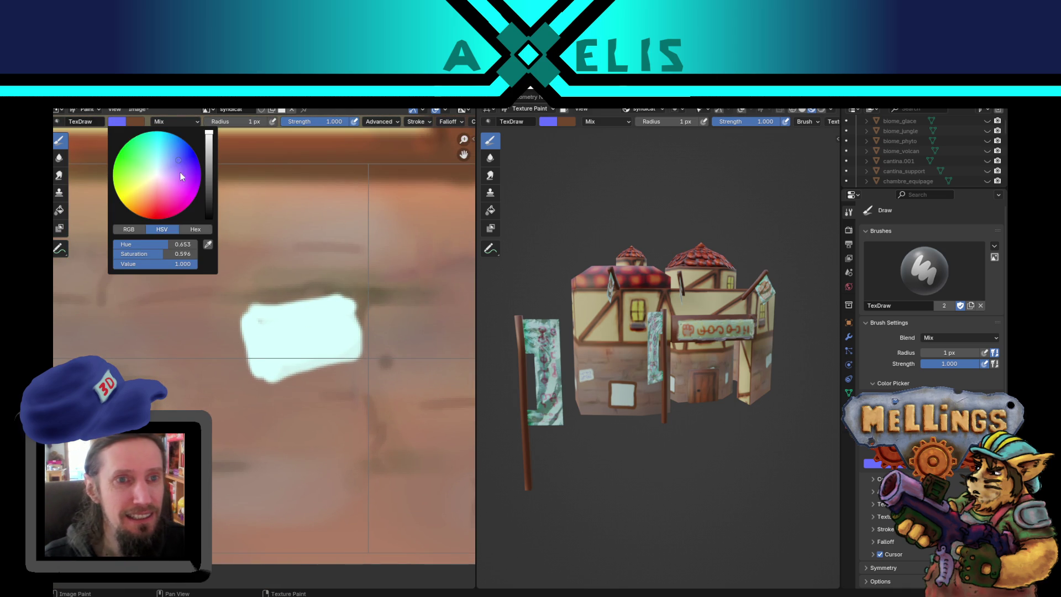
click(170, 197)
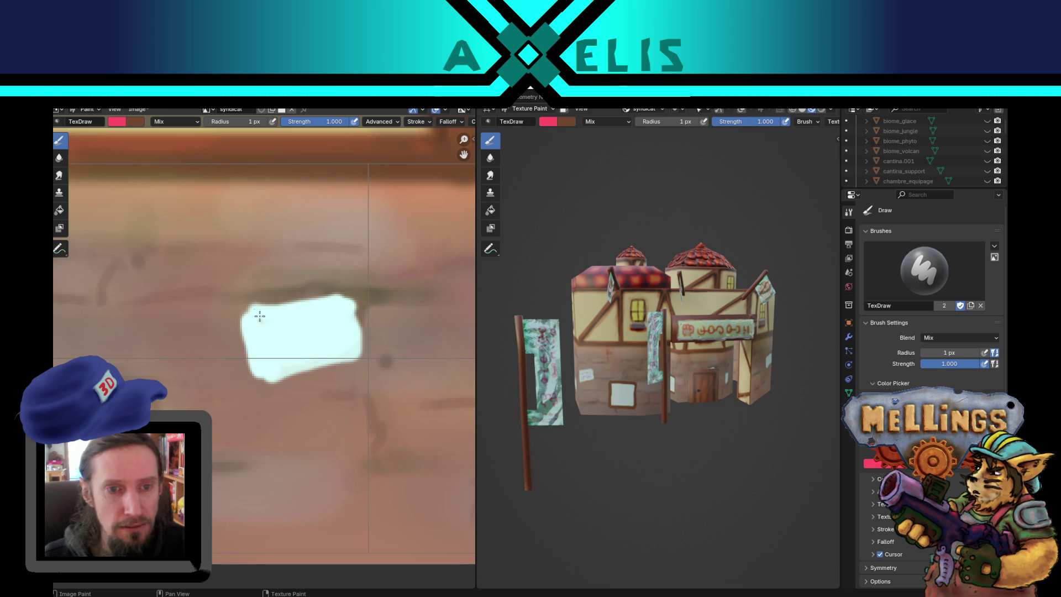
mouse_move(267, 322)
mouse_down()
mouse_move(267, 332)
mouse_move(280, 330)
mouse_move(338, 309)
mouse_move(333, 347)
mouse_move(270, 356)
mouse_move(286, 353)
mouse_up()
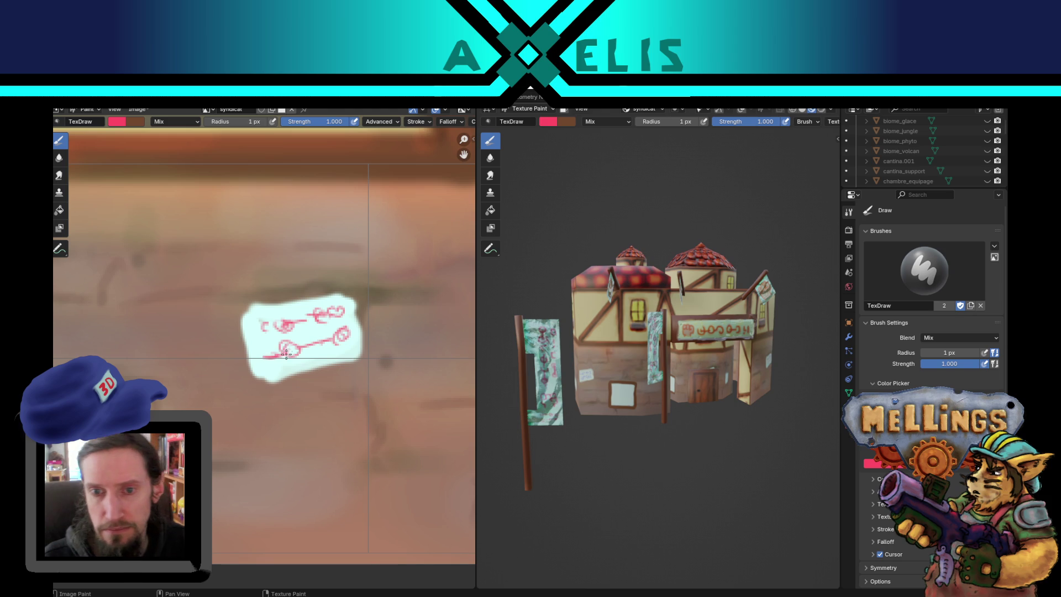
Step: Paint dark navy blue scribbles on another notice and save syndicat.png
scroll(188, 369, down, 3)
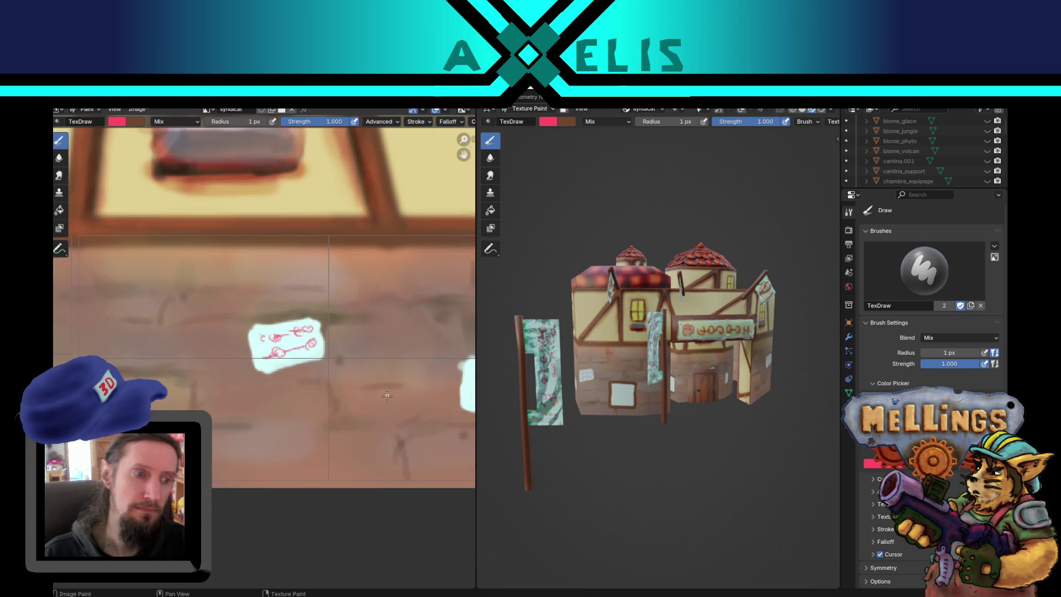
scroll(188, 369, up, 2)
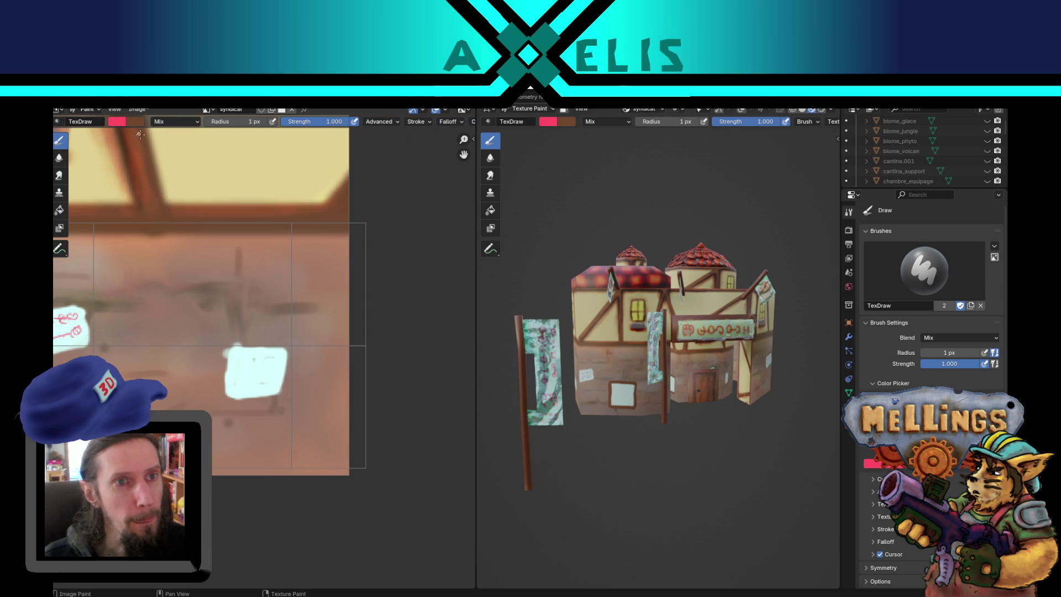
click(124, 126)
drag(169, 201, 148, 209)
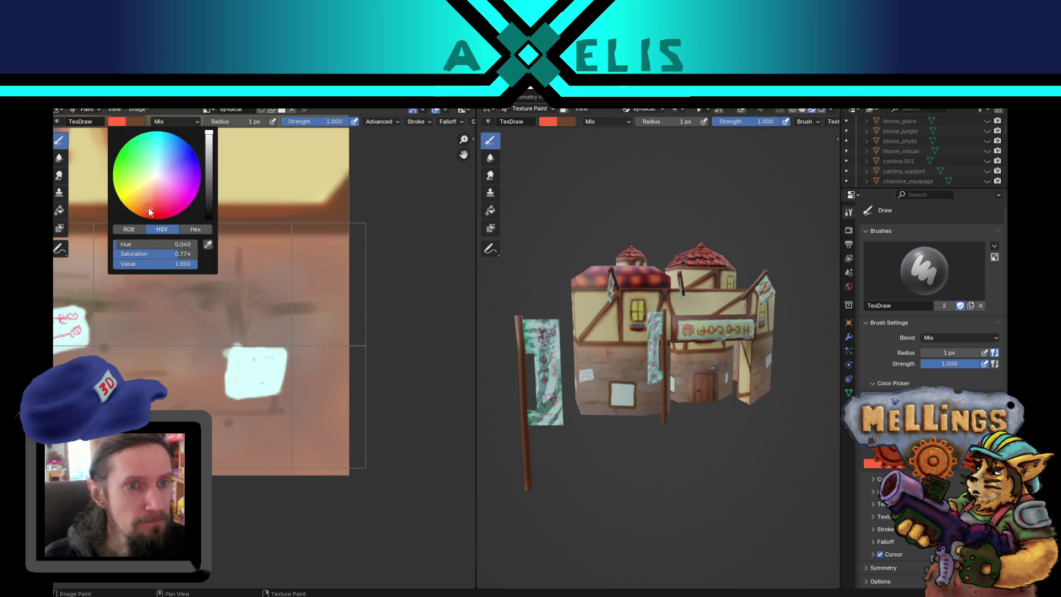
click(187, 159)
drag(208, 133, 209, 176)
drag(243, 367, 269, 364)
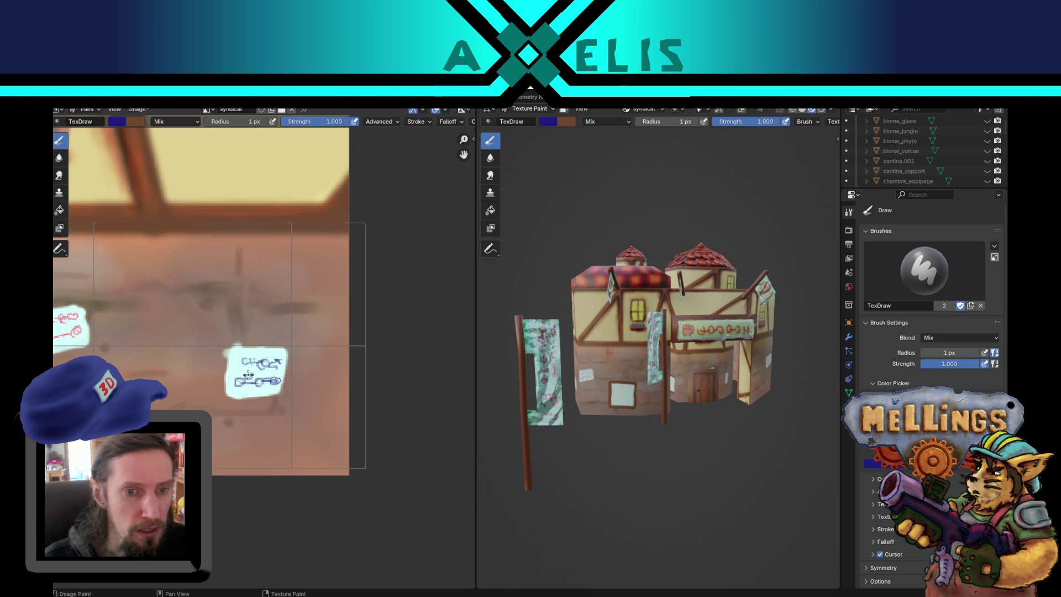
key(alt+s)
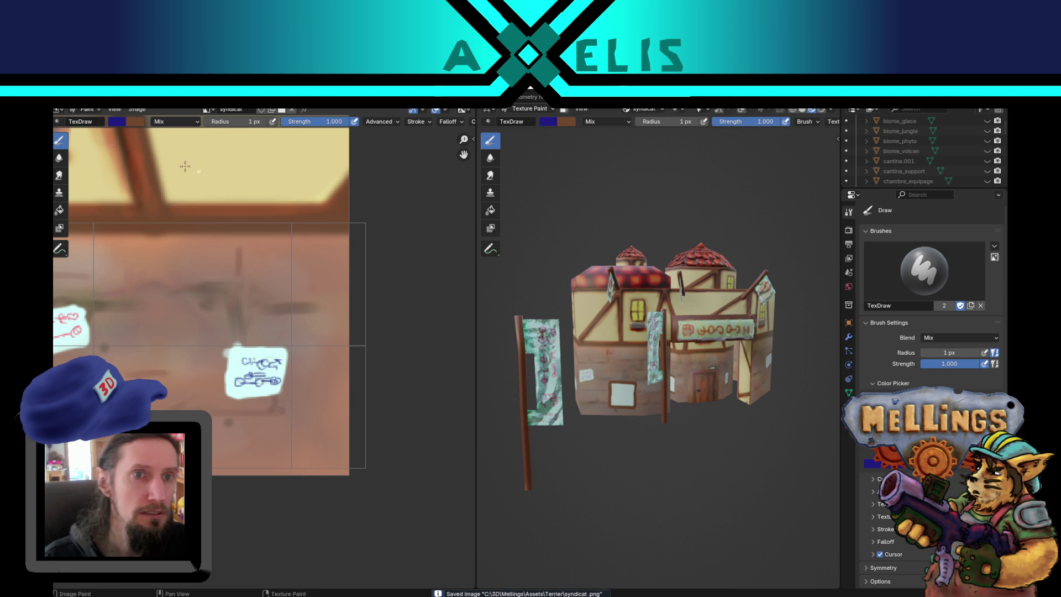
Step: Swap brush colours and set the brush to Color Burn, 3 px radius, 0.315 strength
key(x)
click(178, 122)
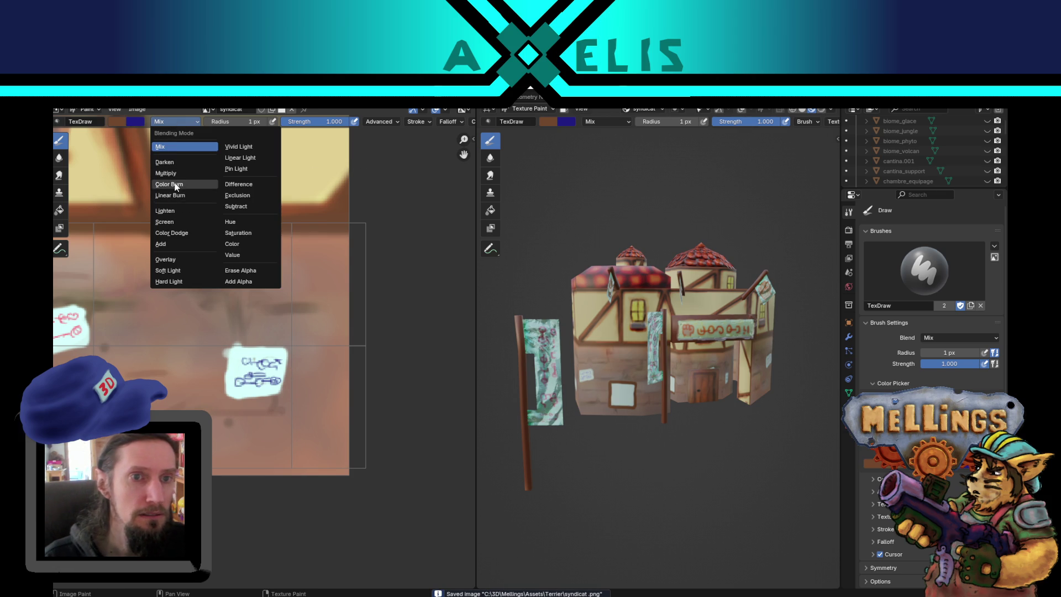
click(169, 184)
key(f)
click(227, 404)
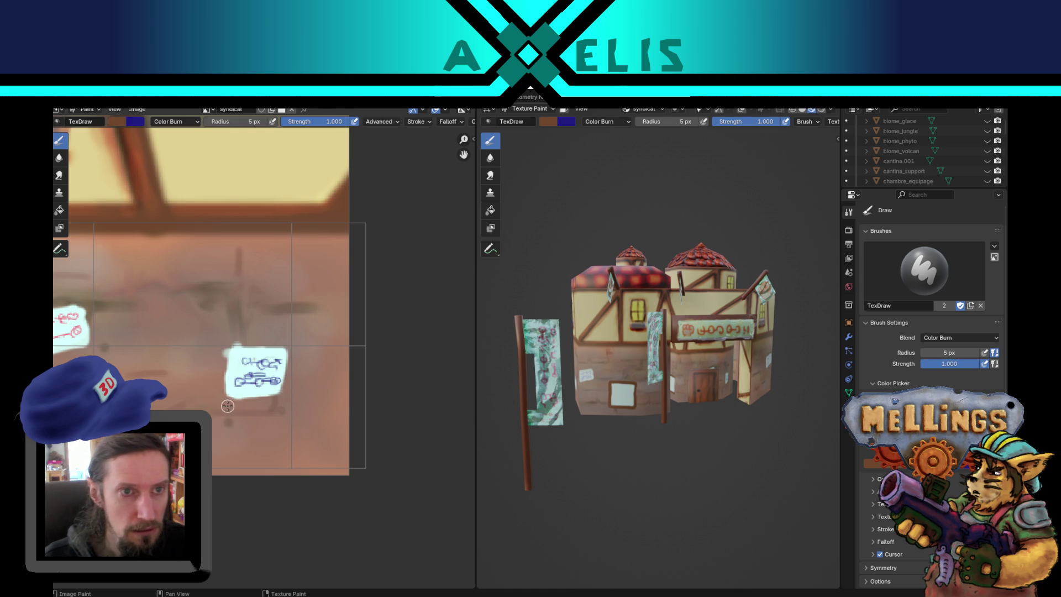
key(shift+f)
click(226, 408)
key(f)
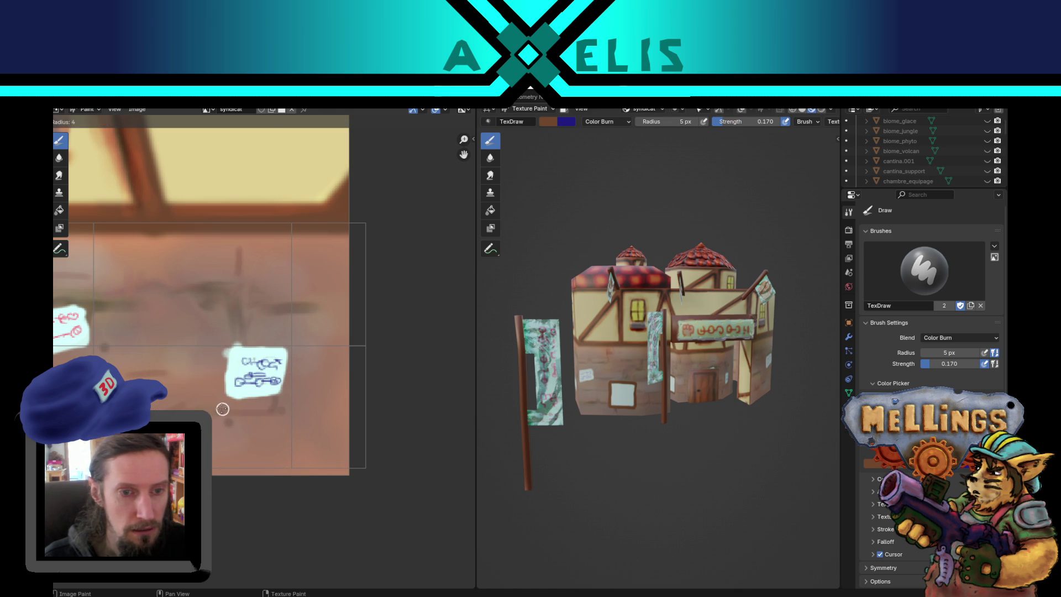
click(226, 409)
key(shift+f)
click(236, 408)
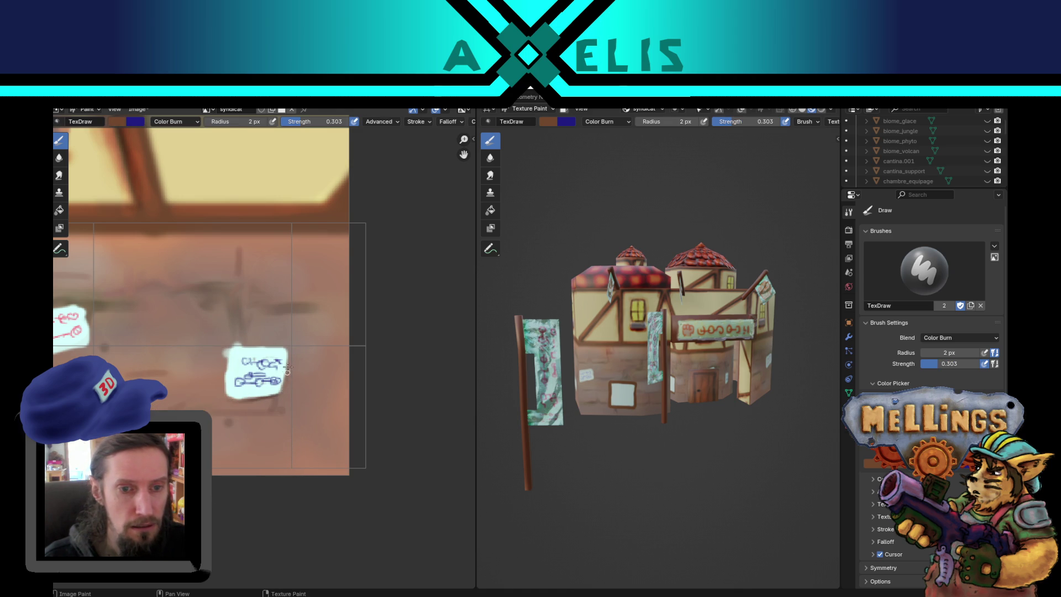
key(shift+f)
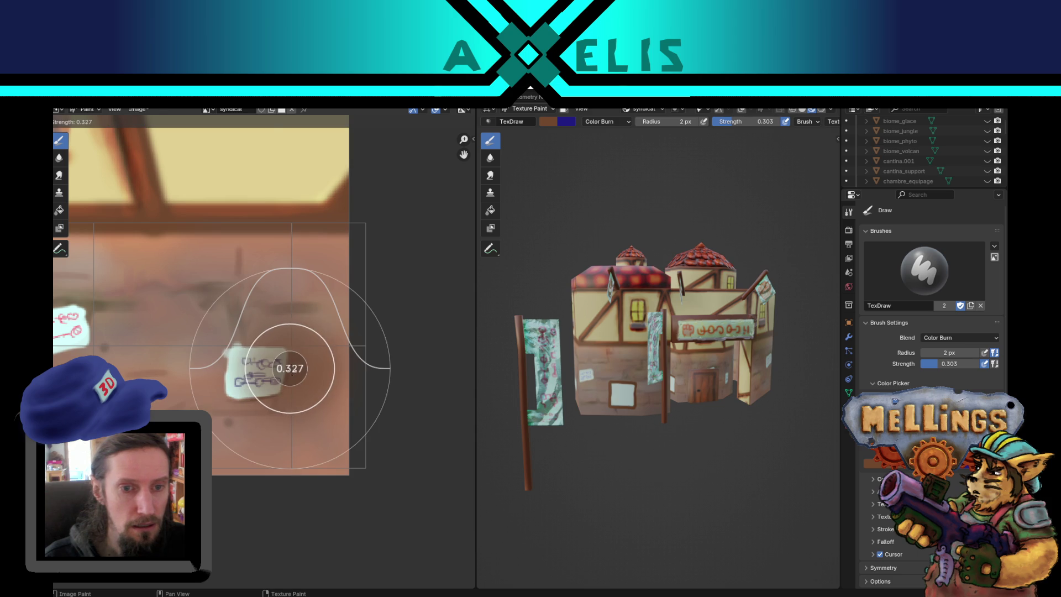
click(291, 369)
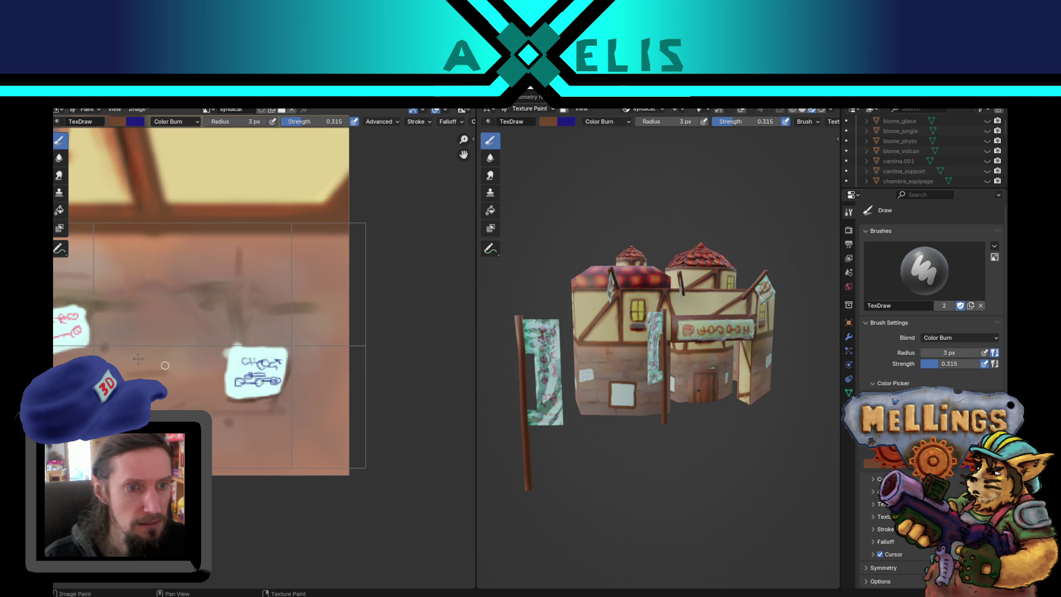
Step: Darken the lower edge of the paper notice
drag(190, 358, 404, 363)
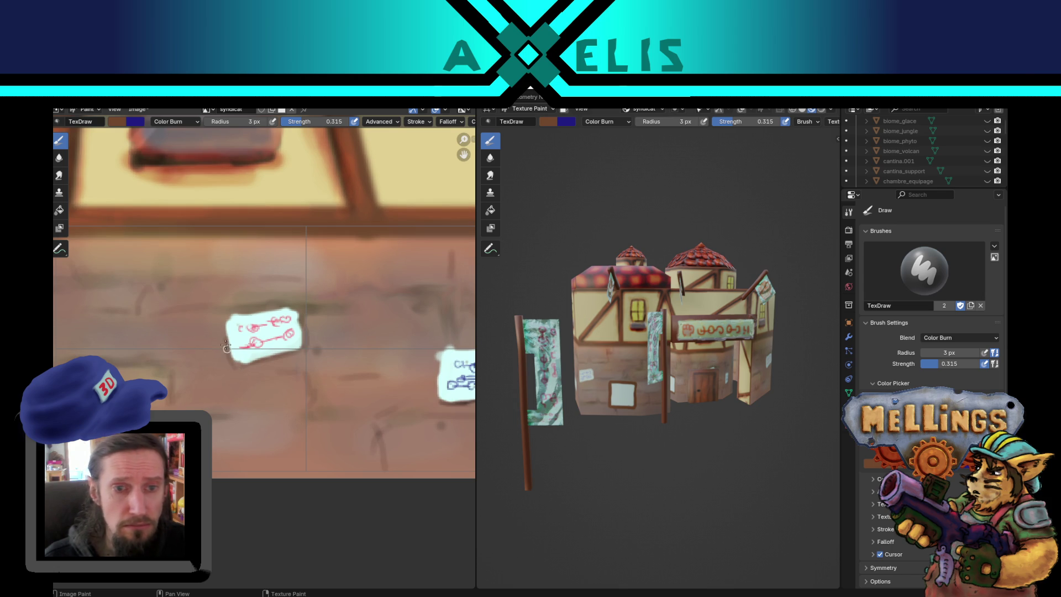
drag(227, 366, 263, 365)
scroll(238, 372, down, 4)
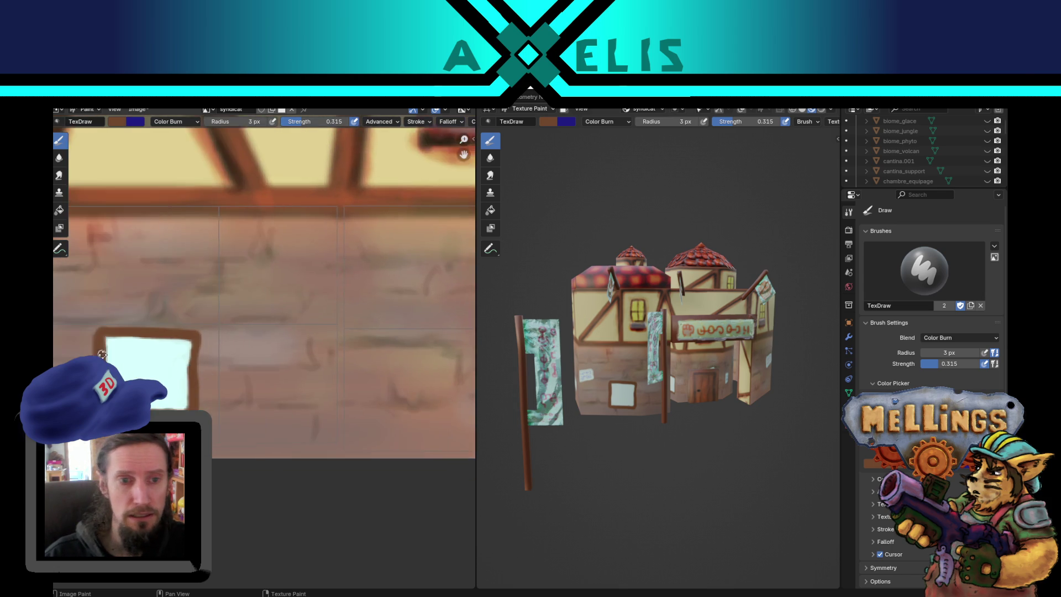
Step: Darken the top, left, bottom and right edges of the window frame and the notice's bottom edge
scroll(277, 364, left, 5)
scroll(342, 357, up, 3)
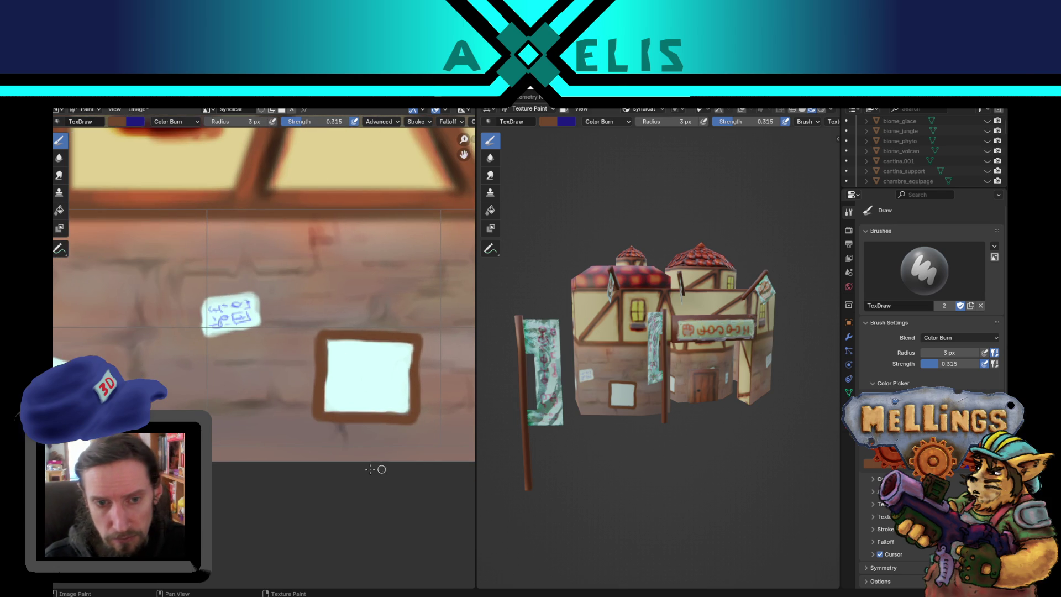
drag(326, 420, 417, 426)
mouse_move(332, 340)
mouse_down()
mouse_move(413, 341)
mouse_move(406, 384)
mouse_up()
drag(331, 341, 329, 387)
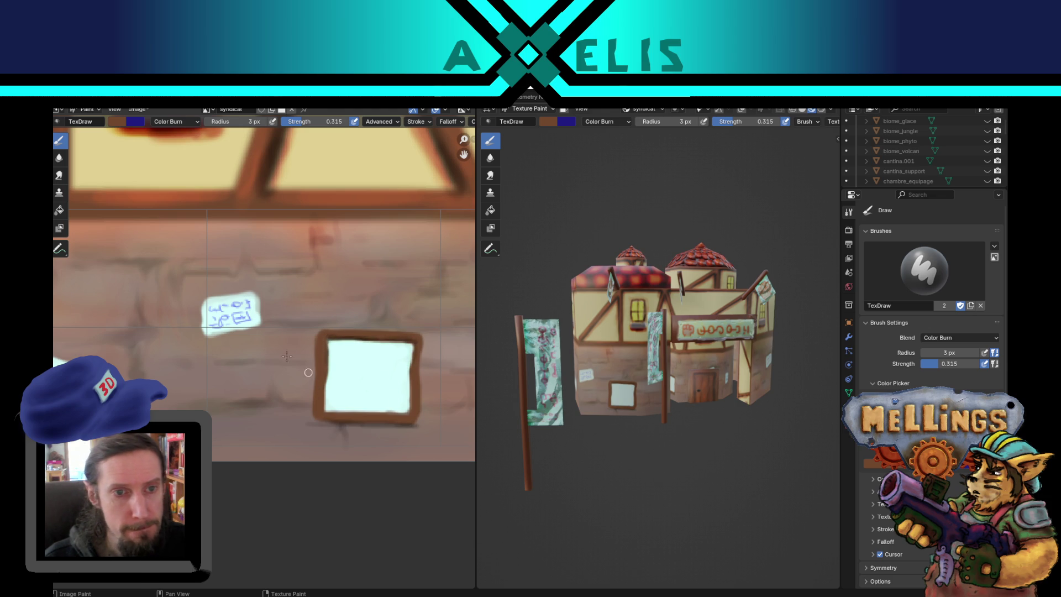
mouse_move(211, 341)
mouse_down()
mouse_move(262, 309)
mouse_move(256, 329)
mouse_up()
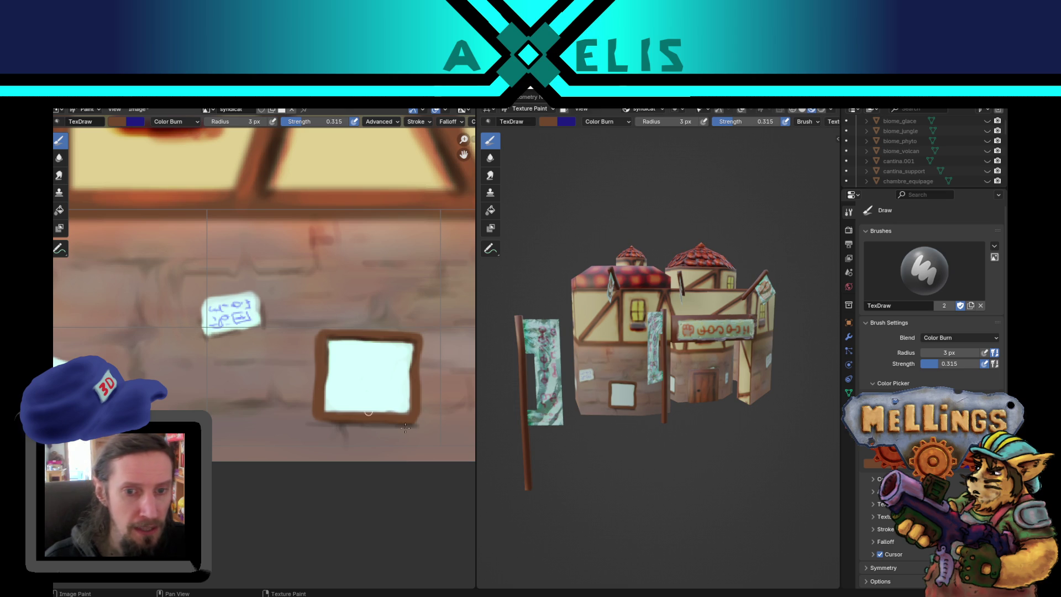
mouse_move(313, 421)
mouse_down()
mouse_move(387, 426)
mouse_move(419, 386)
mouse_move(424, 406)
mouse_up()
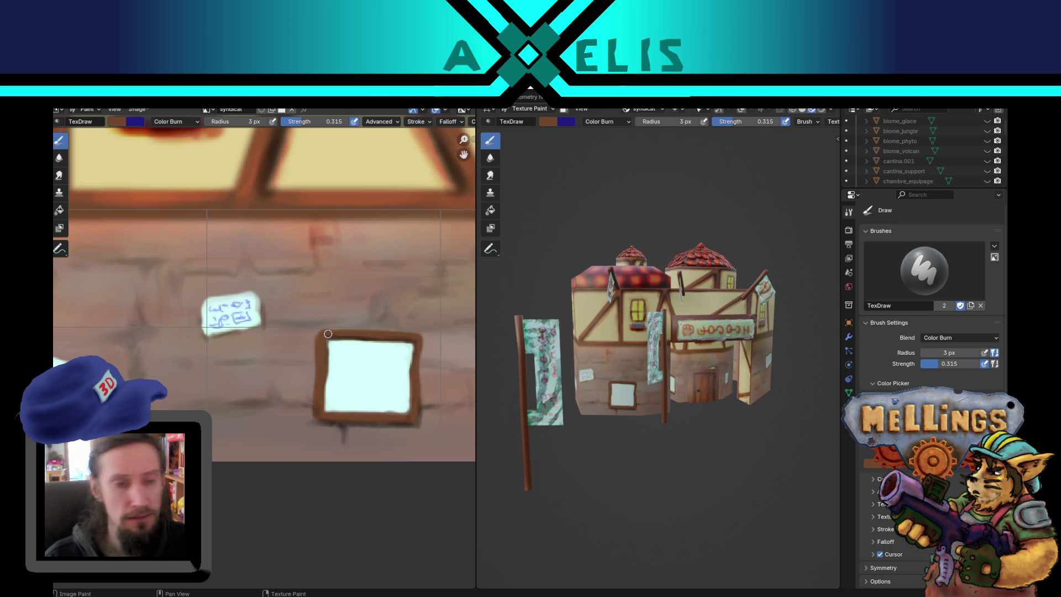
Step: Save the project as hub.blend and reopen the brush blending mode list
drag(257, 384, 380, 390)
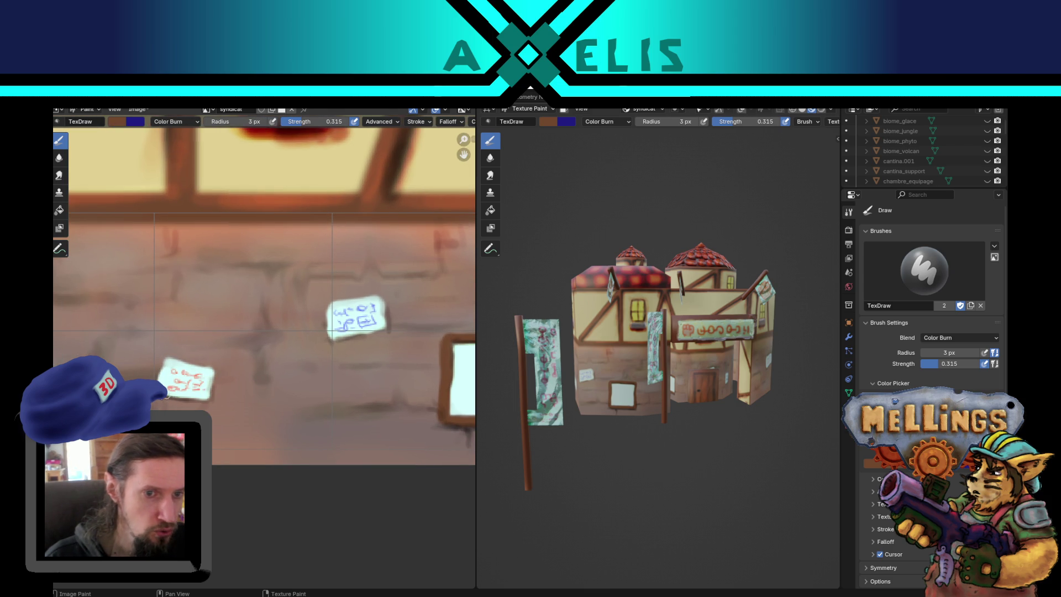
scroll(208, 401, down, 4)
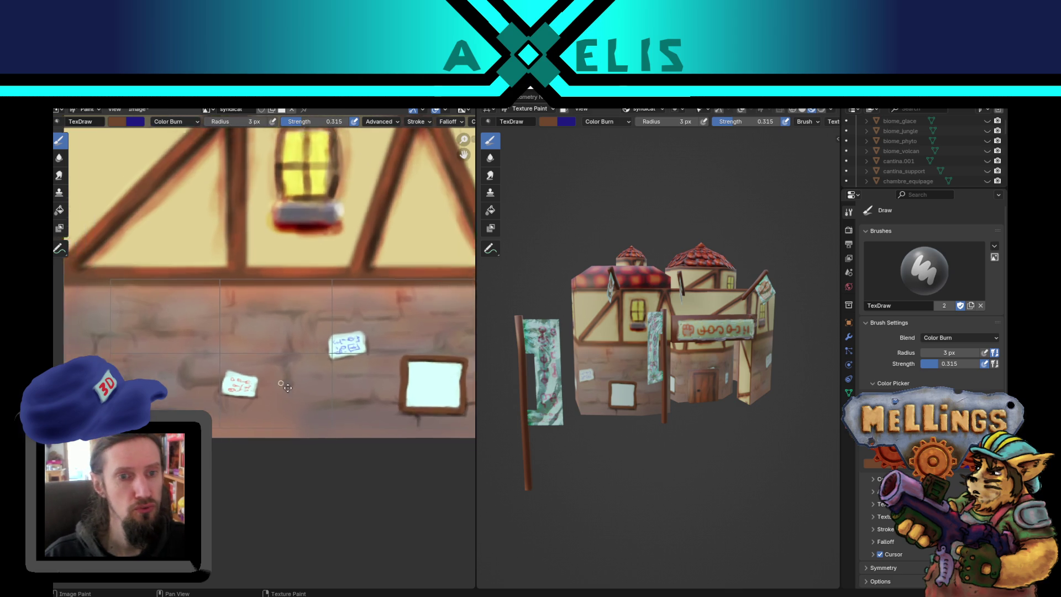
scroll(261, 390, down, 1)
key(ctrl+s)
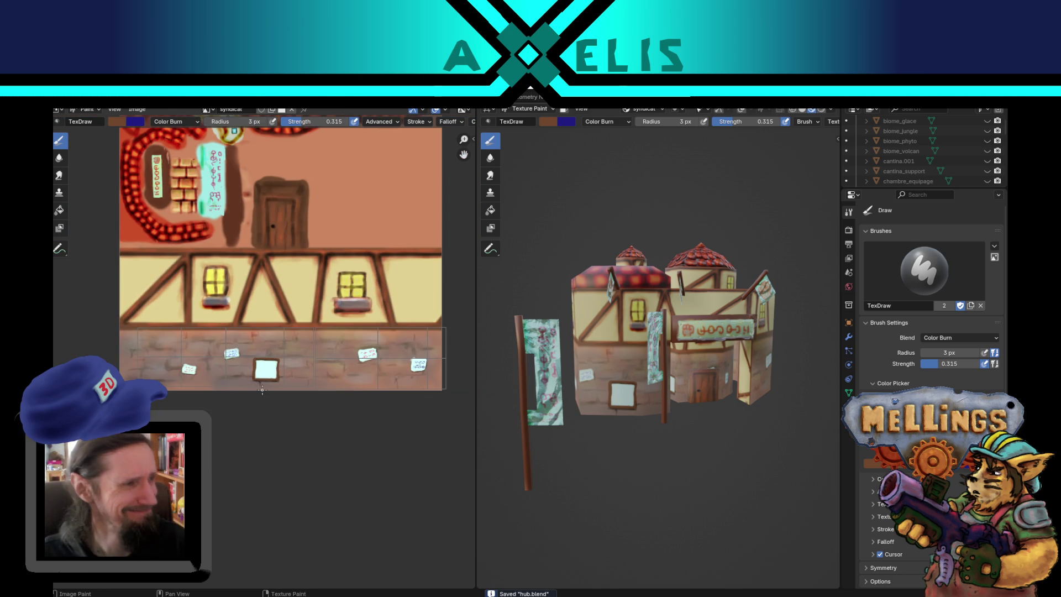
scroll(226, 379, up, 3)
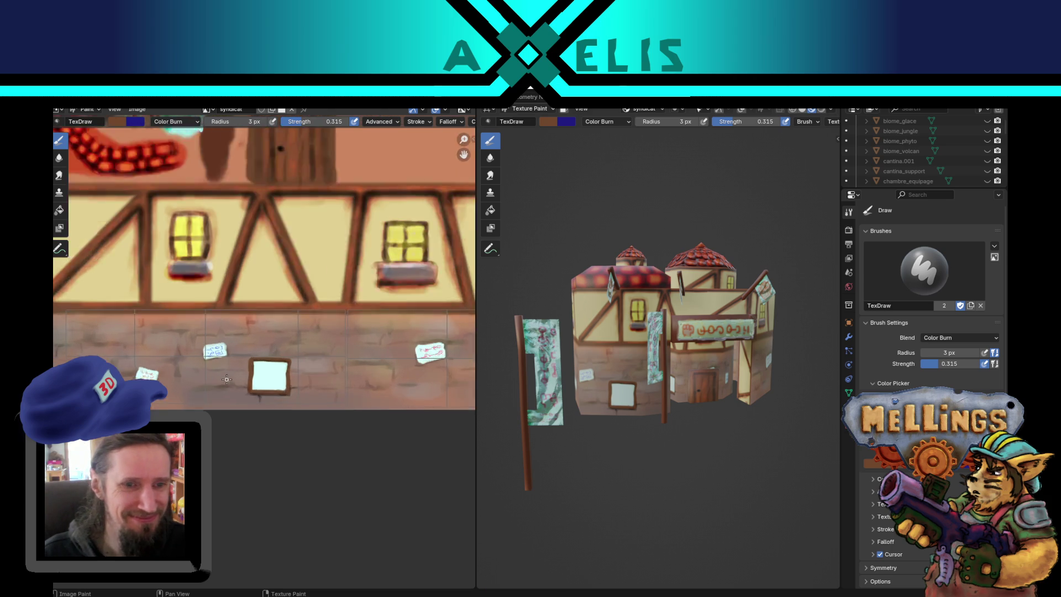
drag(227, 379, 330, 394)
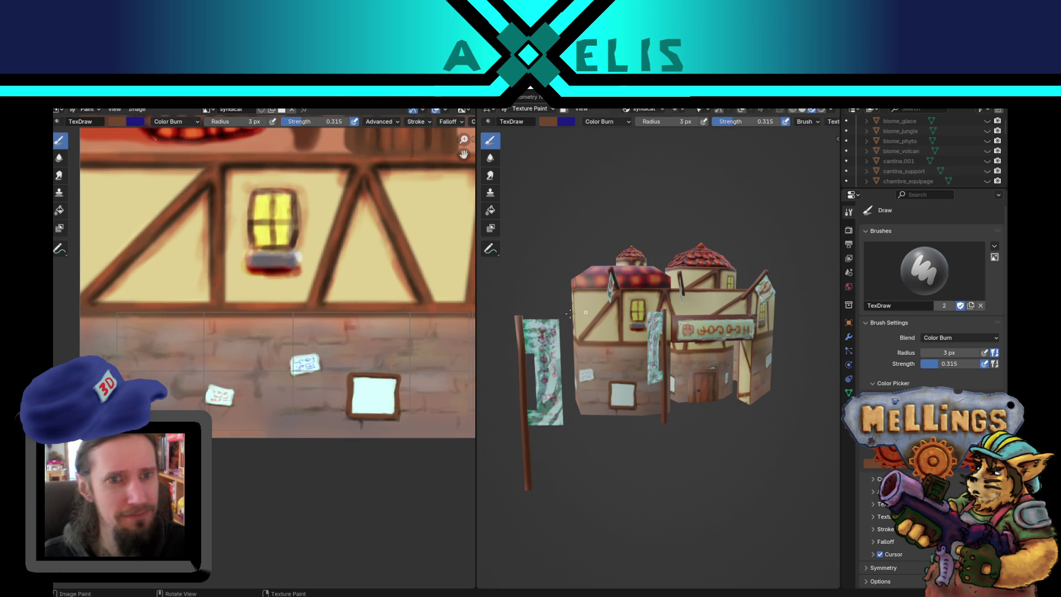
click(170, 122)
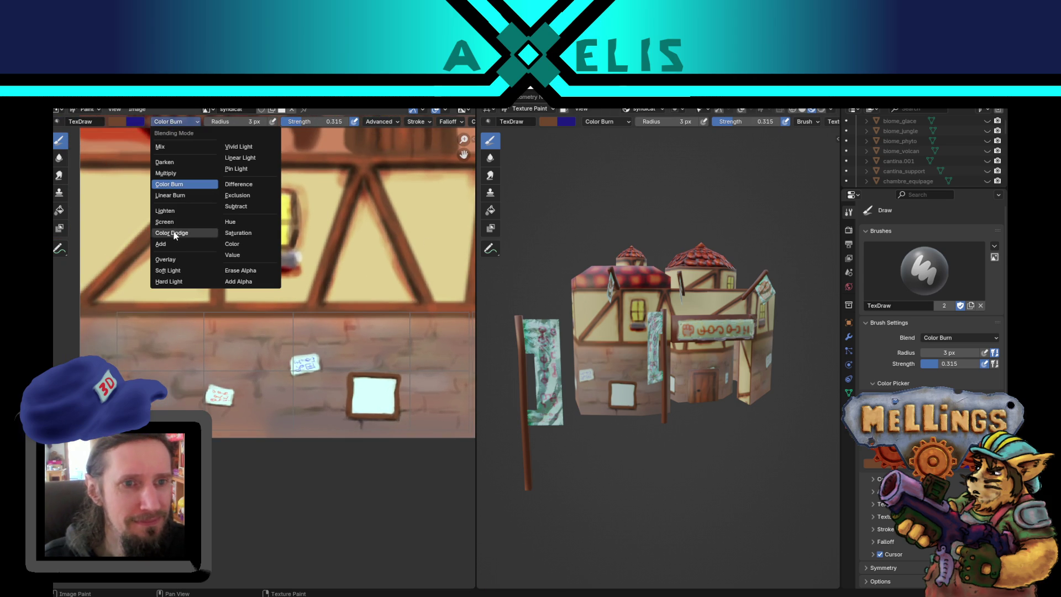
Step: Switch the brush to Color Dodge at 21 px radius and swap the two brush colours
click(213, 235)
click(192, 379)
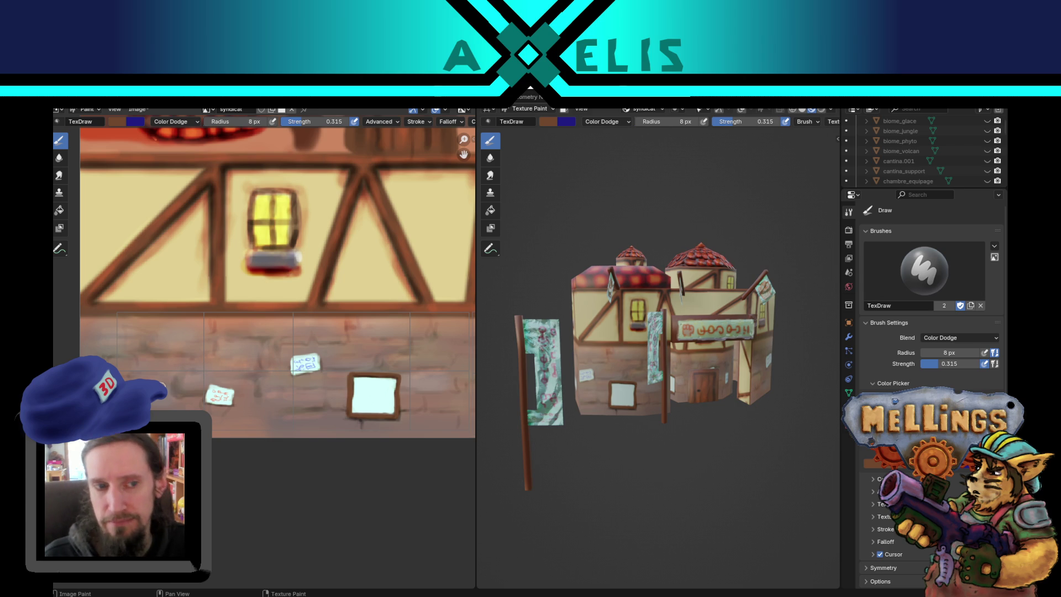
drag(451, 398, 319, 424)
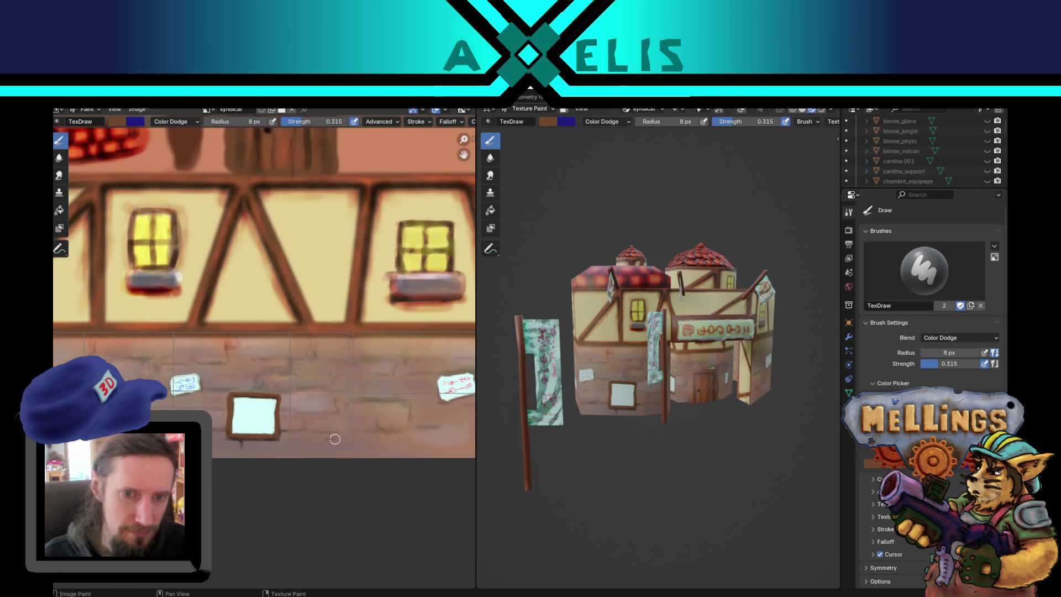
key(f)
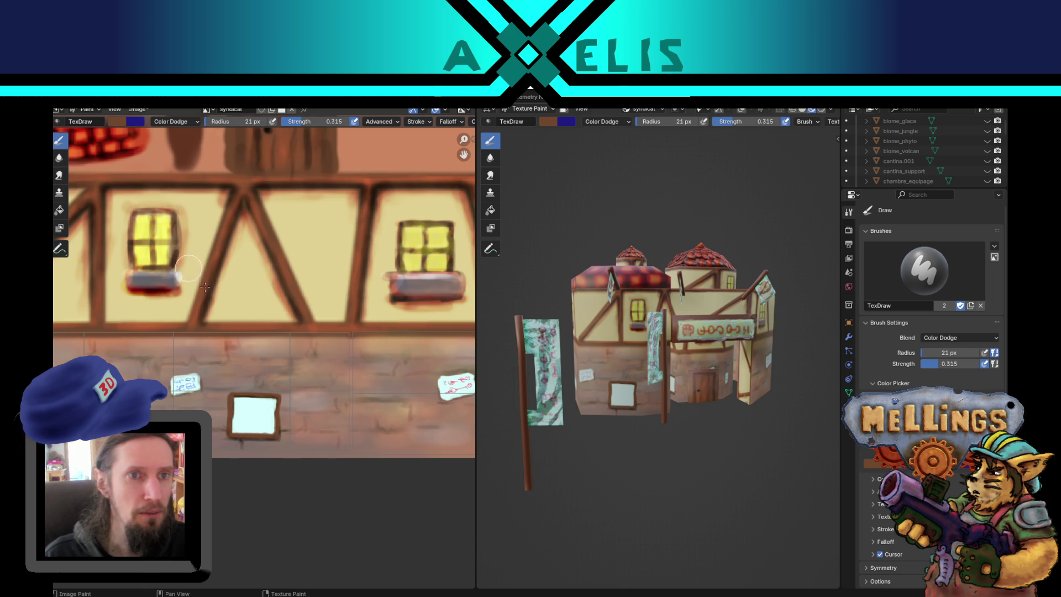
key(x)
click(185, 123)
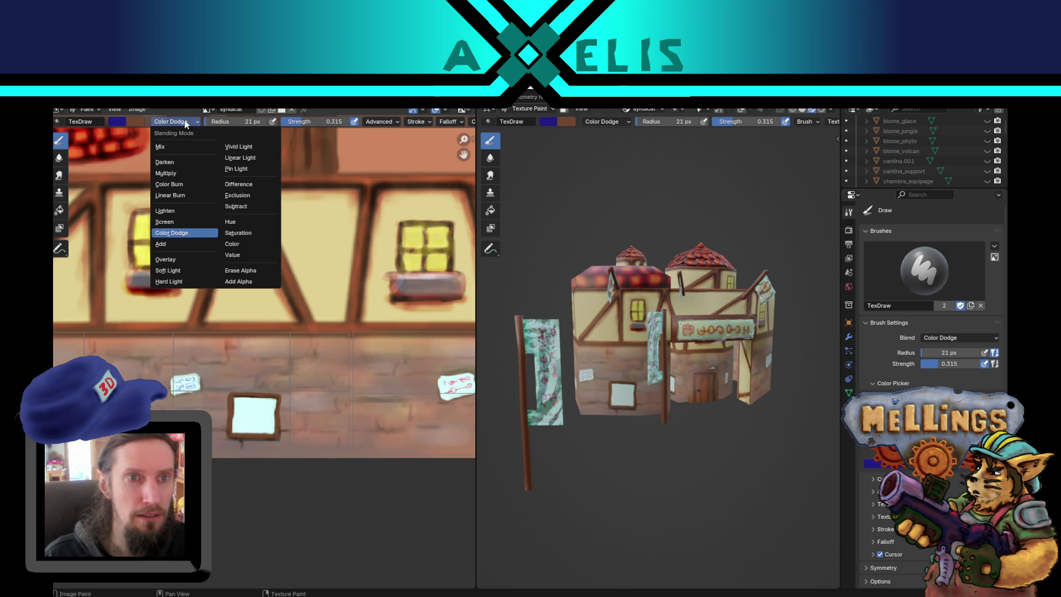
Step: Set the brush to Mix, strength 1.0, radius 2 px, and paint blue glyphs on the sign
click(173, 147)
key(shift+f)
click(342, 402)
key(f)
click(241, 412)
scroll(241, 412, up, 3)
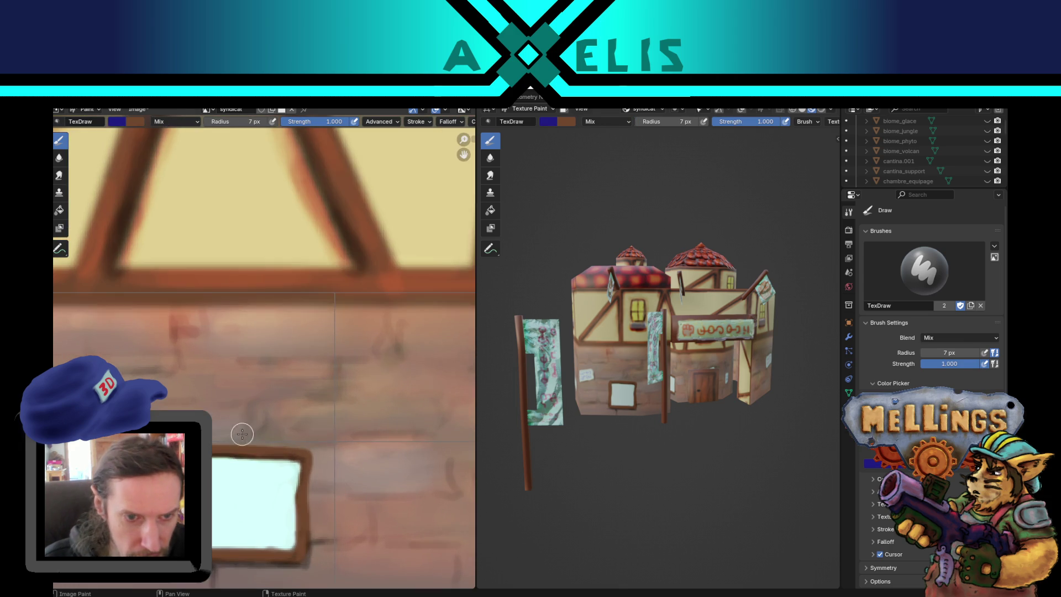
scroll(298, 290, up, 2)
scroll(281, 351, up, 2)
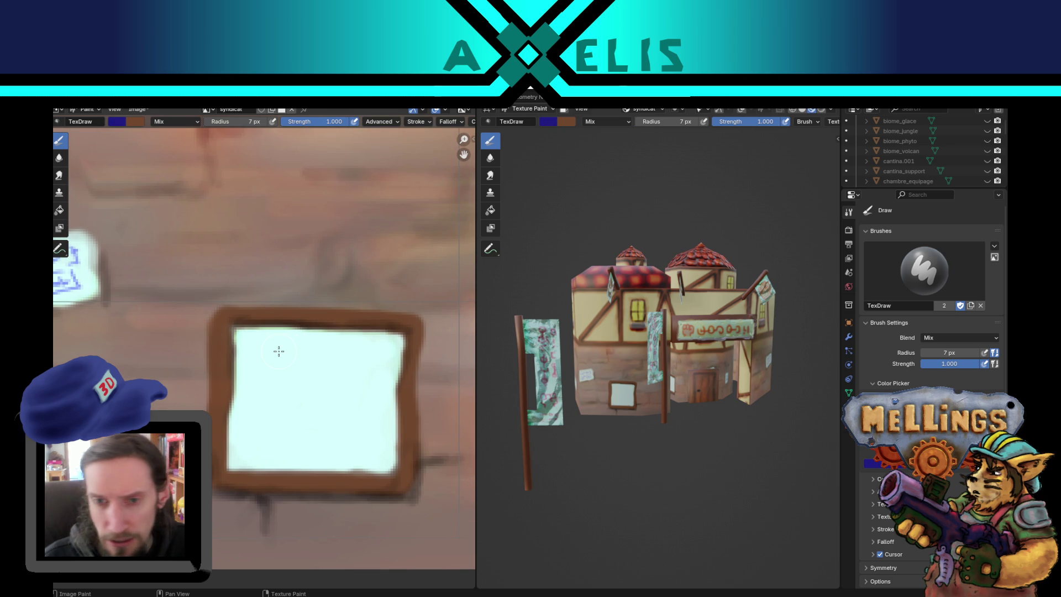
key(f)
click(249, 338)
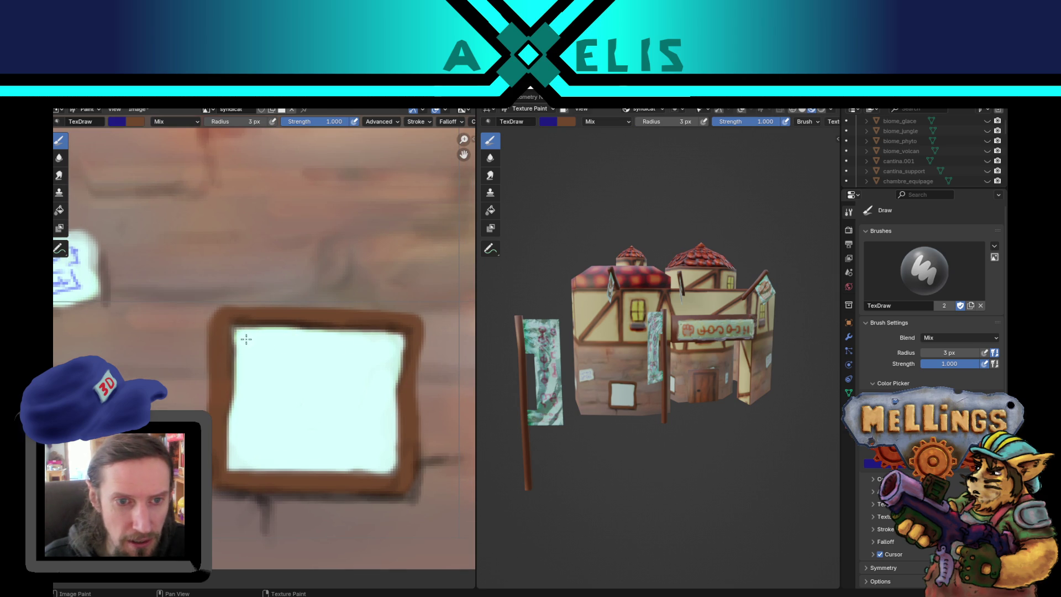
key(bracketleft)
drag(247, 349, 325, 354)
drag(357, 351, 380, 354)
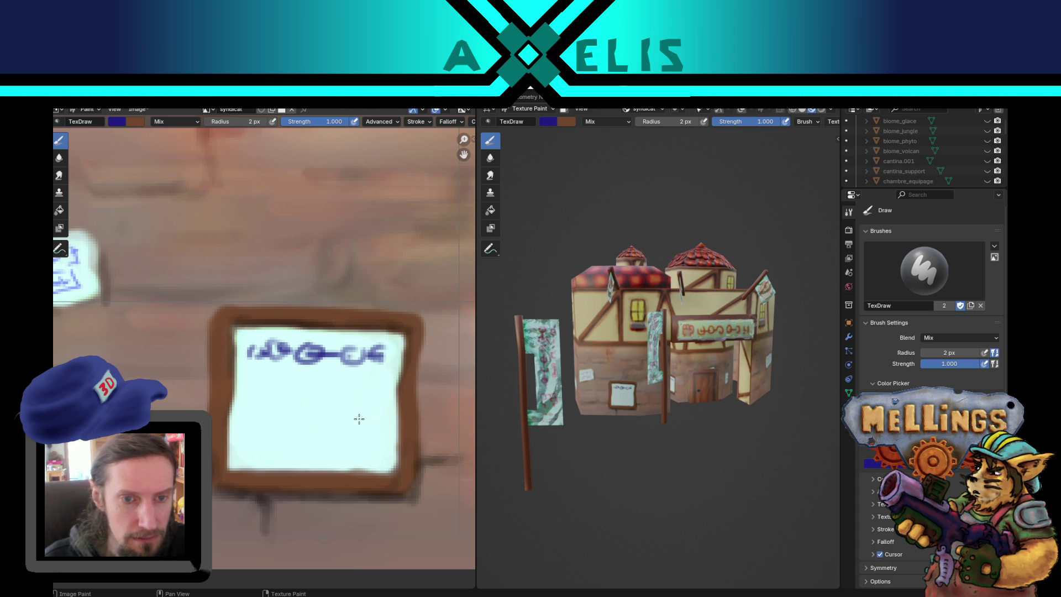
Step: Paint vivid red lettering and an exclamation mark below the blue glyphs
click(120, 124)
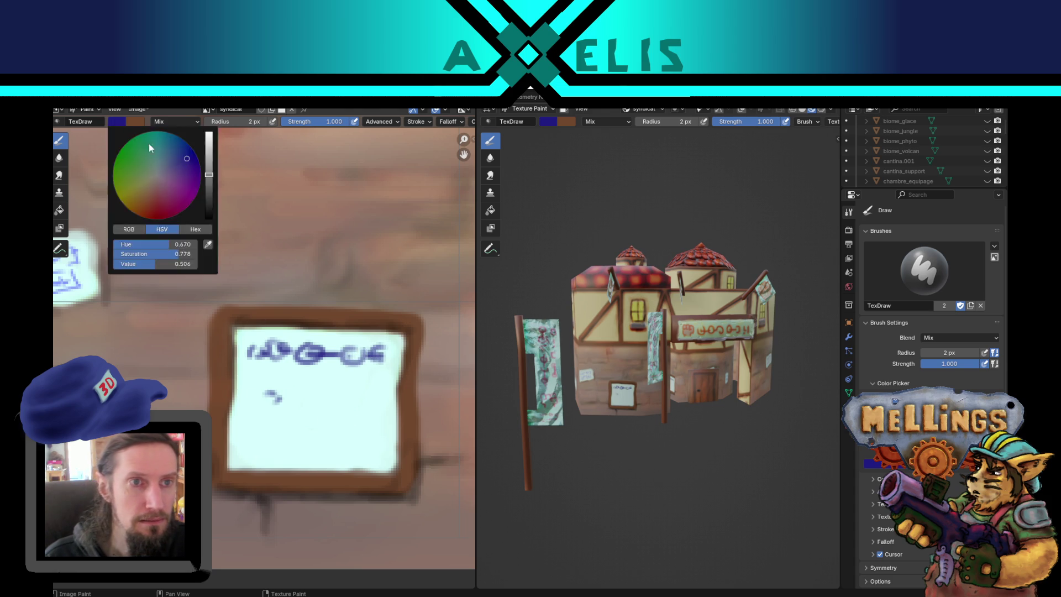
click(115, 123)
mouse_move(160, 205)
mouse_down()
mouse_move(173, 215)
mouse_move(212, 180)
mouse_up()
drag(165, 209, 147, 209)
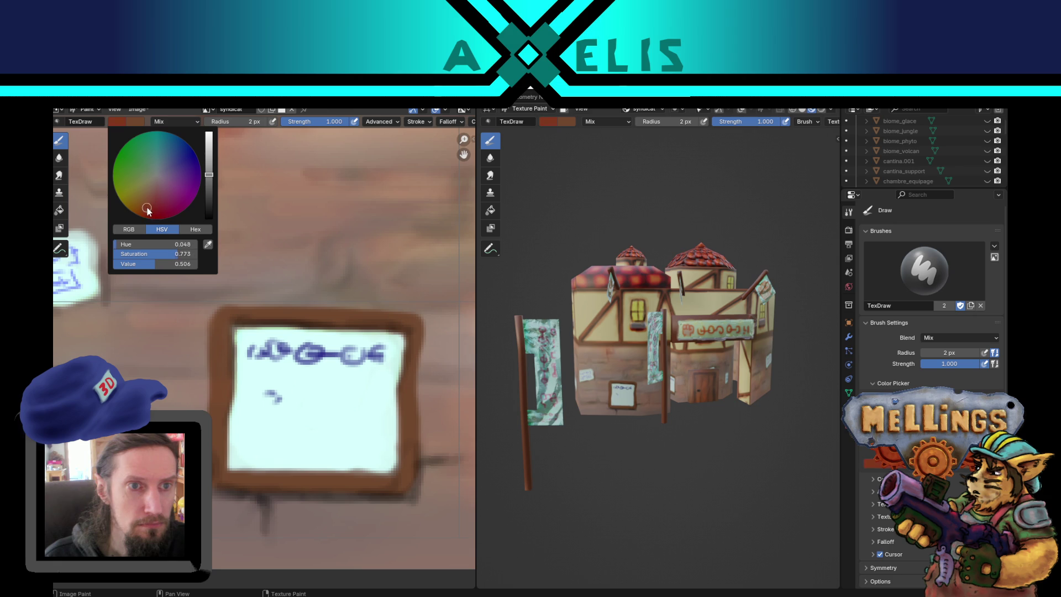
drag(209, 176, 210, 158)
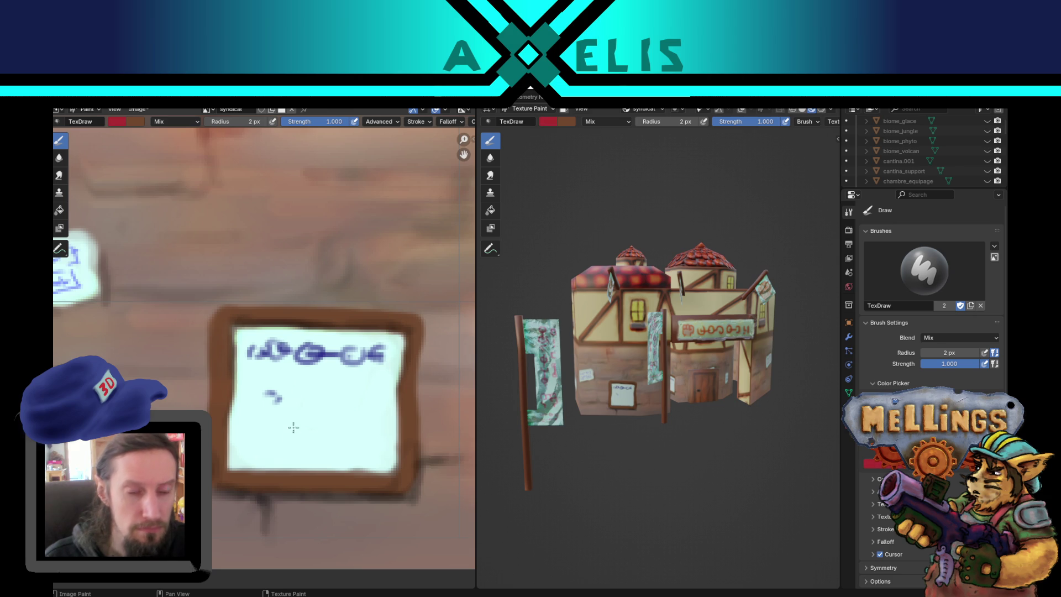
mouse_move(298, 398)
mouse_down()
mouse_move(319, 405)
mouse_move(269, 391)
mouse_move(349, 398)
mouse_move(391, 419)
mouse_up()
click(357, 414)
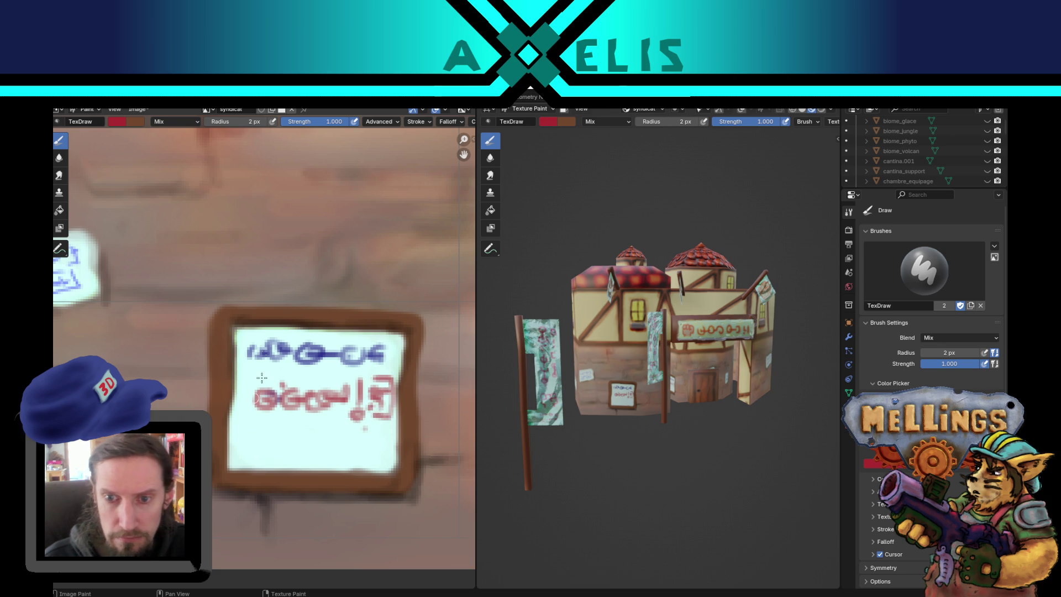
Step: Add dark red and brown strokes beside the picture icon, then save syndicat.png
click(117, 122)
drag(214, 192, 214, 206)
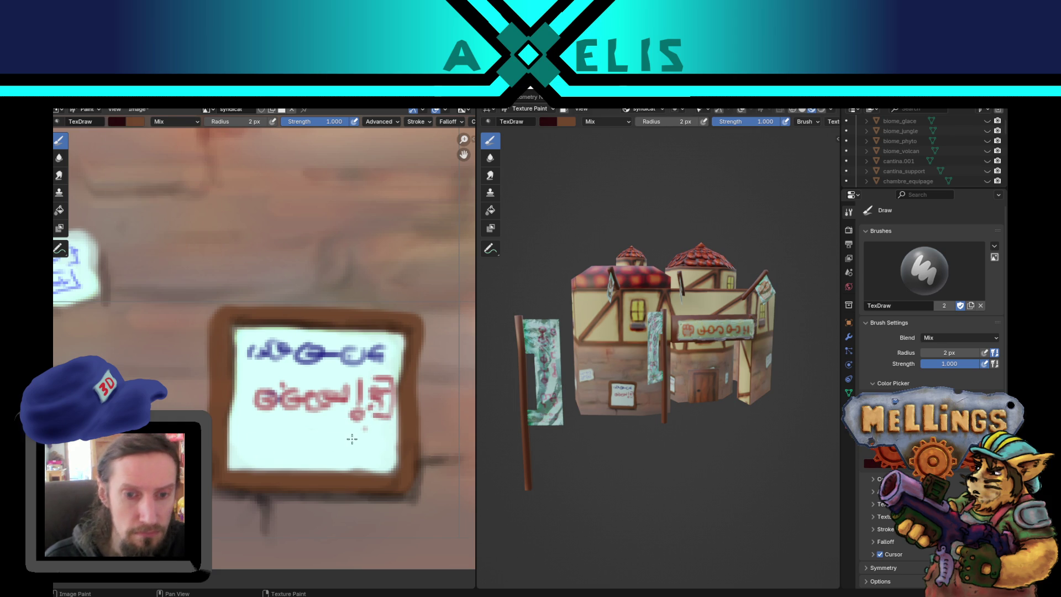
mouse_move(248, 430)
mouse_down()
mouse_move(283, 430)
mouse_move(285, 459)
mouse_move(252, 458)
mouse_move(285, 459)
mouse_up()
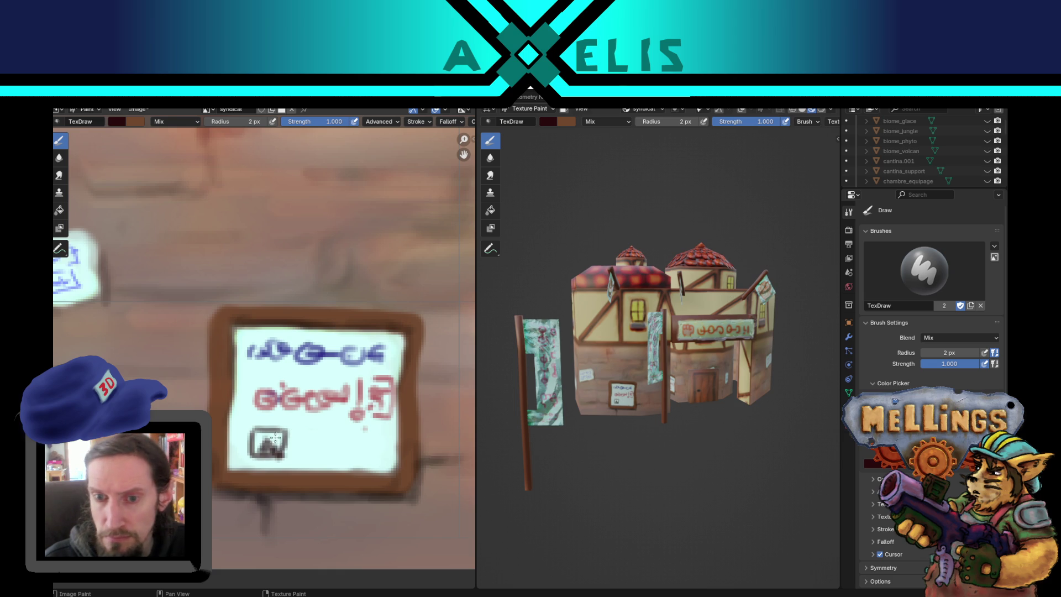
click(117, 121)
click(154, 198)
drag(208, 179, 212, 177)
click(149, 197)
drag(300, 443, 369, 442)
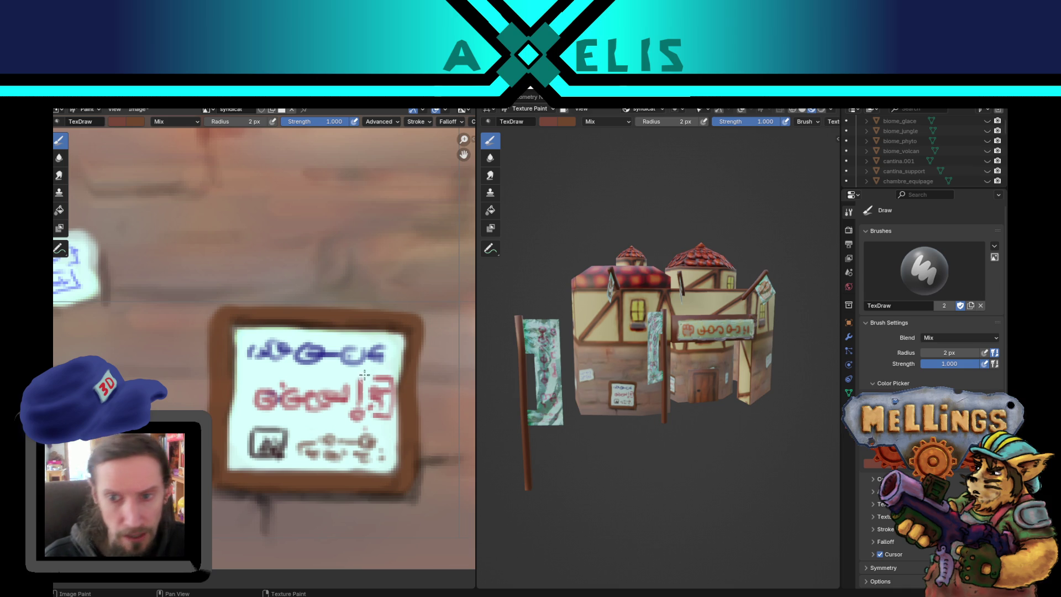
key(alt+s)
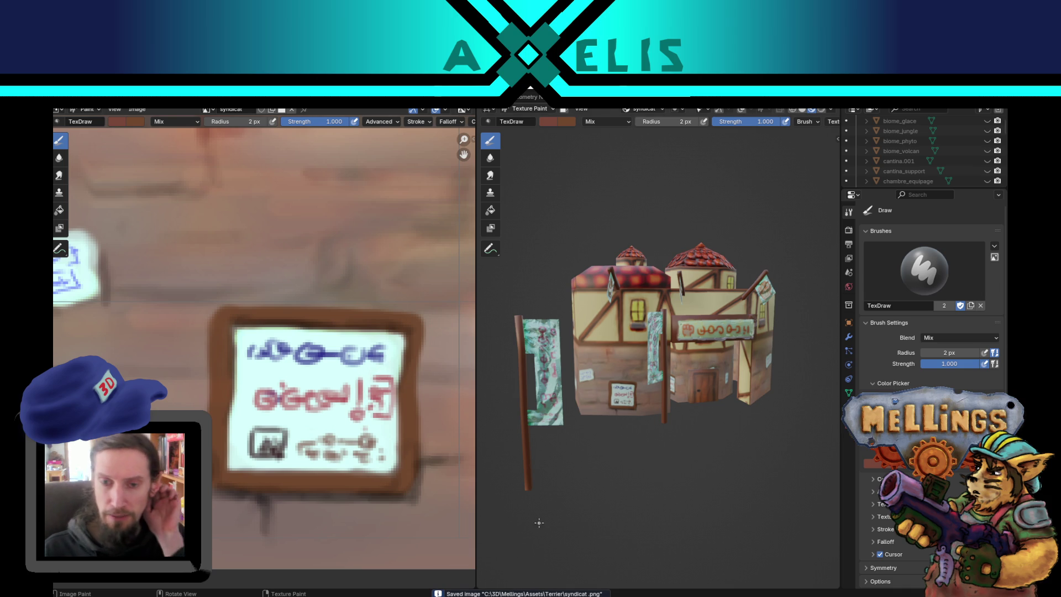
Step: Reframe the view around the building and choose a bright saturated red brush colour
mouse_move(621, 395)
mouse_down()
mouse_move(580, 391)
mouse_move(621, 399)
mouse_up()
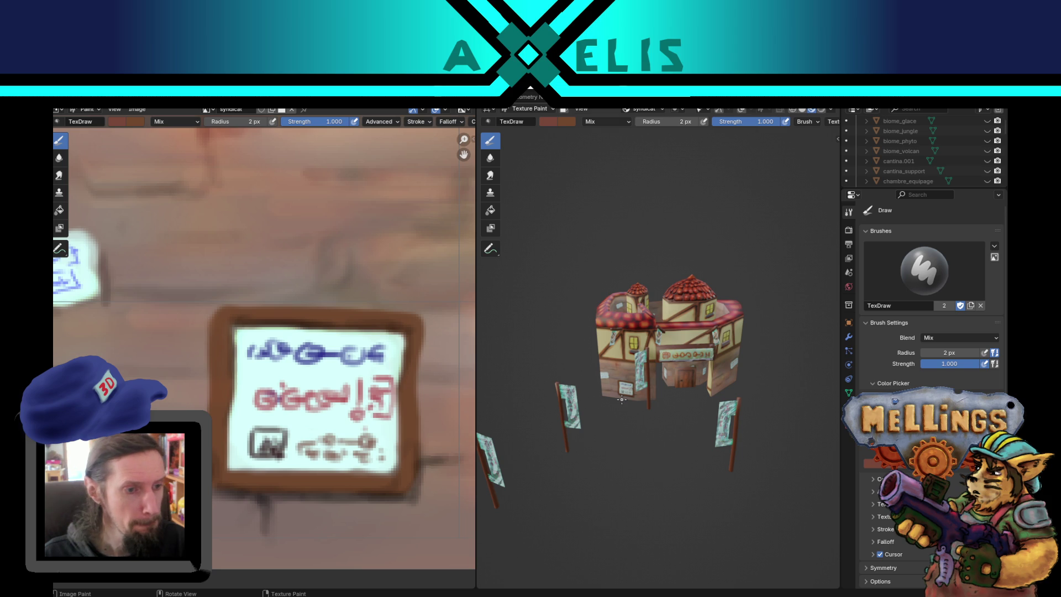
scroll(357, 355, down, 10)
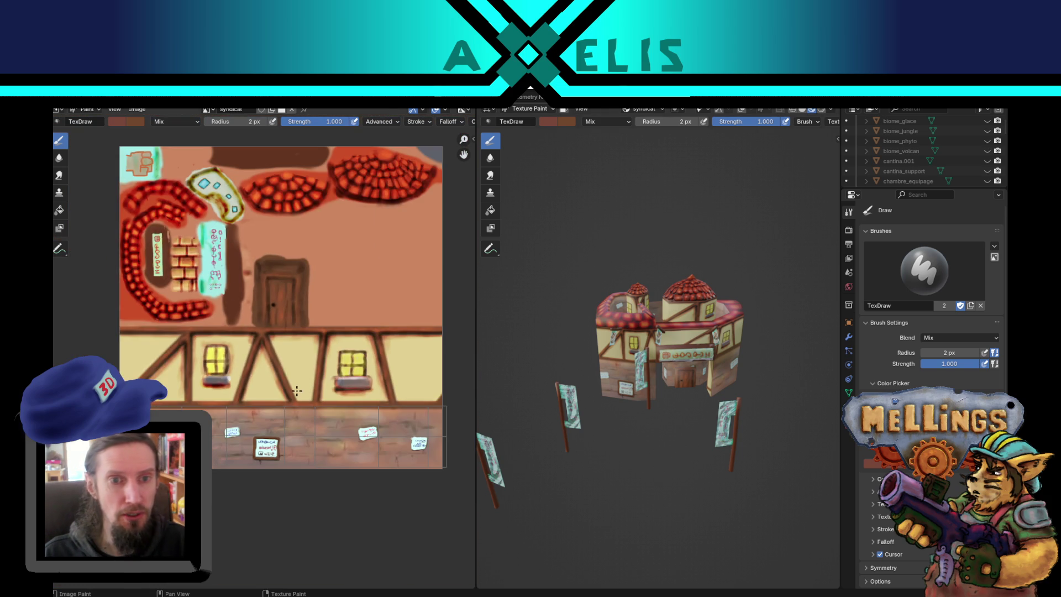
scroll(363, 397, up, 6)
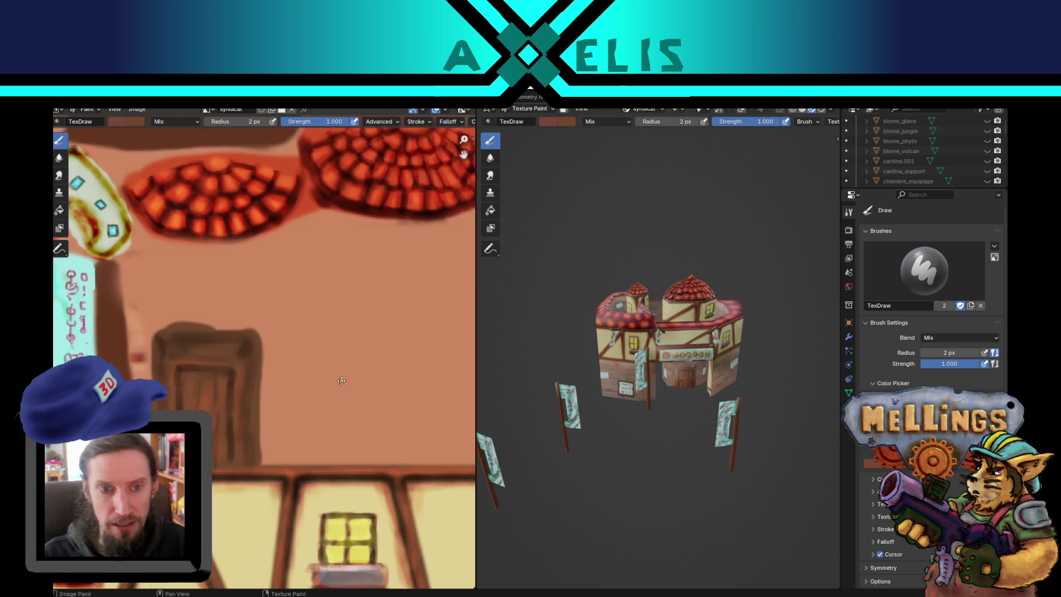
scroll(241, 467, down, 3)
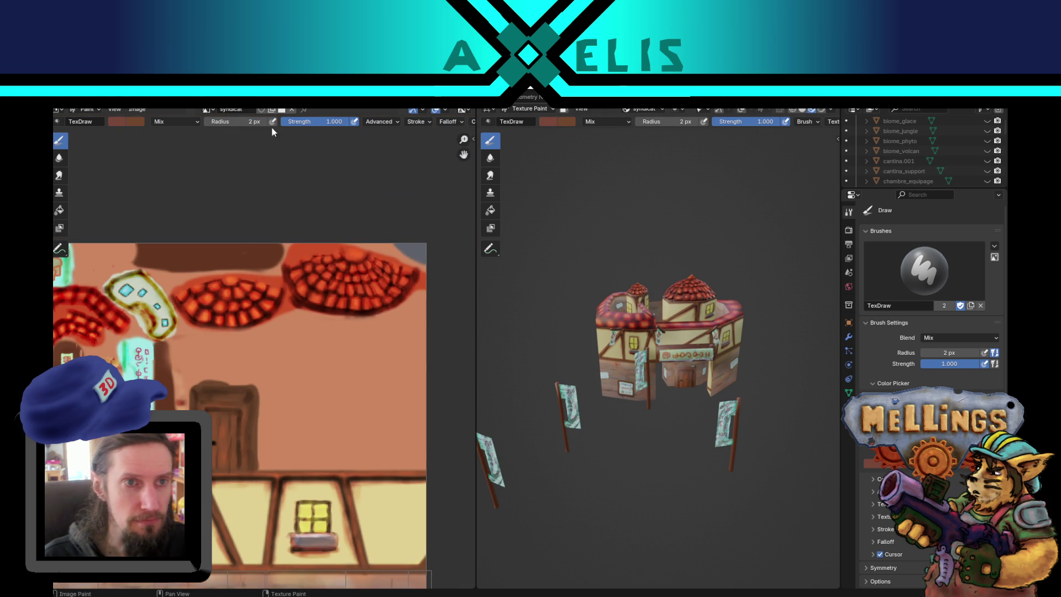
click(130, 125)
click(160, 217)
drag(208, 178, 209, 148)
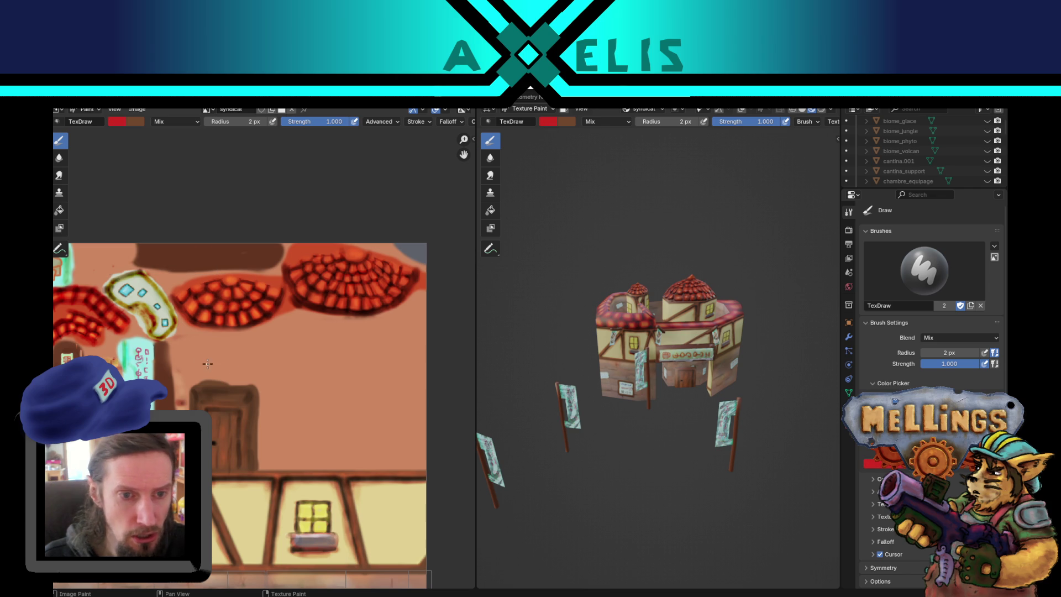
Step: Show the UV overlay and paint a solid red block above the door with a 26 px brush
key(Tab)
key(Tab)
key(f)
click(209, 344)
mouse_move(196, 344)
mouse_down()
mouse_move(200, 365)
mouse_move(235, 343)
mouse_move(207, 338)
mouse_move(249, 340)
mouse_move(198, 359)
mouse_move(193, 378)
mouse_move(252, 374)
mouse_move(188, 372)
mouse_move(268, 369)
mouse_move(249, 341)
mouse_move(259, 381)
mouse_move(232, 353)
mouse_move(205, 353)
mouse_move(215, 357)
mouse_up()
key(shift+f)
key(Escape)
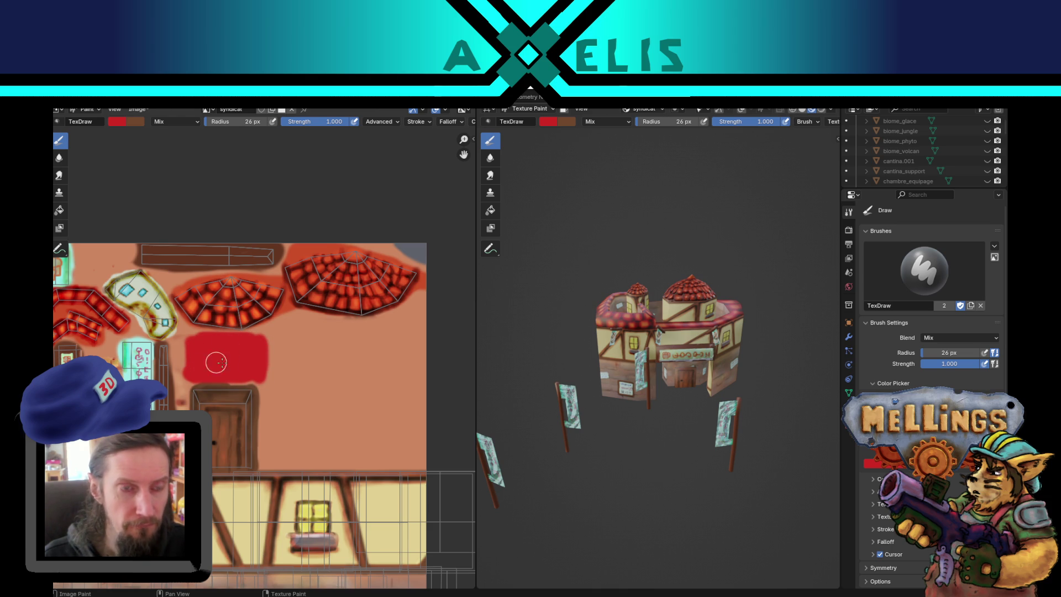
Step: Set the brush colour to bright yellow with a 6 px radius
key(x)
click(121, 124)
click(134, 192)
drag(208, 176, 209, 141)
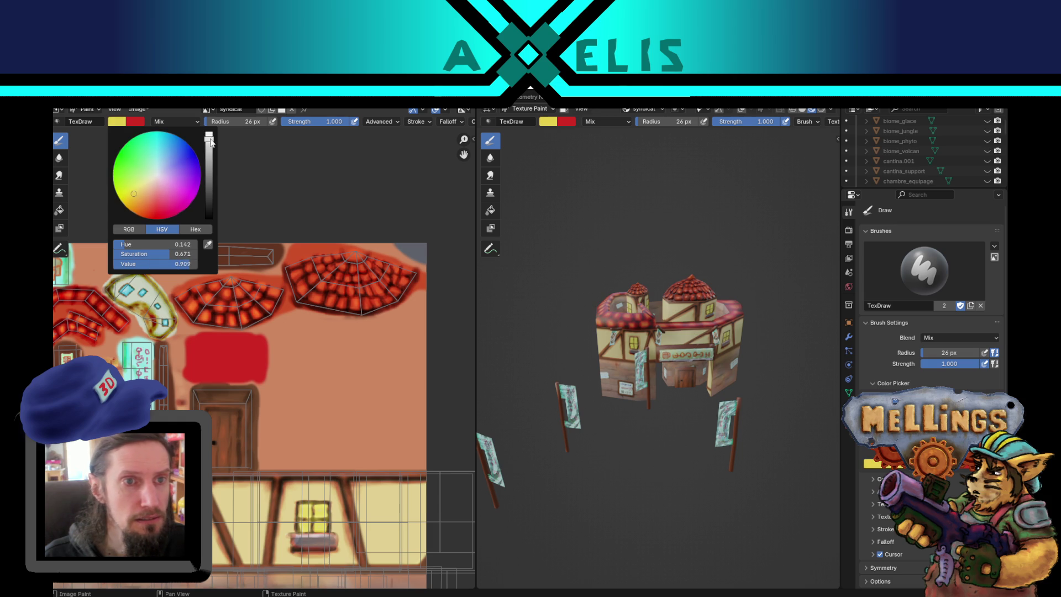
scroll(156, 333, up, 5)
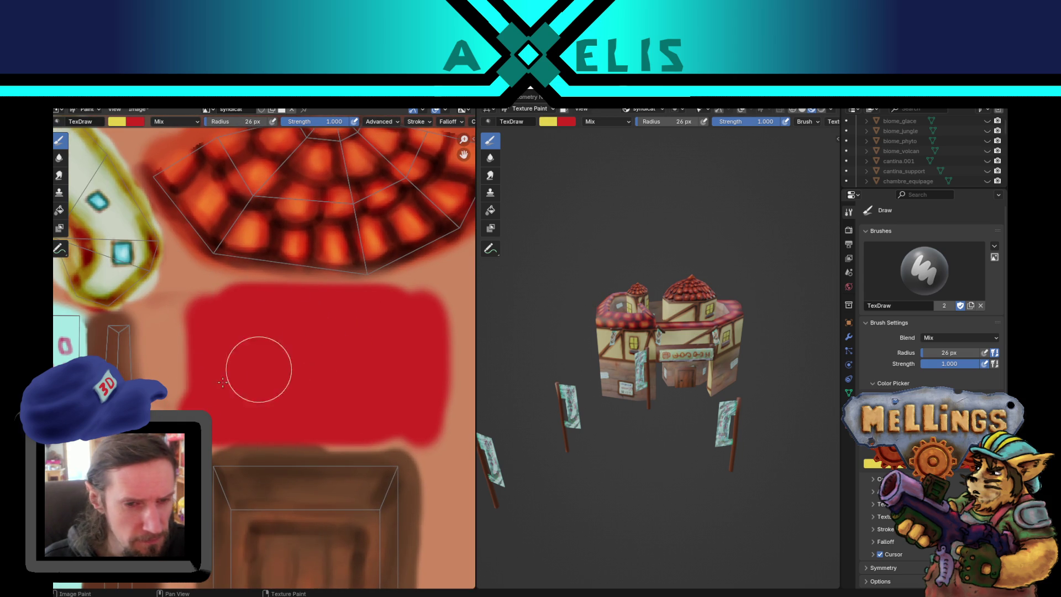
key(f)
click(244, 381)
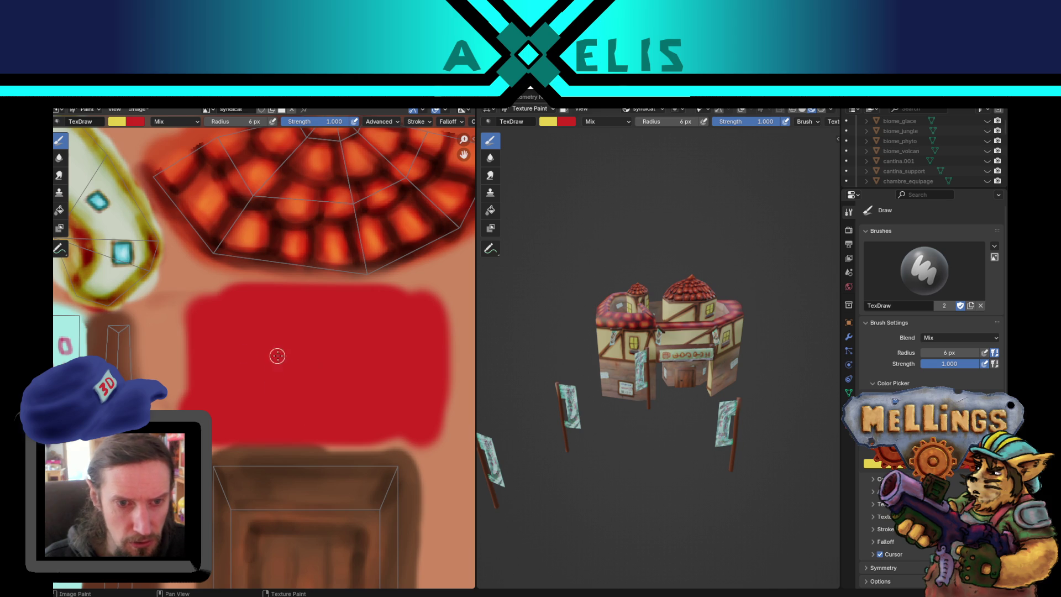
Step: Paint short yellow rays and curves around the fist emblem on the red block
mouse_move(286, 356)
mouse_down()
mouse_move(257, 379)
mouse_move(280, 421)
mouse_move(301, 359)
mouse_move(287, 374)
mouse_up()
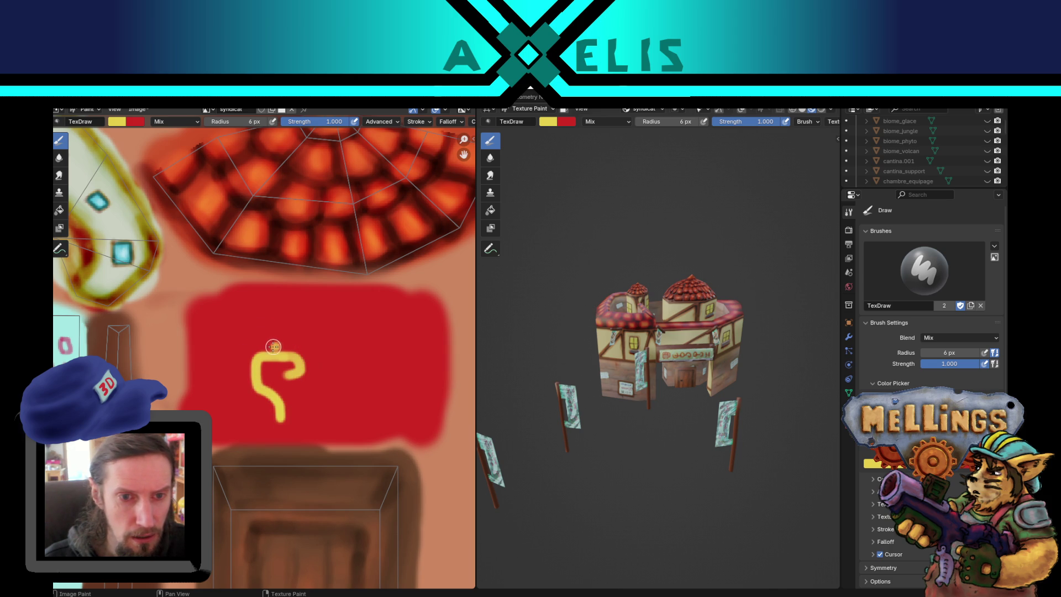
mouse_move(275, 344)
mouse_down()
mouse_move(278, 324)
mouse_move(294, 330)
mouse_move(274, 344)
mouse_move(328, 314)
mouse_move(343, 345)
mouse_move(317, 360)
mouse_move(375, 353)
mouse_move(350, 355)
mouse_move(359, 393)
mouse_move(331, 423)
mouse_move(350, 420)
mouse_up()
key(ctrl+z)
drag(366, 373, 339, 421)
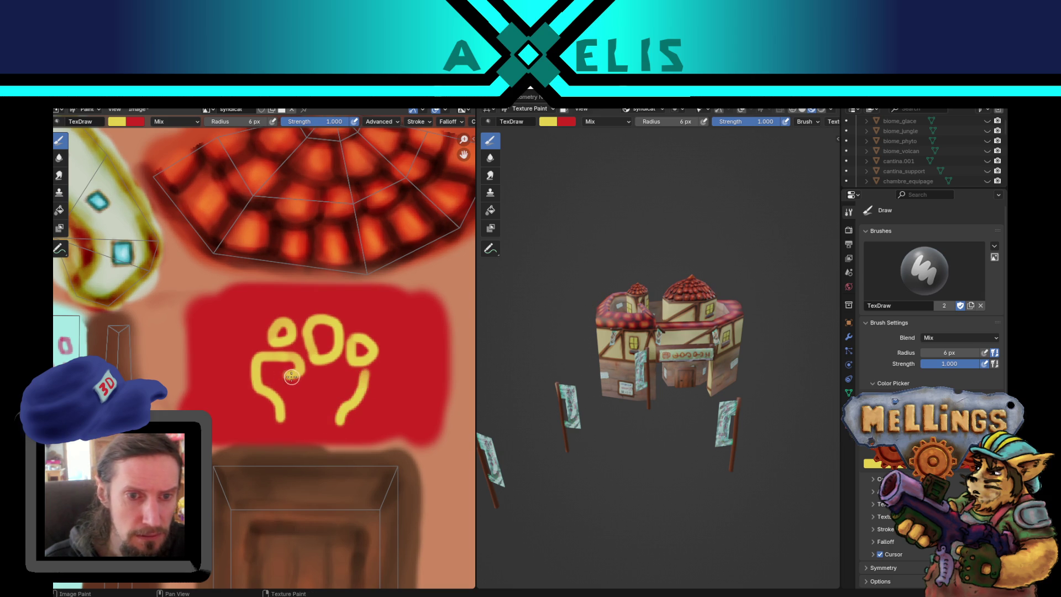
mouse_move(233, 307)
mouse_down()
mouse_move(245, 322)
mouse_move(206, 338)
mouse_up()
drag(213, 385, 228, 382)
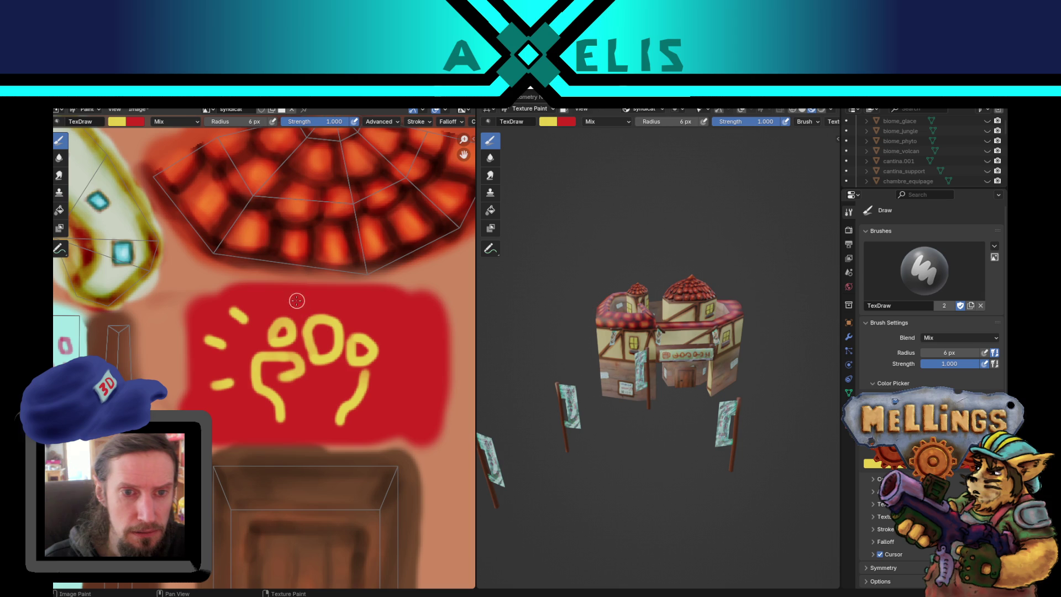
drag(369, 297, 363, 307)
drag(399, 345, 425, 339)
drag(395, 387, 414, 394)
drag(387, 319, 410, 313)
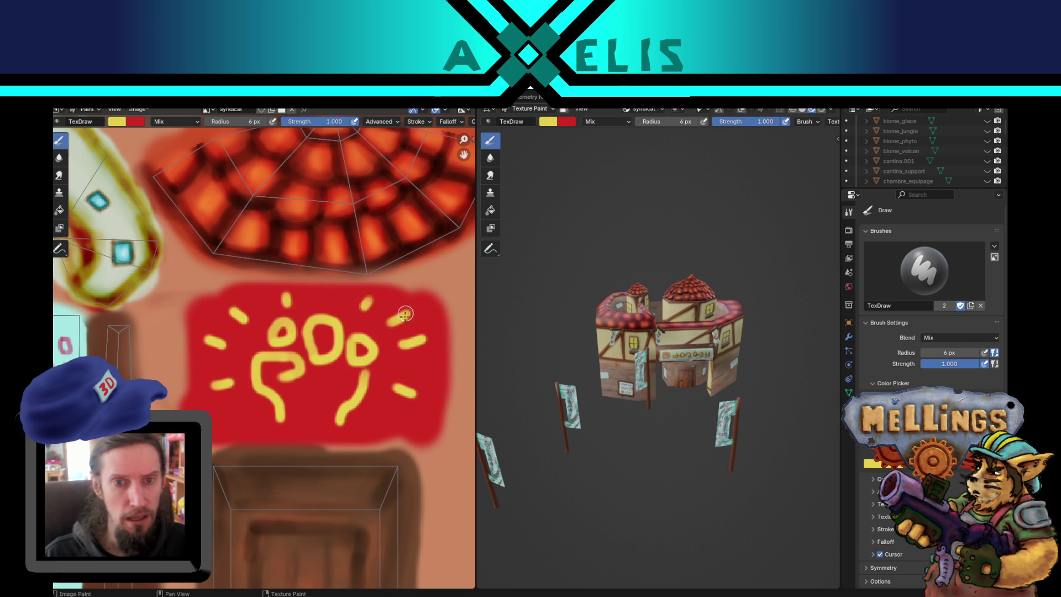
Step: Save hub.blend and orbit around the painted house to check it
key(ctrl+s)
mouse_move(675, 385)
mouse_down()
mouse_move(587, 356)
mouse_move(612, 354)
mouse_up()
scroll(587, 356, up, 3)
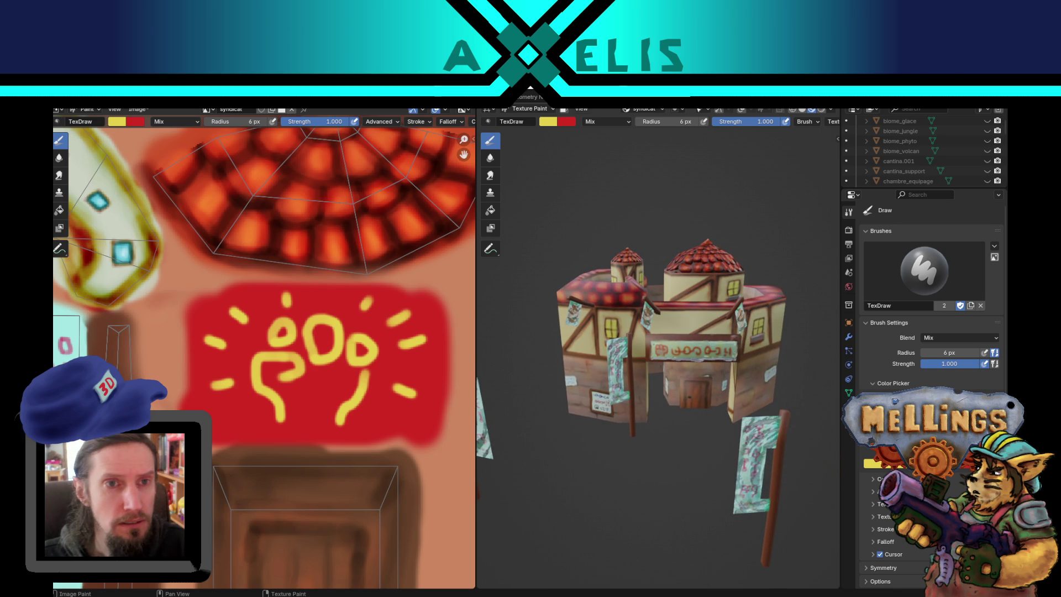
key(ctrl+Page_Up)
Step: Move the front-left banner pole next to the building's right entrance, then select the building mesh
mouse_move(514, 381)
mouse_down()
mouse_move(542, 369)
mouse_move(350, 426)
mouse_up()
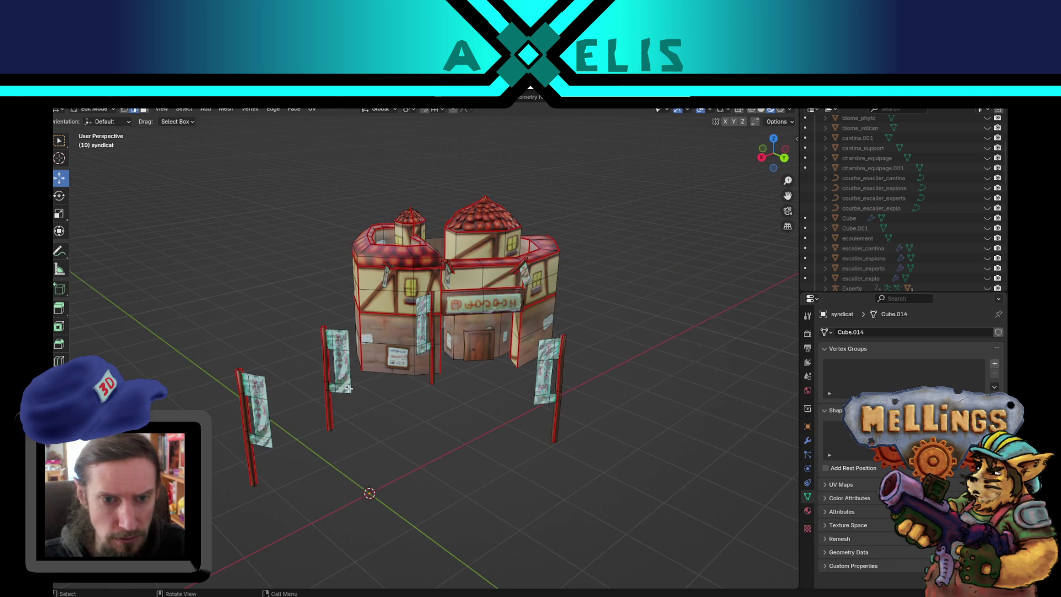
mouse_move(328, 414)
mouse_down()
mouse_move(276, 491)
mouse_move(393, 481)
mouse_move(379, 448)
mouse_move(269, 475)
mouse_up()
scroll(300, 465, up, 4)
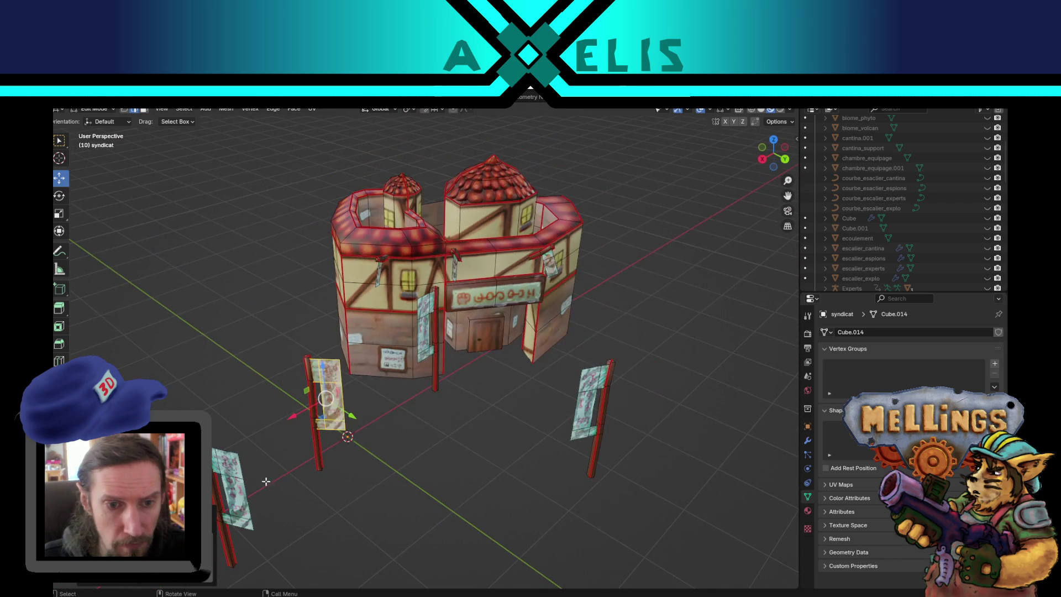
drag(320, 452, 480, 382)
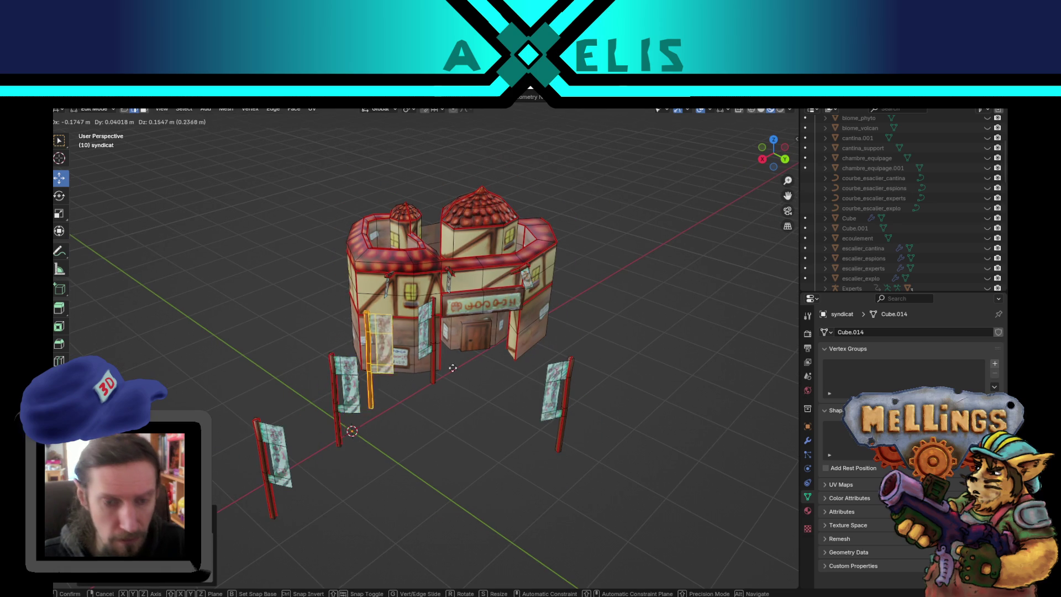
mouse_move(339, 394)
mouse_down()
mouse_move(547, 359)
mouse_move(533, 349)
mouse_move(385, 399)
mouse_up()
click(420, 442)
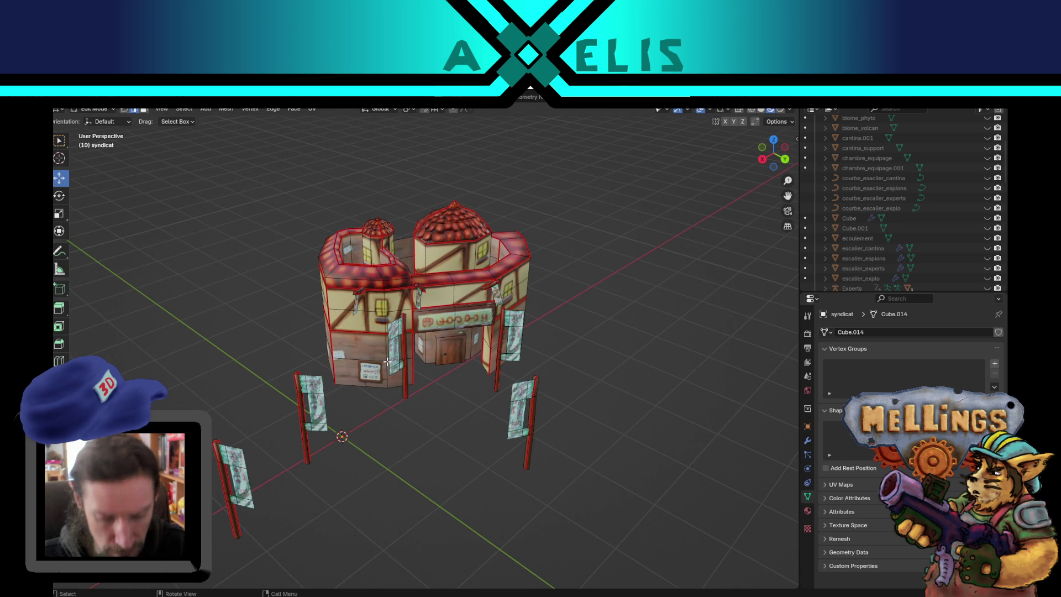
key(l)
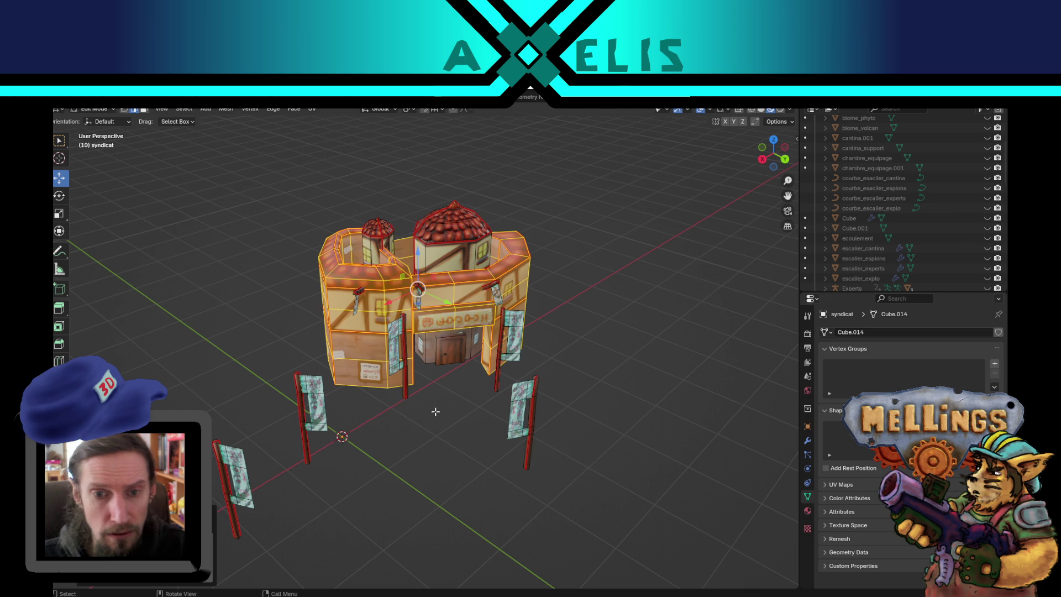
scroll(430, 408, up, 3)
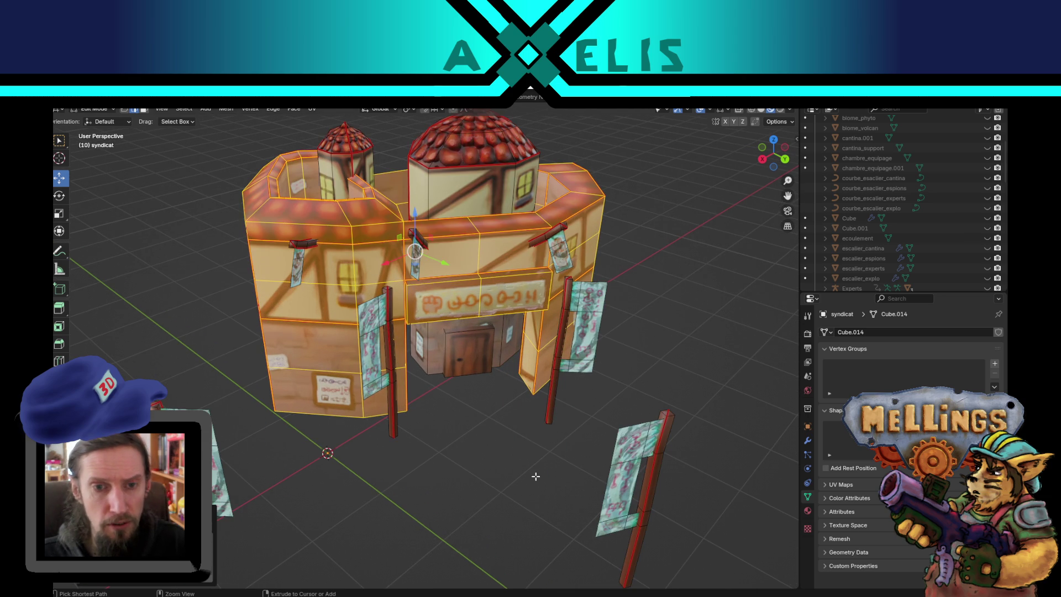
Step: Rotate the front banner and its pole around Z, then stretch them taller along Z
key(ctrl+i)
click(369, 373)
click(371, 390)
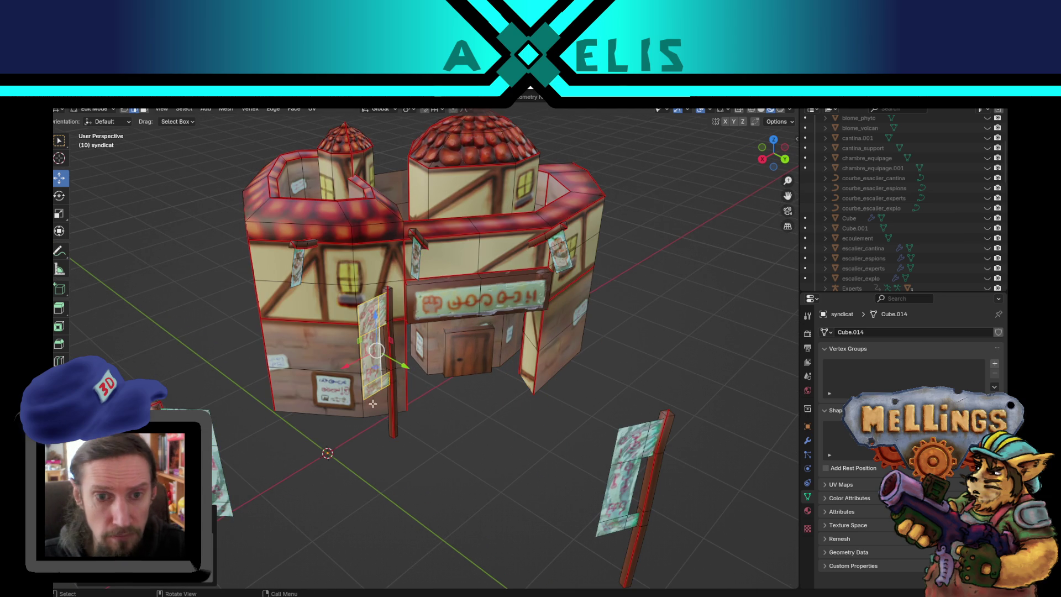
shift+click(391, 423)
key(r)
key(z)
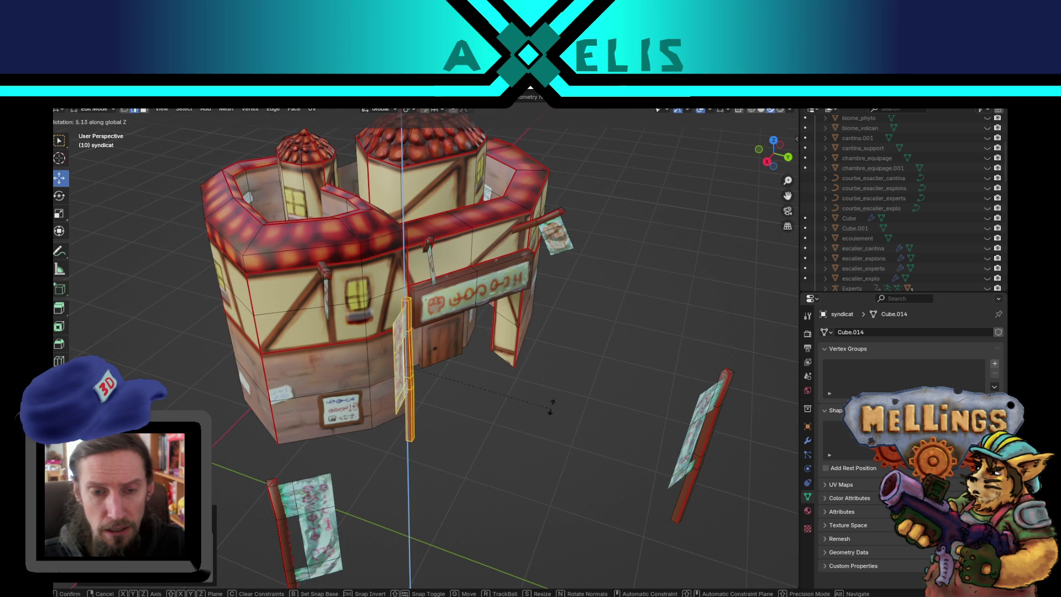
click(423, 313)
key(s)
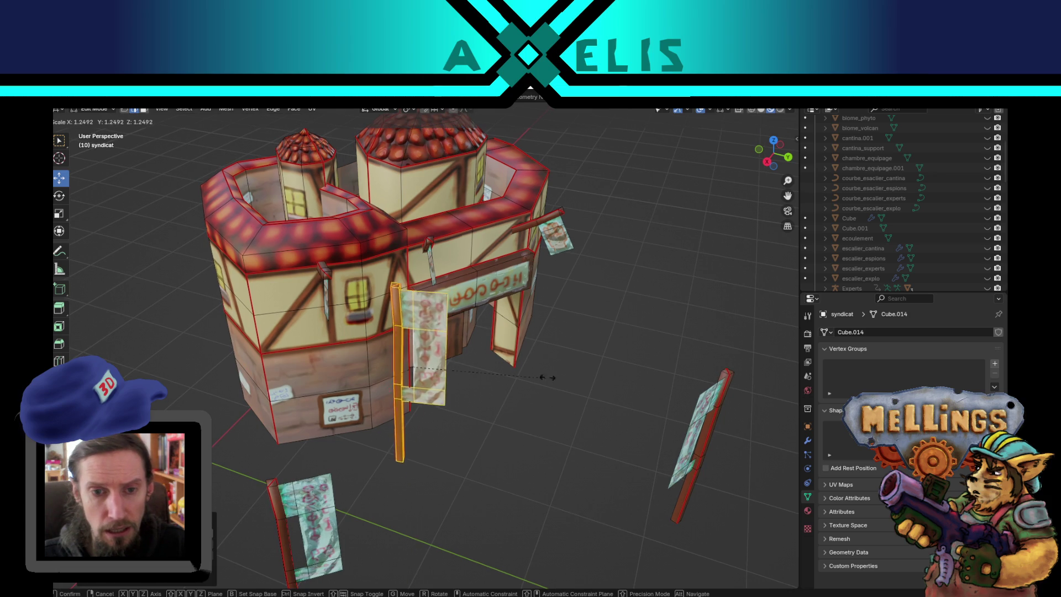
right_click(555, 340)
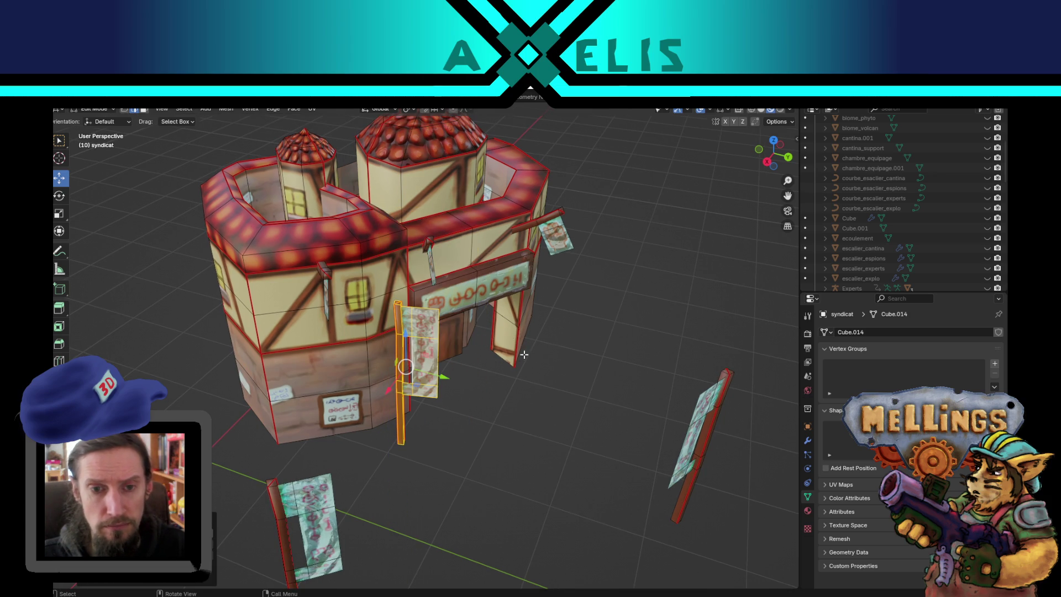
drag(507, 364, 420, 330)
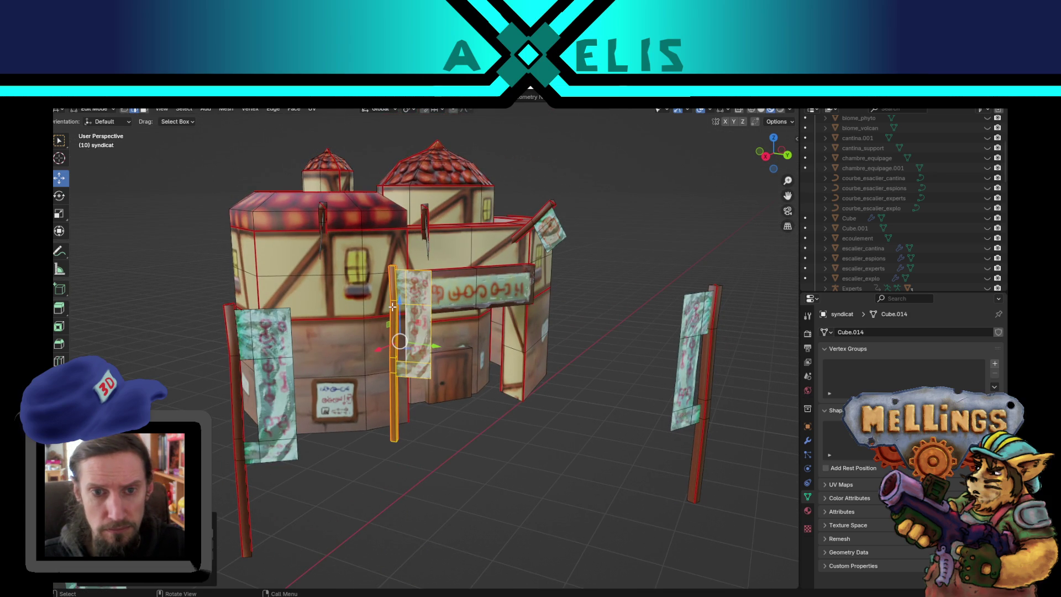
key(s)
key(z)
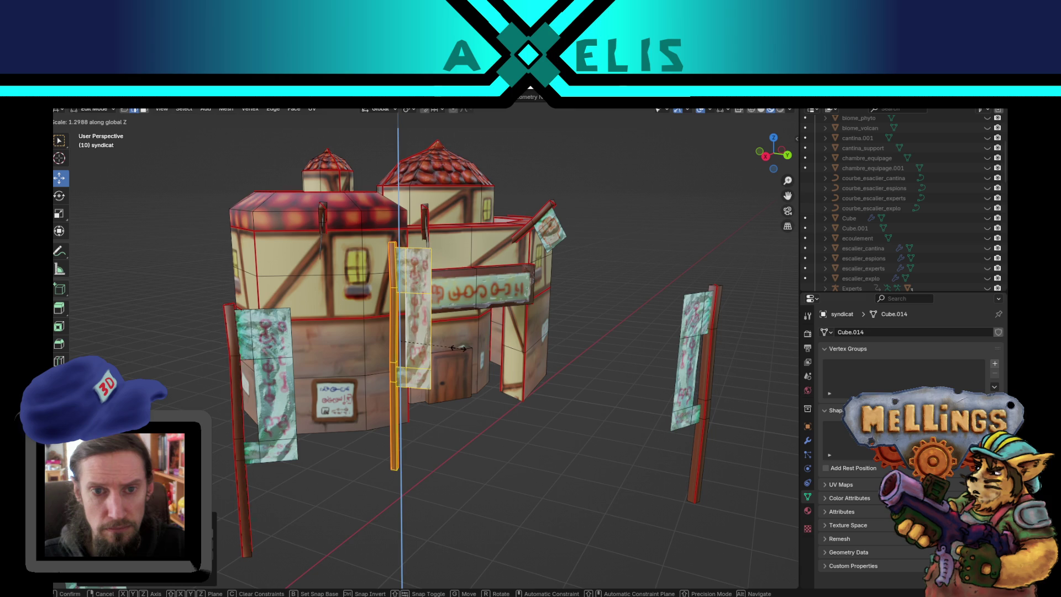
click(460, 348)
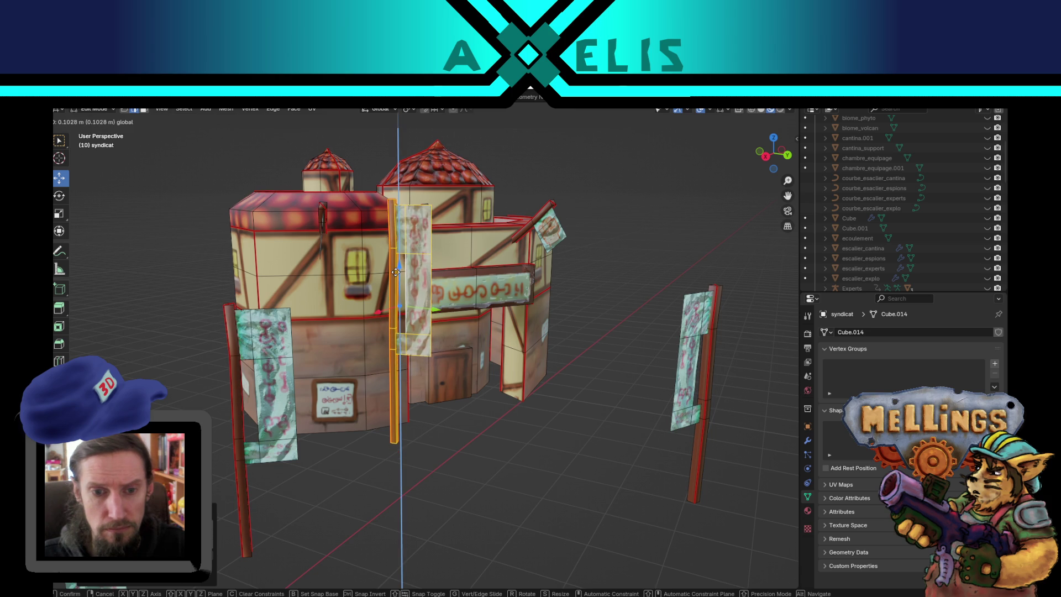
Step: Shift the front banner's lower vertices to start bending its bottom edge
mouse_move(494, 340)
mouse_down()
mouse_move(499, 329)
mouse_move(425, 371)
mouse_up()
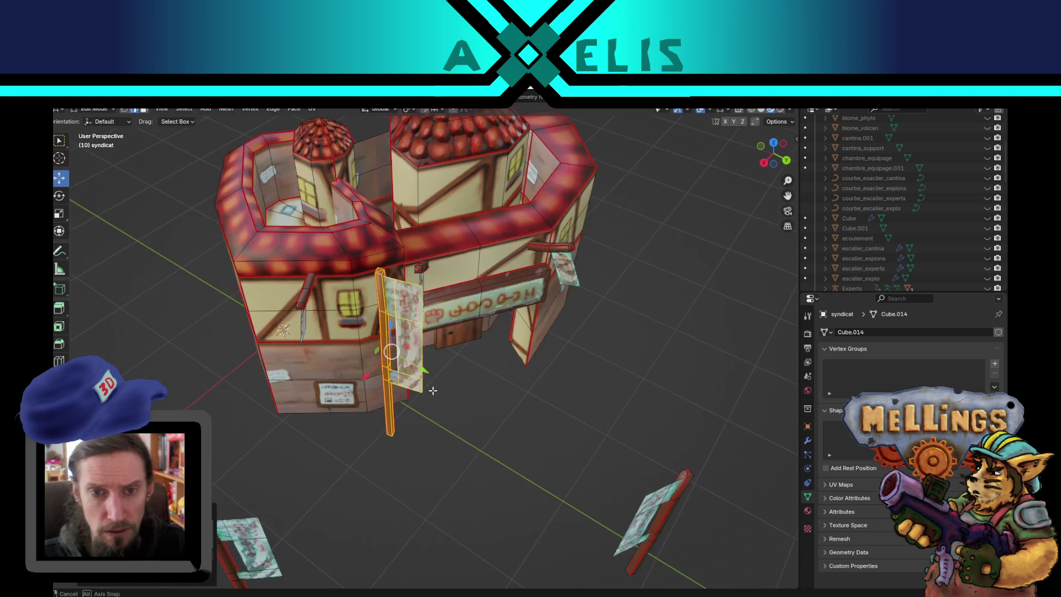
shift+click(424, 375)
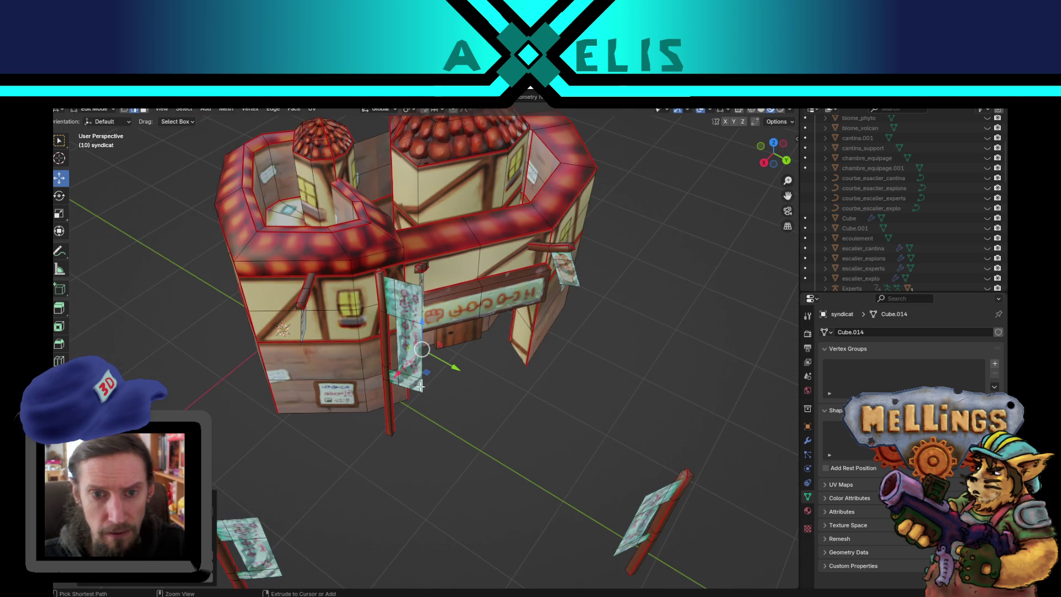
drag(412, 314, 424, 330)
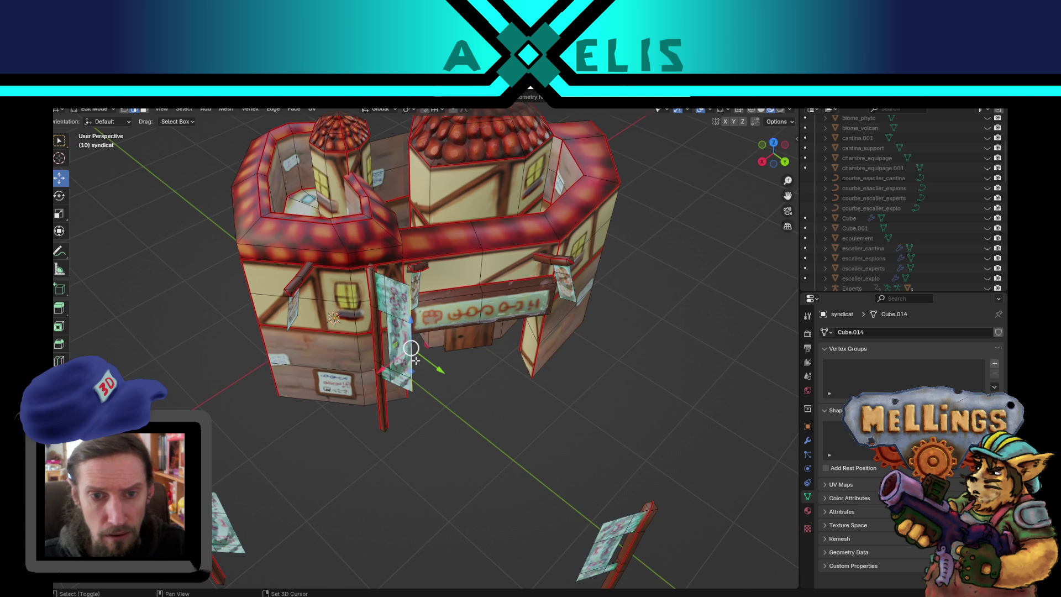
key(g)
key(shift+z)
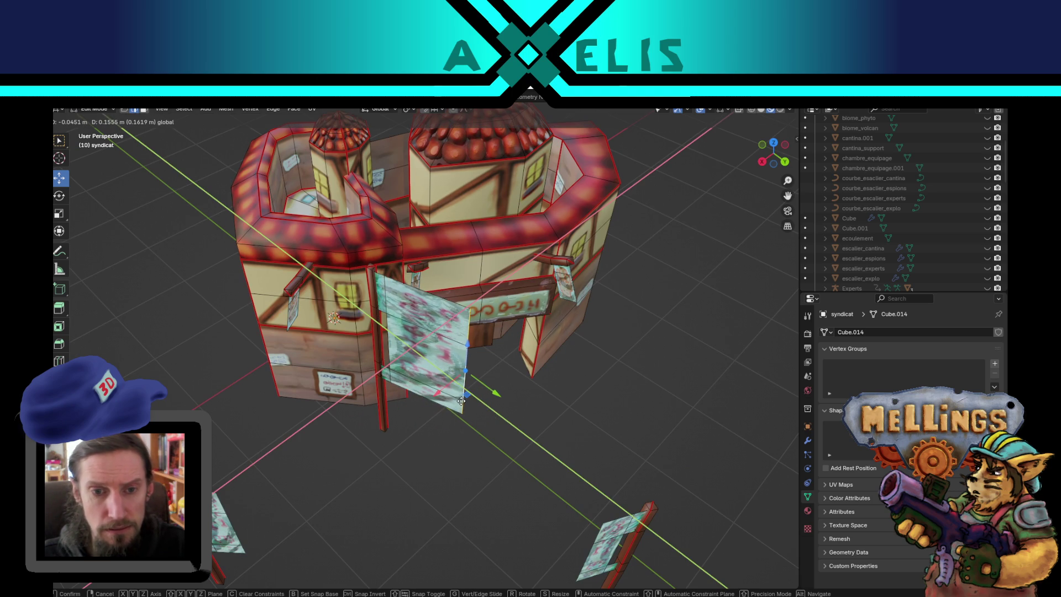
click(461, 397)
mouse_move(464, 387)
mouse_down()
mouse_move(488, 342)
mouse_move(342, 427)
mouse_up()
key(1)
scroll(343, 427, down, 2)
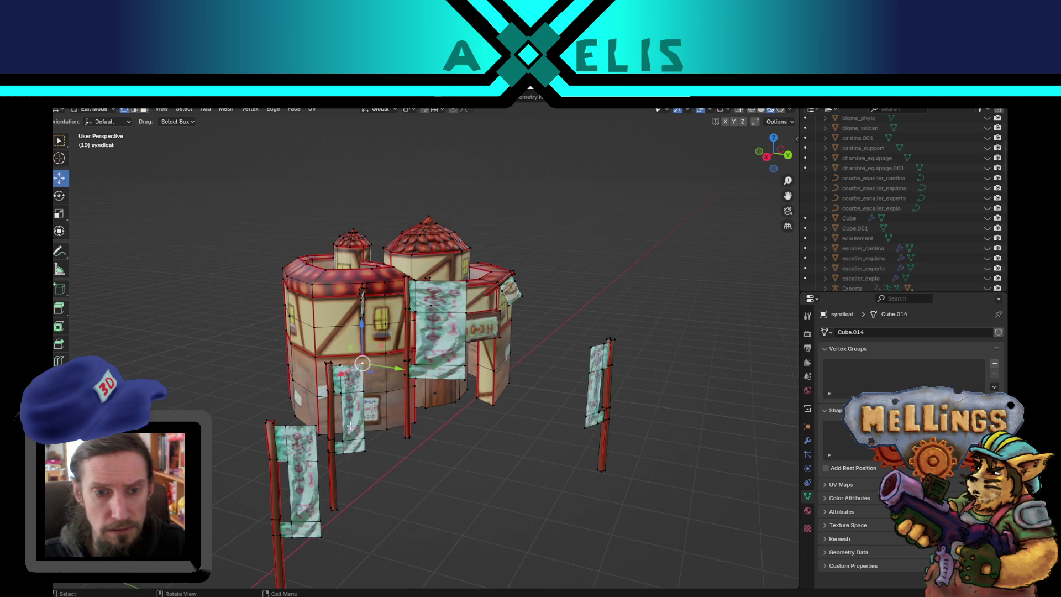
key(g)
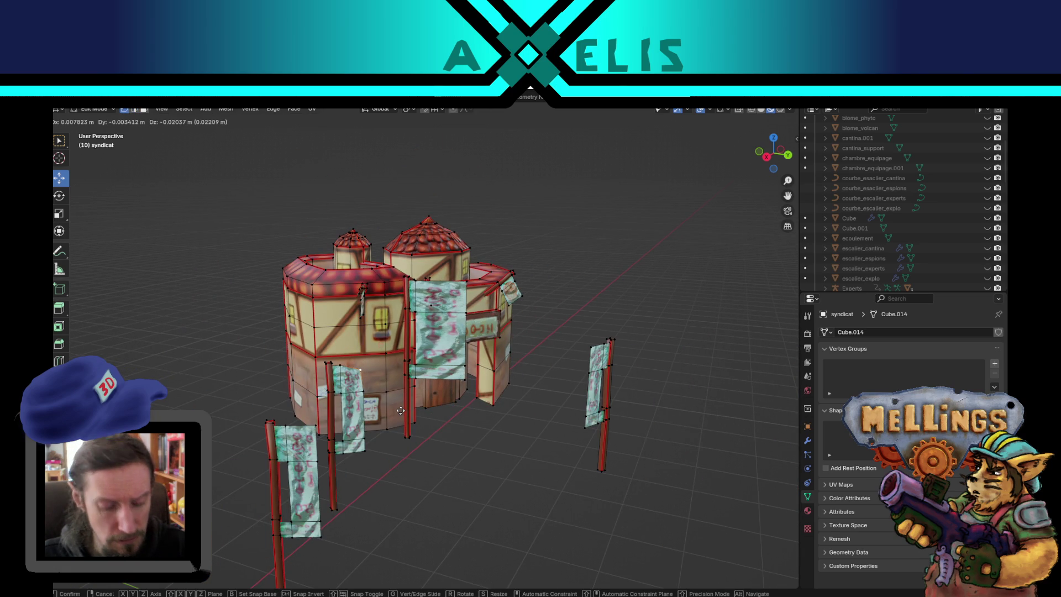
click(400, 410)
Step: Bend the front banner further with proportional-falloff moves of its lower vertices
key(g)
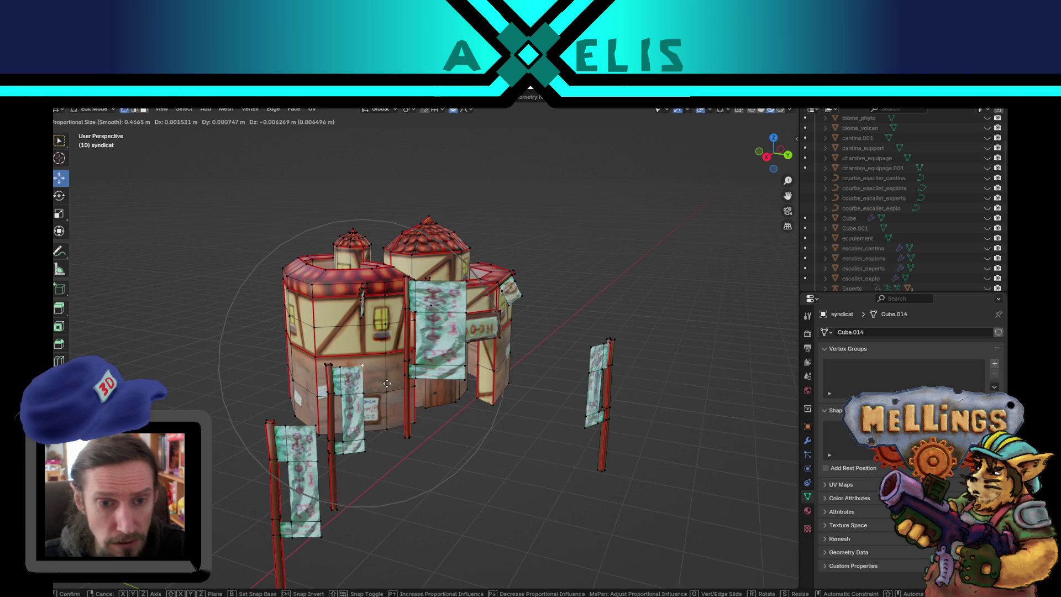
scroll(388, 382, up, 4)
scroll(386, 385, up, 7)
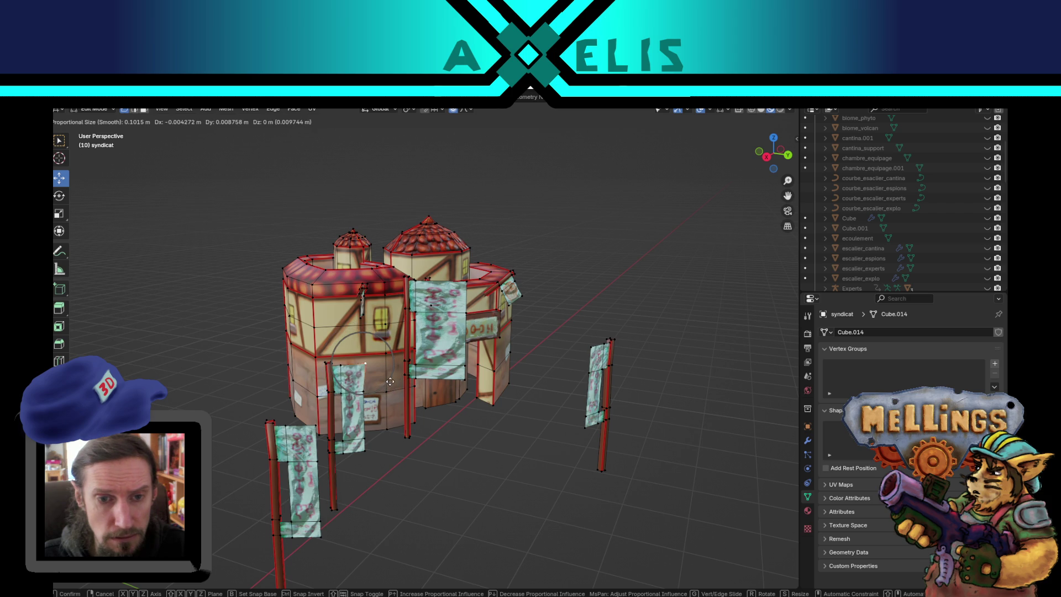
click(385, 387)
drag(417, 437, 437, 420)
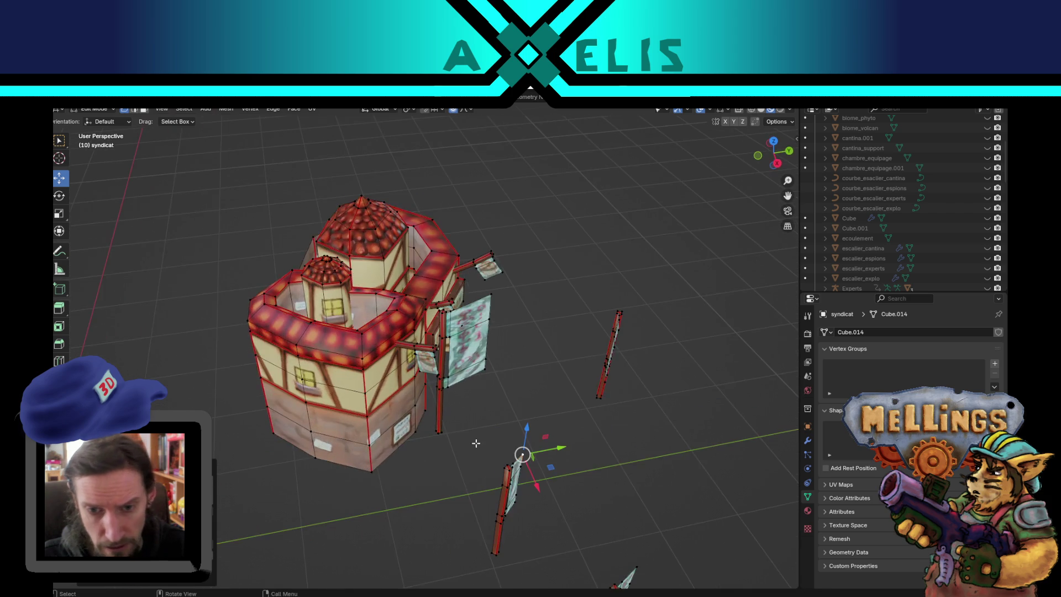
scroll(458, 370, up, 4)
key(g)
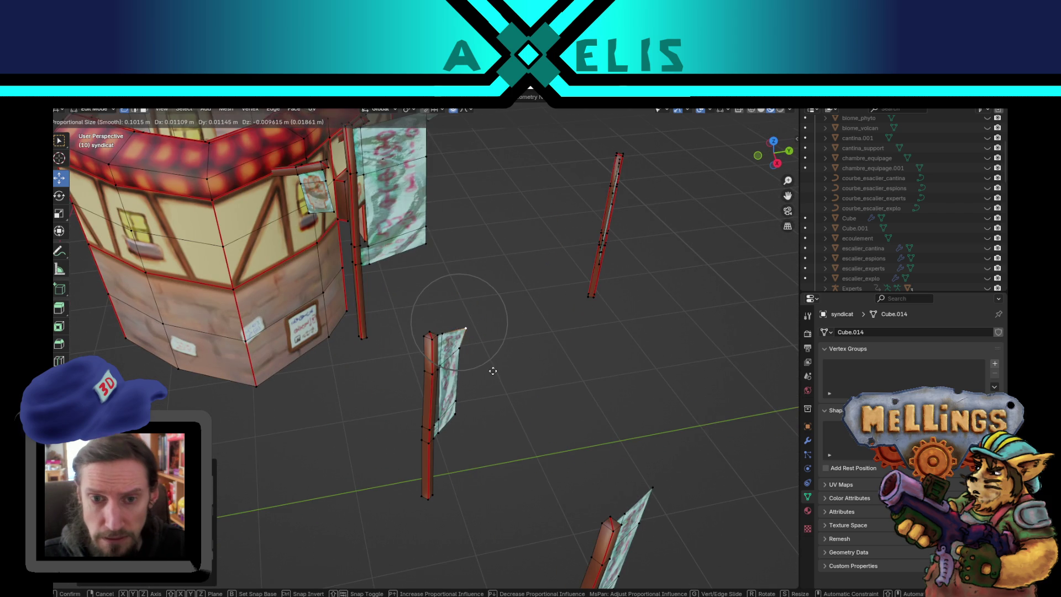
click(491, 374)
scroll(491, 373, down, 5)
drag(491, 374, 347, 299)
Step: Nudge the banner's lower corner and ripple nearby vertices with soft falloff
click(324, 269)
key(g)
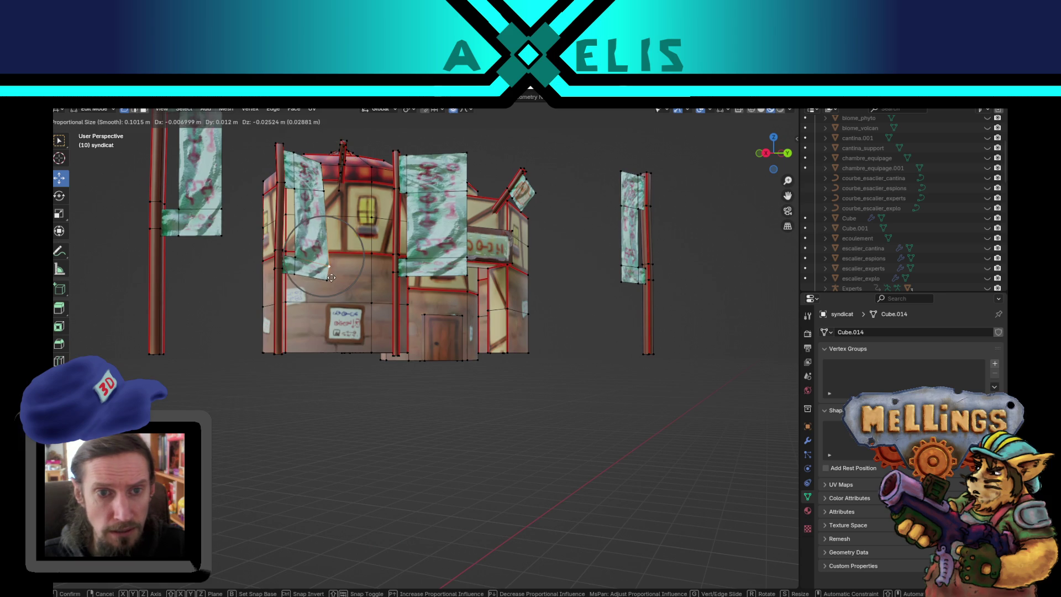
click(326, 280)
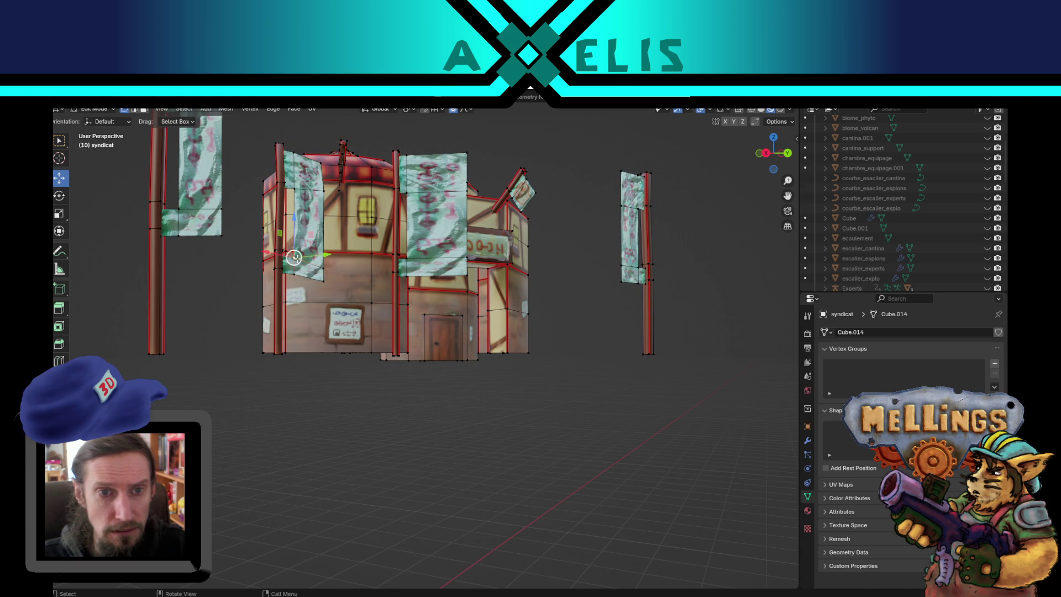
key(g)
click(300, 255)
drag(300, 255, 351, 294)
scroll(352, 294, up, 3)
scroll(352, 295, down, 3)
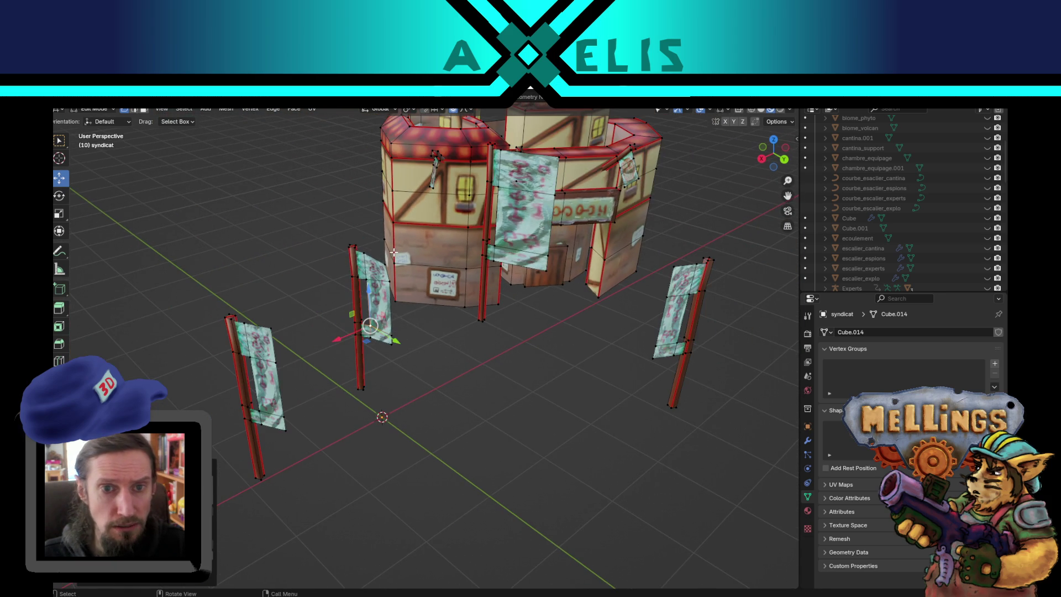
key(g)
click(388, 259)
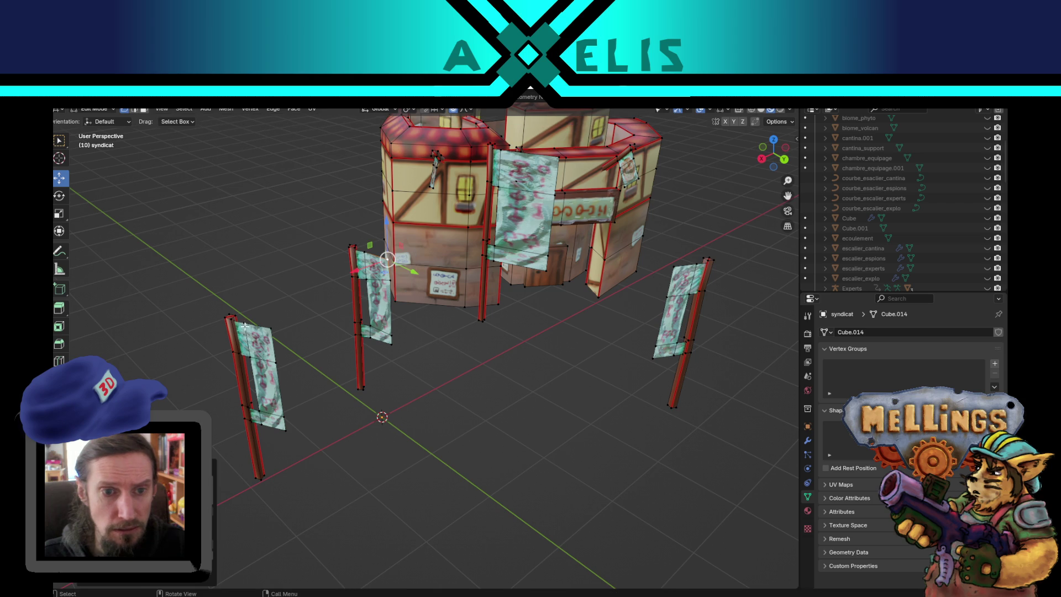
Step: Ripple the left banner with soft-falloff vertex moves and lift one corner upward
click(253, 358)
key(g)
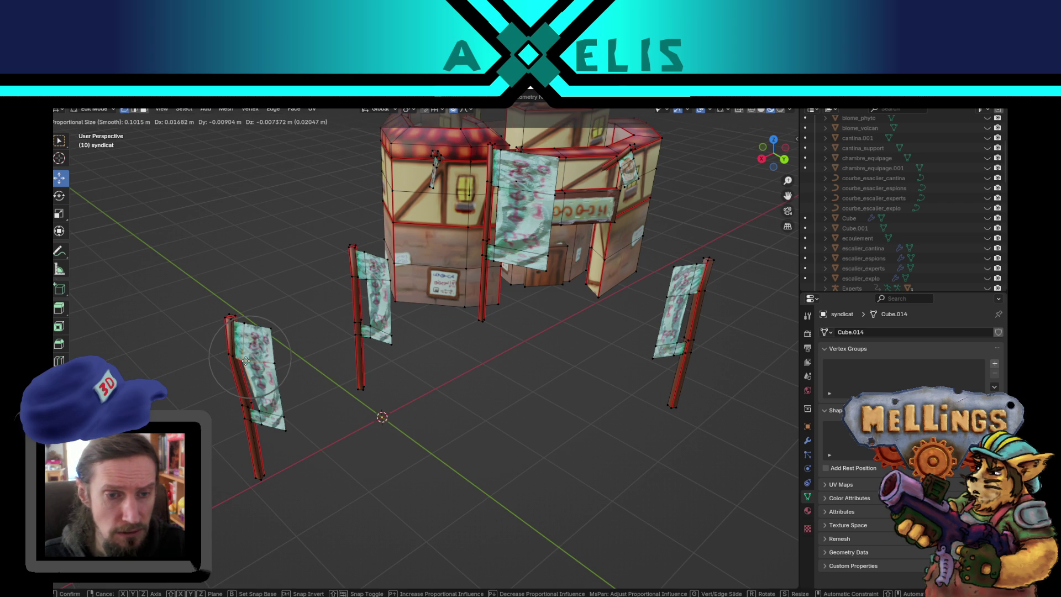
click(251, 353)
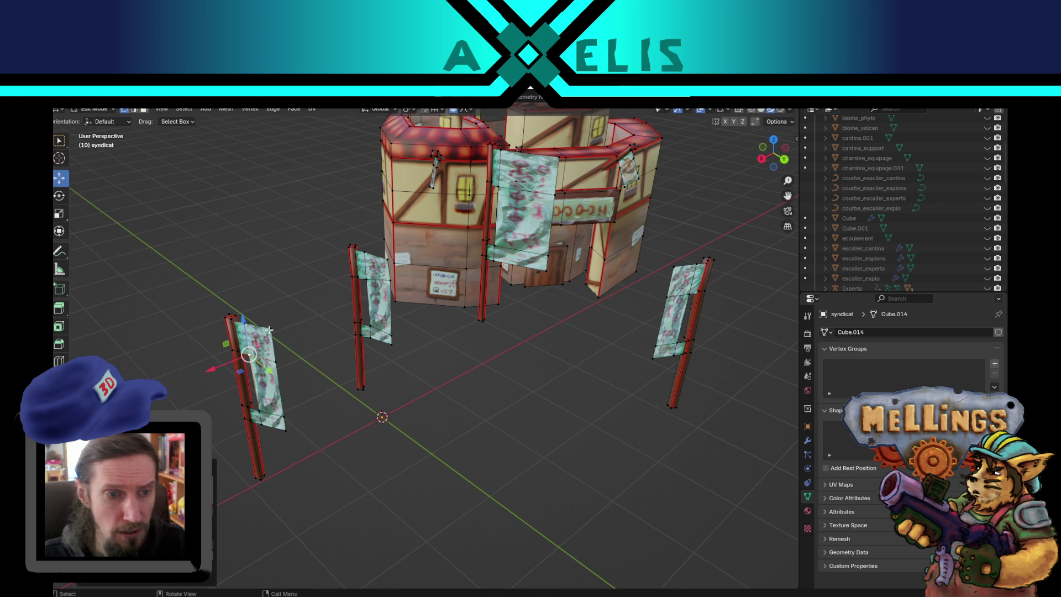
key(g)
key(Escape)
mouse_move(273, 329)
mouse_down()
mouse_move(325, 330)
mouse_move(337, 359)
mouse_up()
key(g)
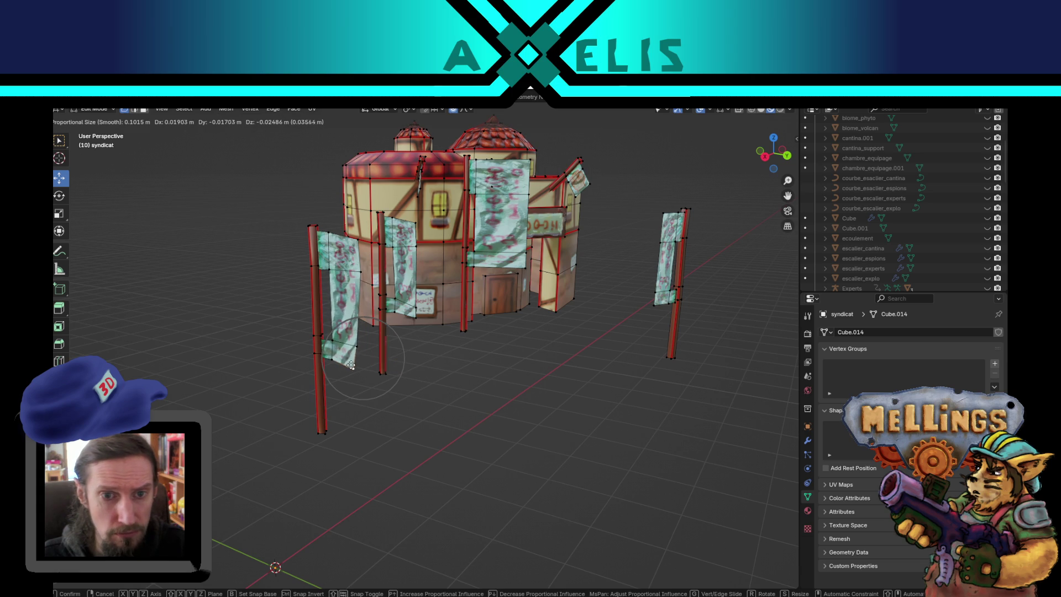
click(329, 332)
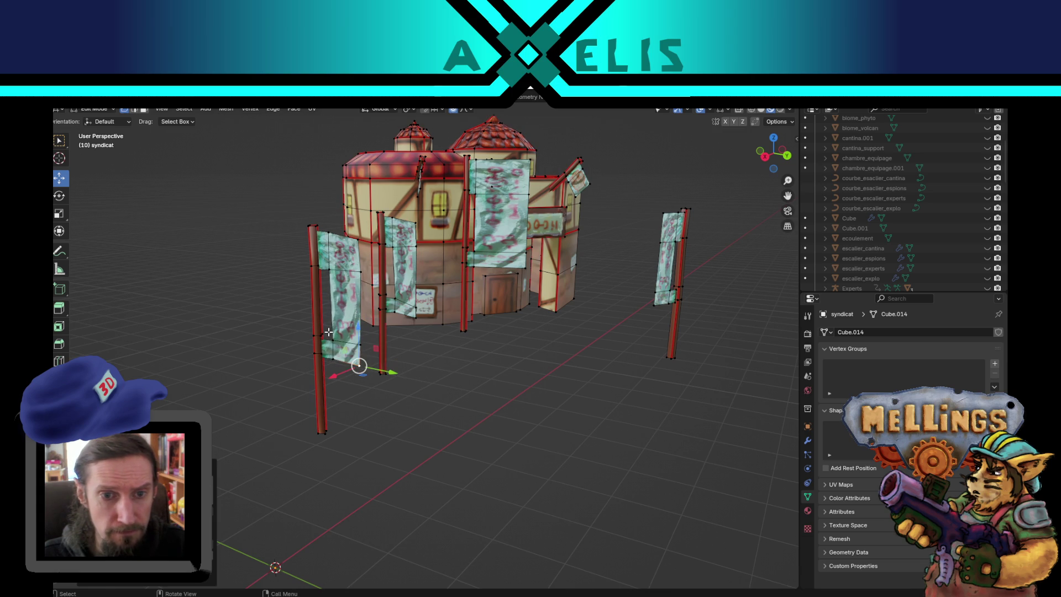
drag(359, 366, 364, 345)
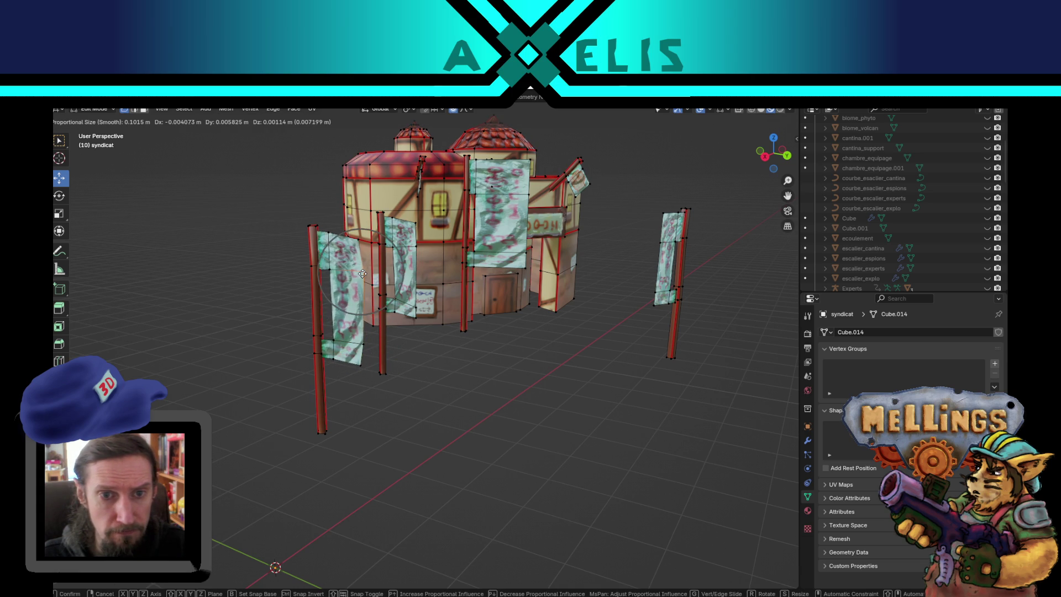
Step: Bend the right banner with soft falloff and pull the doorway banner's vertex downward
drag(356, 276, 530, 303)
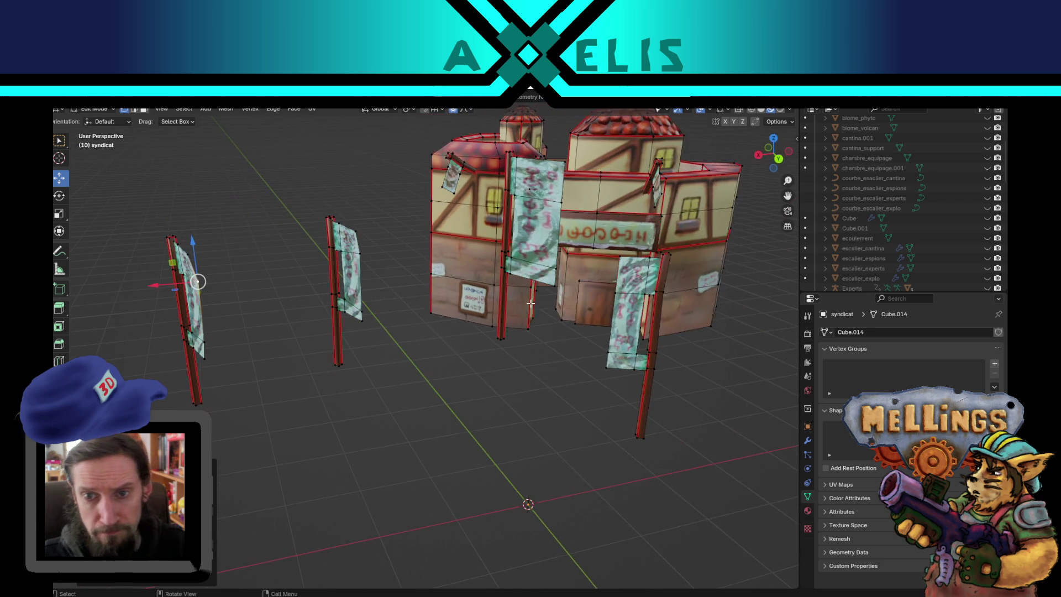
click(613, 295)
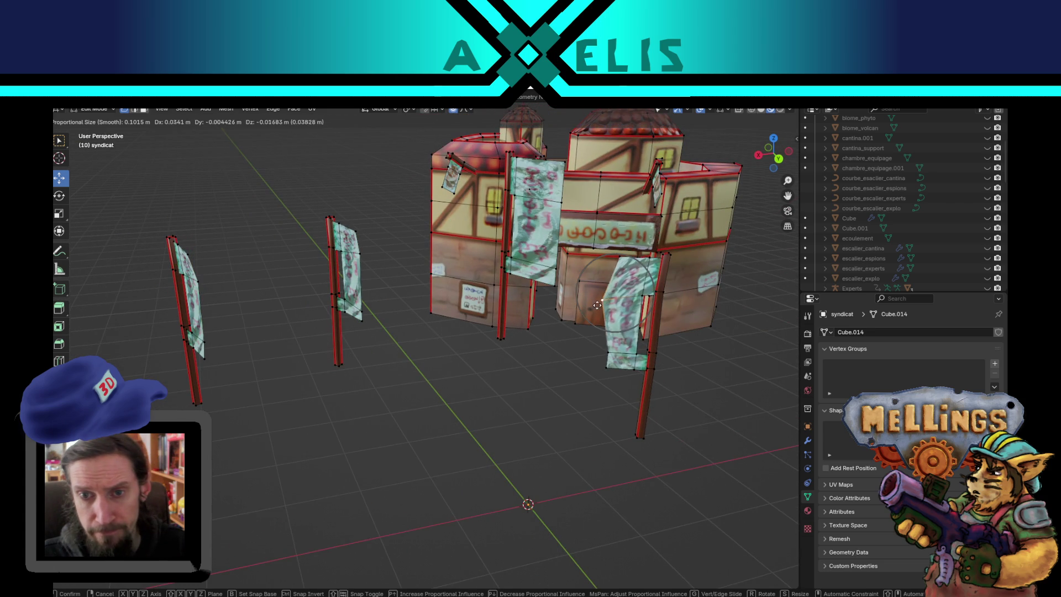
key(g)
click(633, 295)
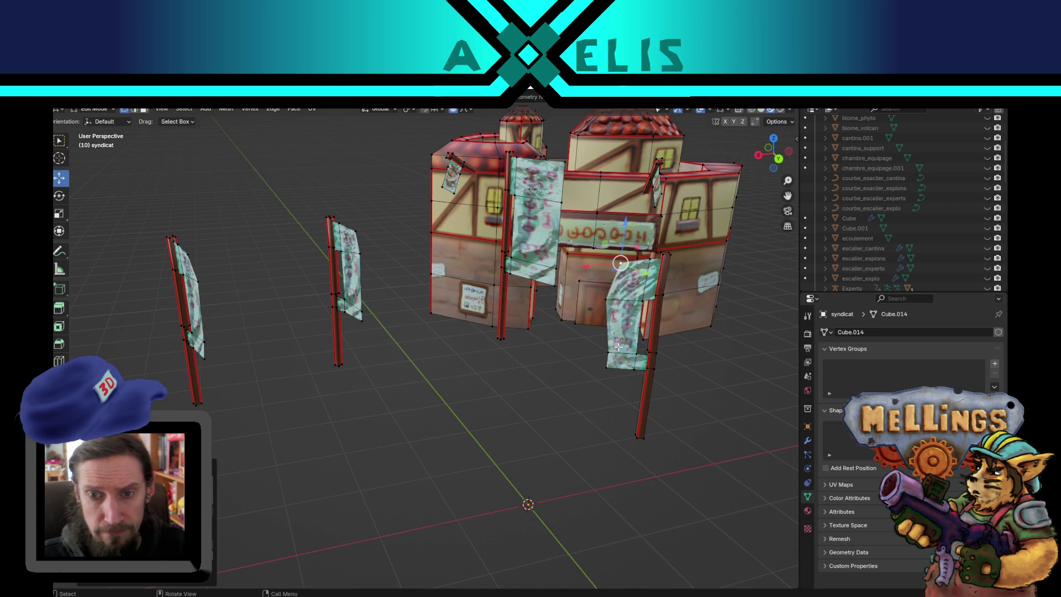
mouse_move(616, 372)
mouse_down()
mouse_move(558, 346)
mouse_move(481, 408)
mouse_up()
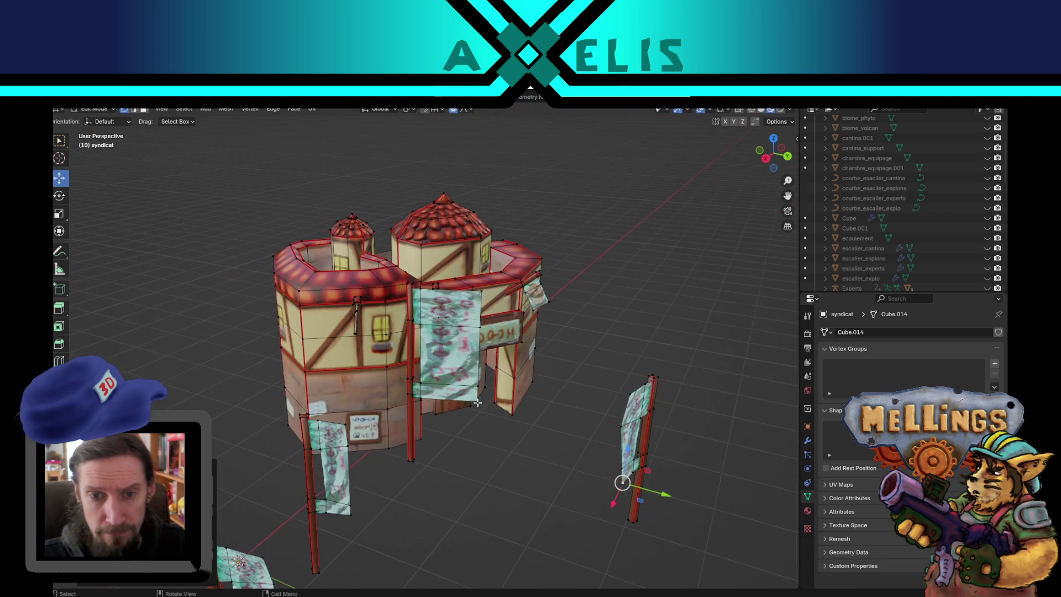
key(g)
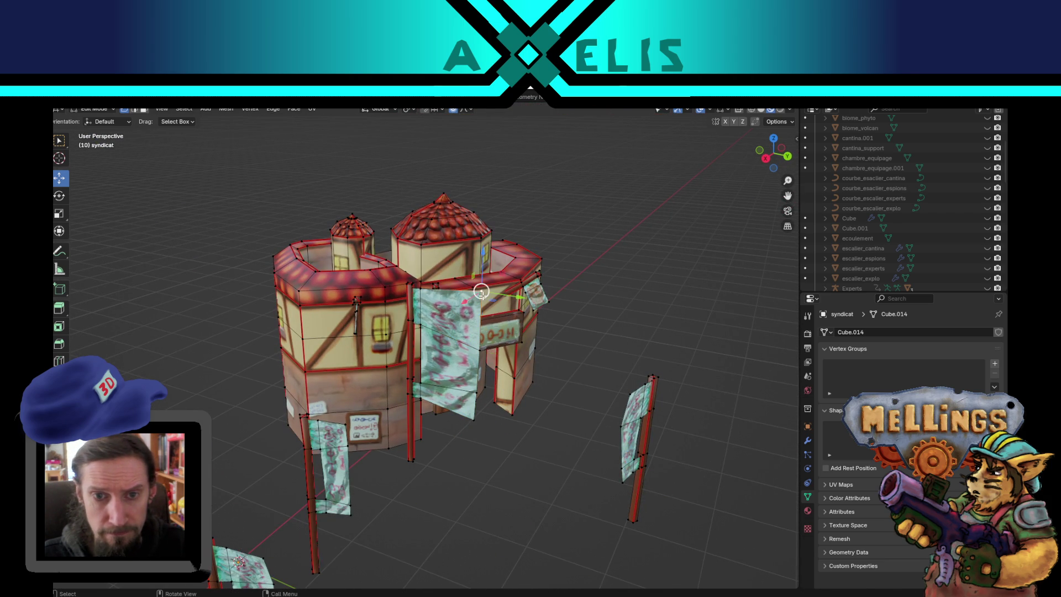
click(475, 318)
click(480, 352)
mouse_move(478, 390)
mouse_down()
mouse_move(474, 419)
mouse_move(507, 421)
mouse_move(437, 362)
mouse_up()
click(428, 346)
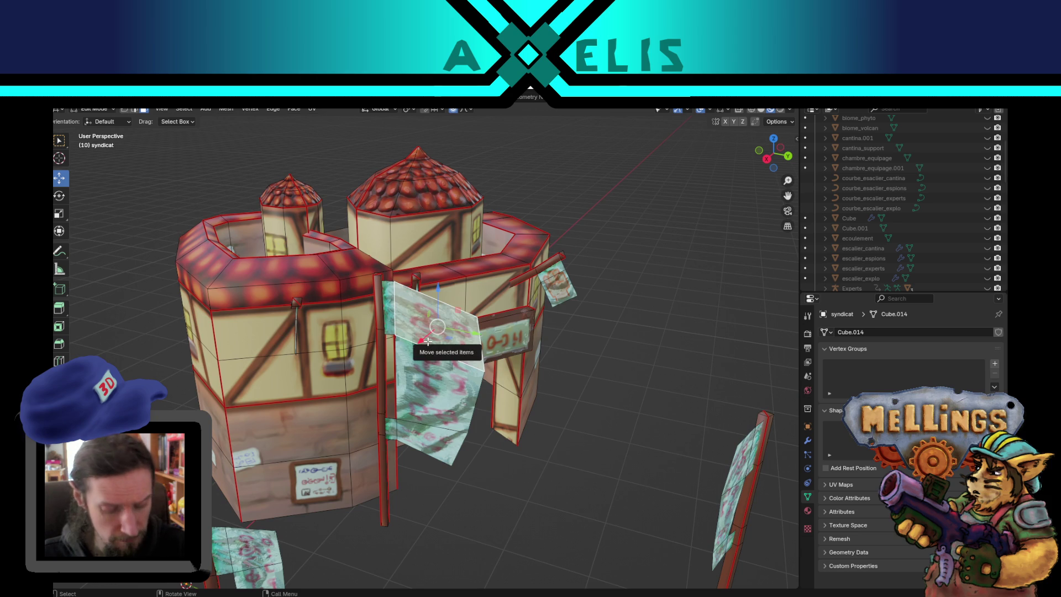
Step: Place the doorway banner's UV island onto the red sign, scaled down to fit
key(l)
click(271, 98)
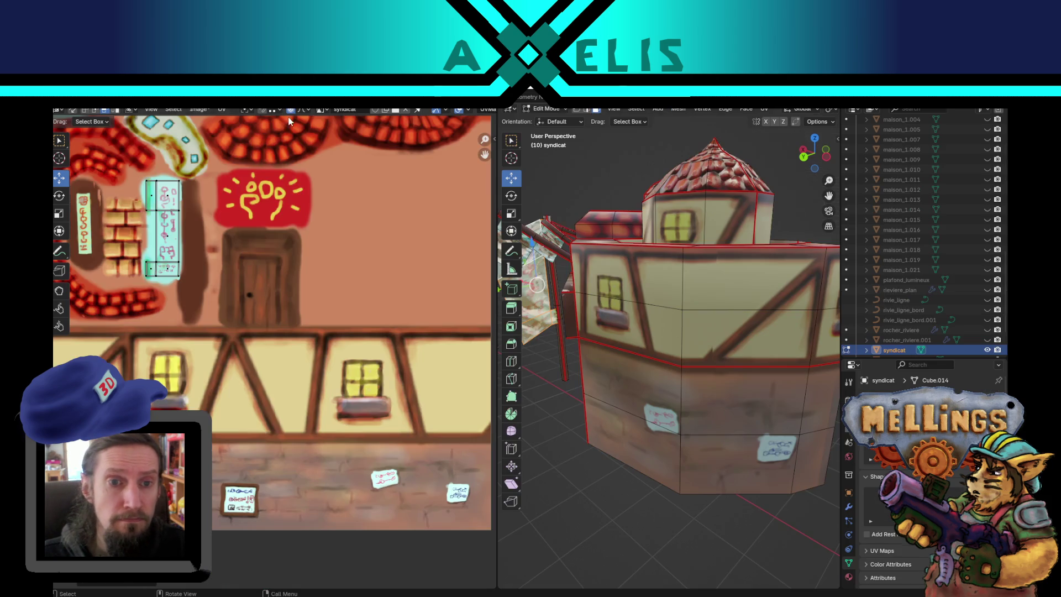
scroll(310, 256, down, 2)
scroll(301, 309, down, 1)
drag(294, 335, 300, 446)
key(g)
click(425, 423)
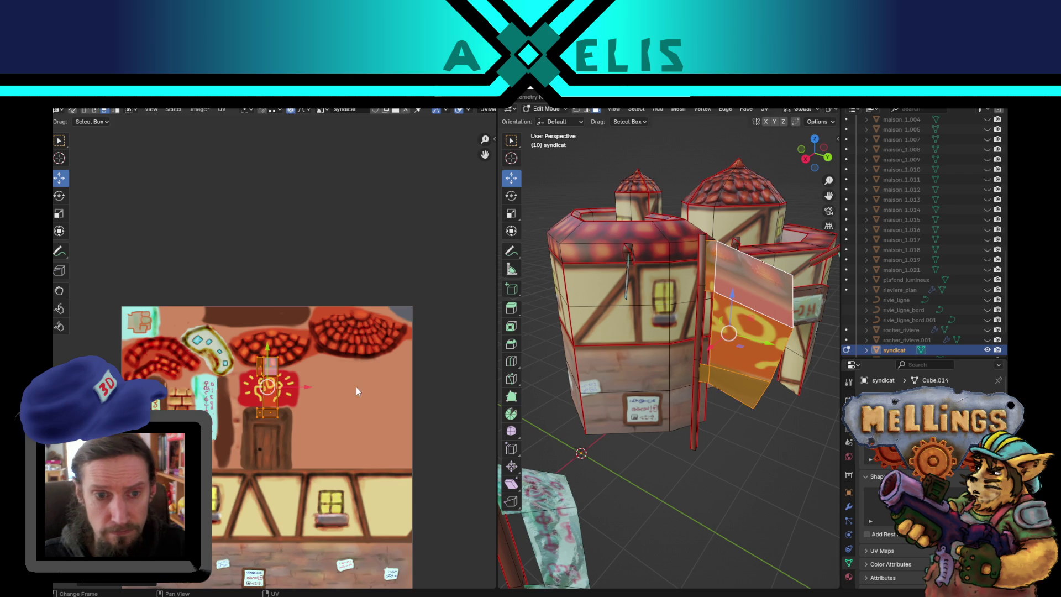
key(s)
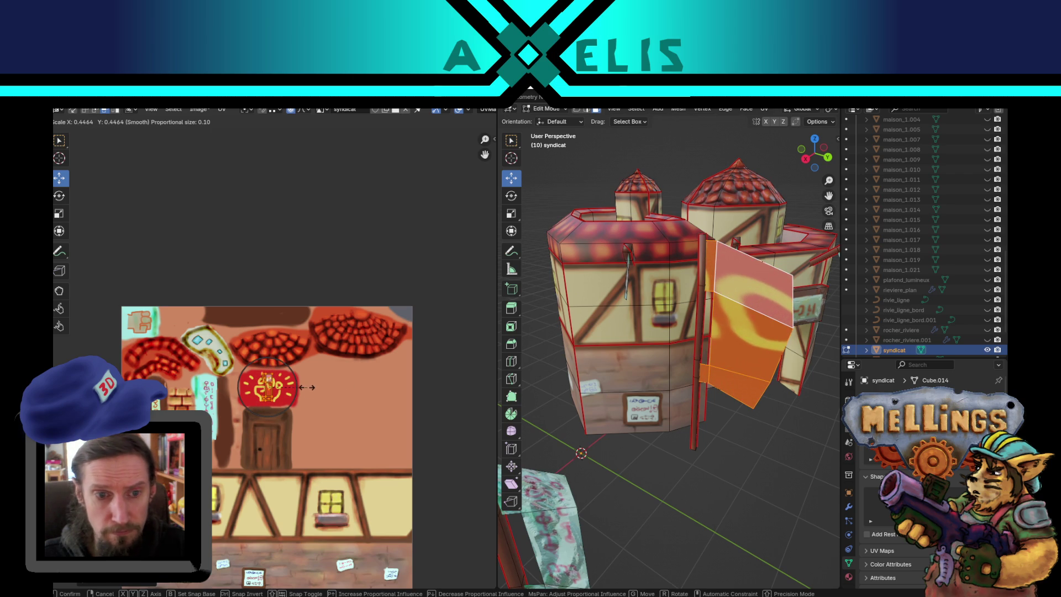
click(308, 387)
scroll(288, 381, up, 4)
key(g)
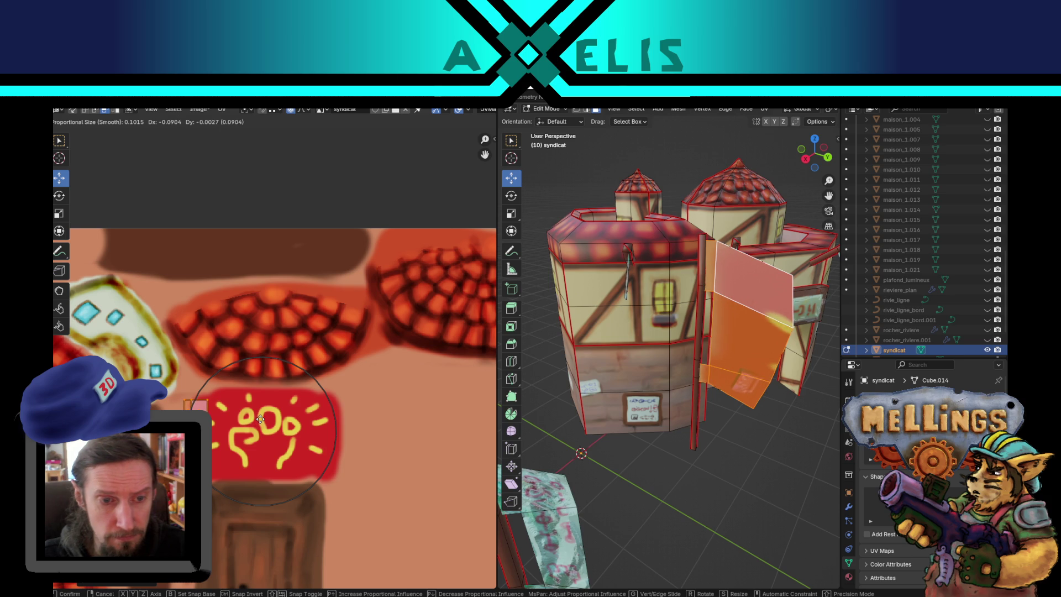
click(250, 424)
Step: Stretch the island vertically, widen its right edge over the sign, and enter Texture Paint
click(208, 399)
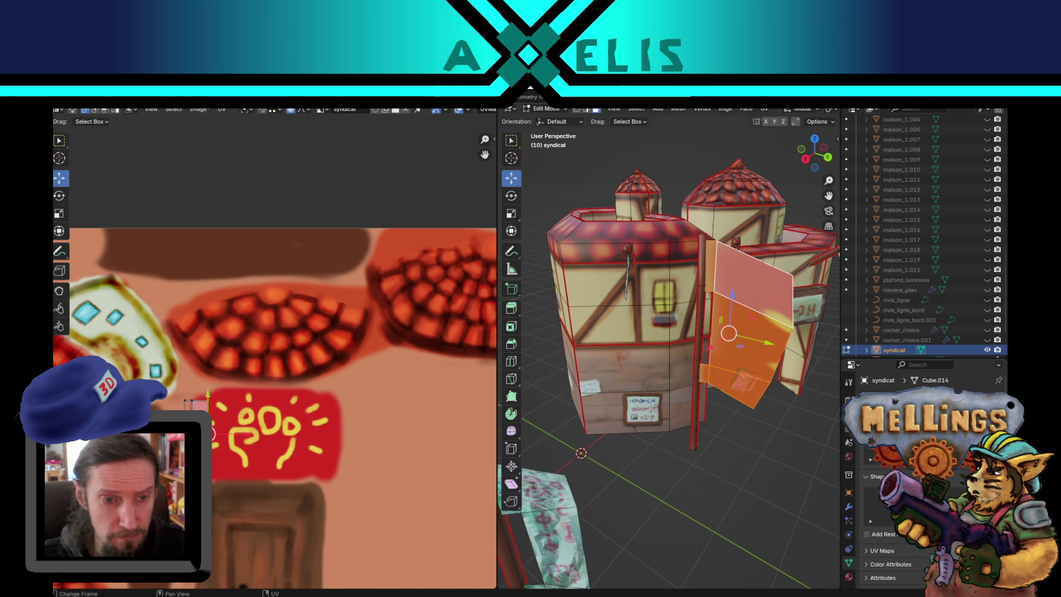
key(g)
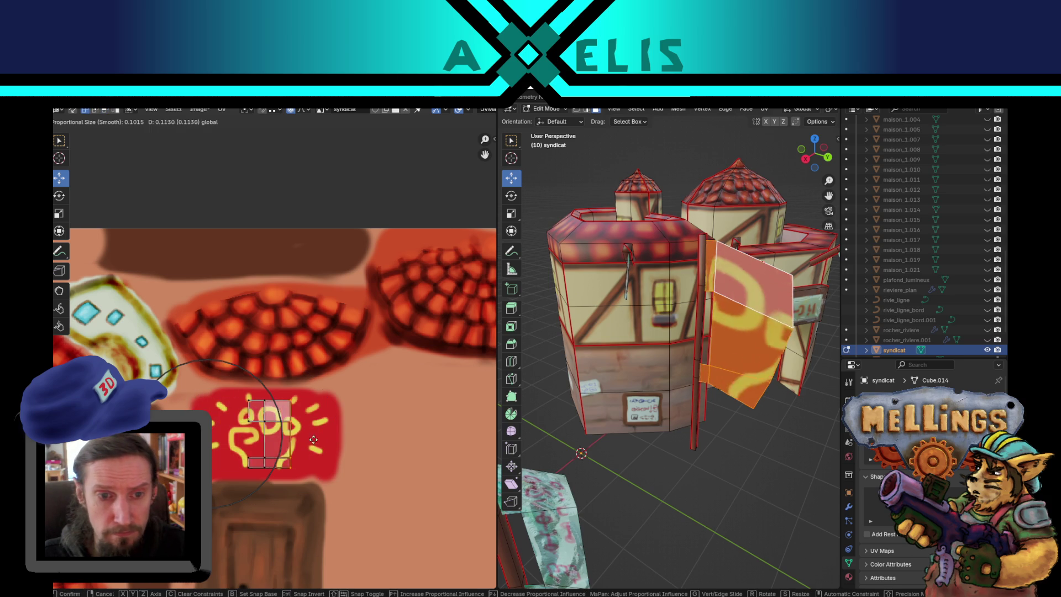
right_click(305, 440)
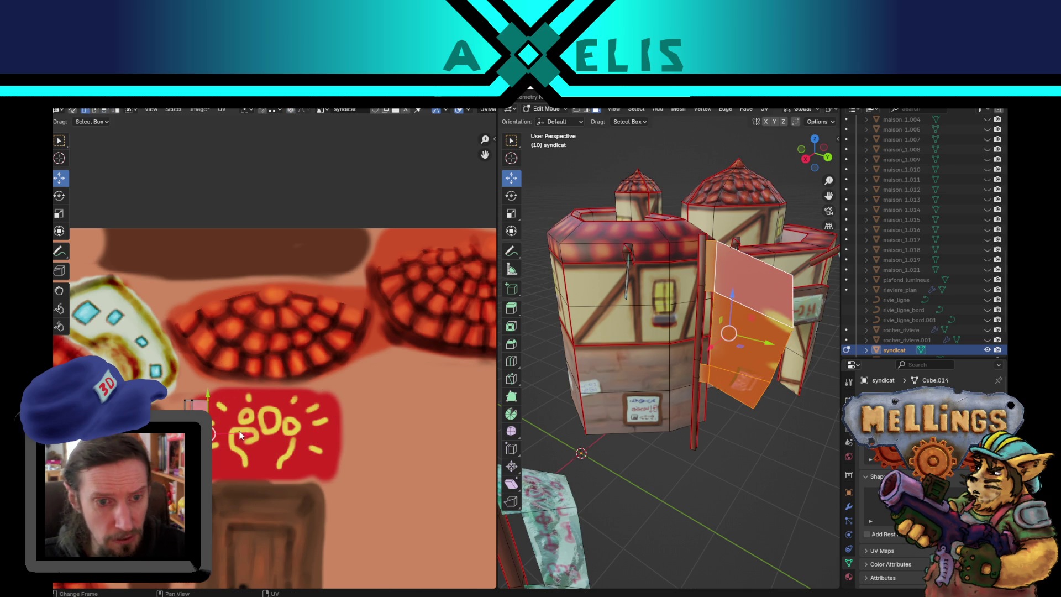
key(g)
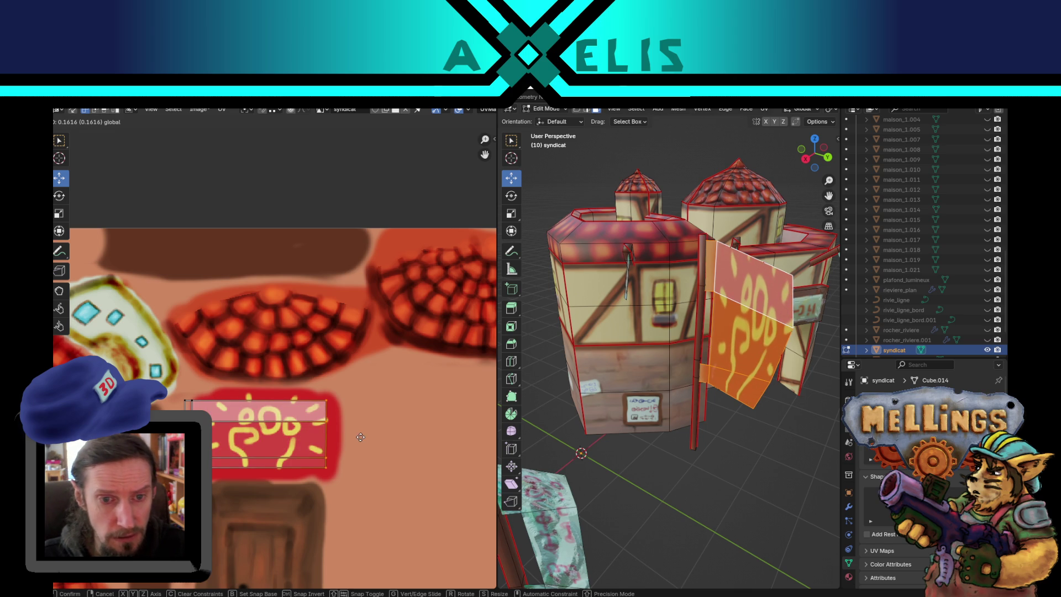
right_click(303, 421)
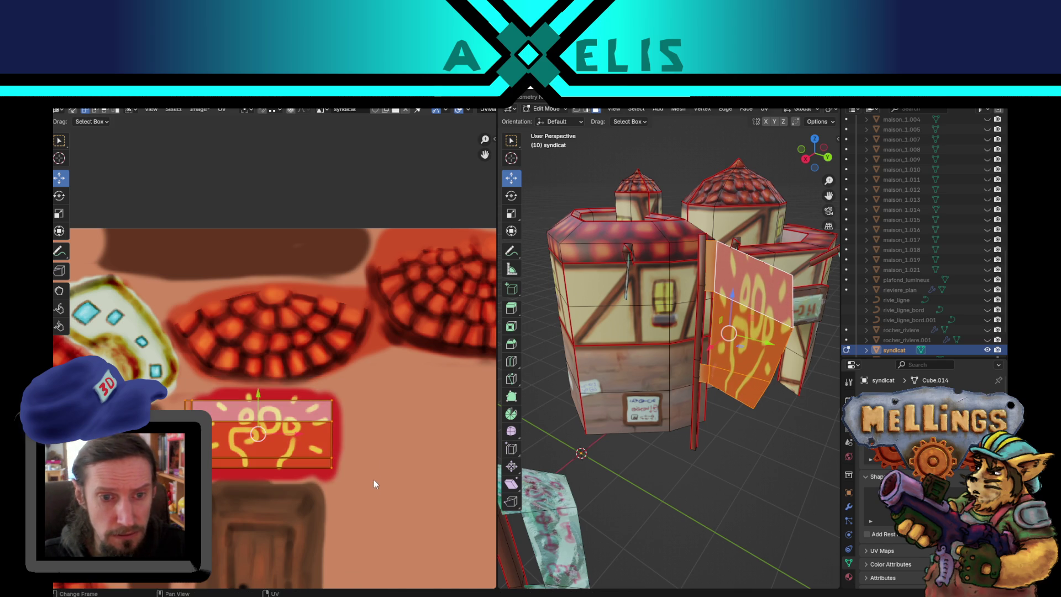
key(s)
key(y)
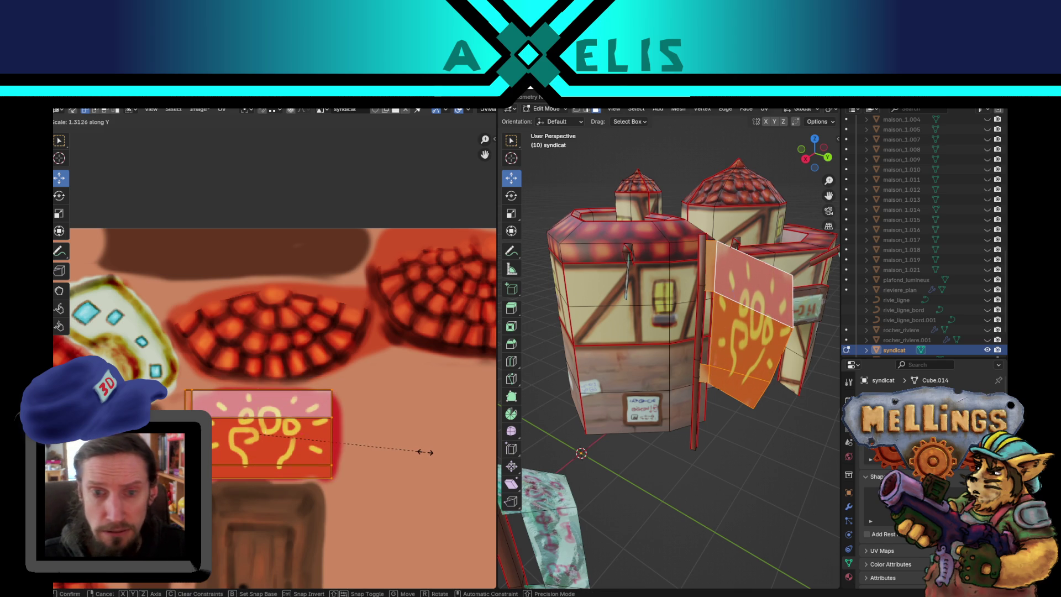
click(422, 452)
drag(322, 387, 363, 484)
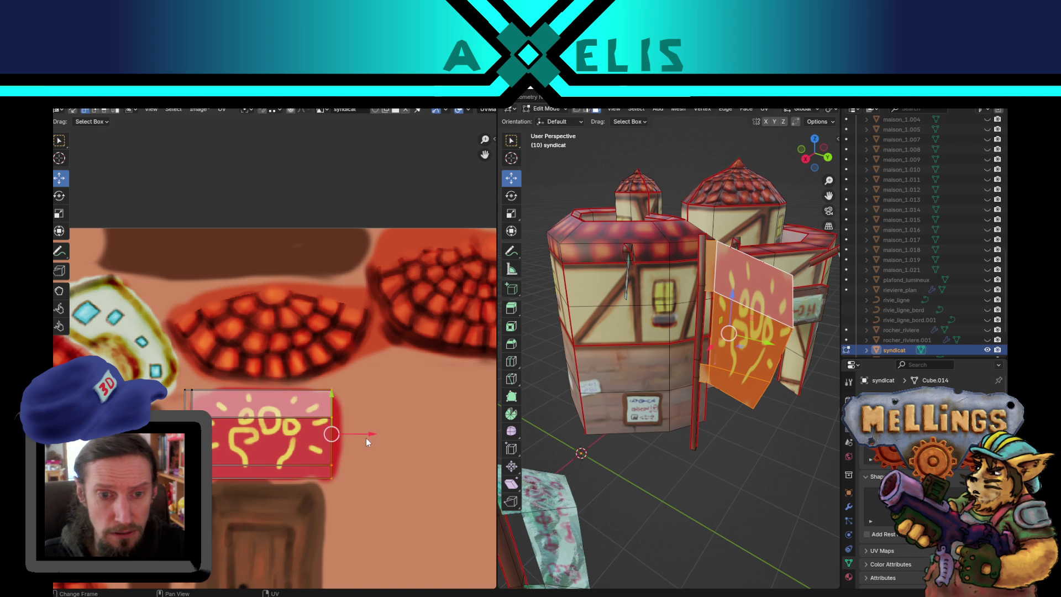
key(g)
click(380, 436)
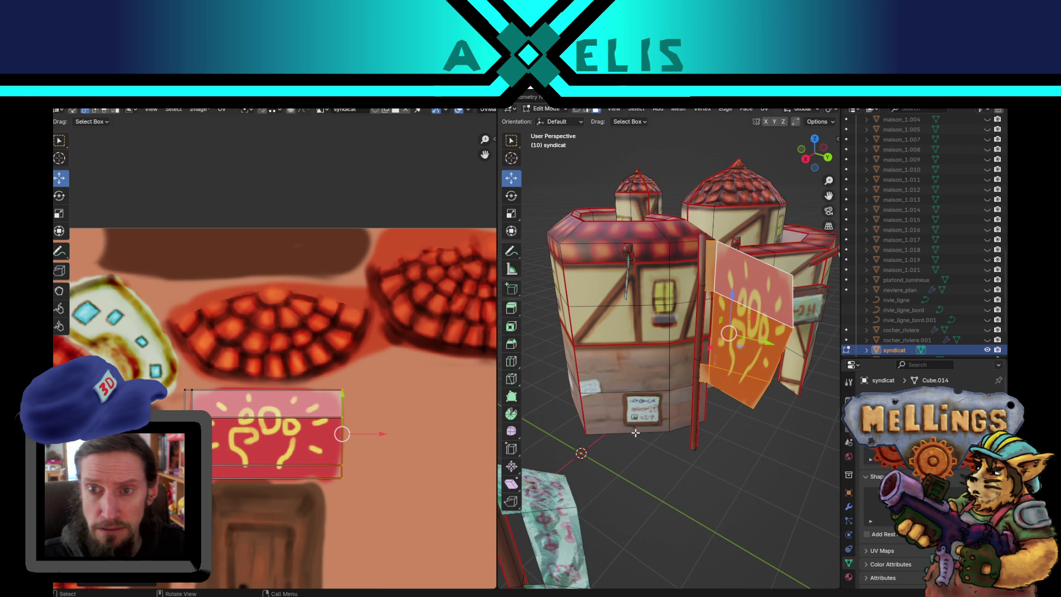
drag(327, 413, 311, 407)
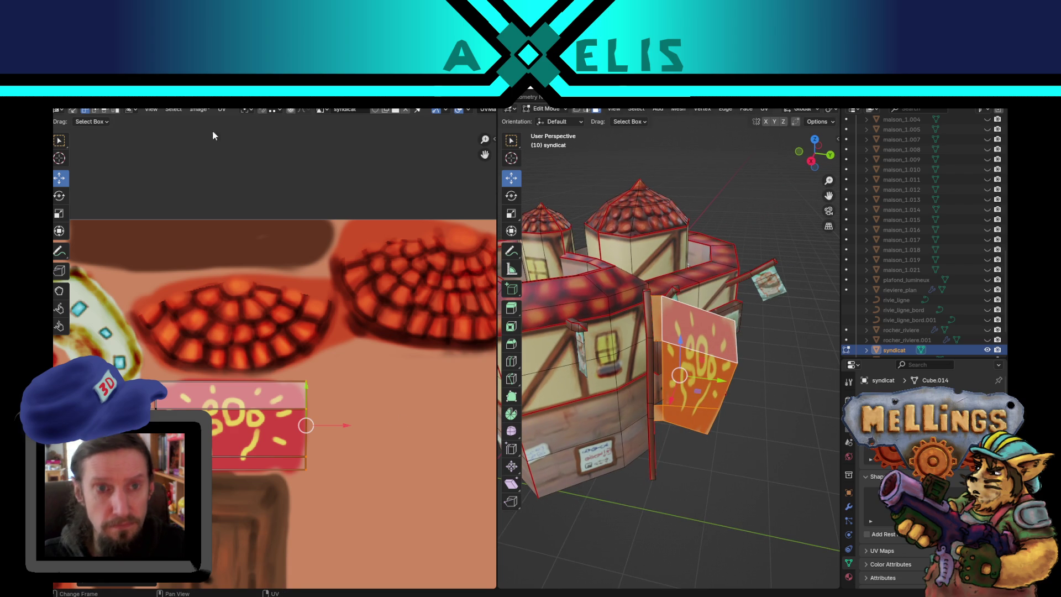
key(ctrl+Page_Down)
scroll(312, 313, up, 2)
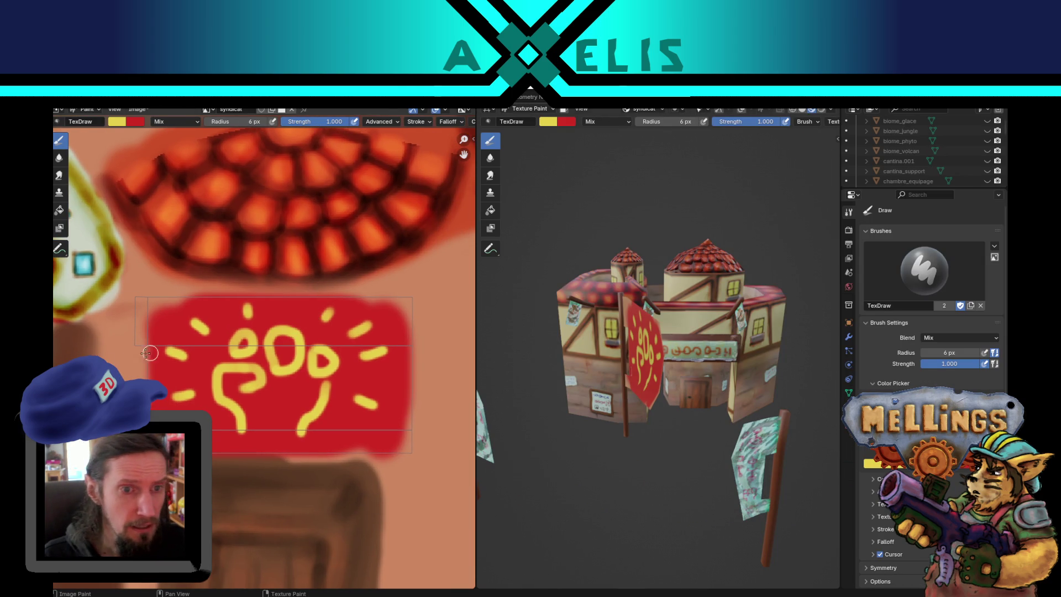
Step: Swap to red and paint past the sign's left, top, bottom and right edges
key(x)
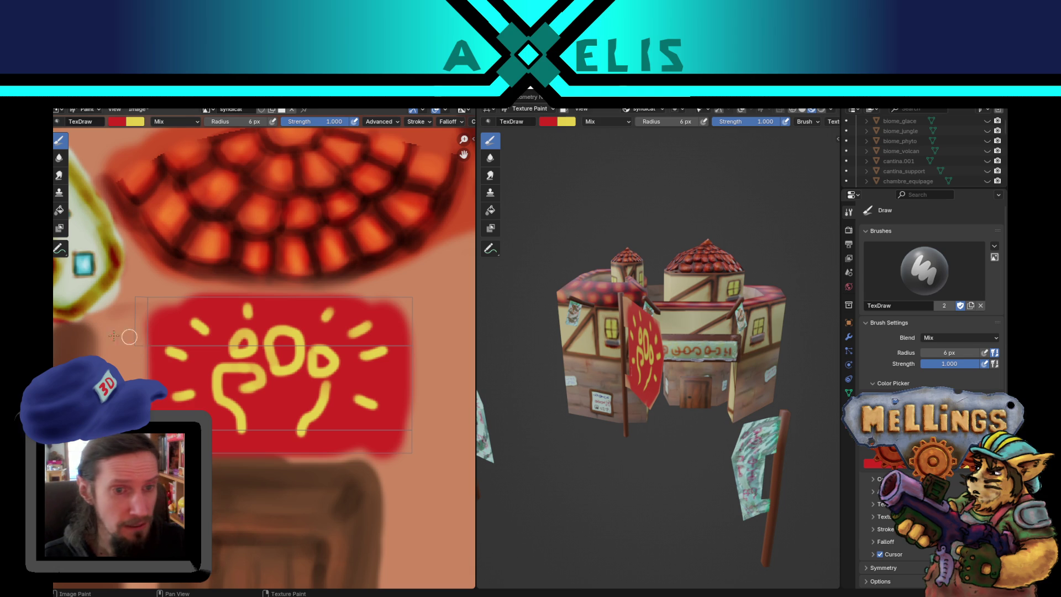
mouse_move(151, 343)
mouse_down()
mouse_move(133, 332)
mouse_move(146, 288)
mouse_move(225, 300)
mouse_up()
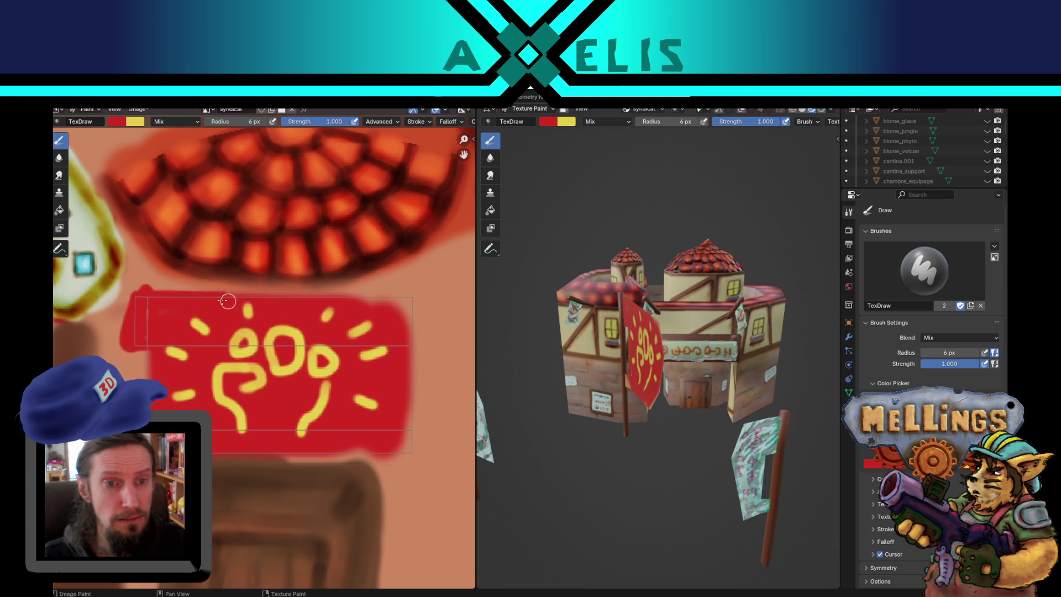
drag(295, 302, 413, 298)
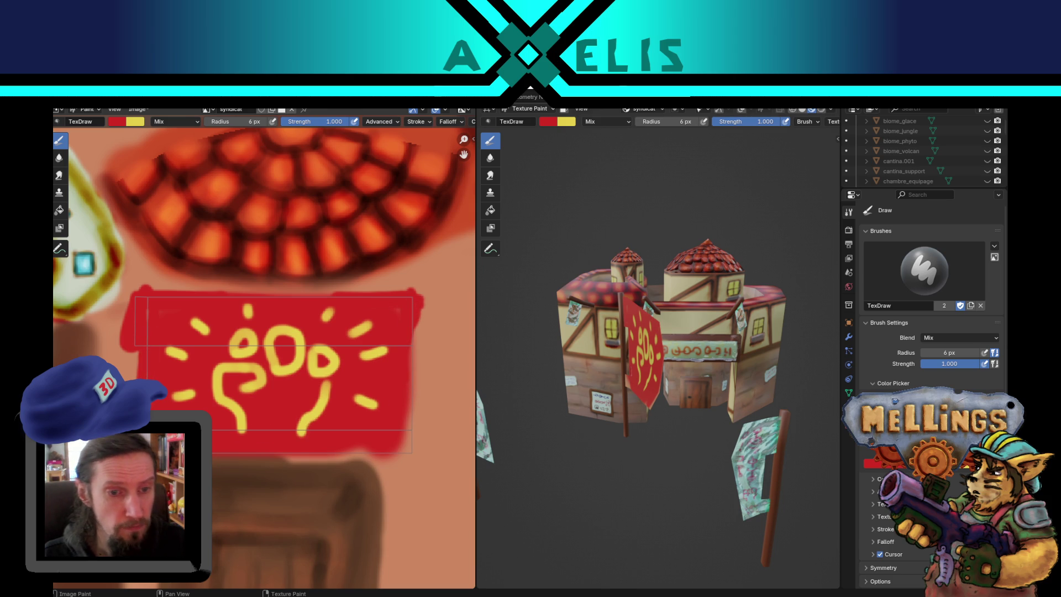
drag(299, 453, 403, 454)
mouse_move(404, 325)
mouse_down()
mouse_move(419, 433)
mouse_move(408, 458)
mouse_up()
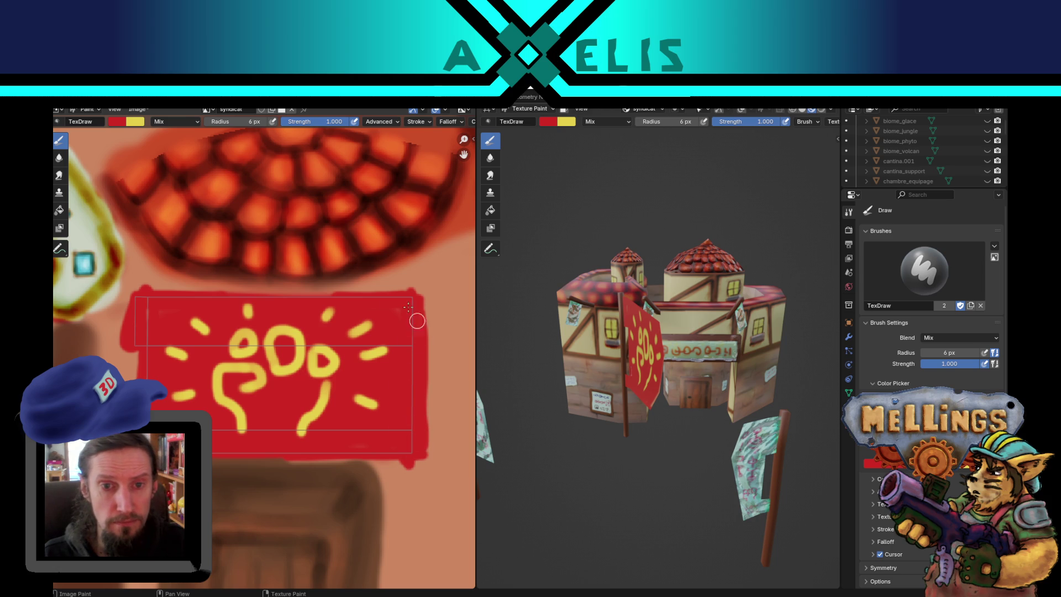
drag(205, 296, 420, 299)
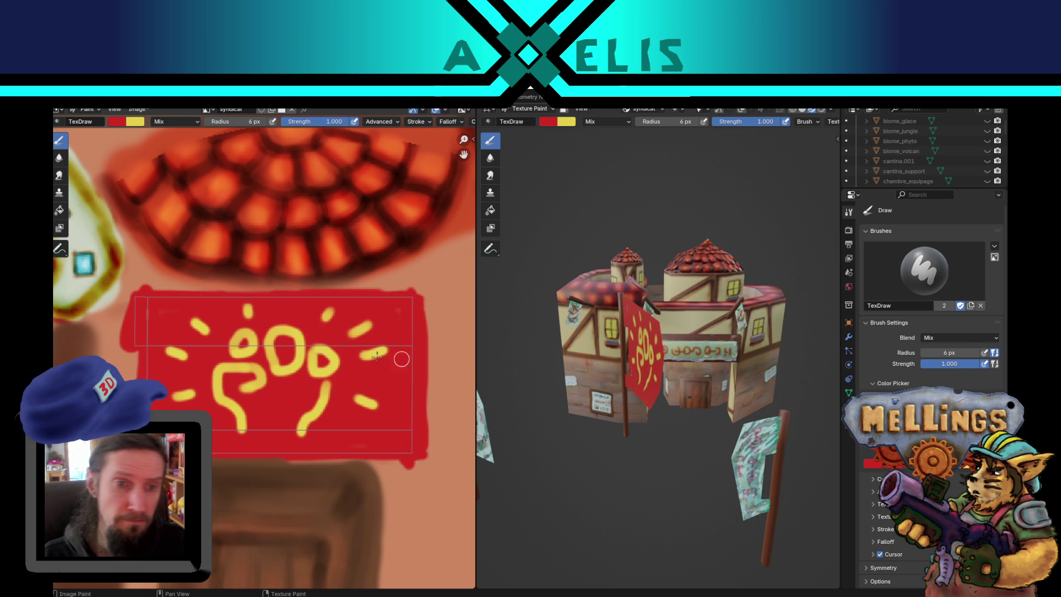
click(172, 122)
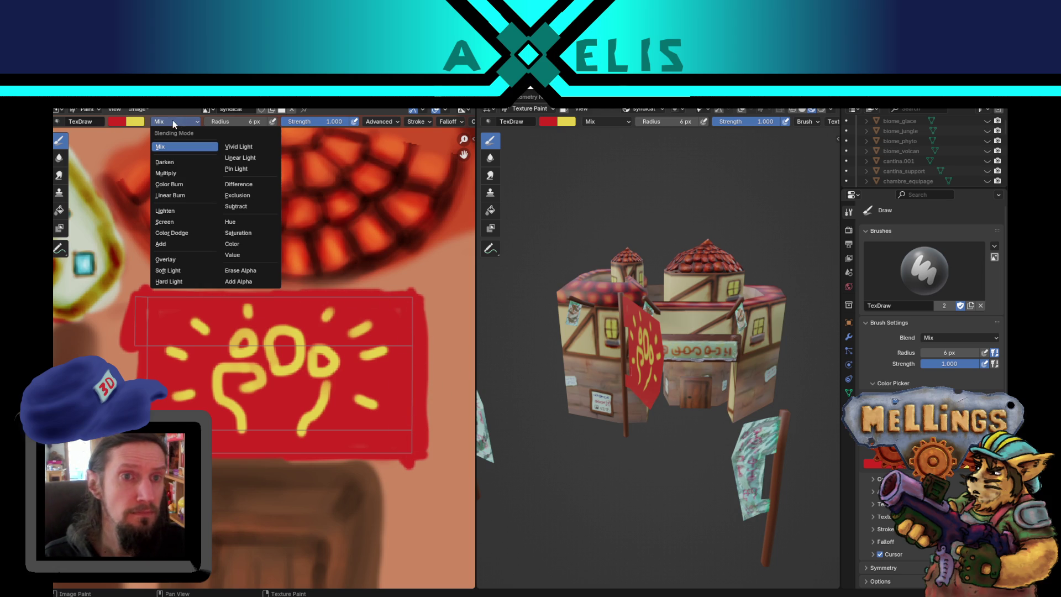
Step: Darken the sign's left edge and middle with Color Burn at 13 px brush size
click(179, 186)
drag(132, 306, 127, 295)
drag(127, 334, 127, 372)
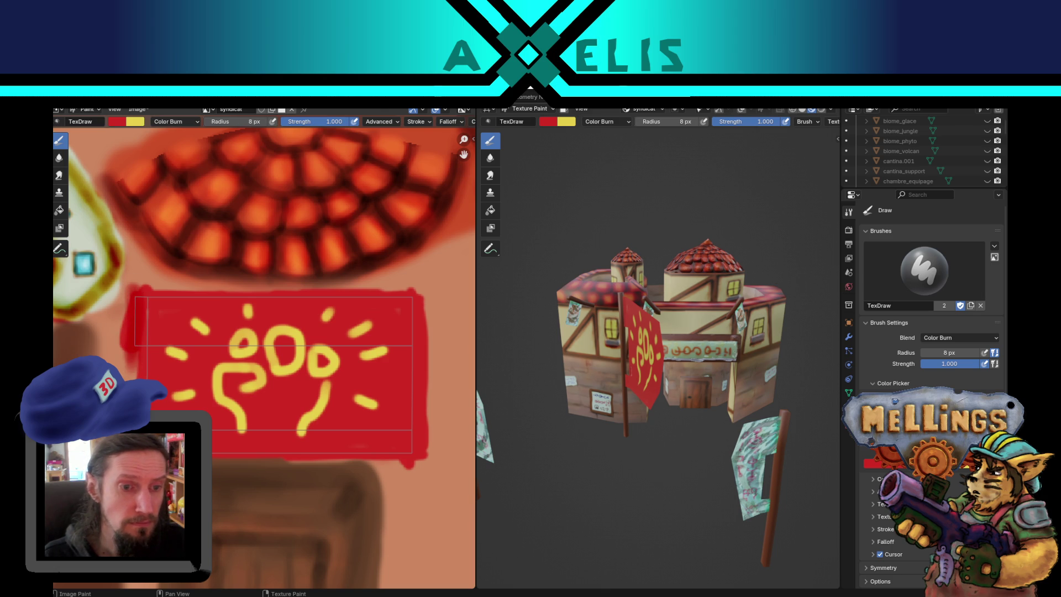
key(f)
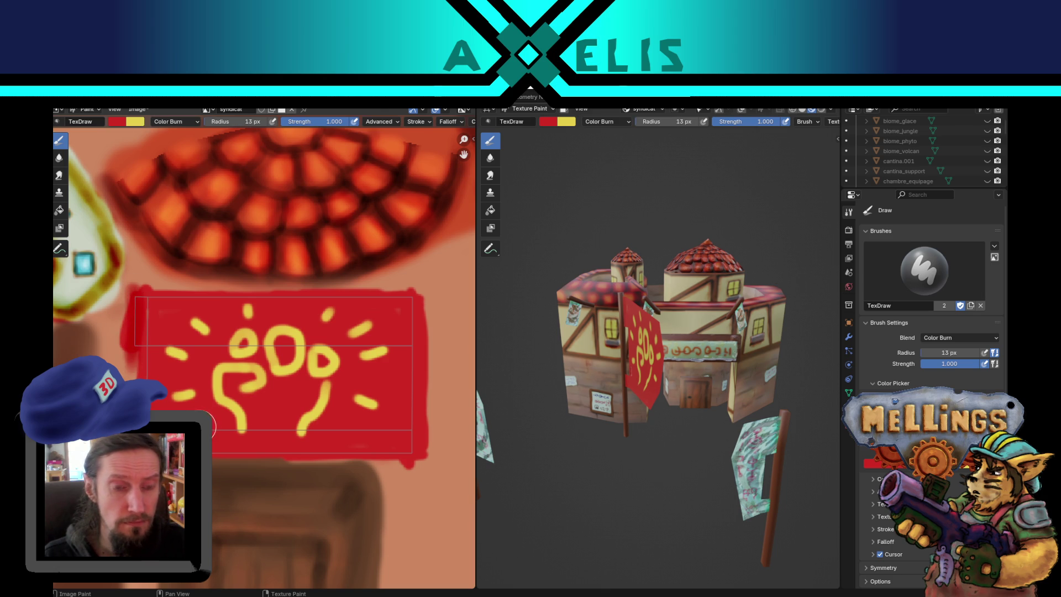
mouse_move(304, 405)
mouse_down()
mouse_move(337, 386)
mouse_move(337, 420)
mouse_move(380, 432)
mouse_move(328, 372)
mouse_move(298, 367)
mouse_up()
drag(215, 306, 189, 354)
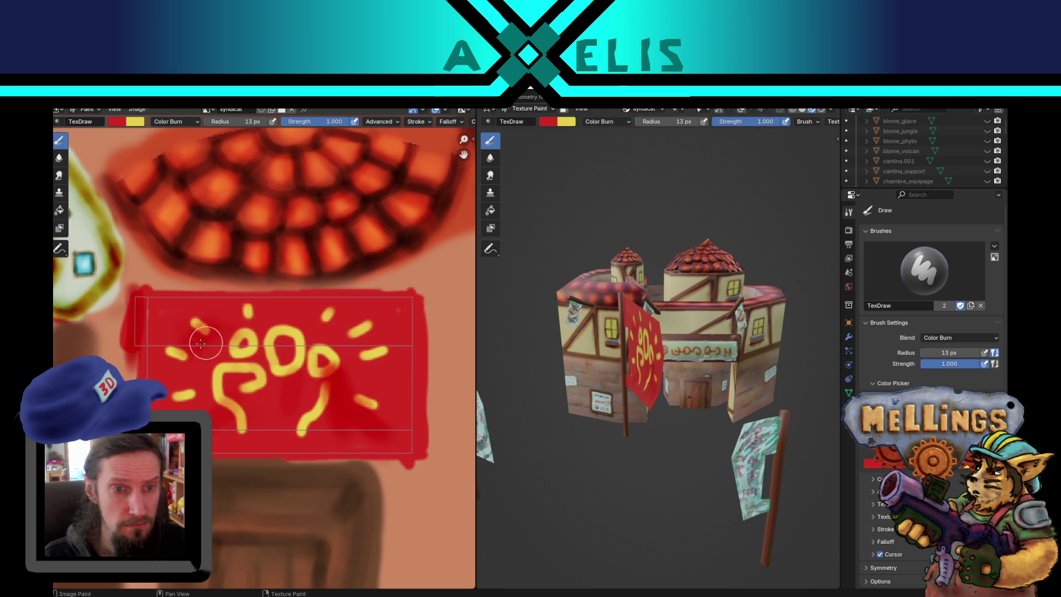
Step: Retouch the yellow loop and darken a dash at smaller brush size, then save syndicat.png
key(f)
mouse_move(215, 379)
mouse_down()
mouse_move(257, 377)
mouse_move(201, 387)
mouse_move(210, 424)
mouse_up()
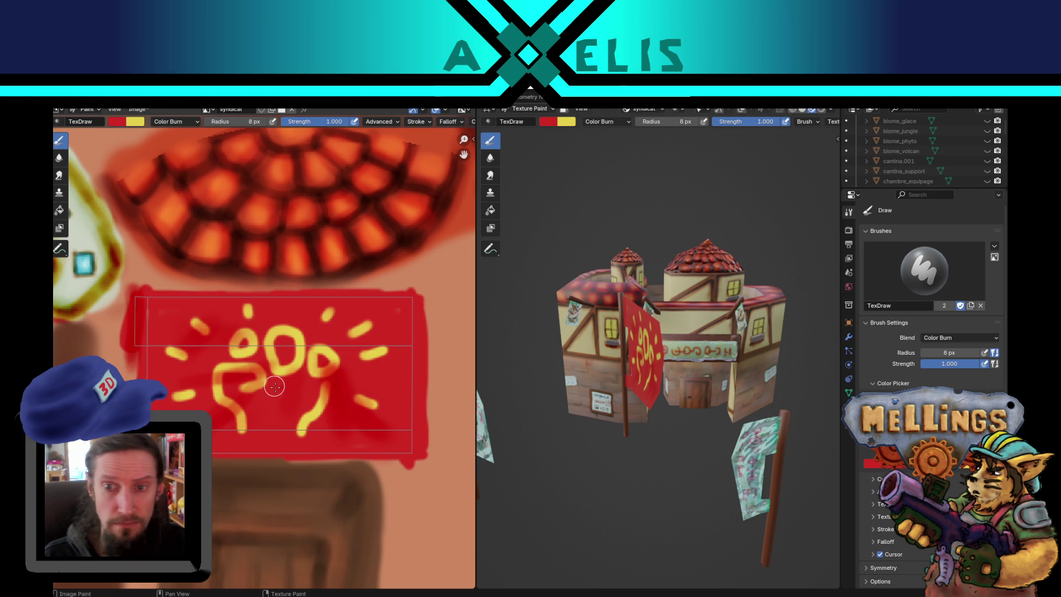
drag(353, 322, 406, 313)
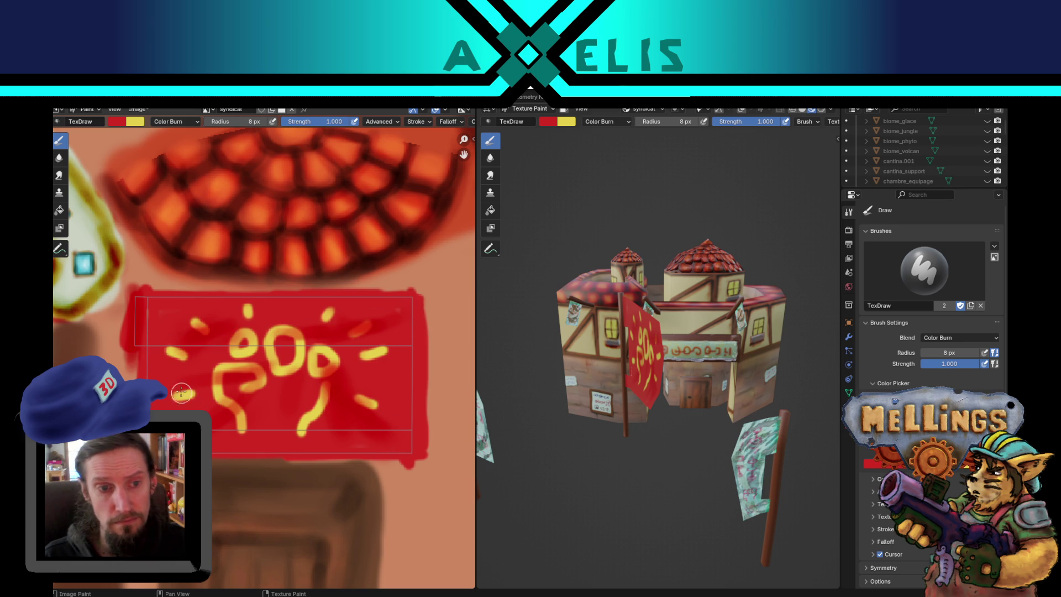
key(bracketleft)
key(bracketleft)
key(bracketleft)
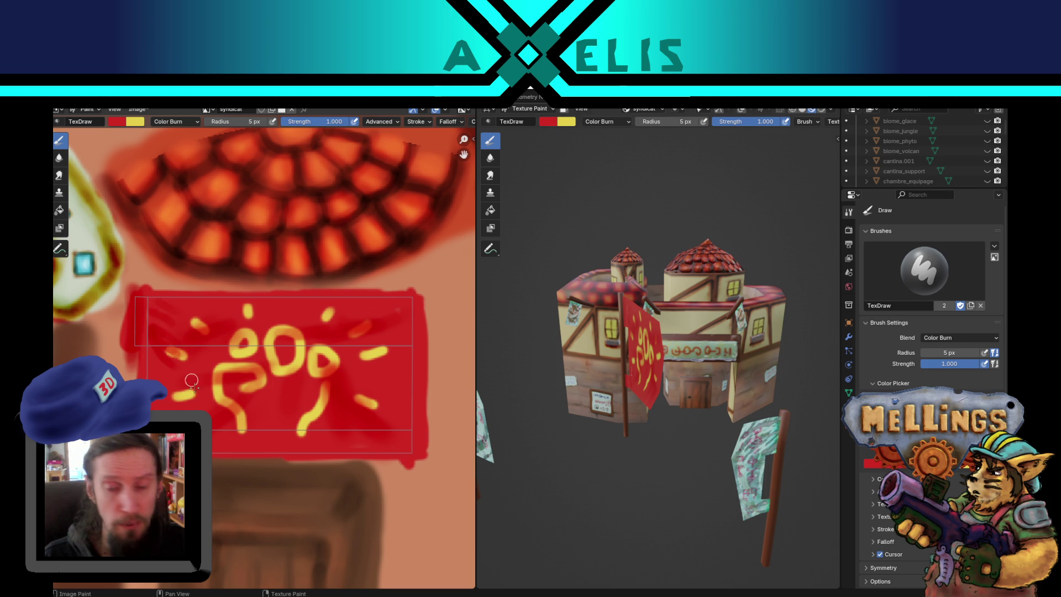
drag(570, 342, 630, 331)
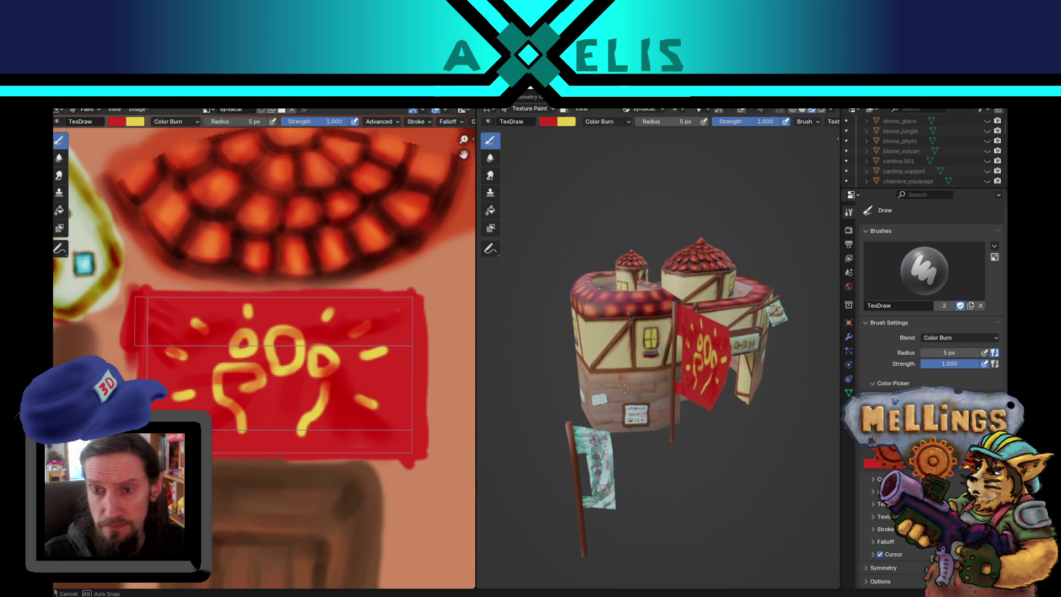
key(alt+s)
Step: In the Modeling workspace, select the flag's bottom corner vertex
click(249, 97)
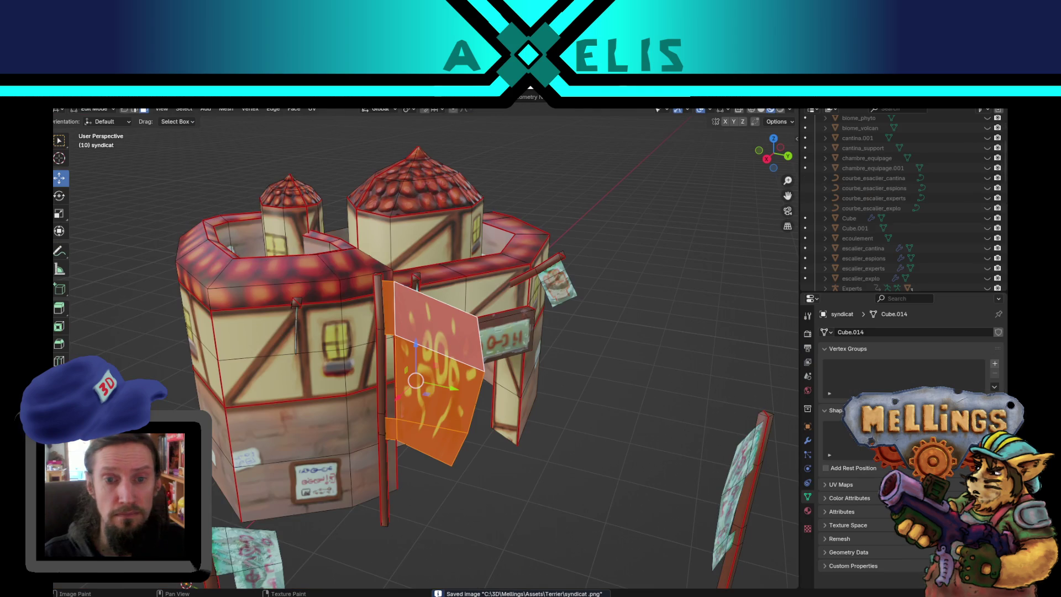
click(488, 365)
mouse_move(489, 365)
mouse_down()
mouse_move(507, 421)
mouse_move(566, 402)
mouse_move(528, 393)
mouse_up()
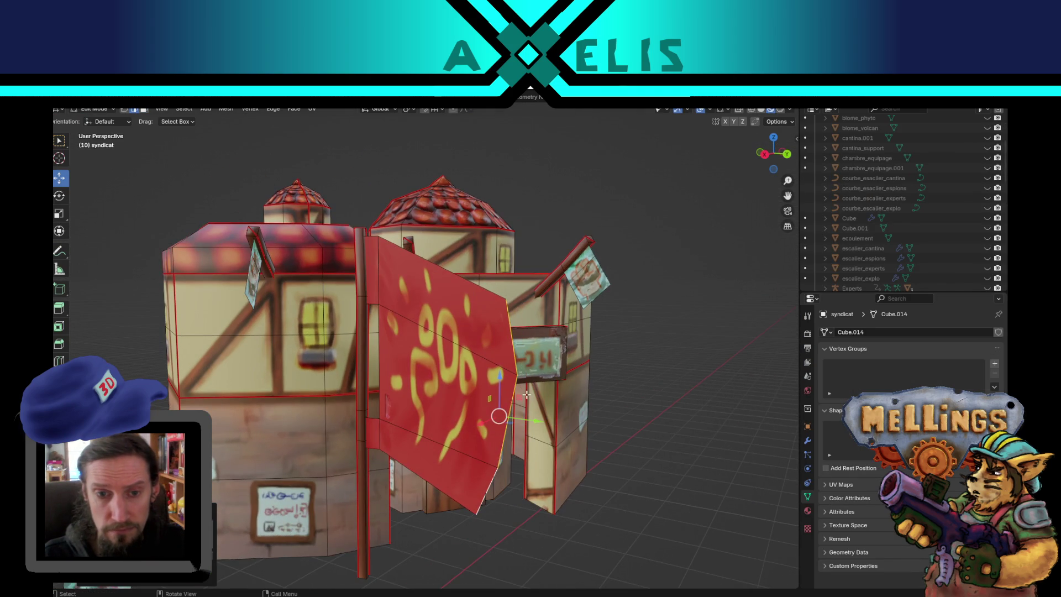
click(489, 494)
mouse_move(489, 495)
mouse_down()
mouse_move(474, 470)
mouse_move(507, 385)
mouse_up()
scroll(508, 385, down, 5)
scroll(507, 385, up, 5)
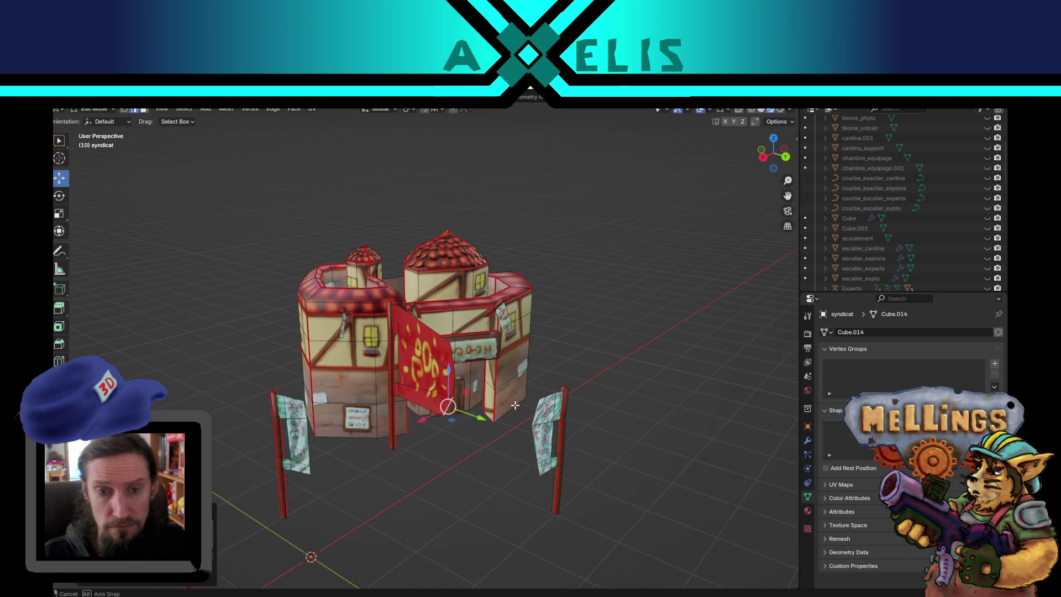
Step: Add two evenly spaced loop cuts across the flag, shift one loop, and isolate the flag
key(ctrl+r)
scroll(413, 366, up, 1)
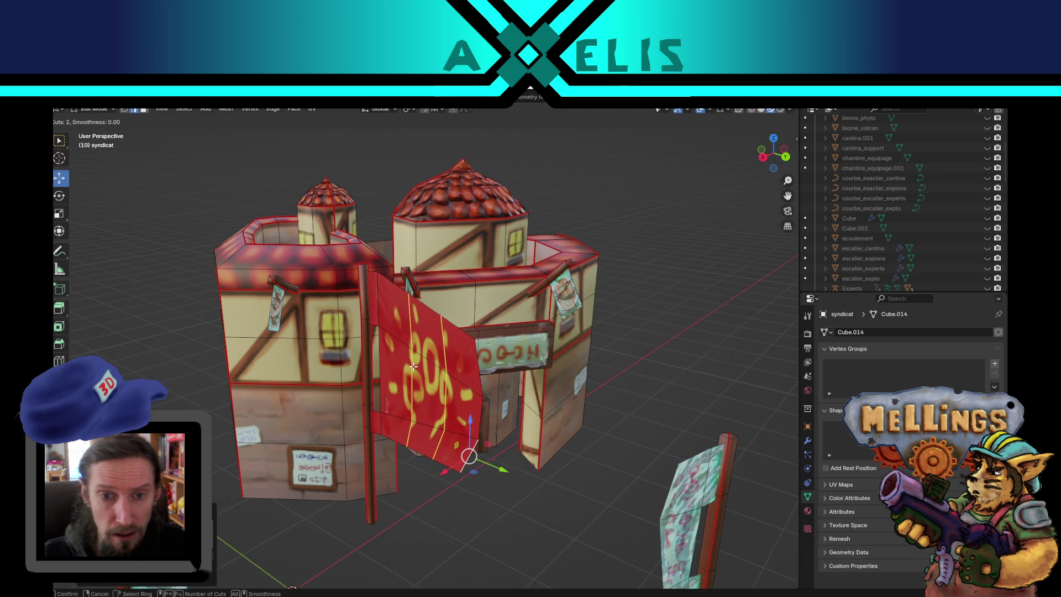
click(420, 370)
right_click(447, 380)
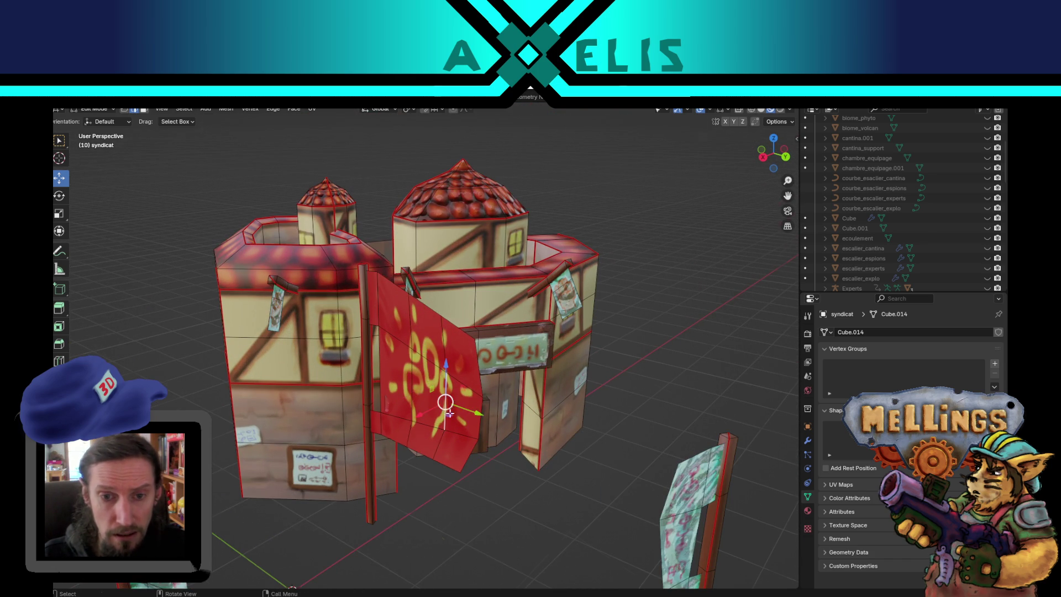
drag(448, 398, 452, 439)
key(g)
click(454, 444)
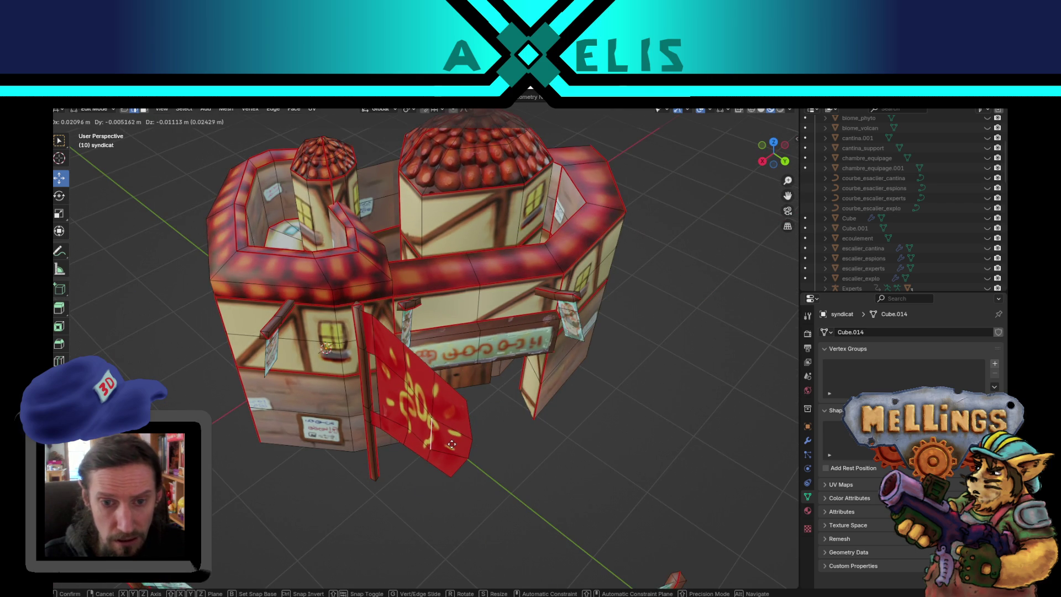
scroll(469, 424, up, 2)
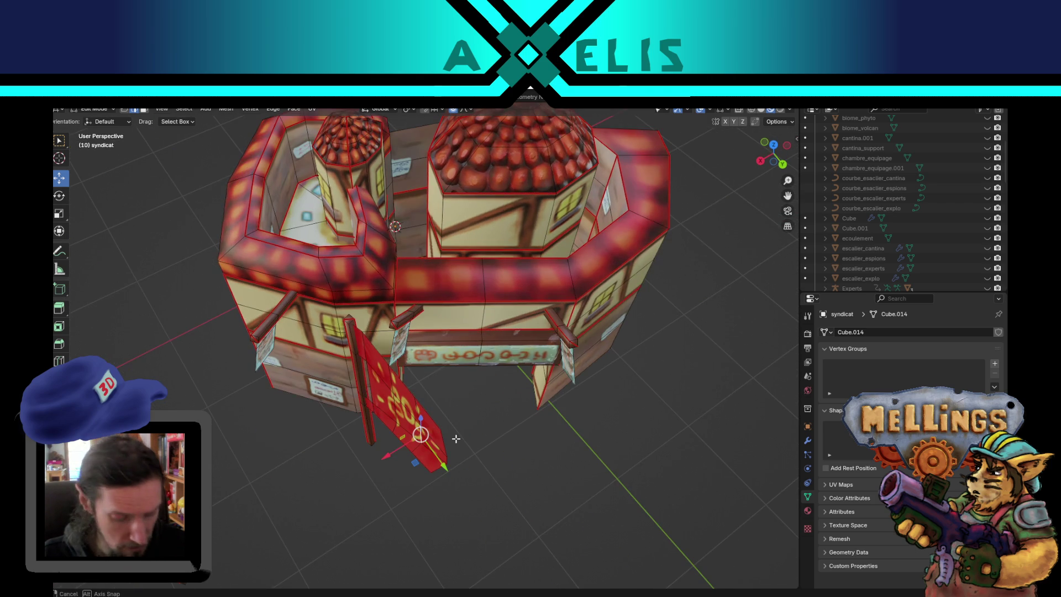
drag(417, 424, 445, 398)
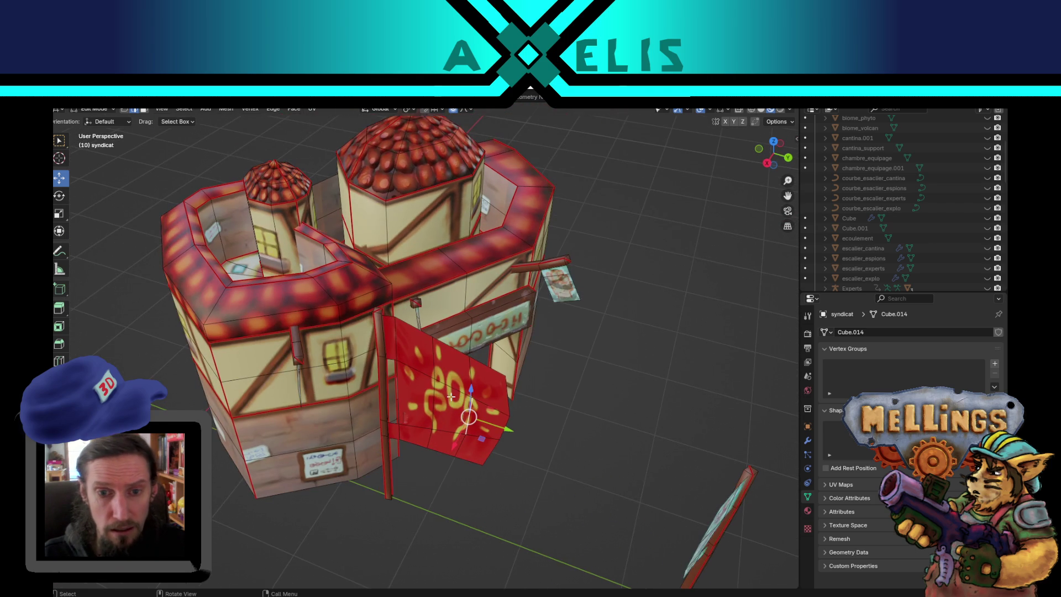
key(l)
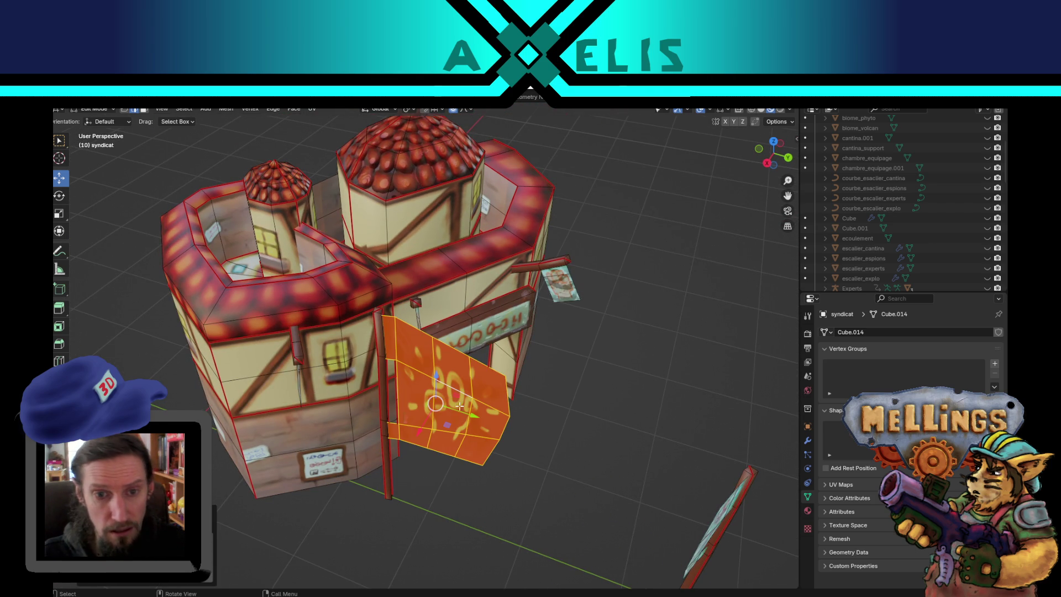
key(shift+h)
Step: Reposition the isolated flag and push an edge vertex out with soft proportional falloff
key(g)
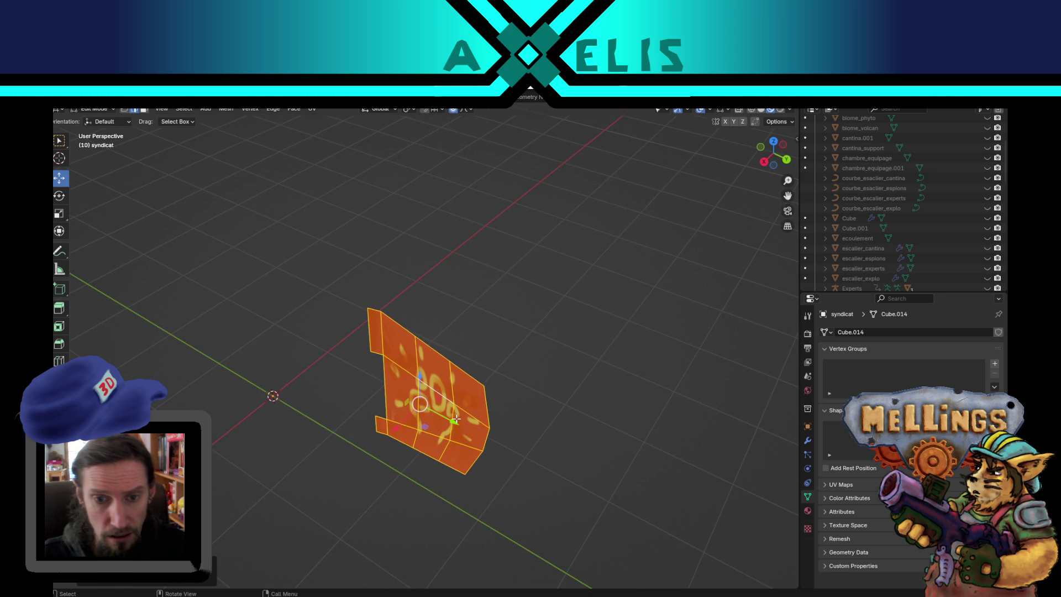
click(459, 425)
click(449, 436)
key(g)
click(440, 444)
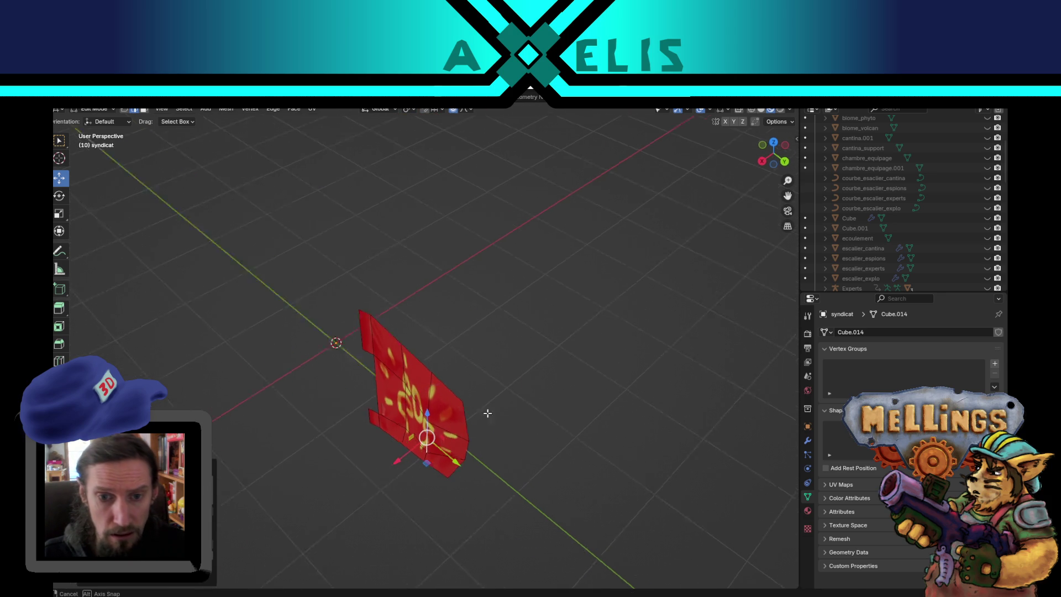
drag(466, 426, 493, 372)
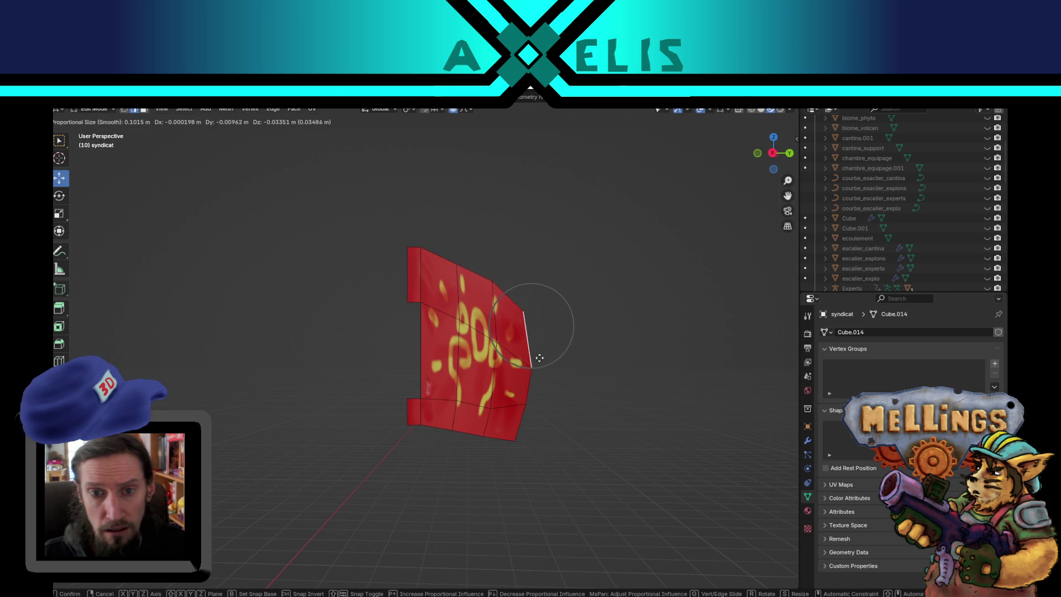
click(534, 355)
drag(459, 309, 433, 379)
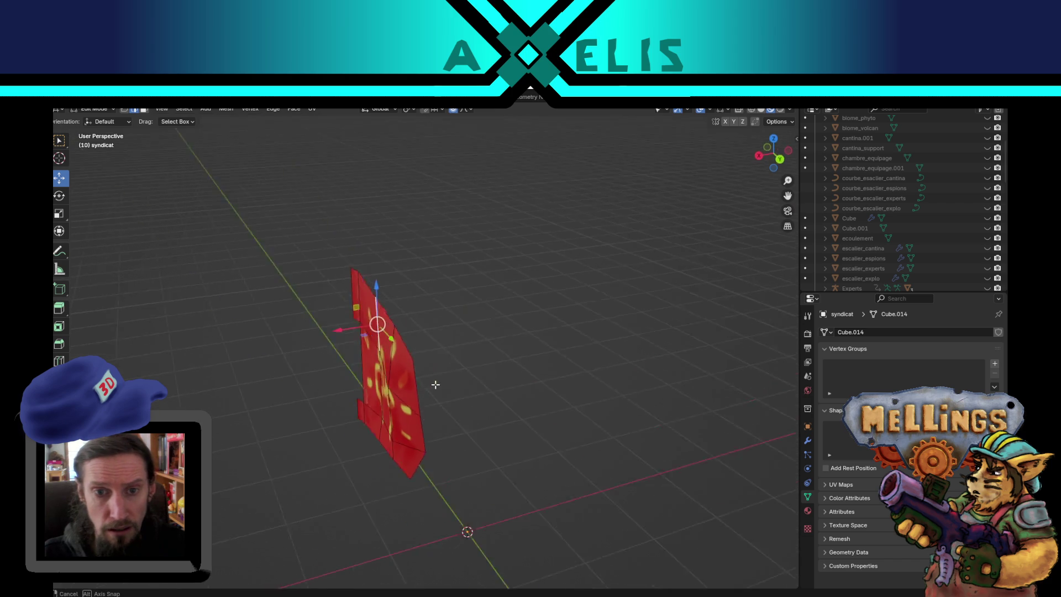
Step: Bend and twist parts of the flag with soft-falloff moves and a rotation
key(g)
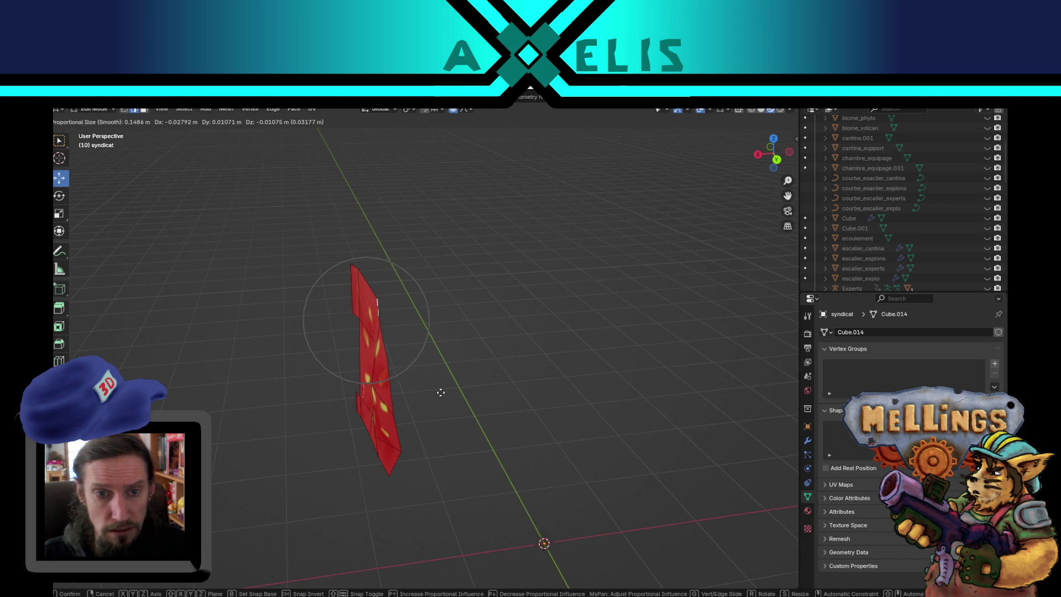
click(442, 392)
mouse_move(442, 392)
mouse_down()
mouse_move(397, 413)
mouse_move(525, 403)
mouse_up()
key(r)
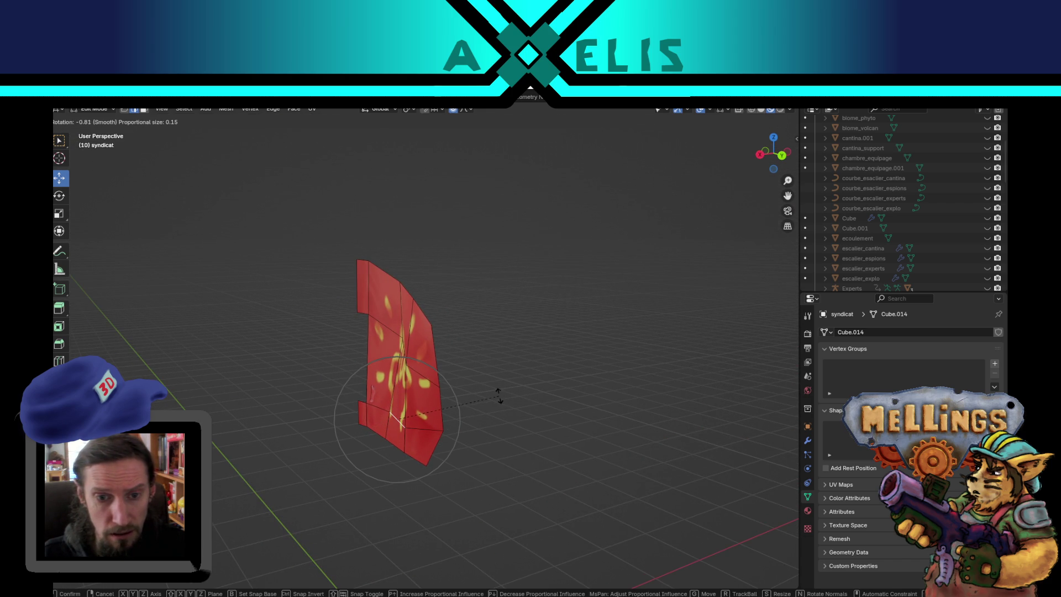
click(516, 417)
key(g)
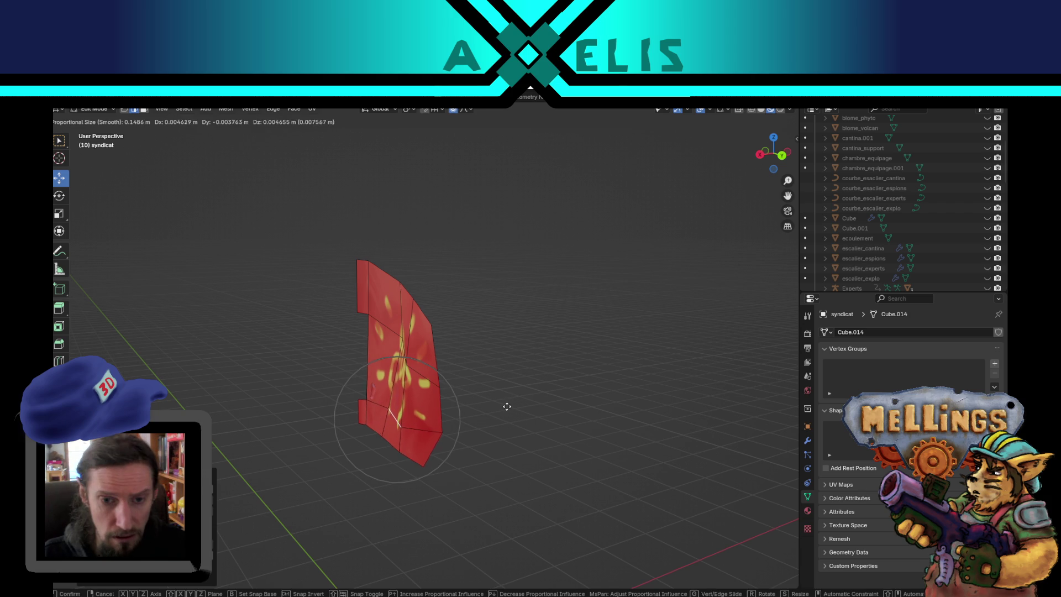
click(495, 408)
drag(495, 407, 366, 394)
key(g)
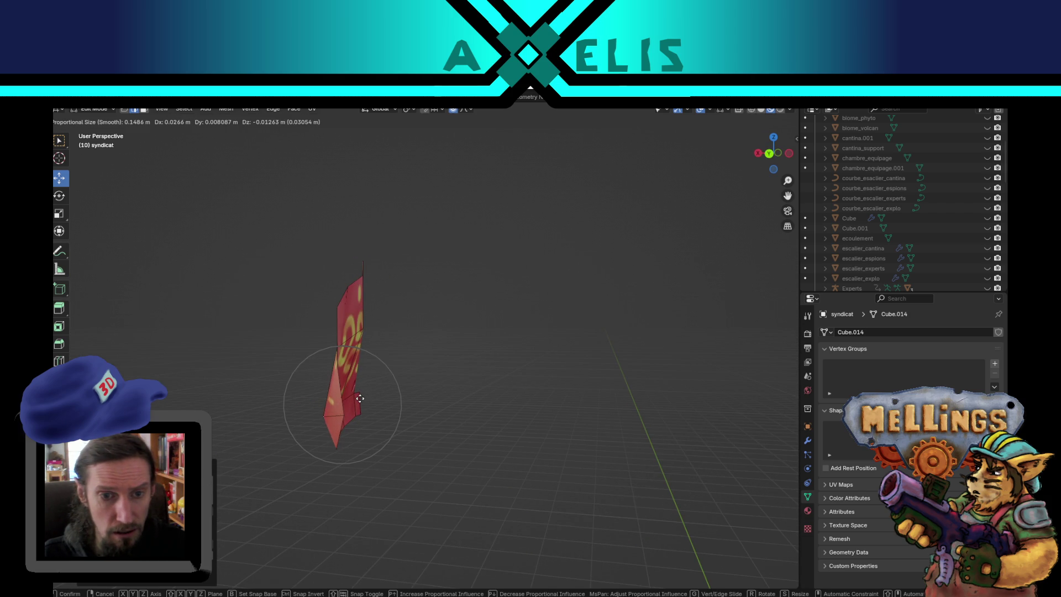
click(359, 398)
Step: Pull a top vertex and drag a middle vertex down to ripple the flag
click(339, 312)
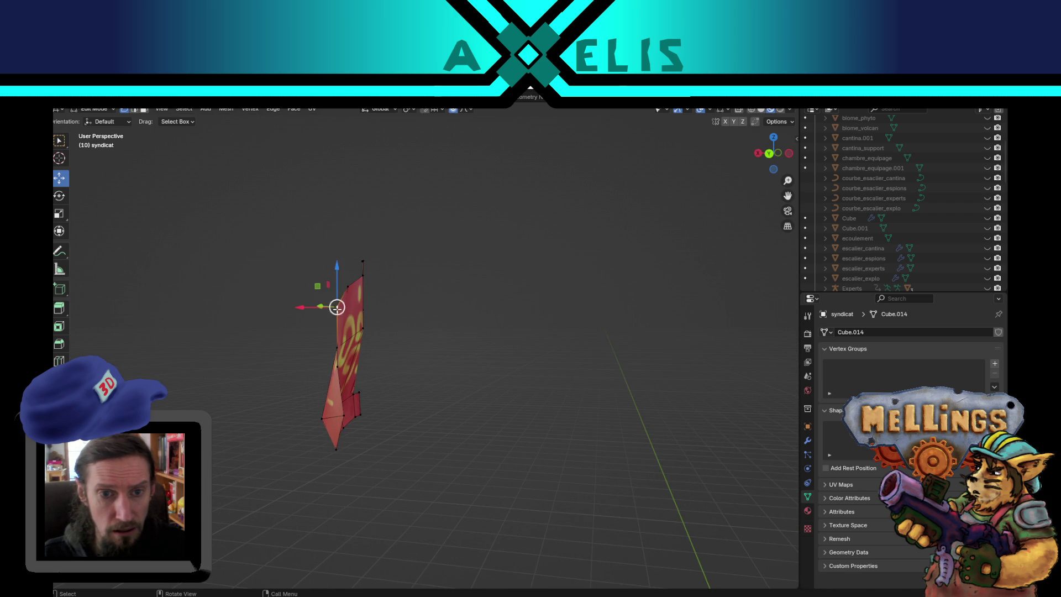
key(g)
click(353, 320)
drag(353, 321, 471, 361)
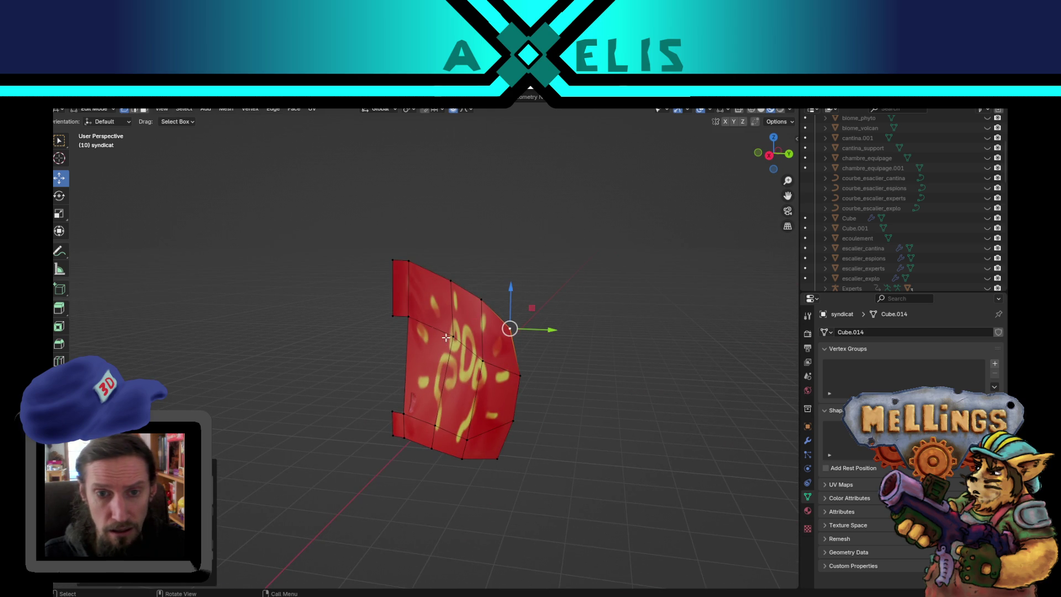
click(449, 337)
key(g)
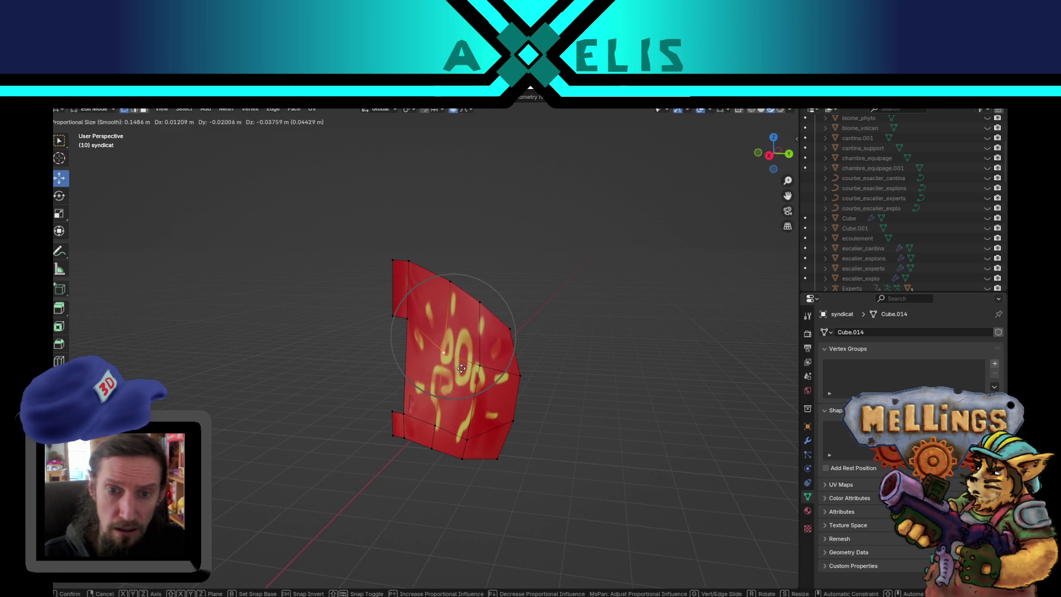
click(461, 369)
Step: Adjust a lower flag vertex up and back down, then exit local view
click(463, 434)
key(g)
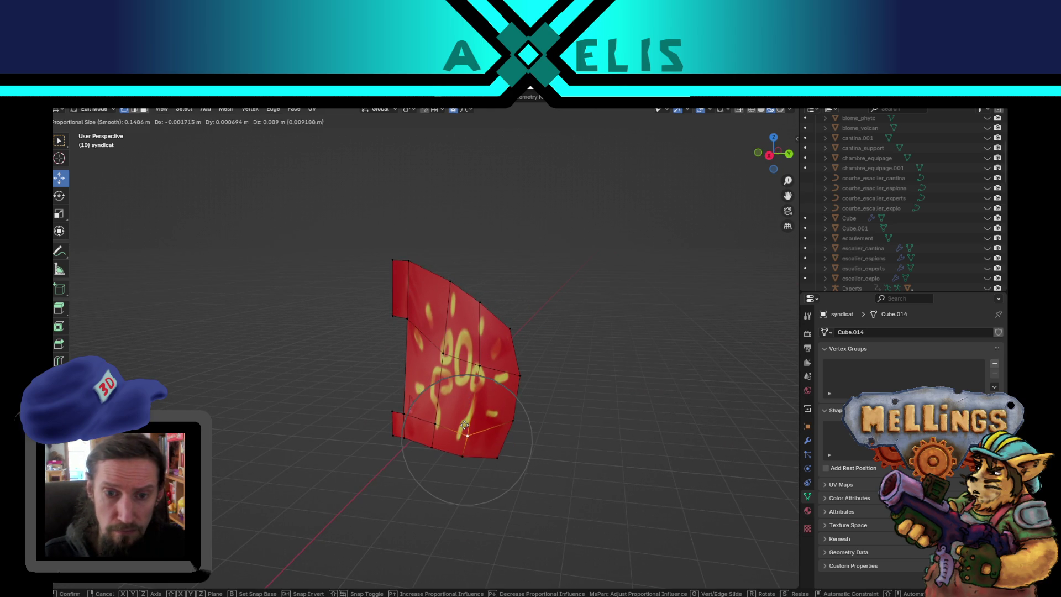
click(467, 413)
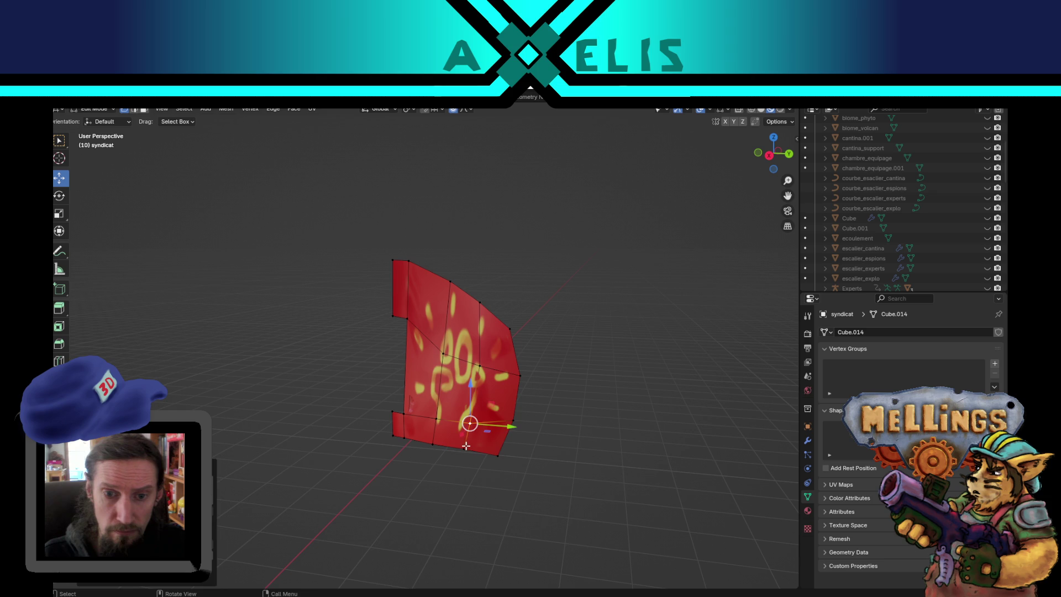
key(g)
click(461, 464)
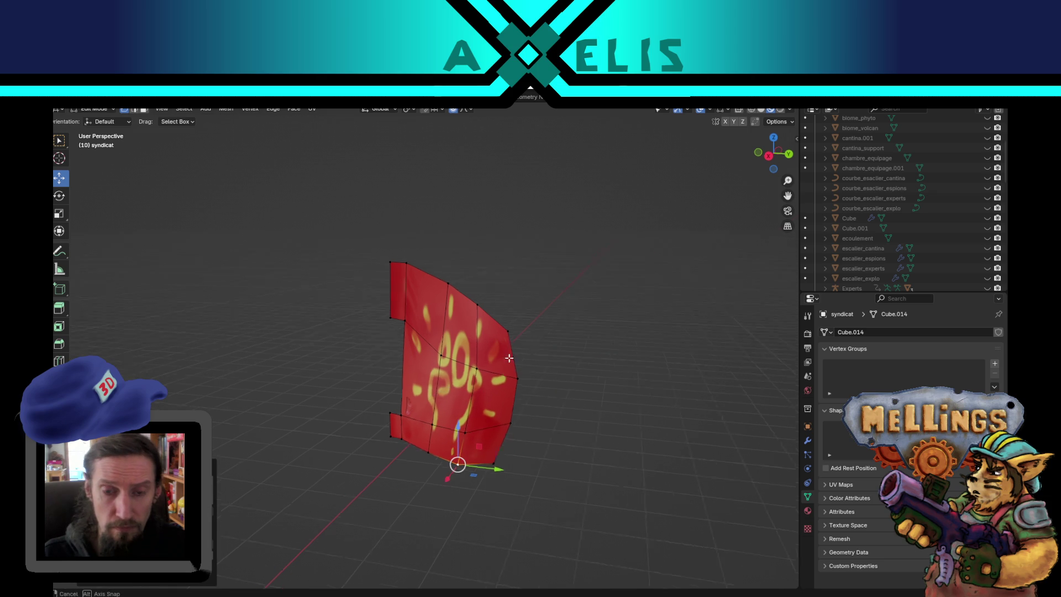
key(KP_Divide)
key(KP_Divide)
key(KP_Divide)
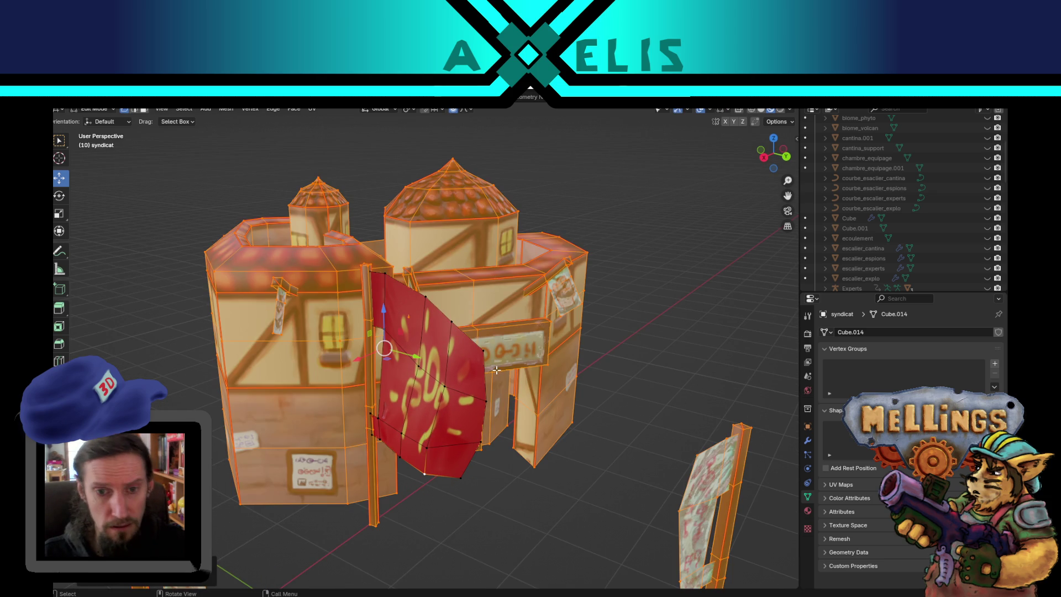
Step: Return to Object Mode and save the blend file
scroll(454, 324, down, 5)
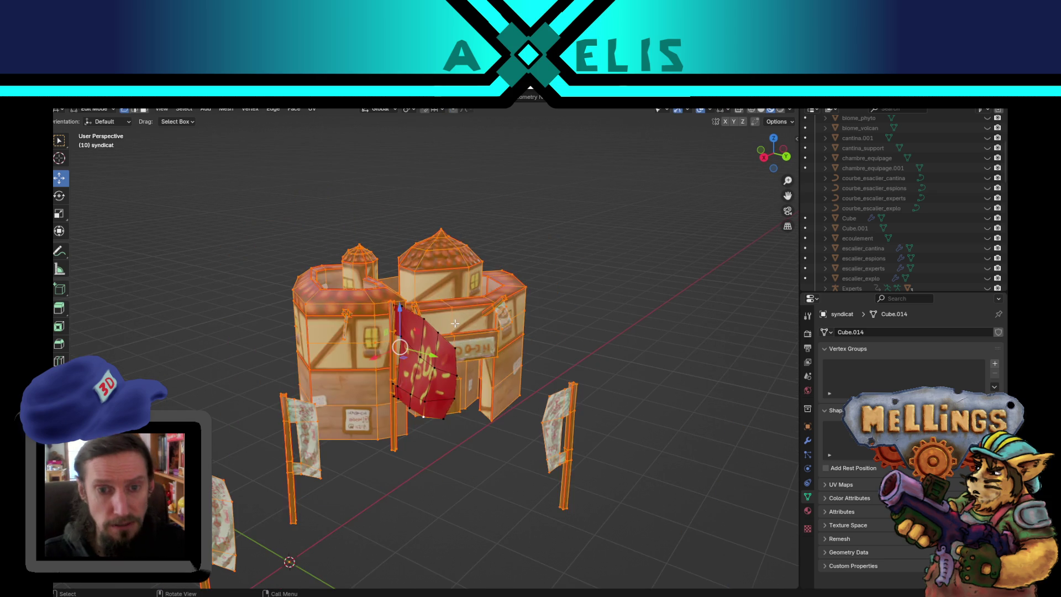
key(Tab)
key(ctrl+s)
scroll(479, 393, up, 3)
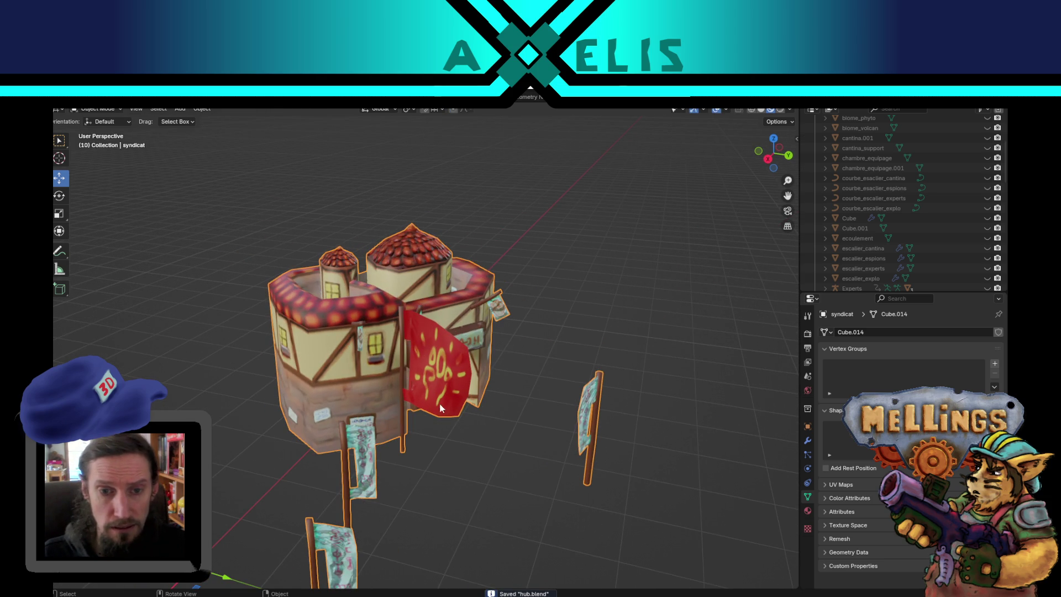
Step: Select only the flag mesh and move it along the ground plane beside the building
key(Tab)
key(alt+a)
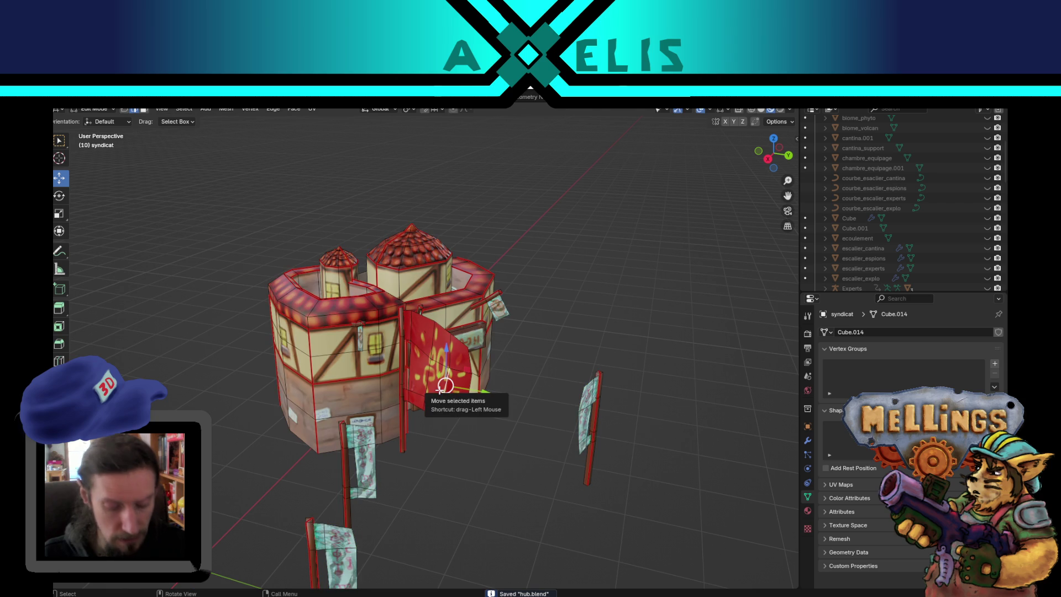
key(l)
drag(406, 422, 376, 448)
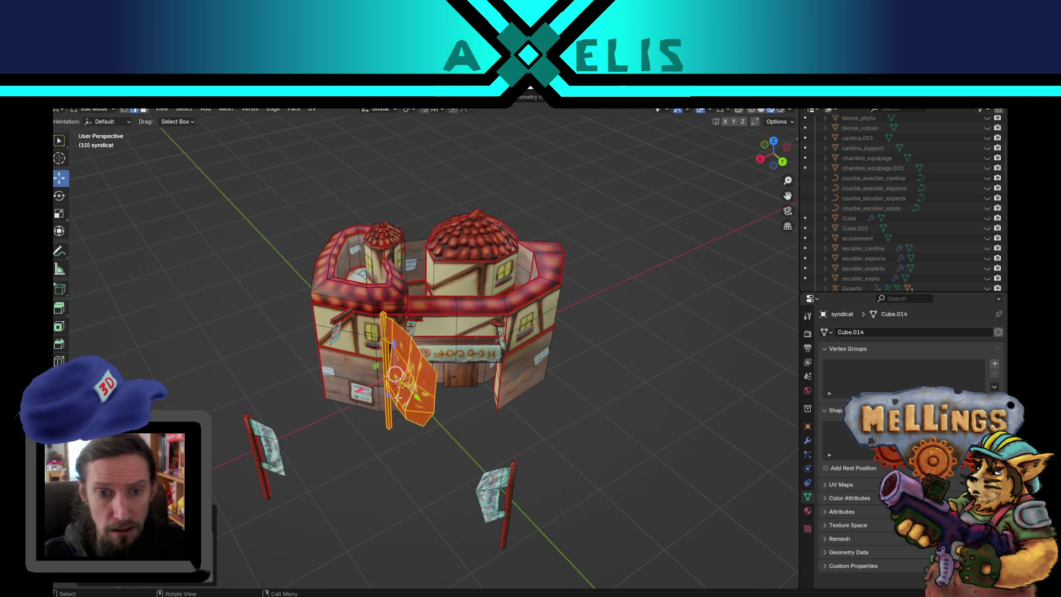
key(g)
key(shift+z)
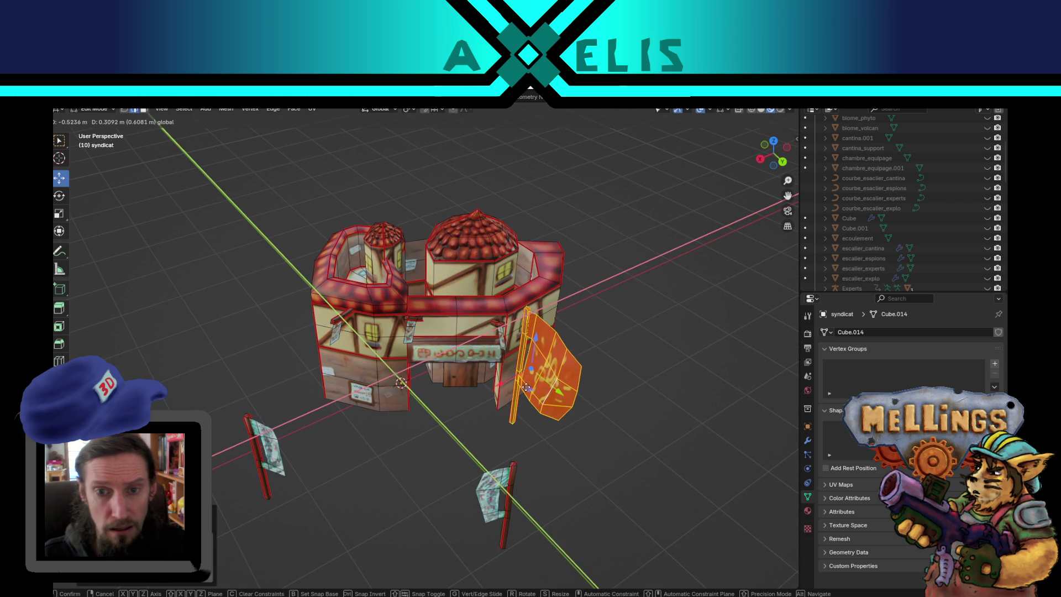
click(529, 387)
mouse_move(529, 386)
mouse_down()
mouse_move(547, 387)
mouse_move(642, 467)
mouse_up()
Step: Return to Object Mode, save hub.blend, and switch to the Texture Paint workspace
key(Tab)
scroll(643, 466, down, 3)
key(ctrl+s)
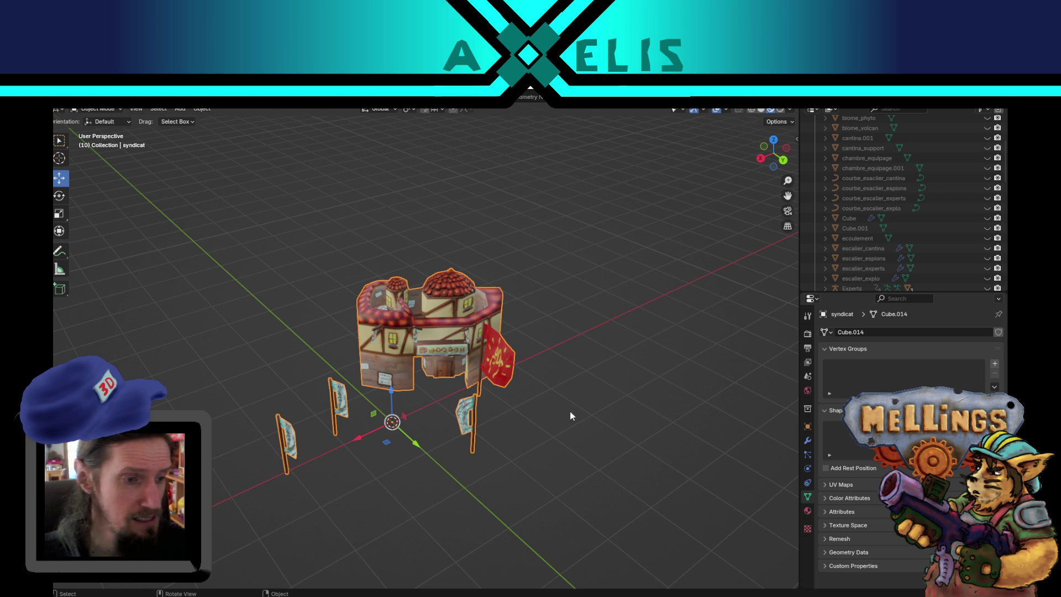
scroll(393, 353, up, 4)
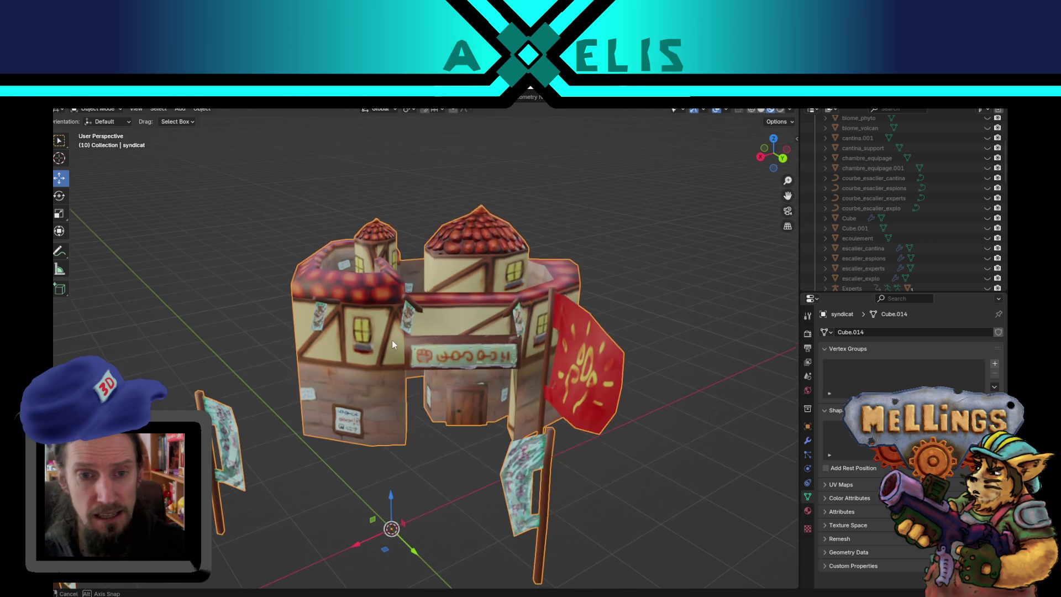
scroll(390, 336, down, 2)
scroll(392, 307, up, 4)
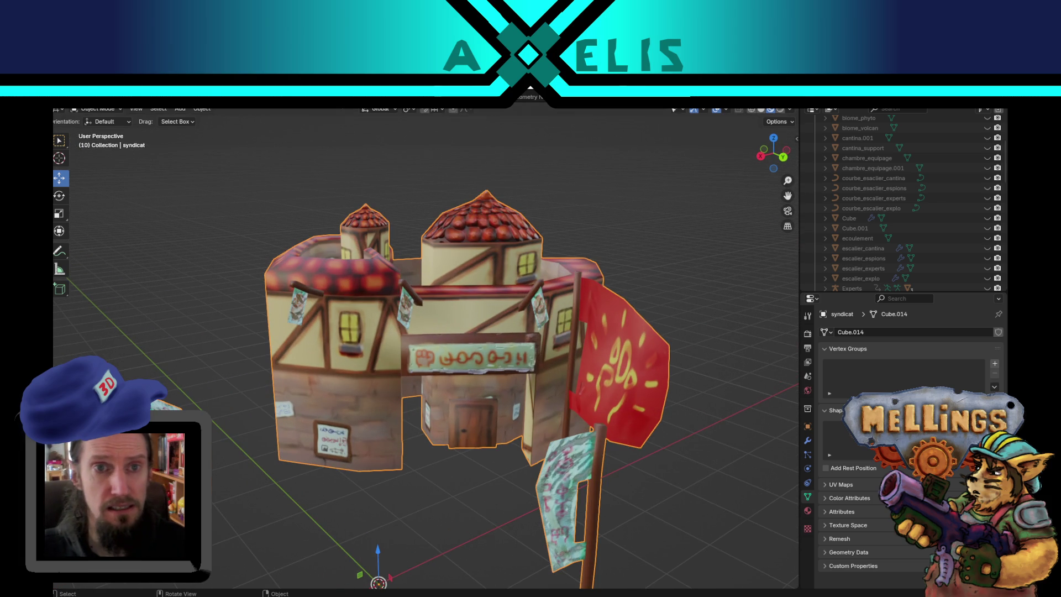
key(ctrl+Page_Down)
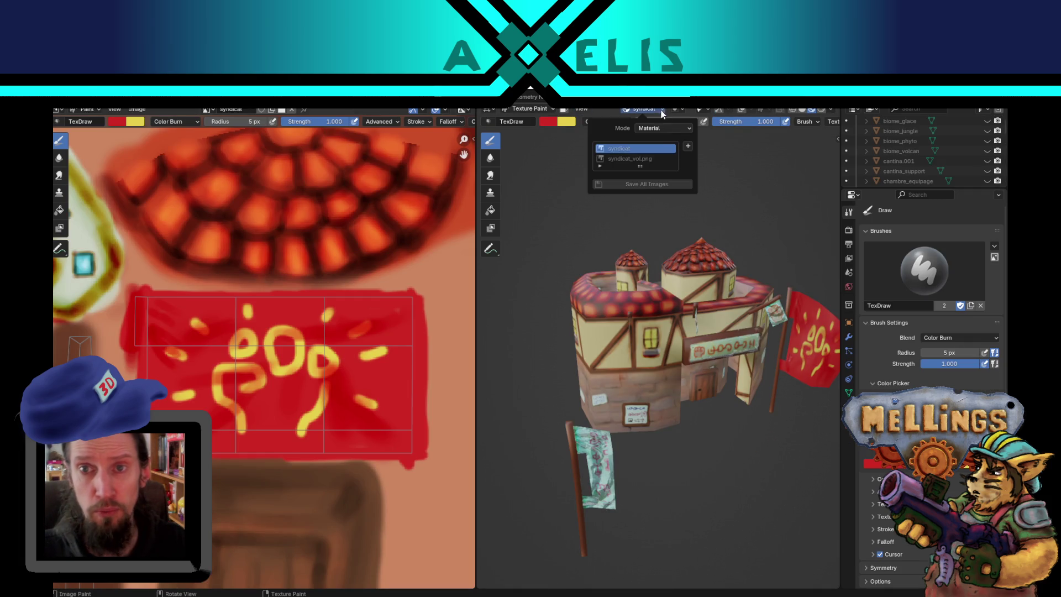
Step: Choose syndicat_vol.png as the paint image and sample a grey colour from it
click(660, 110)
click(663, 158)
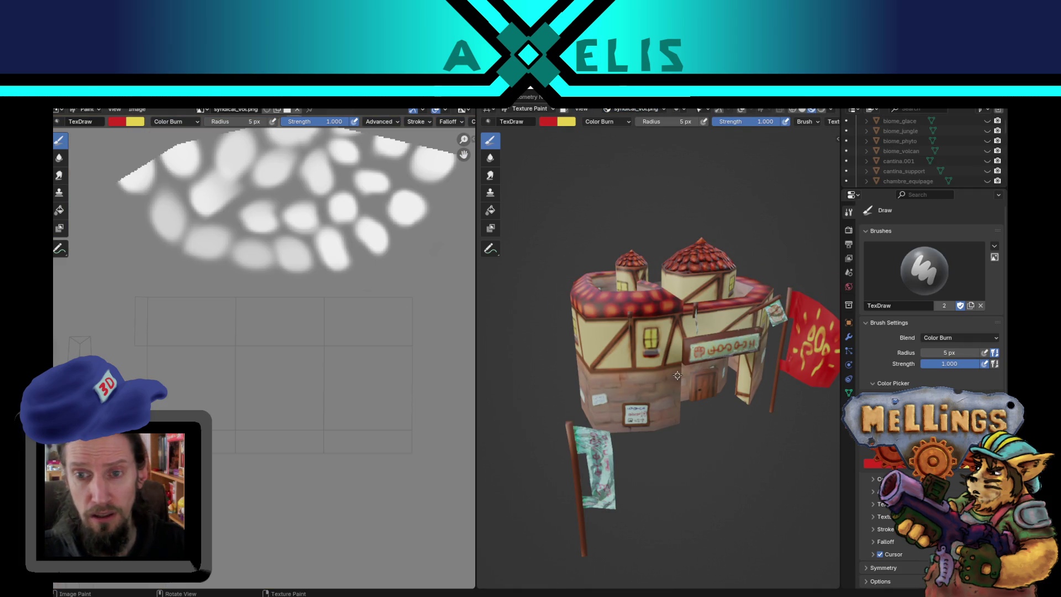
scroll(677, 375, up, 3)
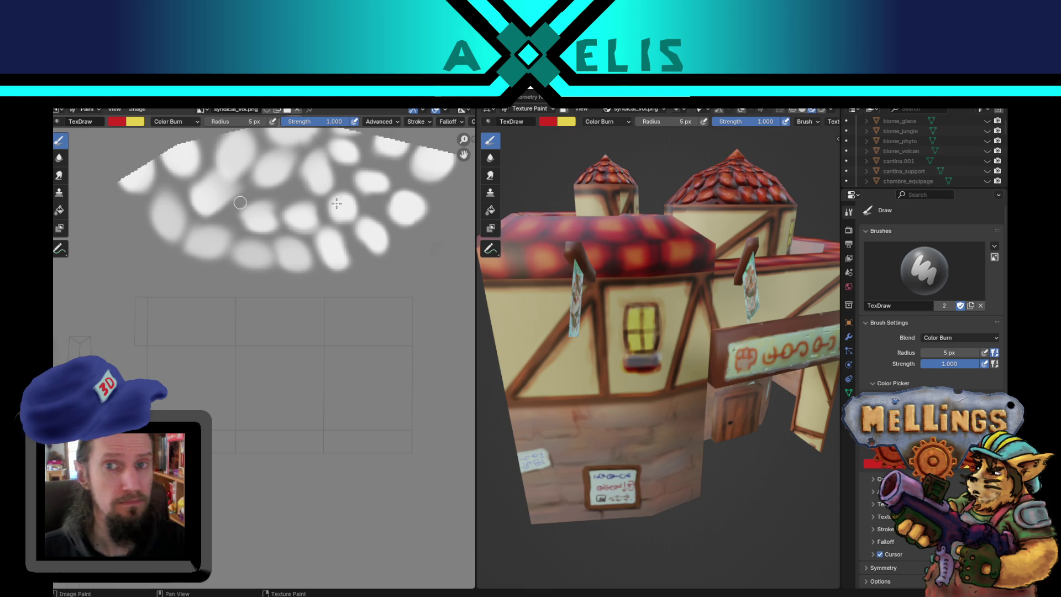
key(ctrl+z)
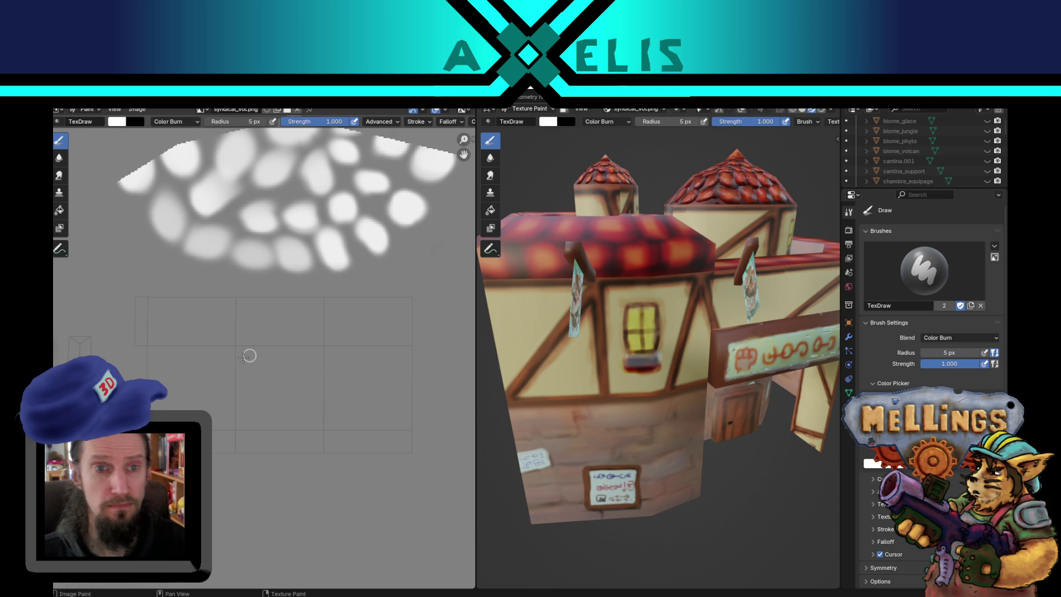
key(s)
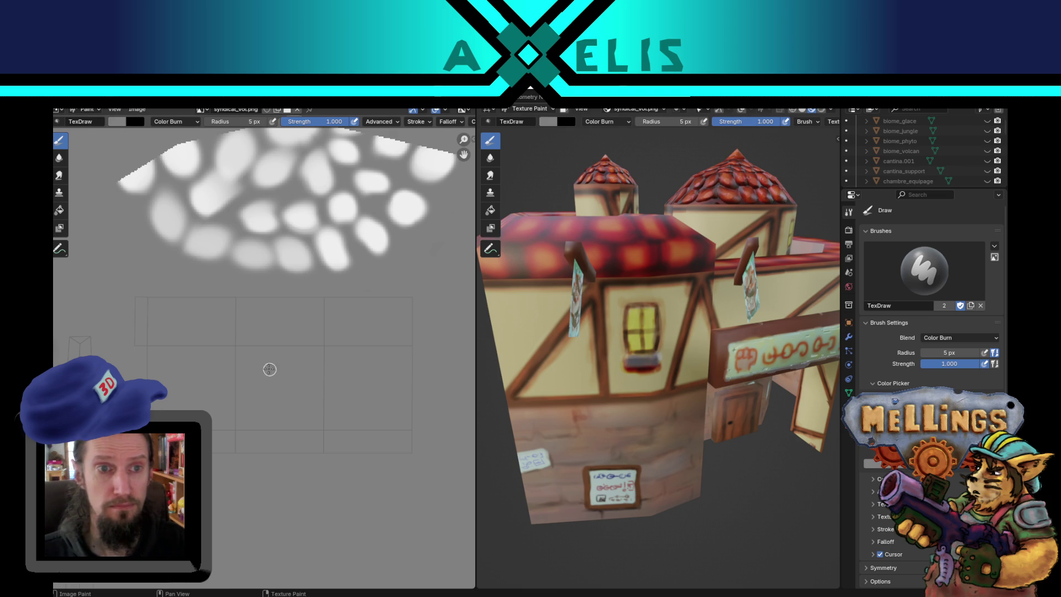
Step: Set the brush blend mode to Mix with strength 0.418
drag(379, 192, 298, 358)
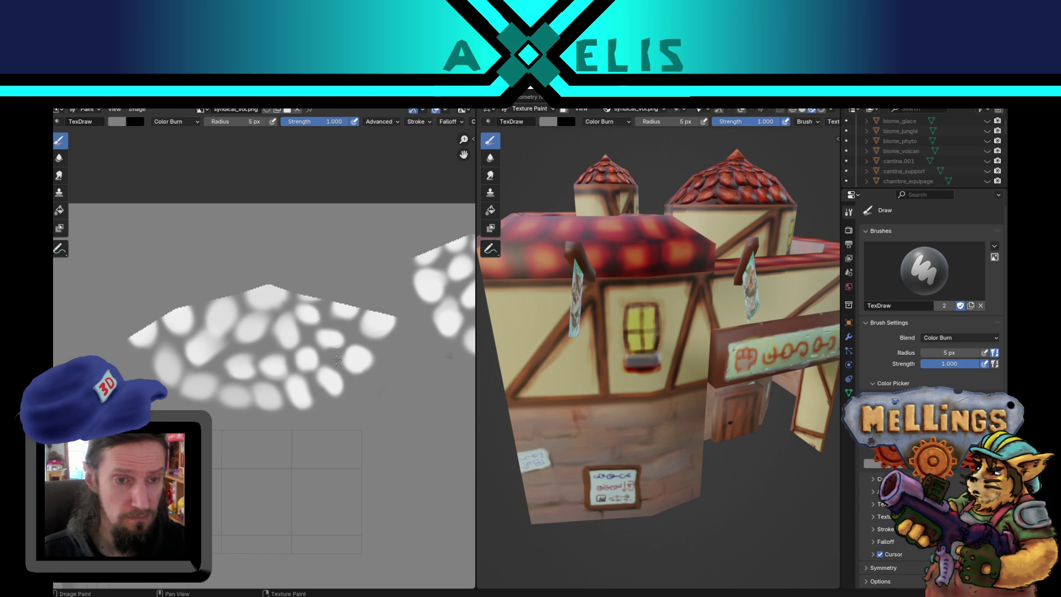
click(178, 121)
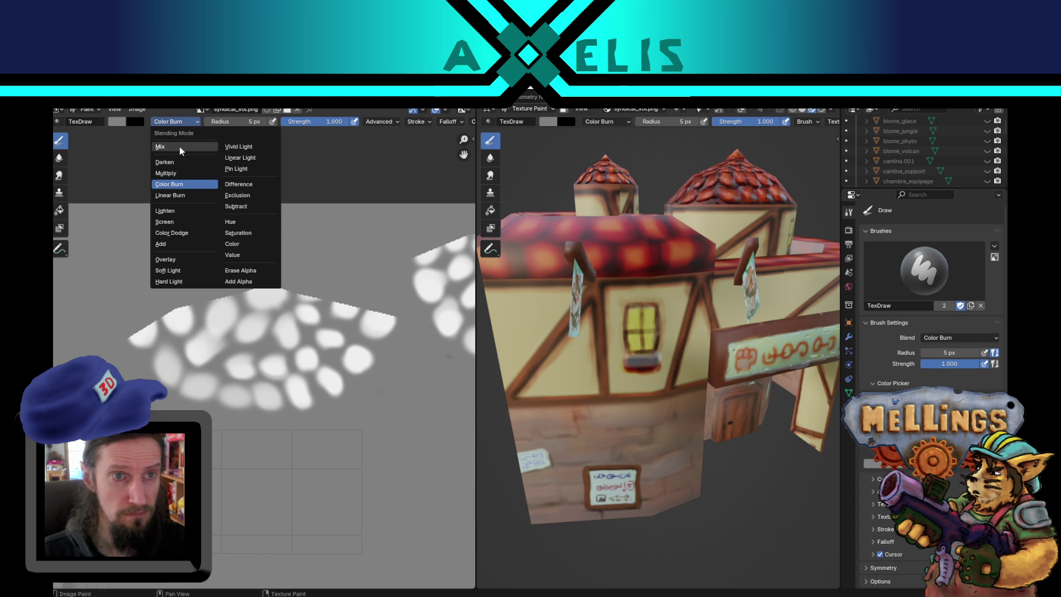
click(176, 146)
key(shift+f)
click(221, 339)
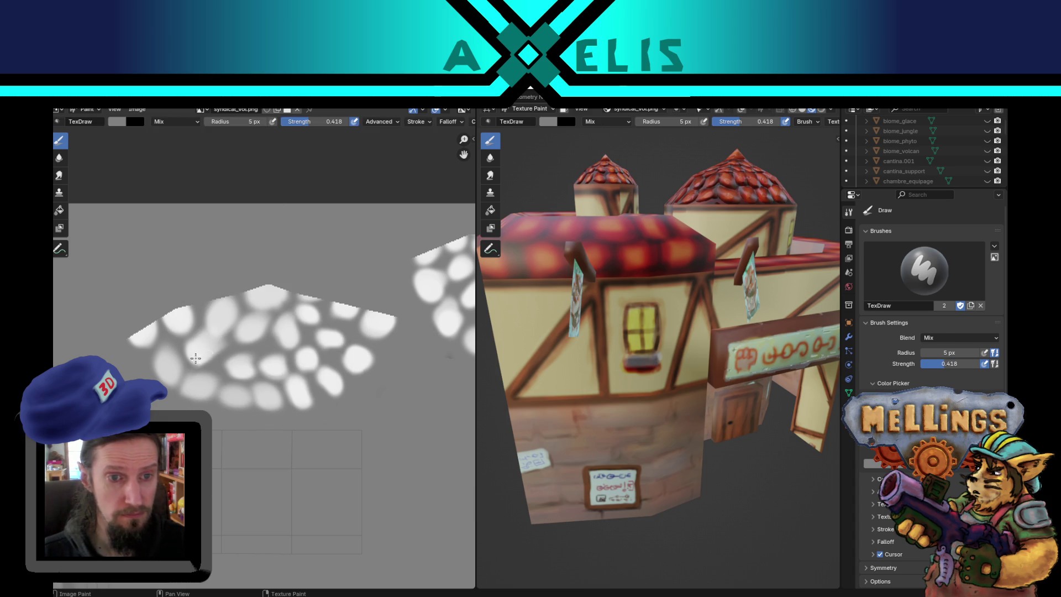
Step: Paint grey strokes over the white roof-tile blobs to dim them
mouse_move(171, 346)
mouse_down()
mouse_move(106, 320)
mouse_move(376, 331)
mouse_up()
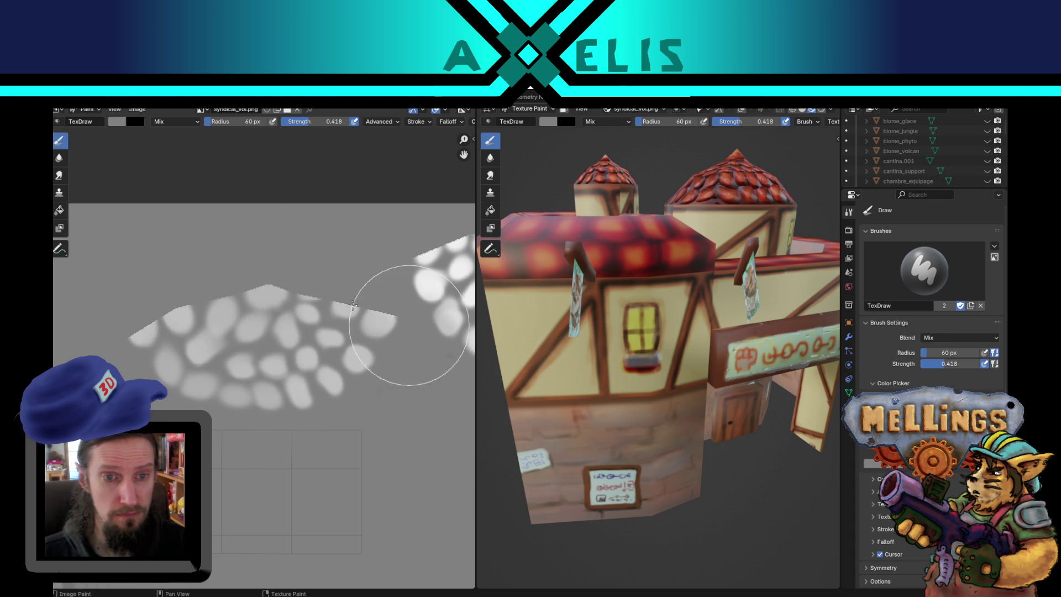
key(ctrl+z)
scroll(221, 370, down, 4)
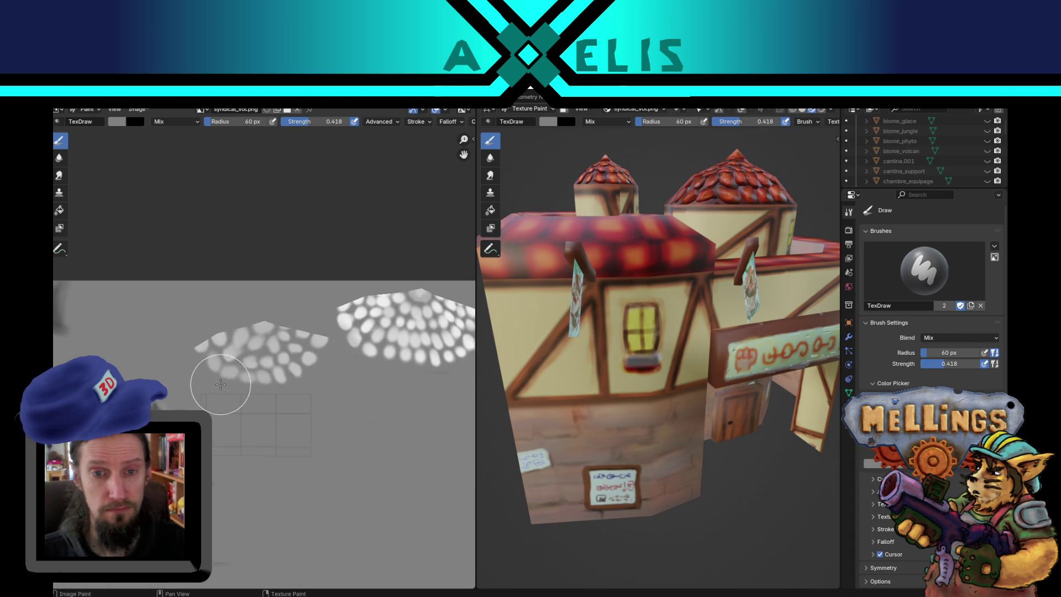
drag(130, 367, 454, 348)
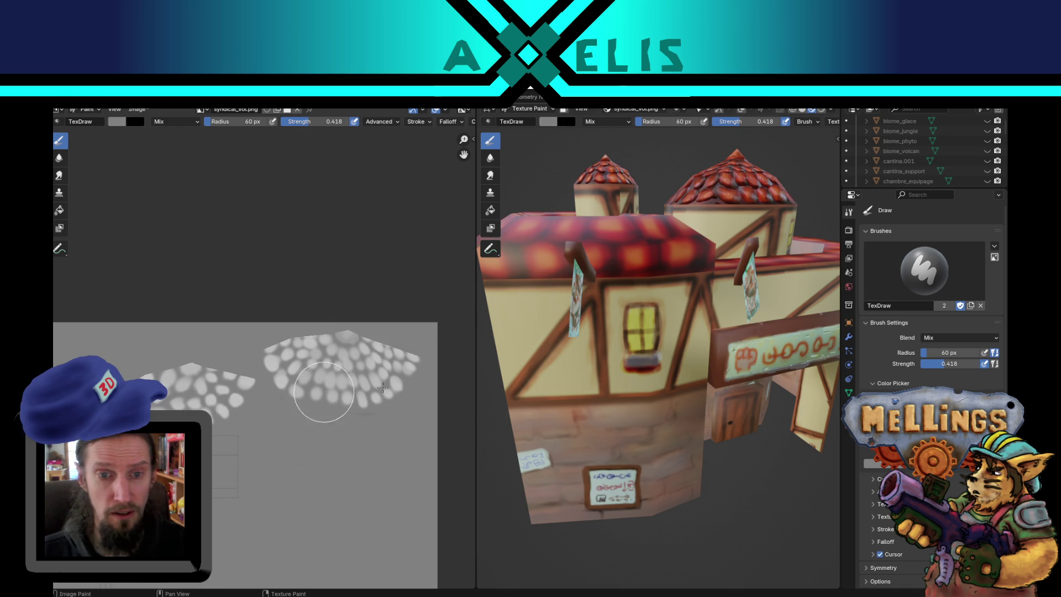
mouse_move(265, 414)
mouse_down()
mouse_move(327, 409)
mouse_move(362, 431)
mouse_move(310, 480)
mouse_move(285, 459)
mouse_up()
scroll(741, 315, up, 2)
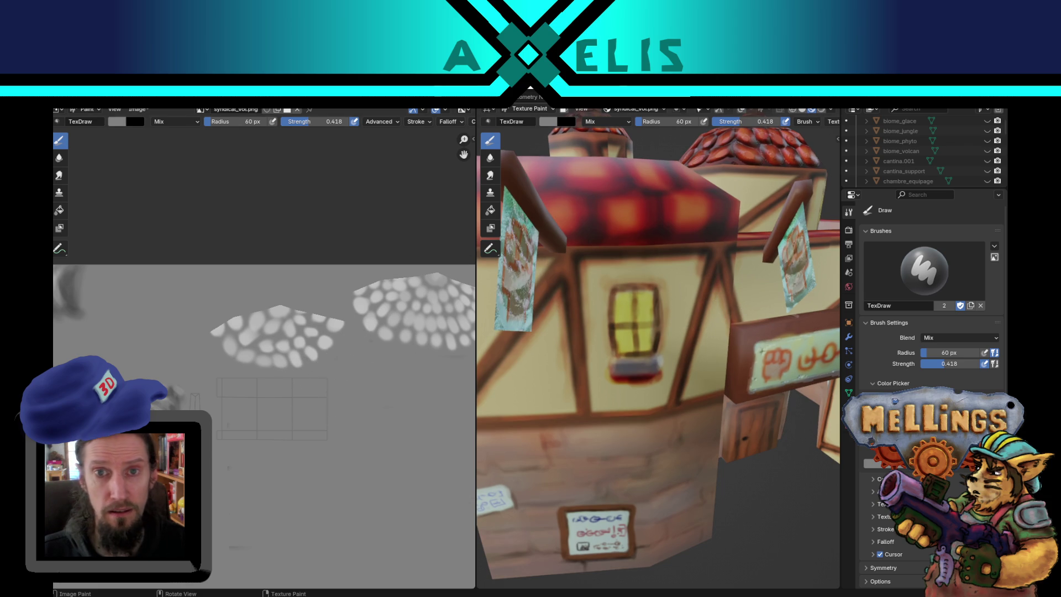
Step: Lighten the brush to a paler grey, then enter Edit Mode to show the UV layout
click(549, 123)
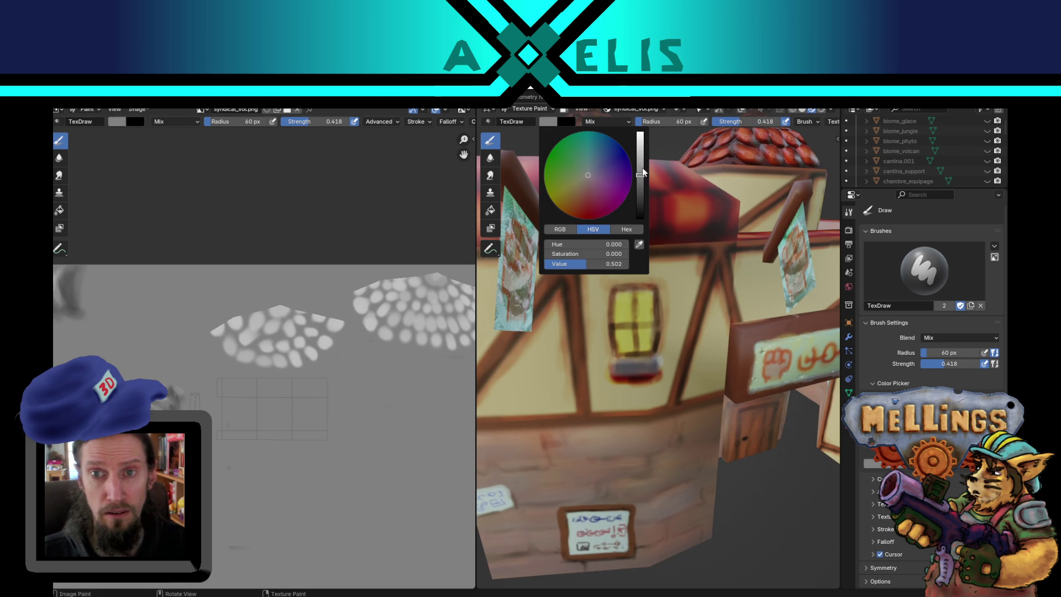
drag(642, 171, 641, 137)
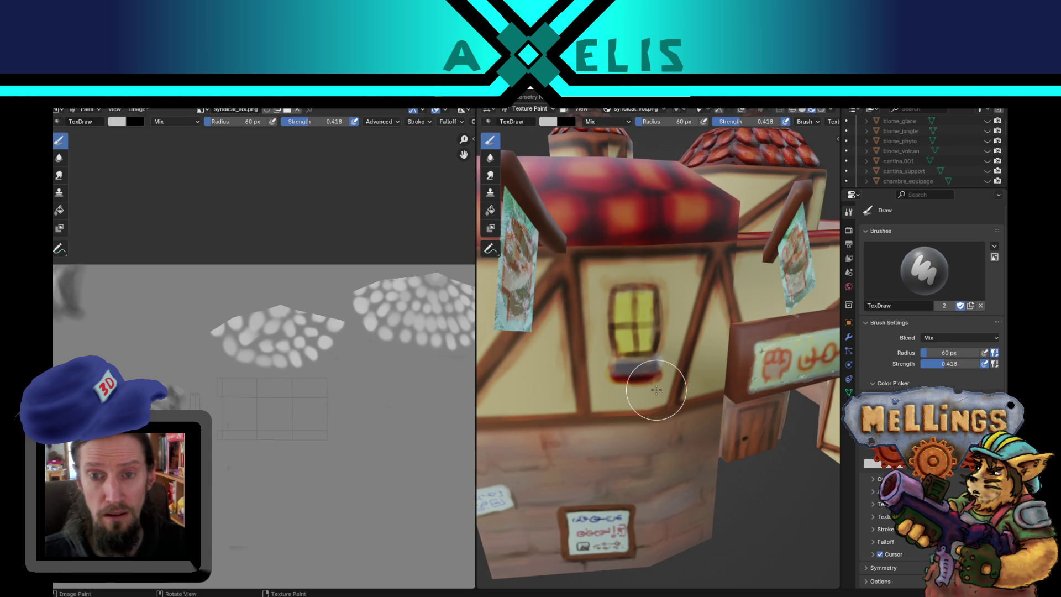
scroll(641, 342, up, 2)
scroll(639, 331, down, 2)
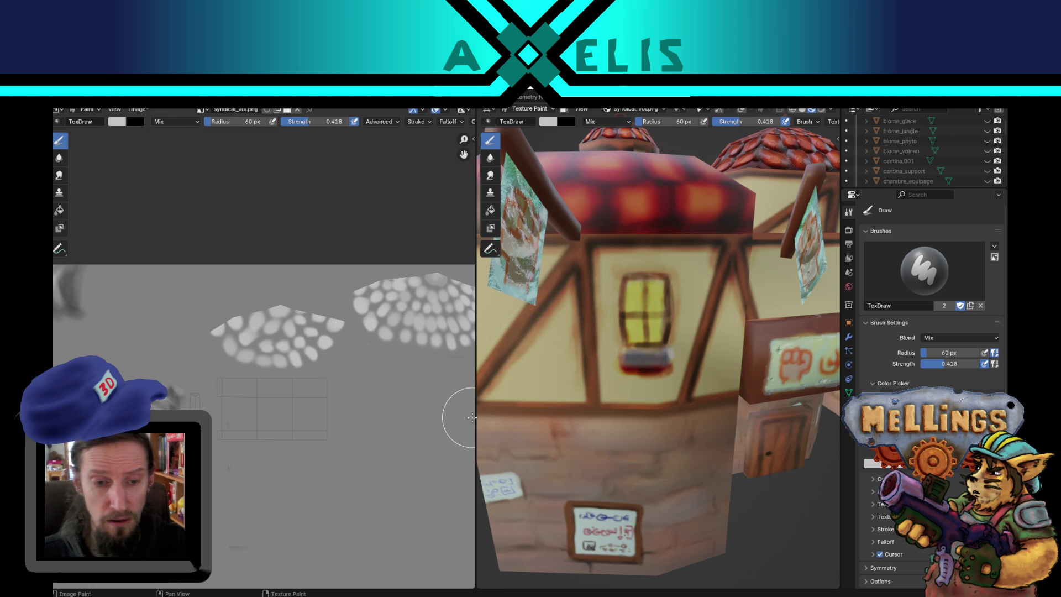
key(Tab)
scroll(611, 429, down, 5)
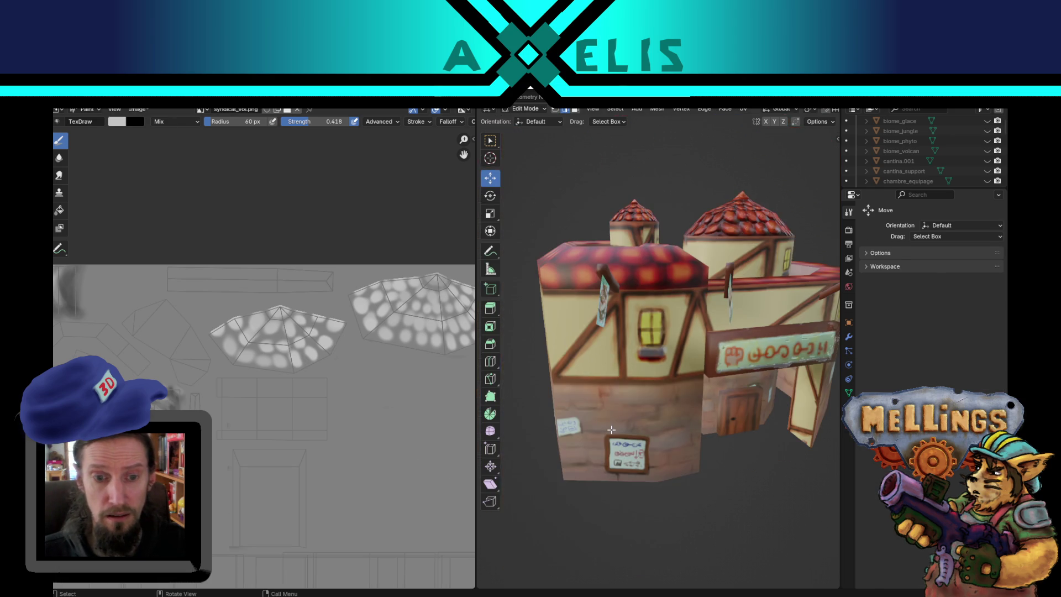
Step: Back in texture painting, set the brush strength to full 1.000
key(Tab)
scroll(355, 308, down, 5)
scroll(366, 297, down, 2)
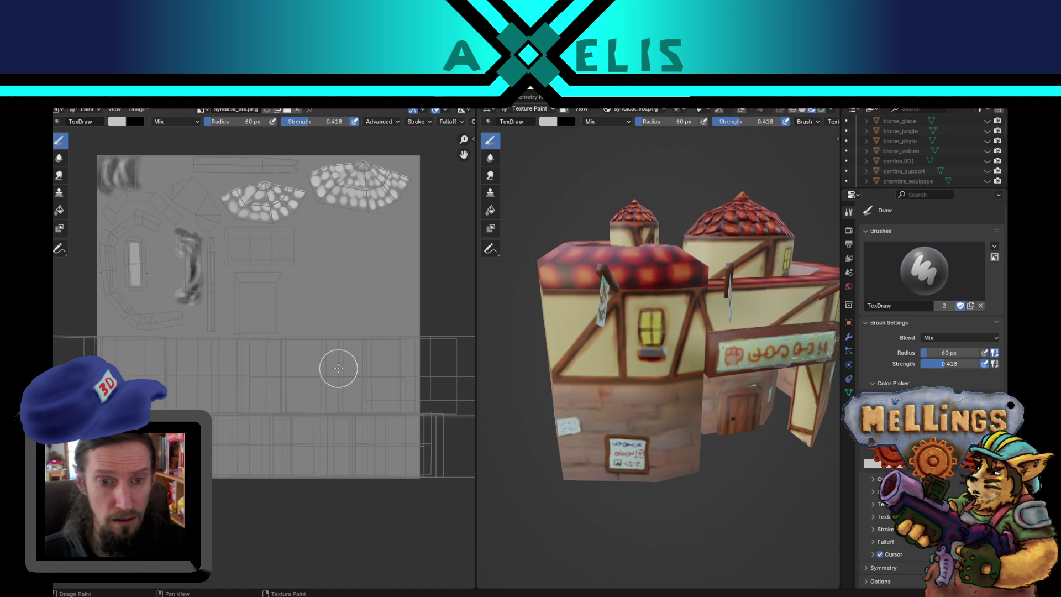
key(shift+f)
click(273, 383)
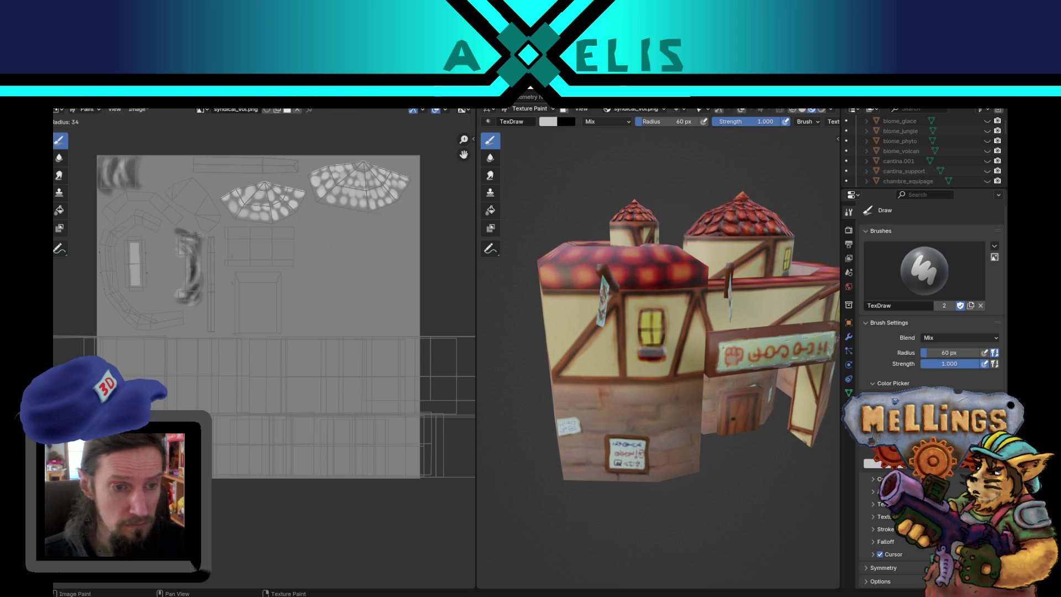
key(Return)
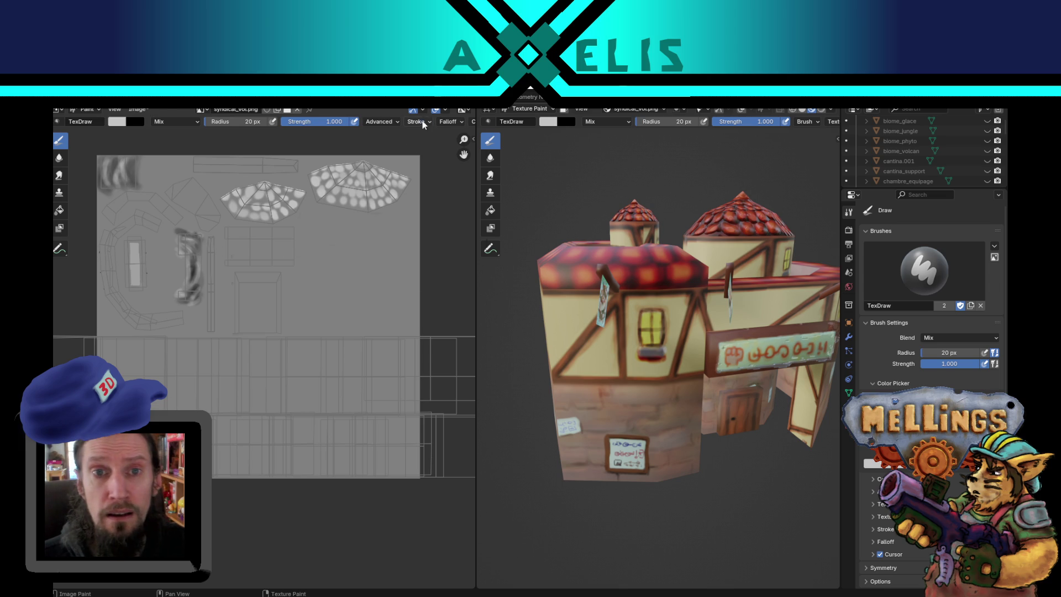
Step: Check the stroke methods, undo a test line, and set the brush radius to 12 px
click(422, 121)
click(419, 145)
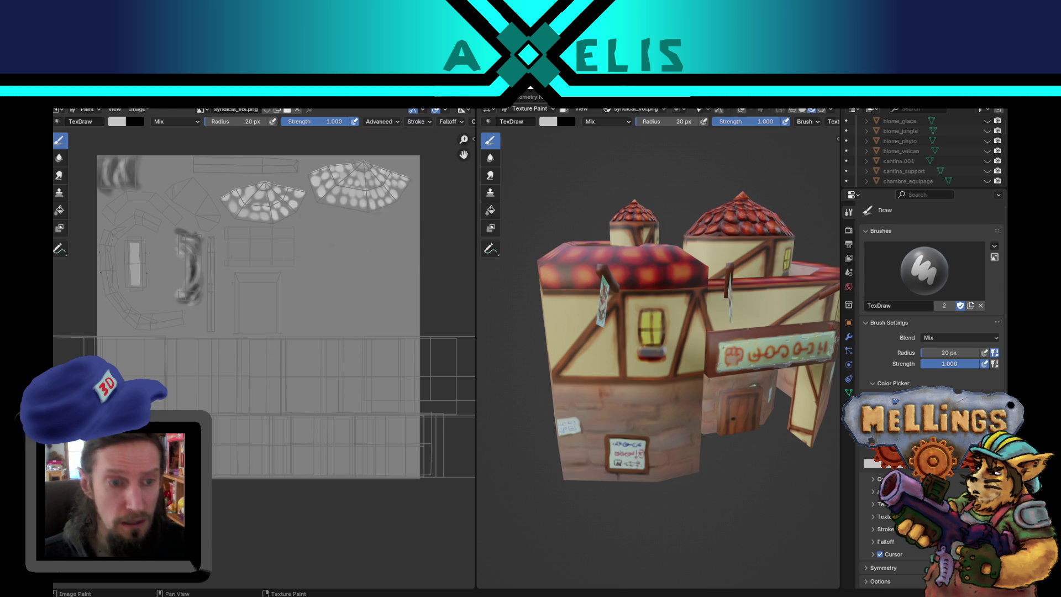
drag(210, 412, 445, 415)
key(ctrl+z)
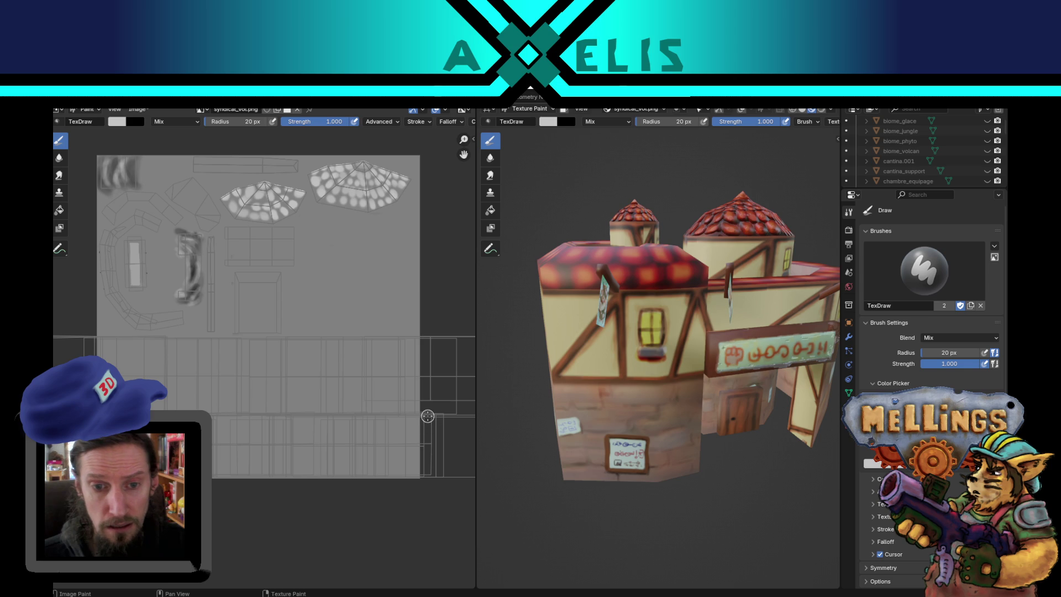
key(f)
click(425, 416)
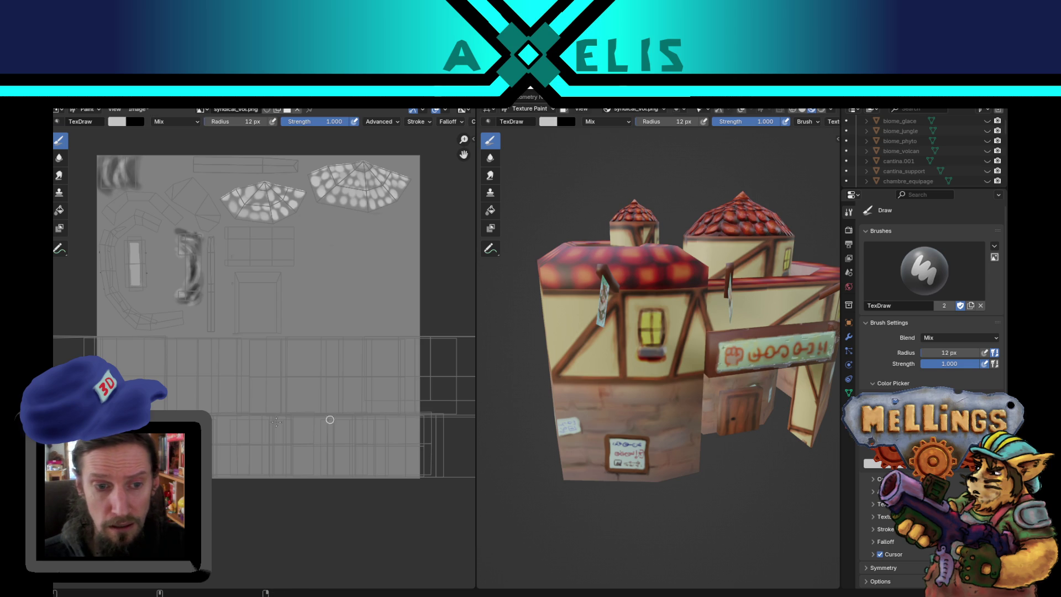
mouse_move(212, 417)
mouse_down()
mouse_move(461, 418)
mouse_move(210, 415)
mouse_up()
Step: Paint light lines across the wall band, down a wooden beam, and along a diagonal beam
key(ctrl+z)
mouse_move(428, 339)
mouse_down()
mouse_move(96, 339)
mouse_move(132, 344)
mouse_up()
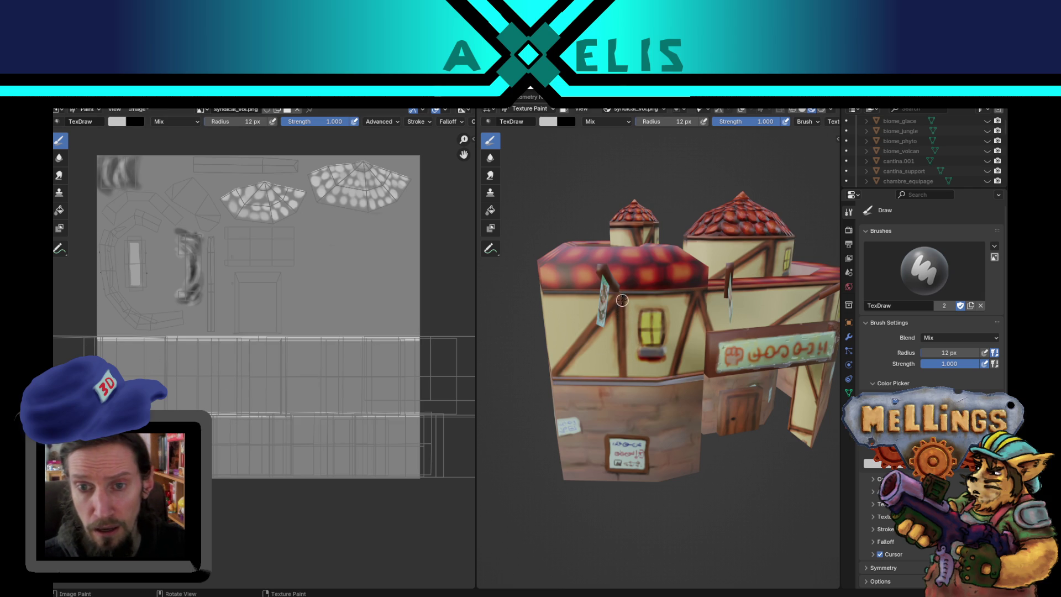
drag(621, 296, 626, 383)
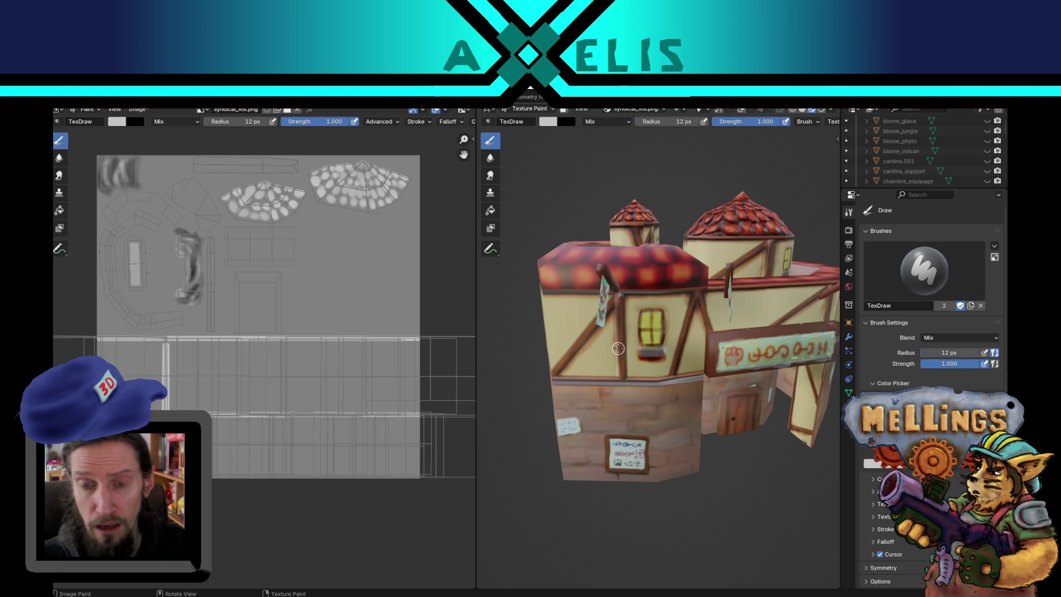
key(KP_4)
key(KP_4)
key(KP_4)
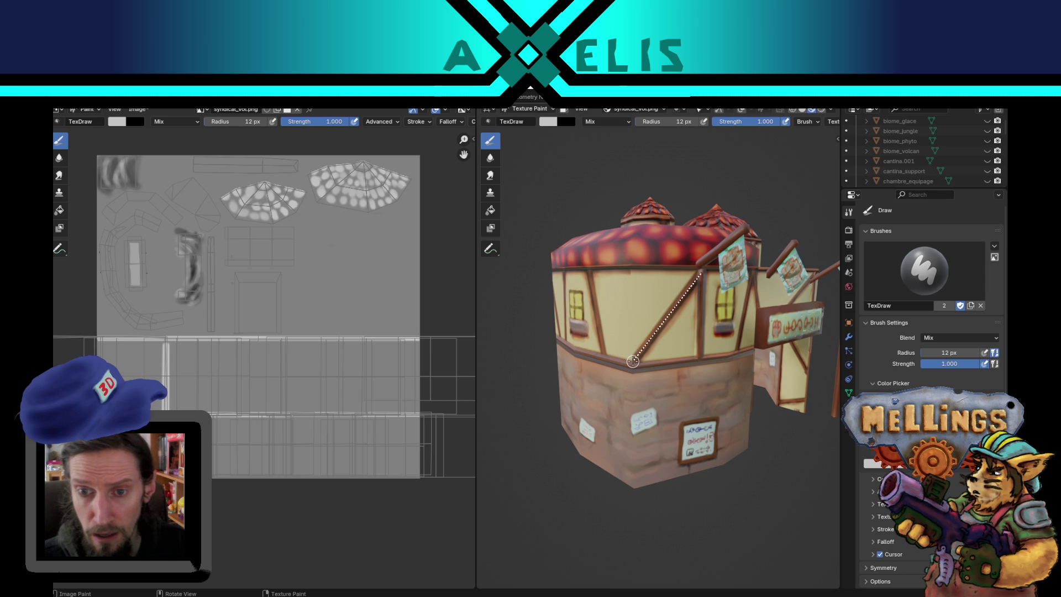
drag(700, 273, 639, 363)
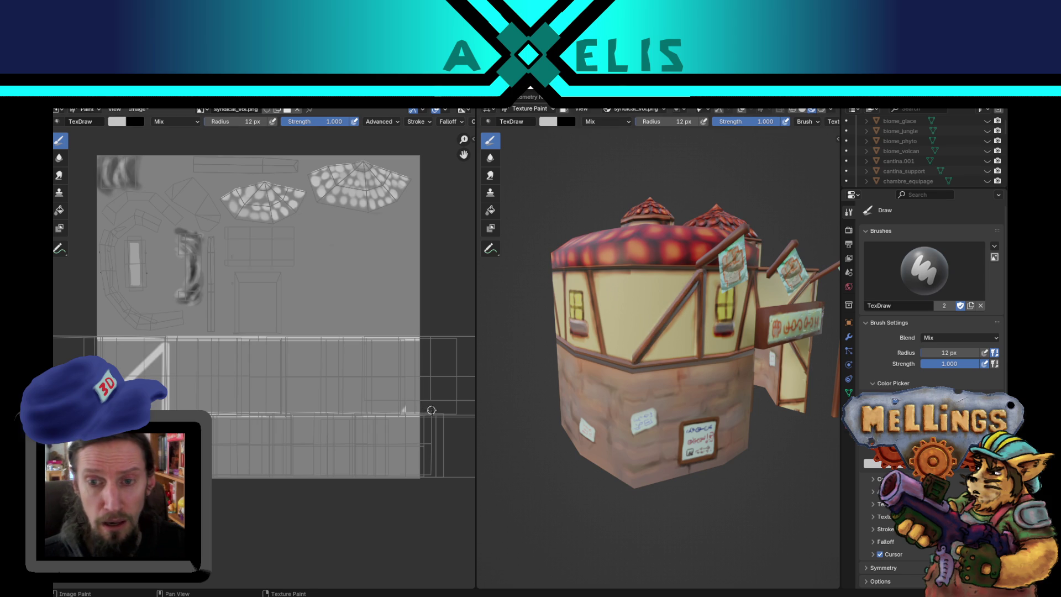
key(ctrl+z)
drag(697, 274, 649, 358)
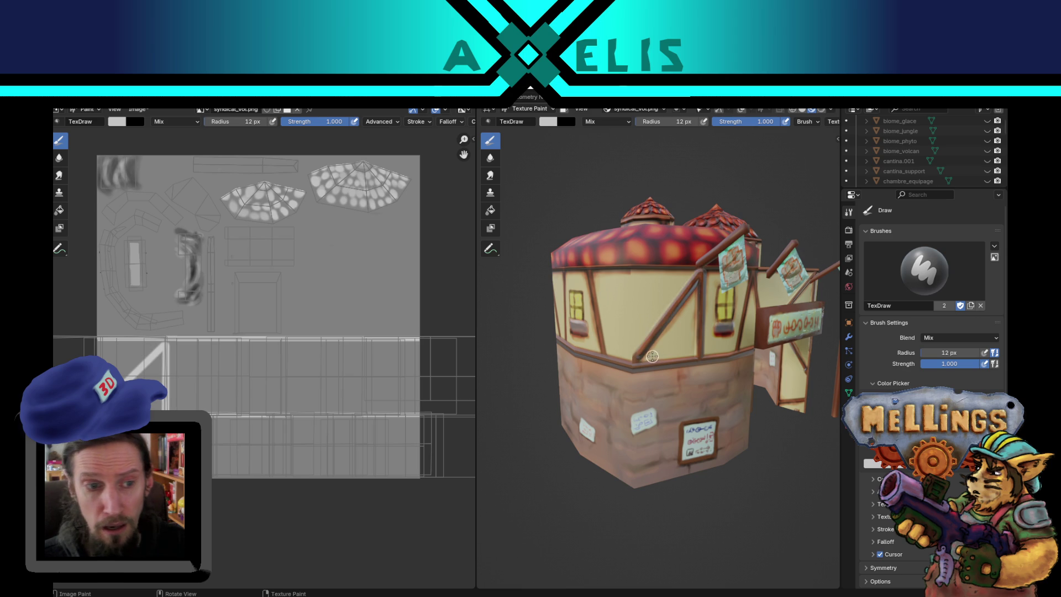
Step: On the front with the flag, paint white lines along the diagonal beam, left vertical beam and window sill
mouse_move(616, 314)
mouse_down()
mouse_move(683, 319)
mouse_move(622, 369)
mouse_up()
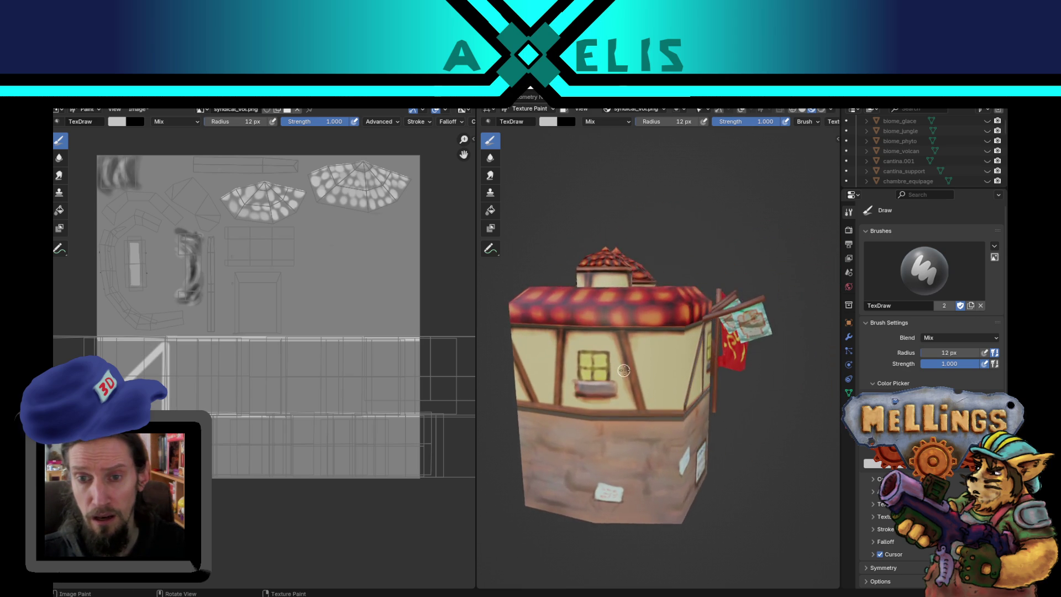
scroll(622, 369, up, 2)
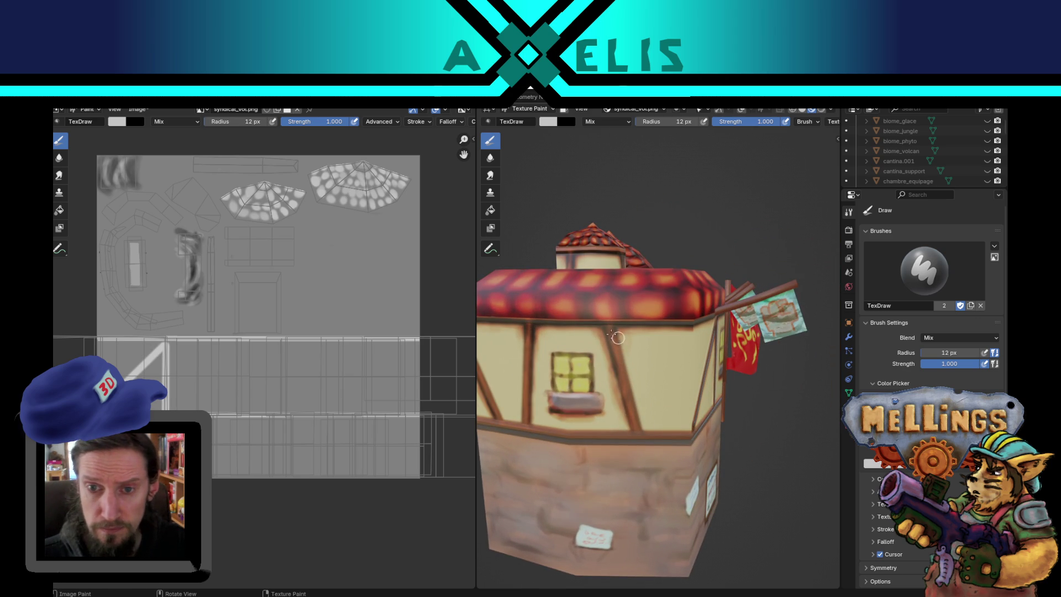
drag(605, 323, 633, 426)
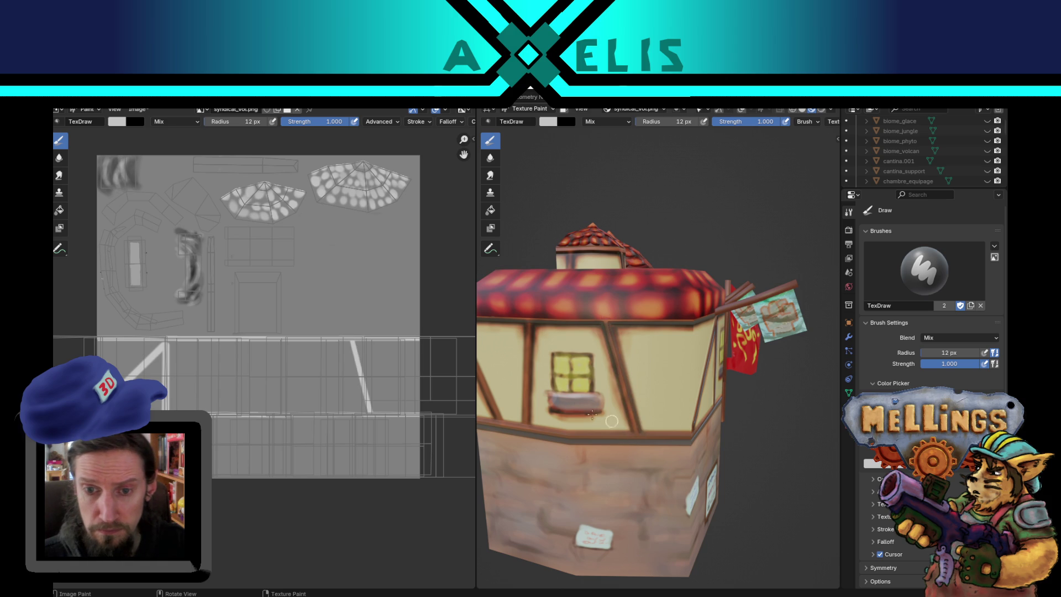
drag(528, 321, 525, 432)
mouse_move(550, 394)
mouse_down()
mouse_move(605, 396)
mouse_move(589, 410)
mouse_move(548, 409)
mouse_move(550, 394)
mouse_move(619, 387)
mouse_move(485, 407)
mouse_move(699, 400)
mouse_up()
scroll(692, 398, up, 4)
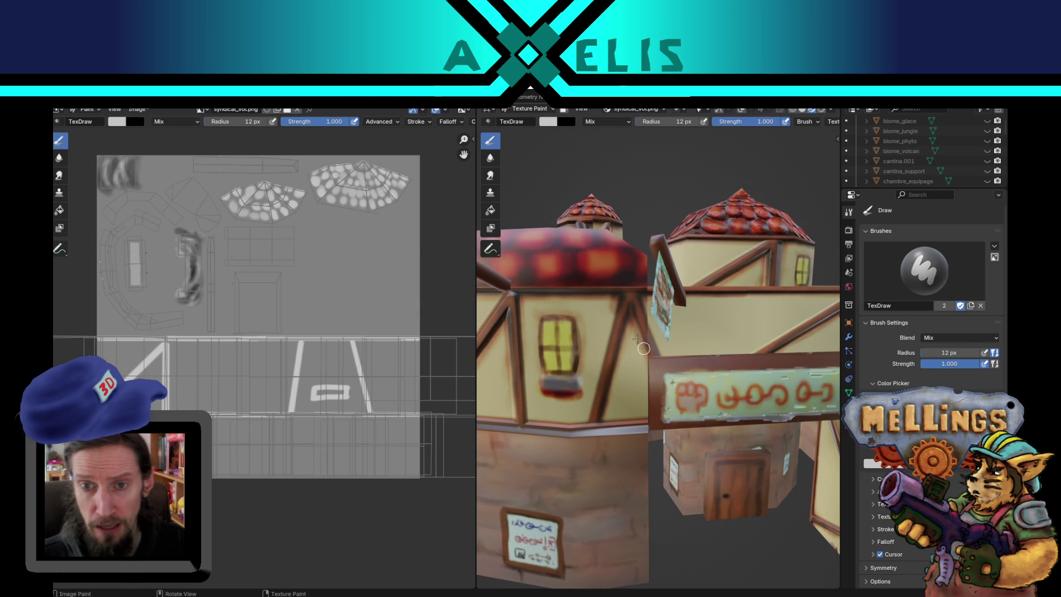
Step: Draw straight white lines along the wooden beams from several angles around the building
drag(624, 318, 593, 432)
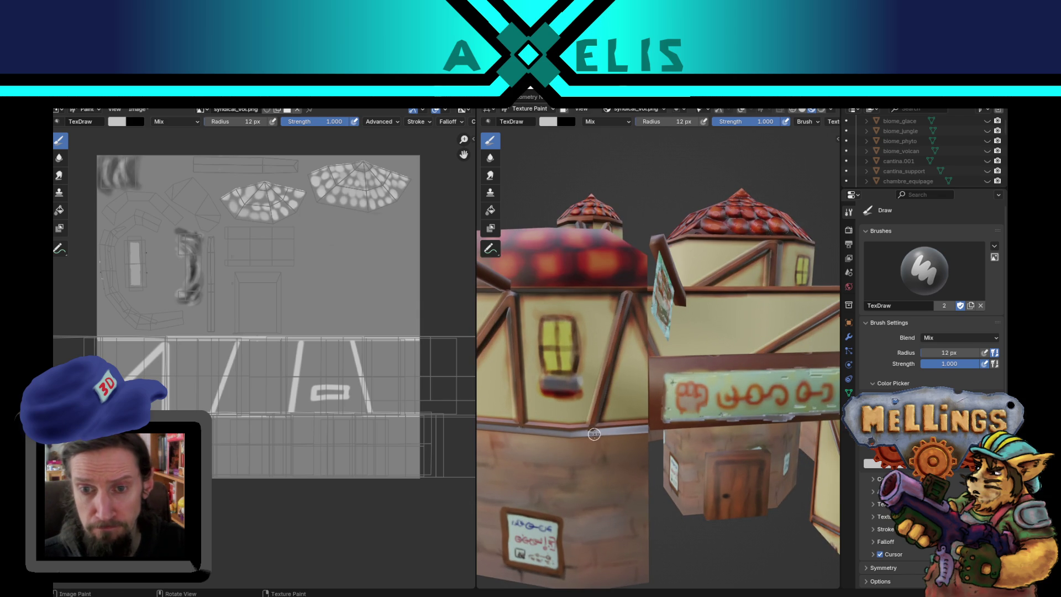
mouse_move(660, 398)
mouse_down()
mouse_move(600, 440)
mouse_move(732, 360)
mouse_move(636, 350)
mouse_move(696, 347)
mouse_move(687, 362)
mouse_move(678, 309)
mouse_up()
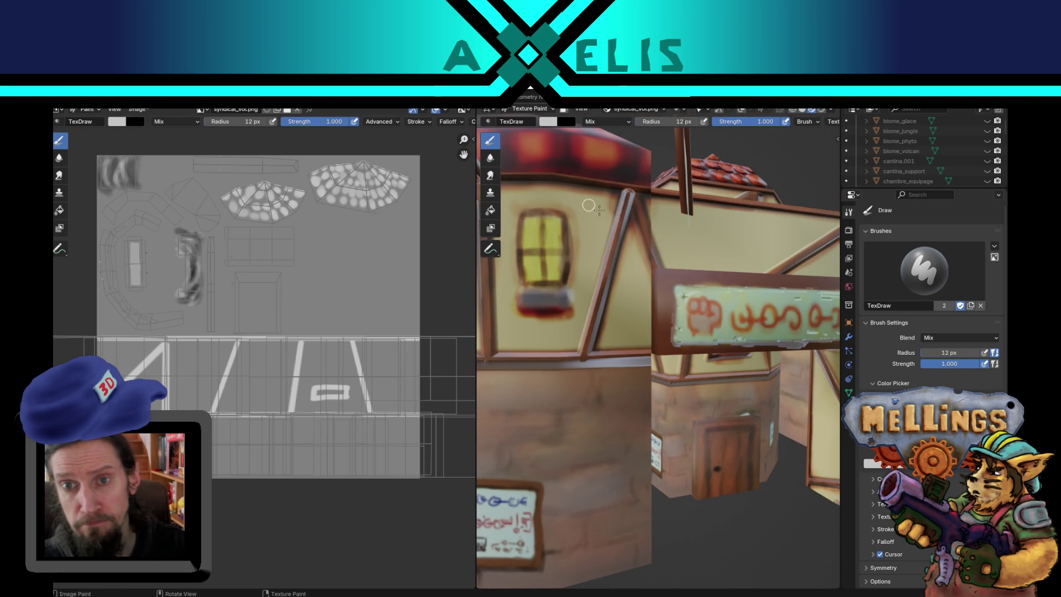
drag(631, 194, 644, 227)
mouse_move(246, 360)
mouse_down()
mouse_move(290, 431)
mouse_move(282, 415)
mouse_up()
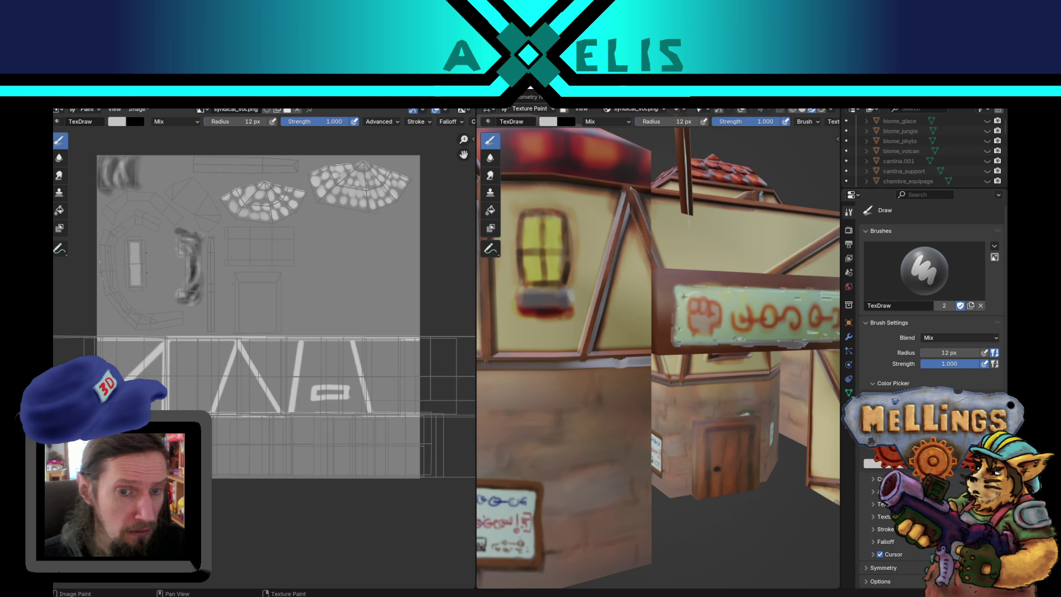
scroll(569, 381, down, 5)
mouse_move(569, 380)
mouse_down()
mouse_move(719, 304)
mouse_move(513, 396)
mouse_move(669, 359)
mouse_up()
mouse_move(697, 357)
mouse_down()
mouse_move(710, 363)
mouse_move(644, 366)
mouse_up()
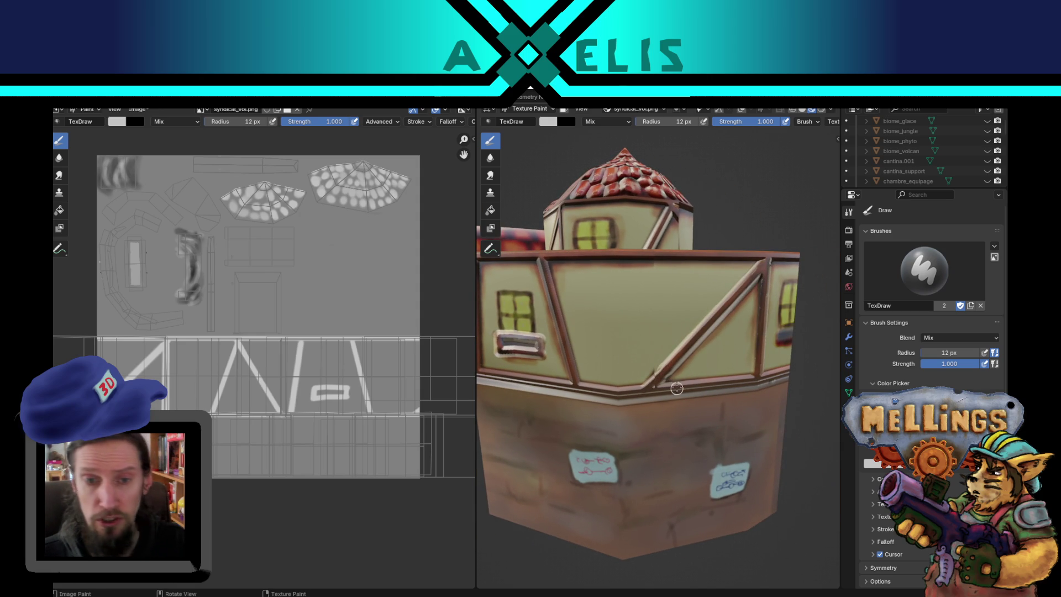
Step: Darken the brush to a grey and paint a stroke along the window sill
key(s)
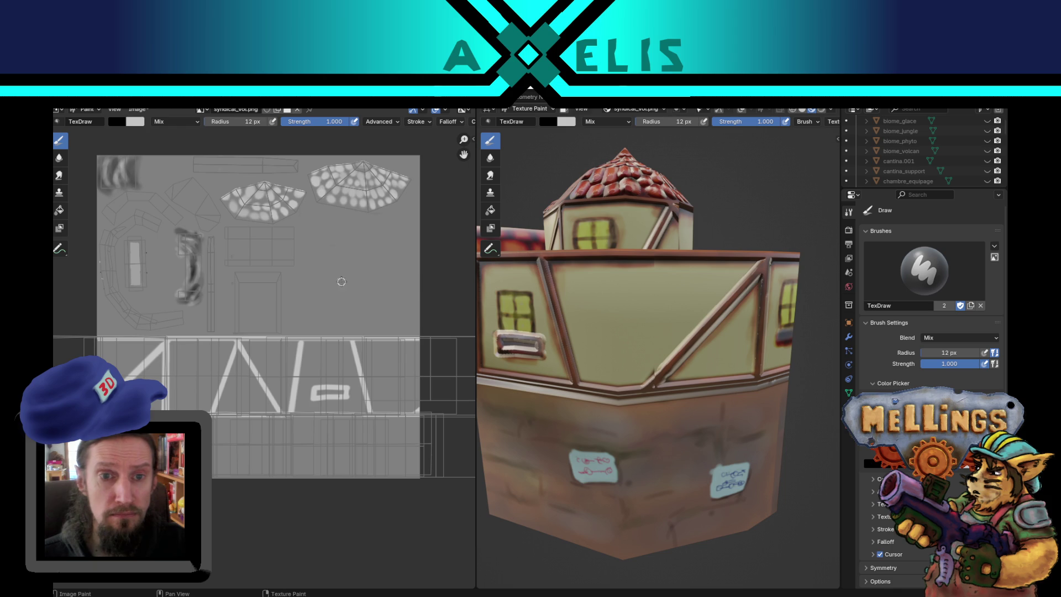
click(550, 125)
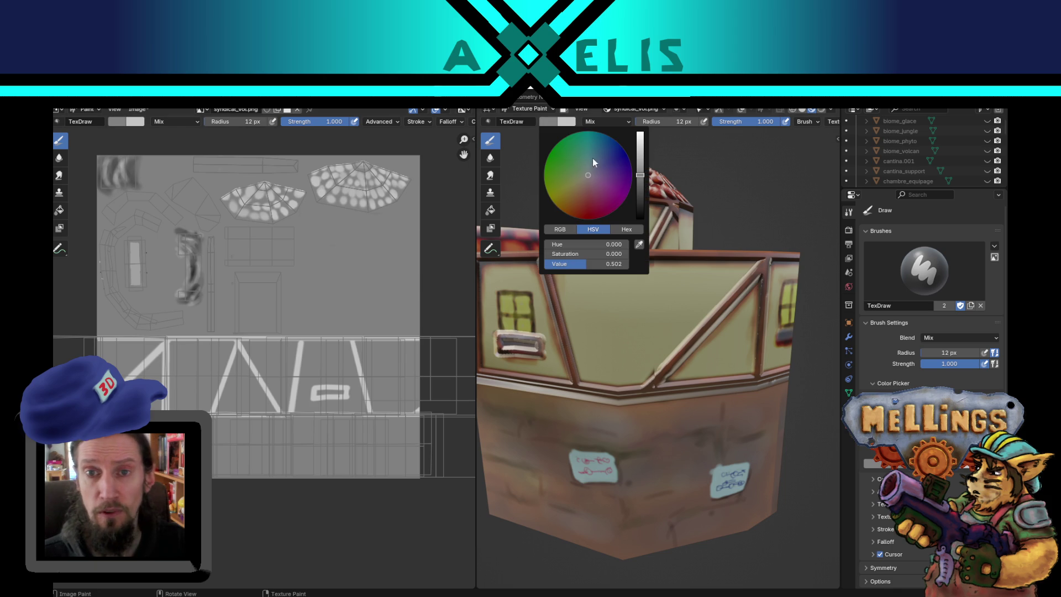
click(642, 195)
drag(613, 315, 707, 304)
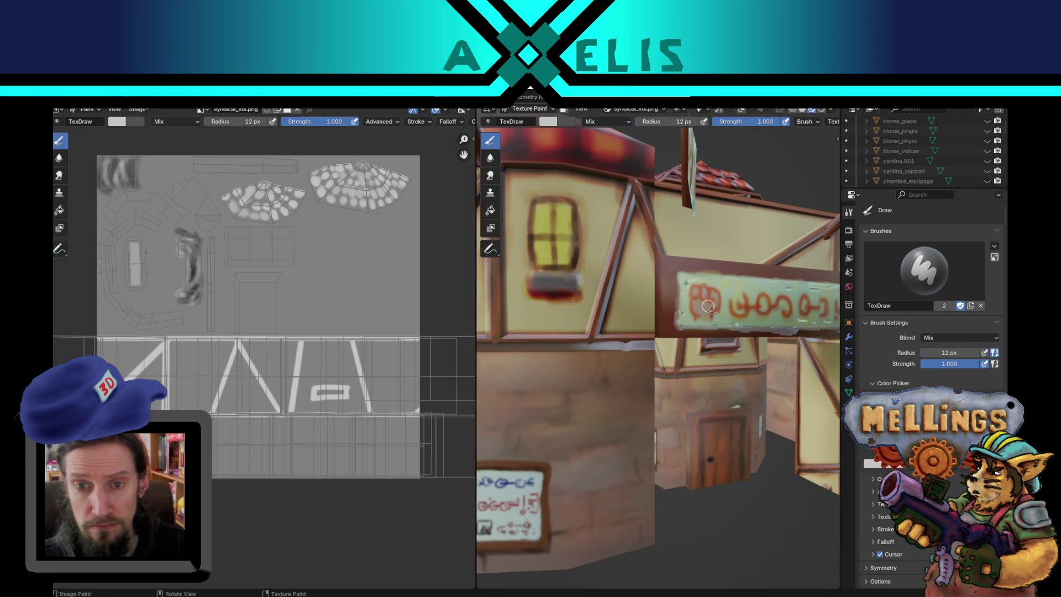
mouse_move(530, 274)
mouse_down()
mouse_move(584, 276)
mouse_move(578, 290)
mouse_move(533, 281)
mouse_move(532, 293)
mouse_move(582, 292)
mouse_up()
Step: Swap colours and outline the window's left, bottom and right sides with line strokes
key(x)
mouse_move(535, 263)
mouse_down()
mouse_move(535, 193)
mouse_move(569, 197)
mouse_move(574, 227)
mouse_up()
drag(539, 263, 577, 263)
drag(570, 206, 570, 256)
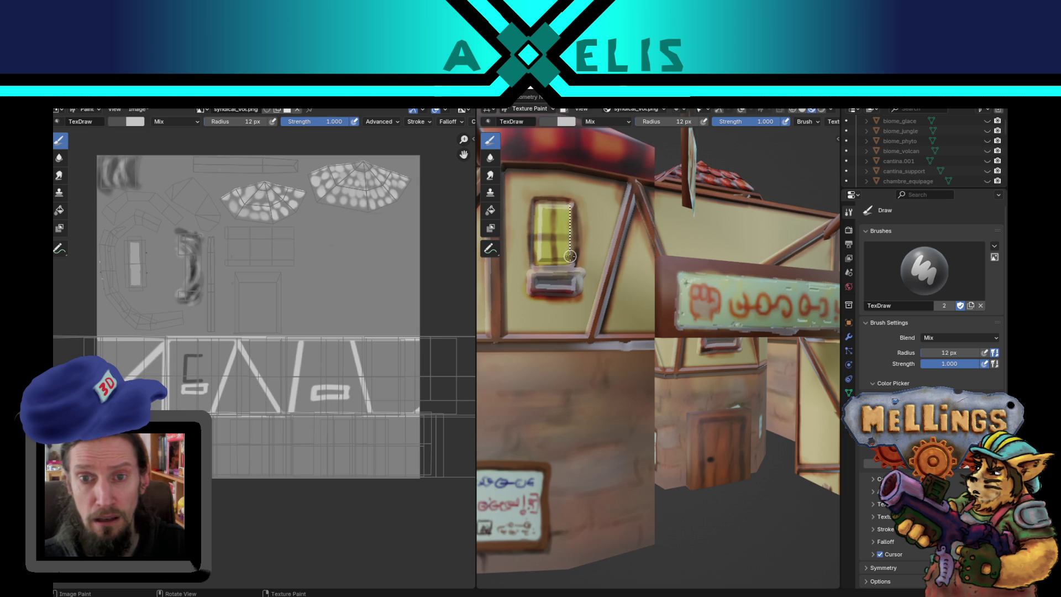
click(599, 123)
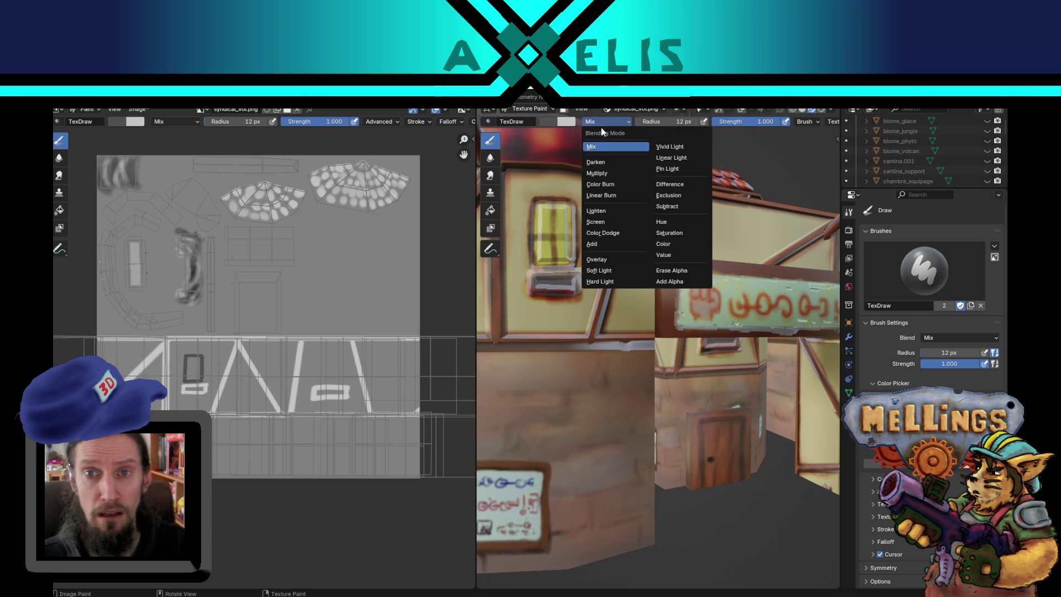
Step: Switch the stroke method from Line to Space and paint the window glass dark
click(418, 121)
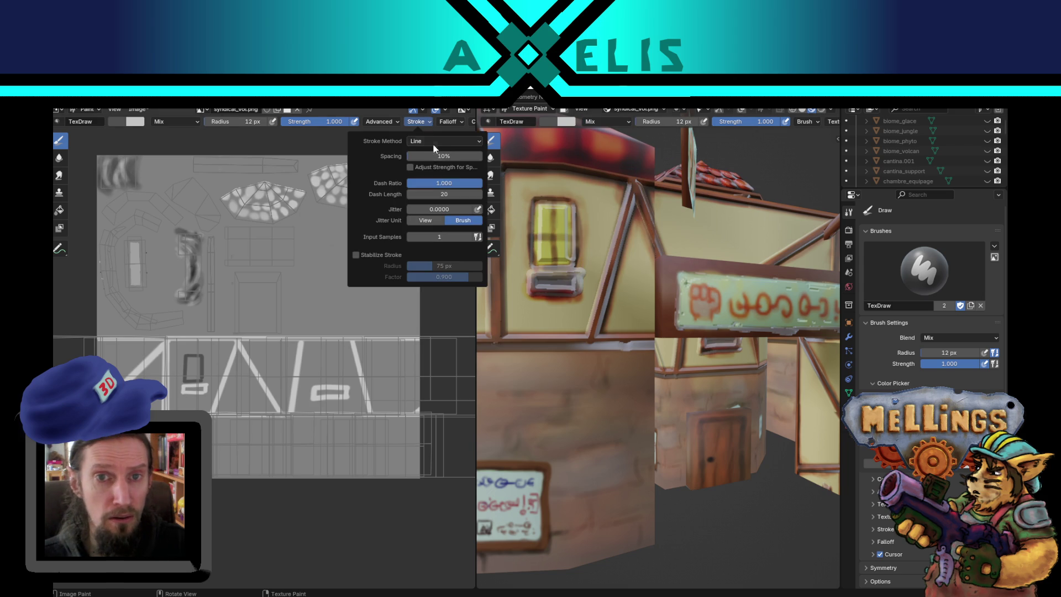
click(442, 141)
click(430, 174)
mouse_move(536, 243)
mouse_down()
mouse_move(547, 221)
mouse_move(552, 249)
mouse_move(539, 254)
mouse_move(541, 205)
mouse_move(535, 246)
mouse_move(559, 248)
mouse_move(547, 213)
mouse_move(563, 218)
mouse_move(566, 259)
mouse_move(576, 224)
mouse_move(564, 211)
mouse_move(578, 260)
mouse_up()
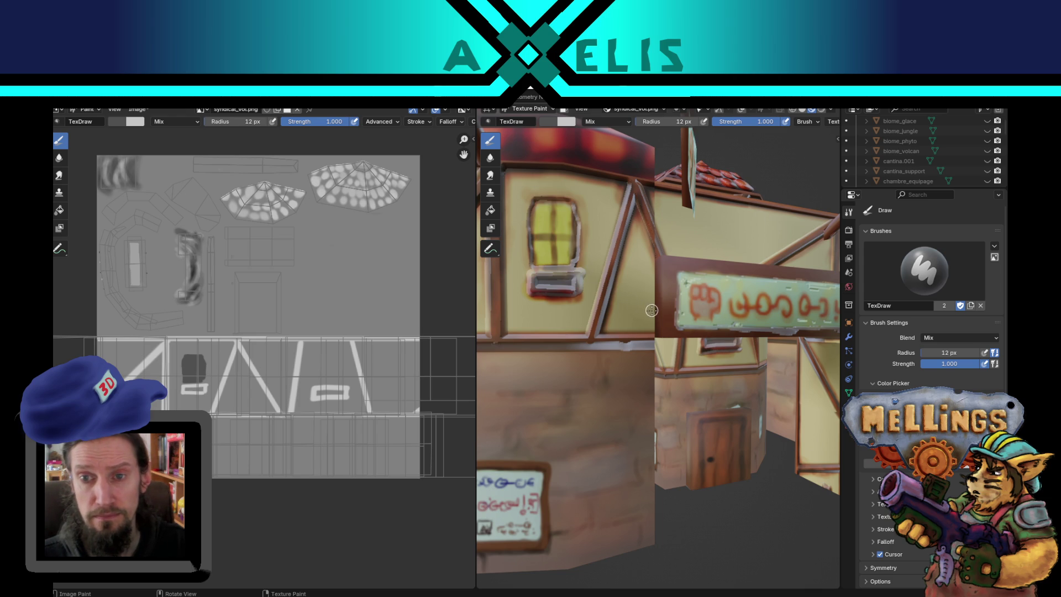
Step: At the second window, darken the sill interior and paint light grey around the frame
drag(601, 330, 535, 350)
key(x)
mouse_move(603, 344)
mouse_down()
mouse_move(580, 336)
mouse_move(613, 347)
mouse_up()
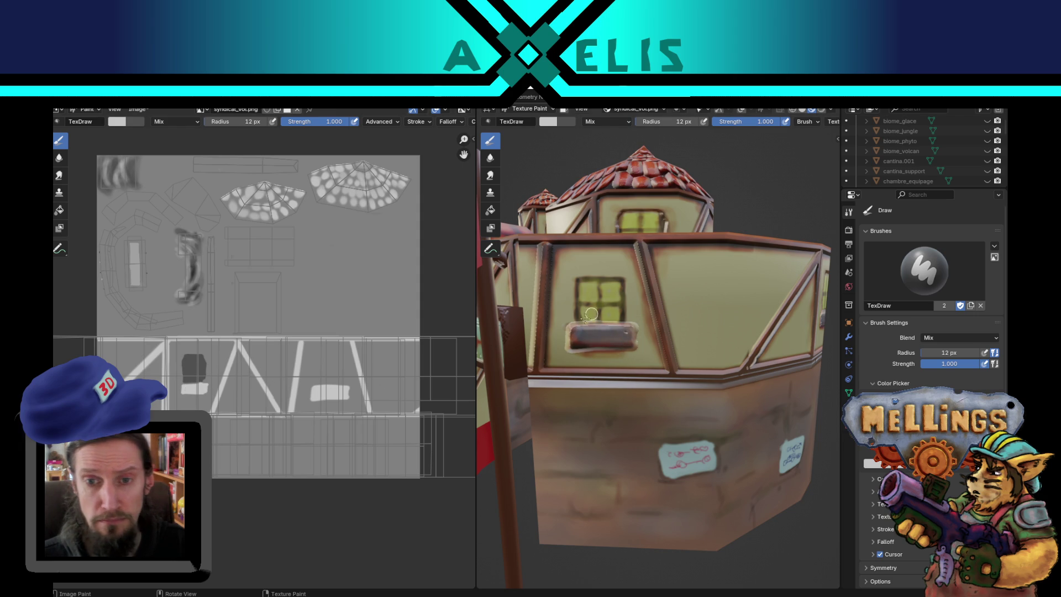
key(s)
mouse_move(580, 283)
mouse_down()
mouse_move(618, 282)
mouse_move(617, 323)
mouse_move(583, 317)
mouse_move(594, 290)
mouse_move(612, 312)
mouse_move(613, 297)
mouse_move(605, 307)
mouse_up()
Step: Brighten the brush colour and reduce the brush radius to 7 px
click(552, 123)
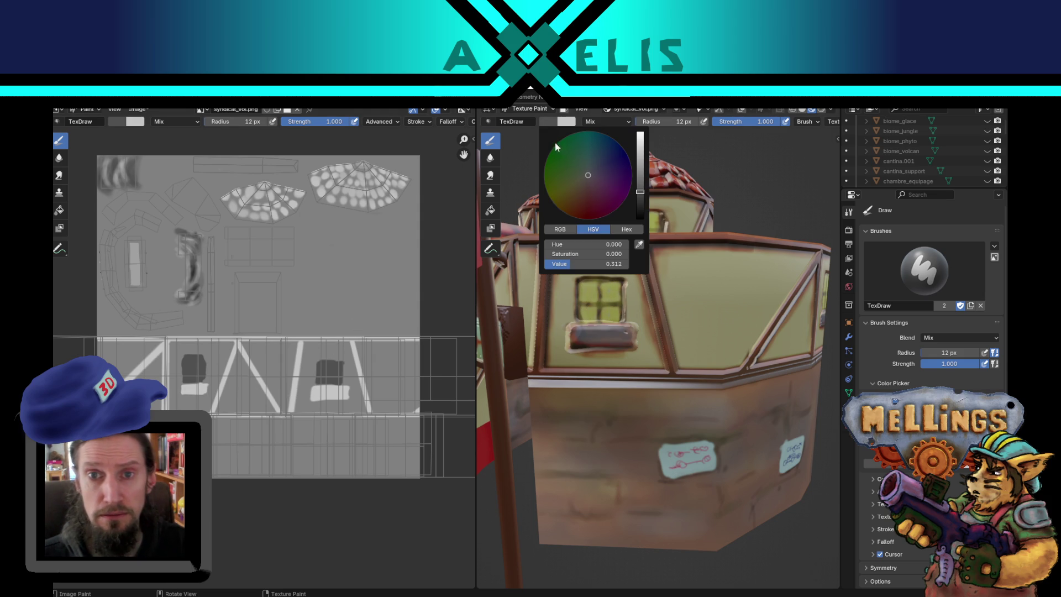
drag(639, 191, 639, 166)
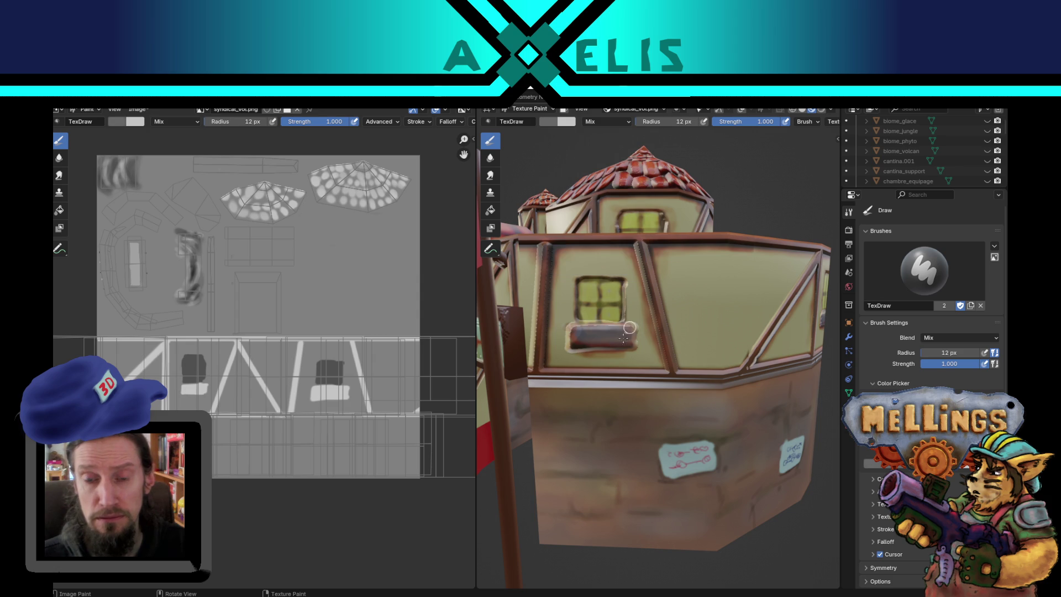
key(f)
click(587, 291)
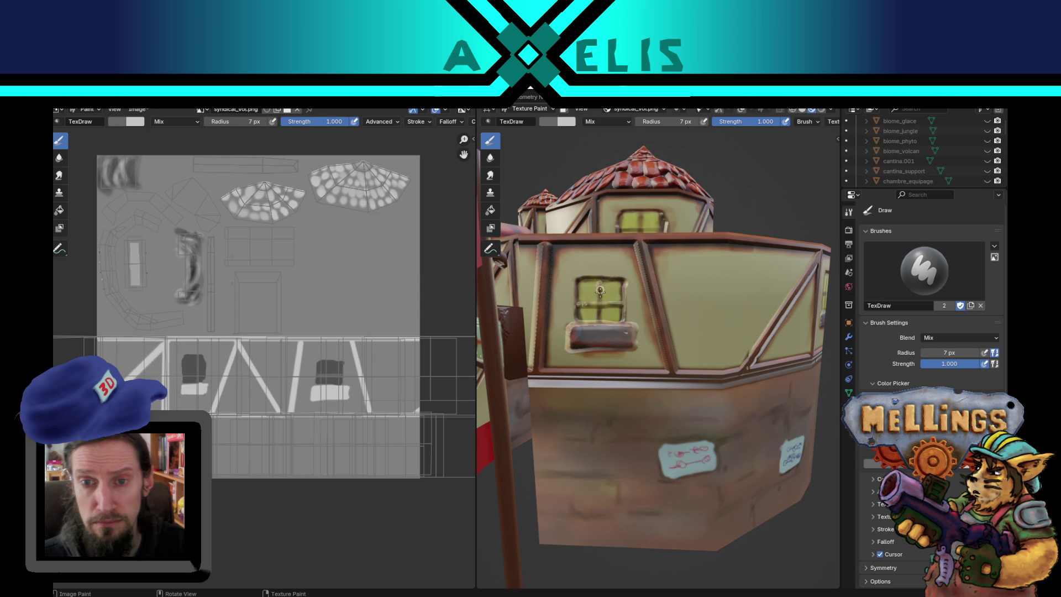
Step: Paint a dark line across the window and several dark brick grooves on the lower wall corner
drag(663, 313, 753, 314)
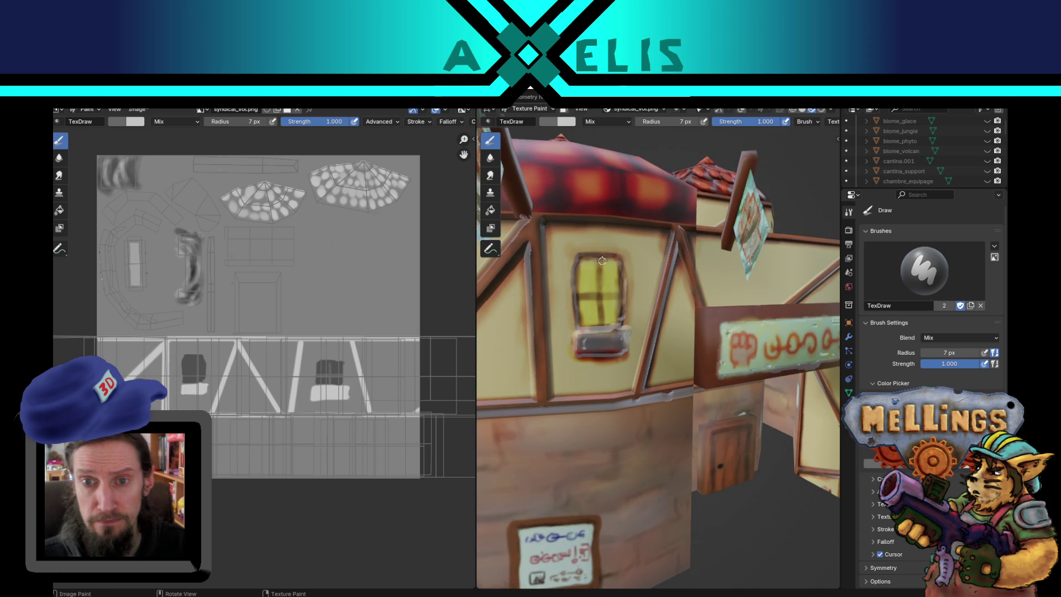
drag(585, 297, 626, 298)
scroll(637, 290, down, 5)
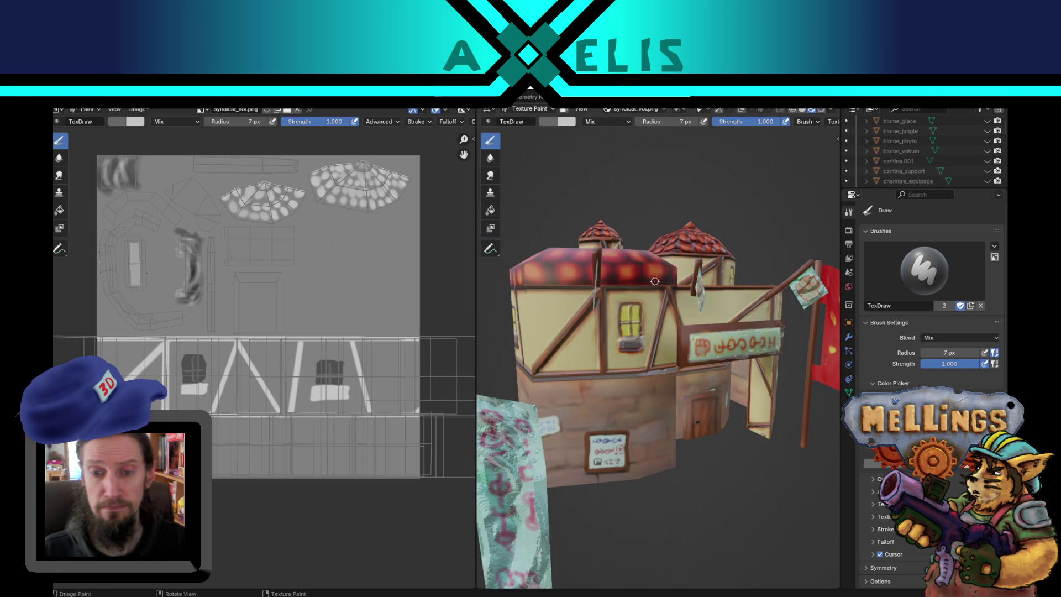
scroll(610, 351, up, 6)
drag(609, 351, 421, 313)
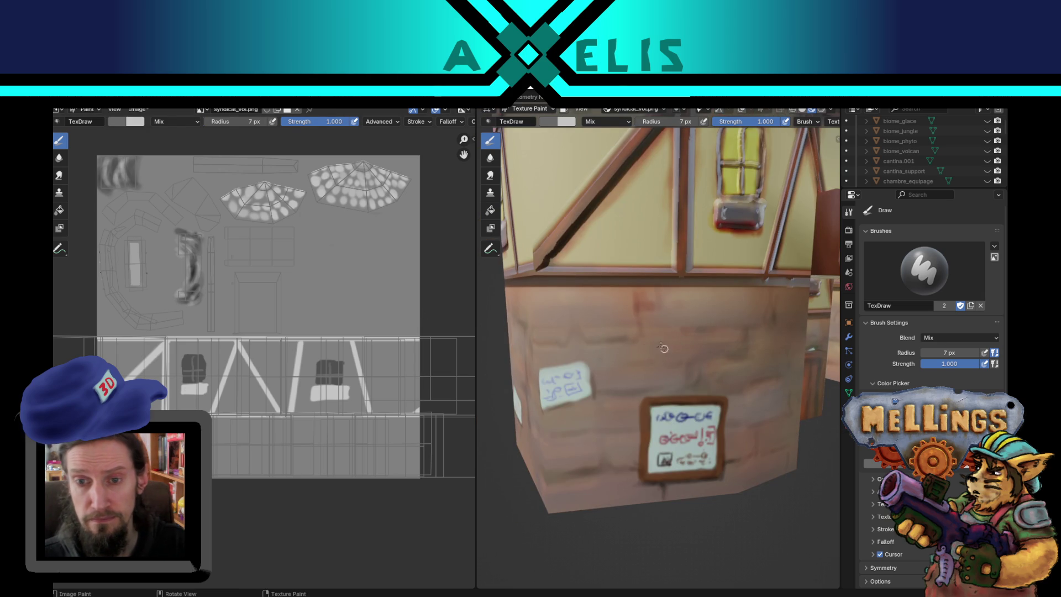
mouse_move(569, 339)
mouse_down()
mouse_move(606, 338)
mouse_move(635, 290)
mouse_move(641, 332)
mouse_move(667, 331)
mouse_up()
drag(647, 312, 710, 321)
drag(680, 330, 772, 325)
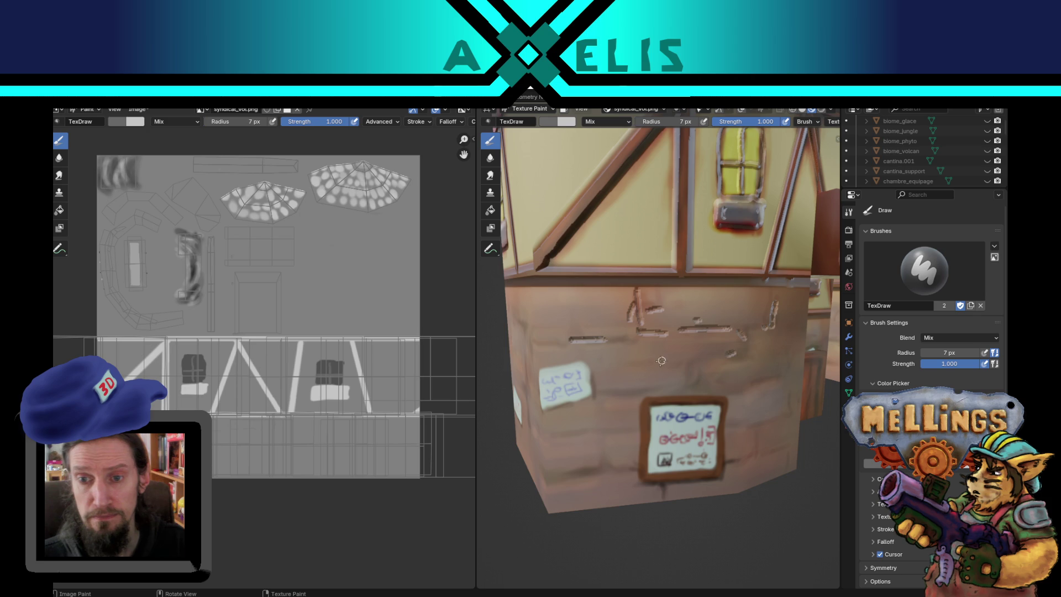
drag(662, 362, 705, 361)
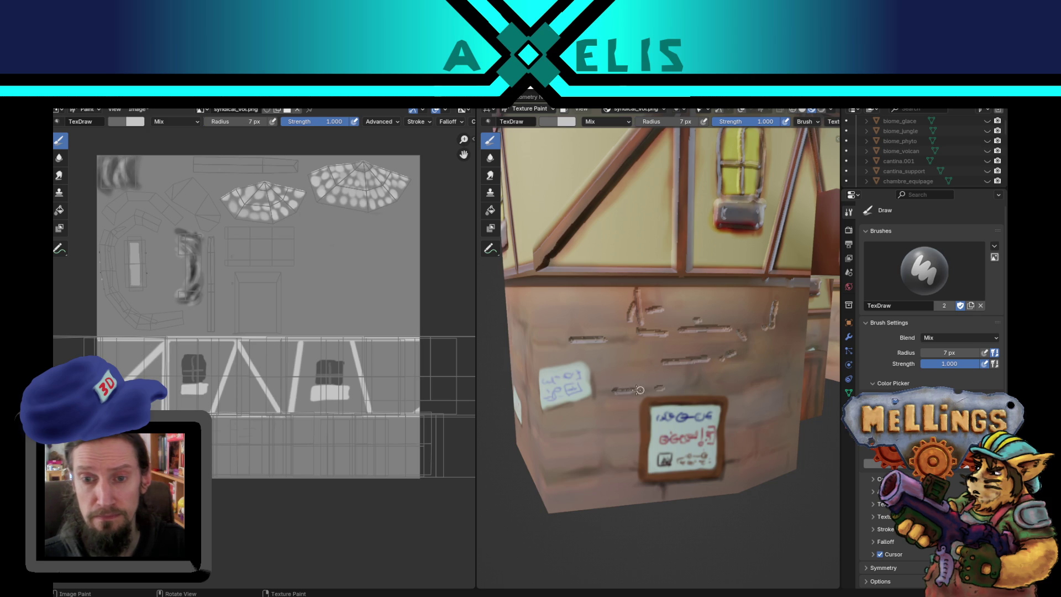
drag(538, 344, 592, 345)
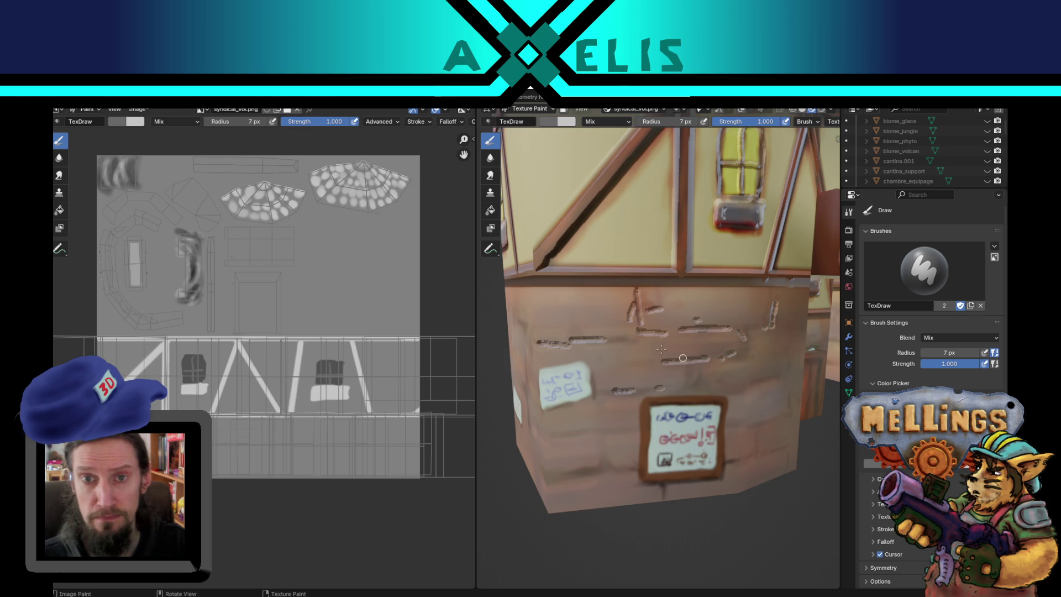
Step: Sample a slightly brighter grey from the screen and paint it over the paper note's top
key(x)
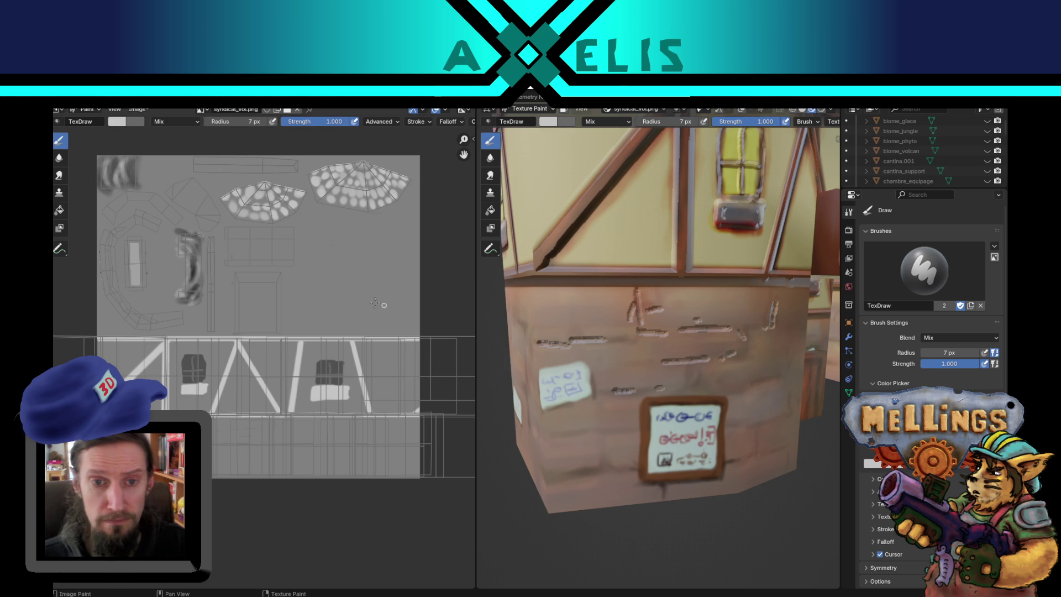
key(s)
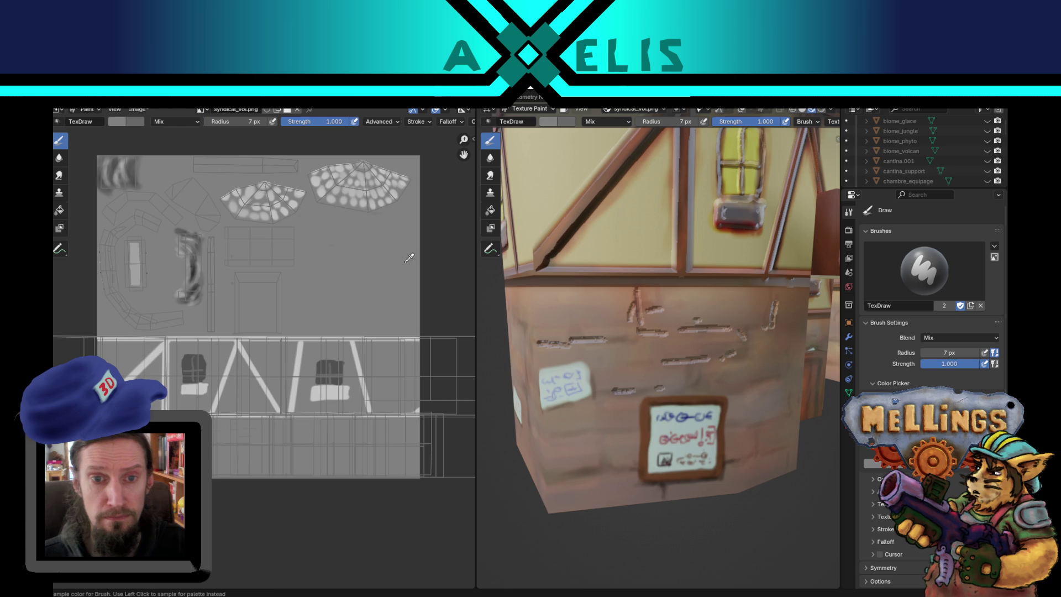
click(551, 121)
drag(641, 172, 640, 167)
mouse_move(551, 380)
mouse_down()
mouse_move(579, 369)
mouse_move(567, 396)
mouse_move(548, 405)
mouse_move(572, 381)
mouse_move(546, 372)
mouse_move(577, 395)
mouse_move(585, 383)
mouse_move(555, 391)
mouse_move(581, 365)
mouse_up()
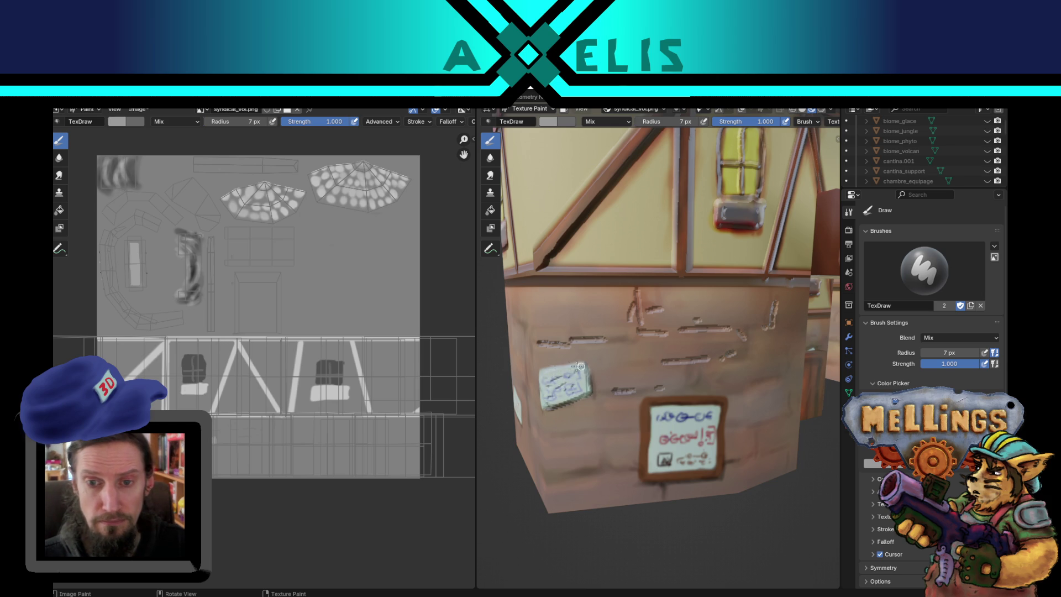
Step: Switch back to dark and paint long and short brick grooves along the wall
key(x)
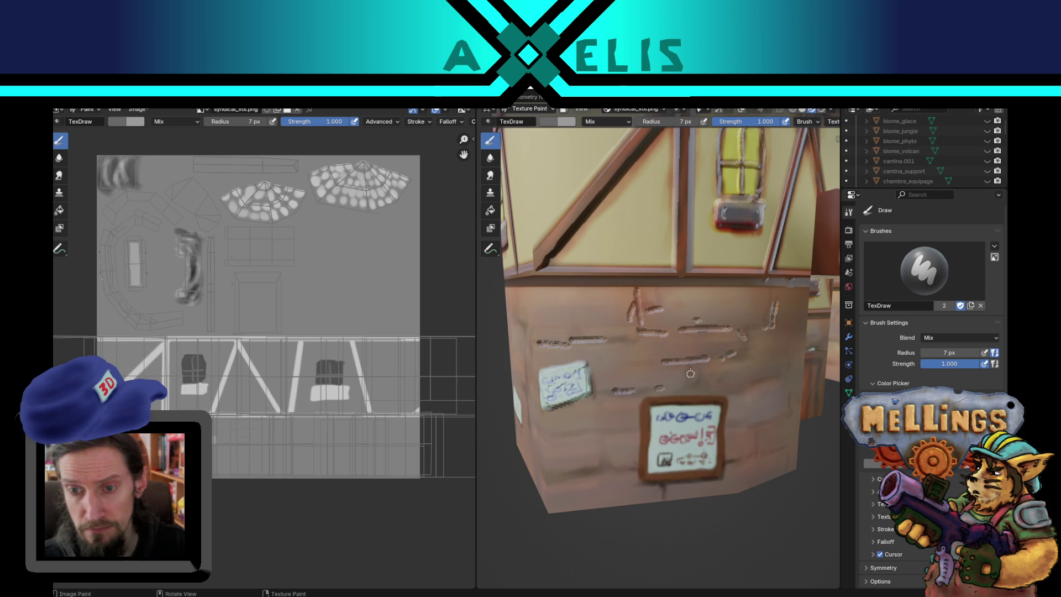
drag(639, 392, 715, 391)
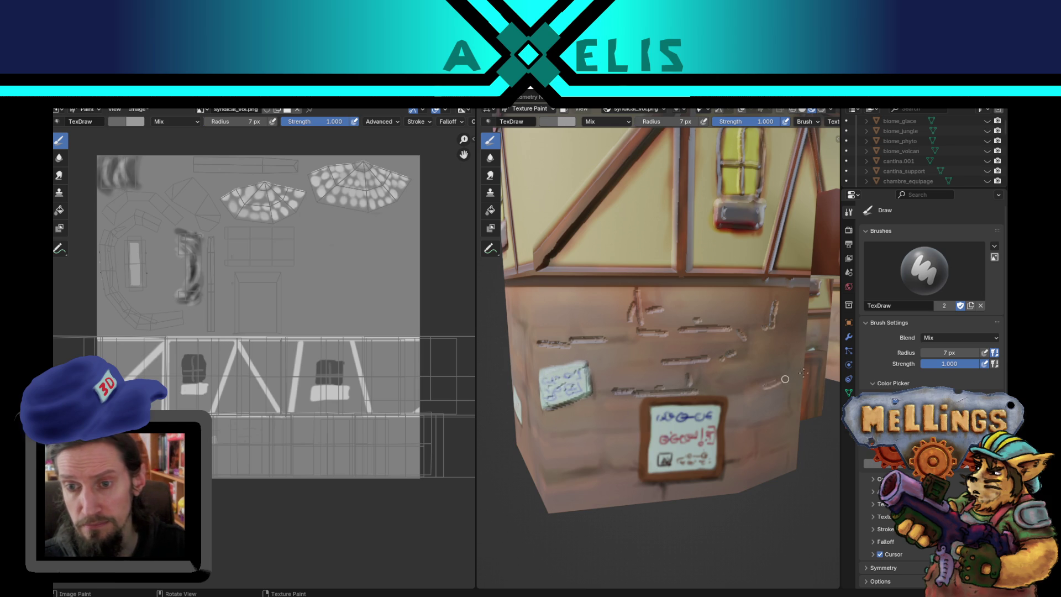
drag(783, 379, 632, 387)
mouse_move(595, 341)
mouse_down()
mouse_move(743, 337)
mouse_move(627, 343)
mouse_up()
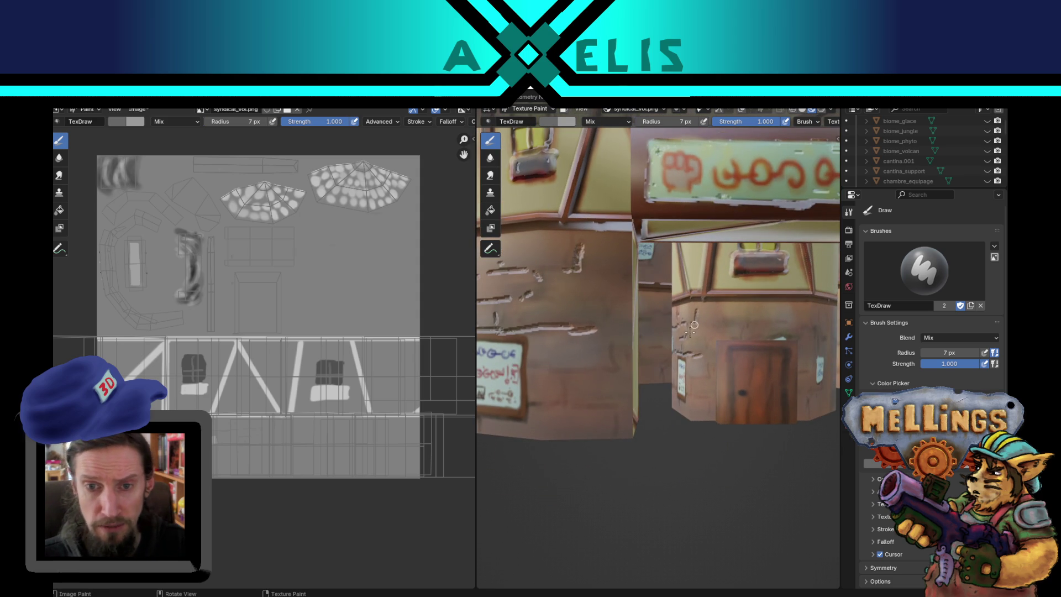
mouse_move(577, 369)
mouse_down()
mouse_move(542, 369)
mouse_move(614, 359)
mouse_up()
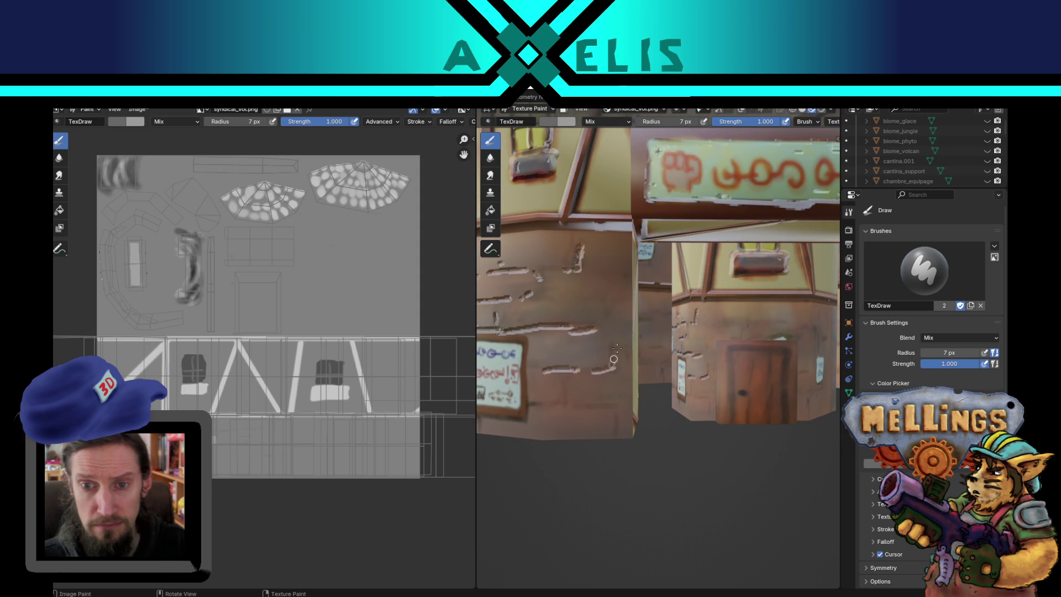
mouse_move(561, 298)
mouse_down()
mouse_move(595, 297)
mouse_move(620, 273)
mouse_up()
mouse_move(569, 406)
mouse_down()
mouse_move(621, 406)
mouse_move(618, 435)
mouse_up()
drag(527, 405, 663, 400)
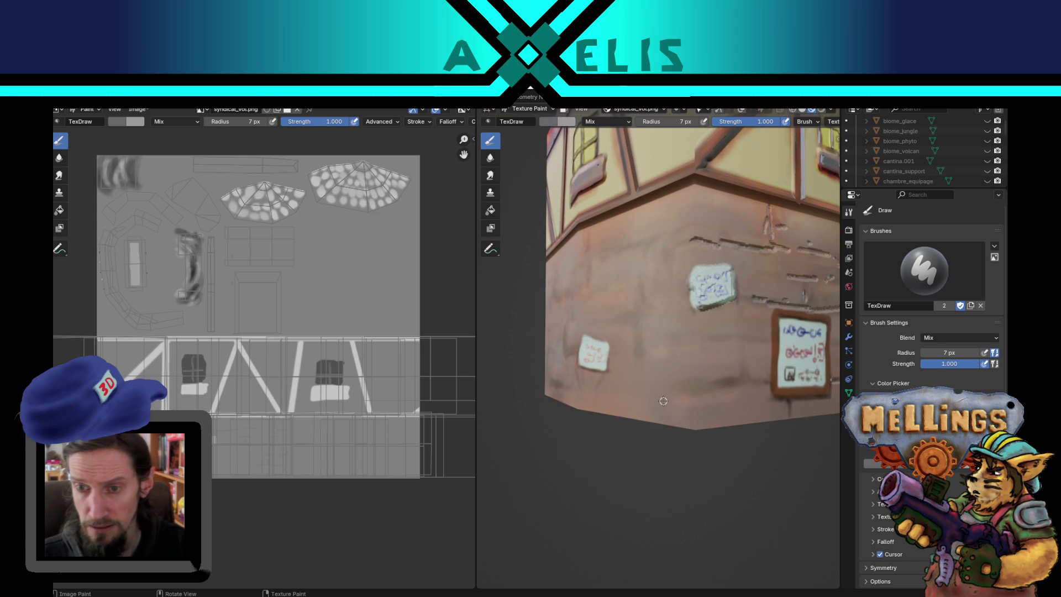
Step: Add dark brick grooves on the right and lower wall, then face the wall head-on
mouse_move(715, 336)
mouse_down()
mouse_move(756, 337)
mouse_move(742, 387)
mouse_up()
mouse_move(705, 391)
mouse_down()
mouse_move(758, 384)
mouse_move(672, 393)
mouse_up()
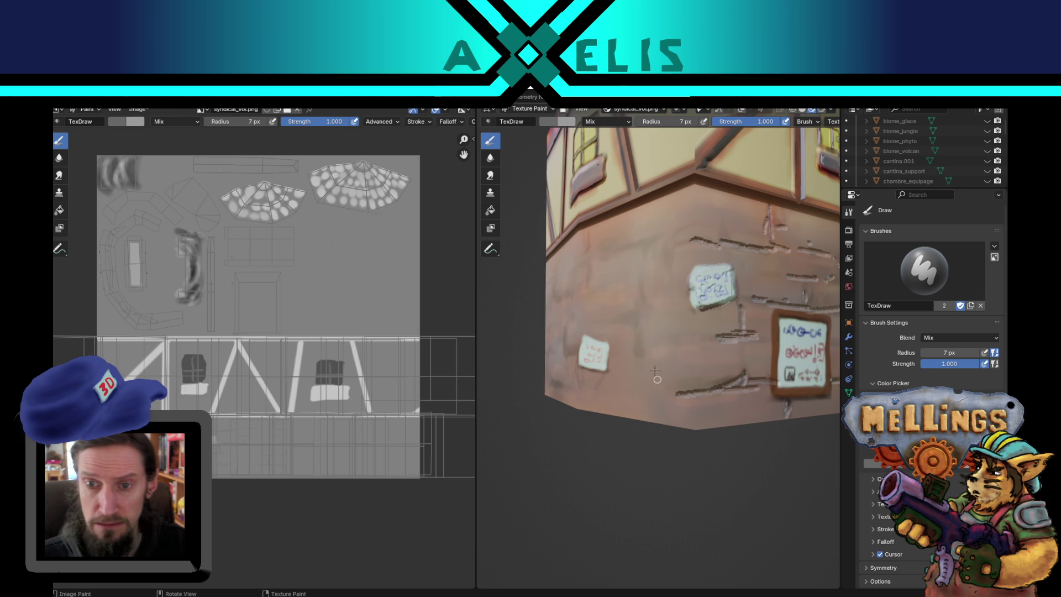
drag(663, 349, 678, 348)
mouse_move(635, 320)
mouse_down()
mouse_move(638, 349)
mouse_move(719, 371)
mouse_up()
drag(549, 391, 617, 360)
scroll(617, 360, up, 2)
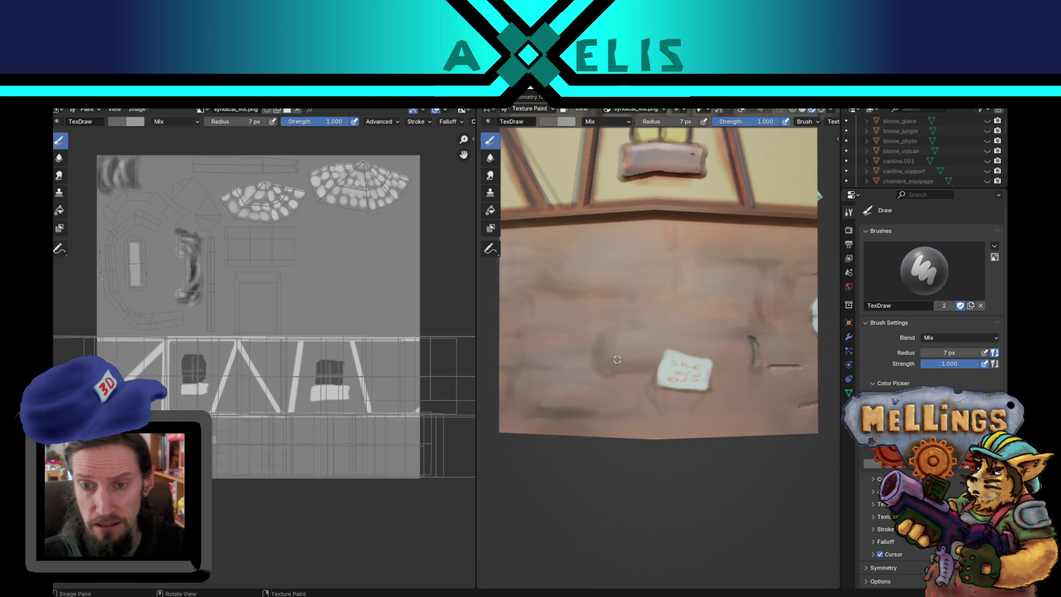
Step: Lighten the paper note's edges, then paint dark vertical and horizontal grooves right of it
key(x)
mouse_move(659, 380)
mouse_down()
mouse_move(702, 356)
mouse_move(707, 389)
mouse_move(710, 367)
mouse_move(666, 379)
mouse_move(683, 364)
mouse_move(671, 373)
mouse_move(704, 381)
mouse_up()
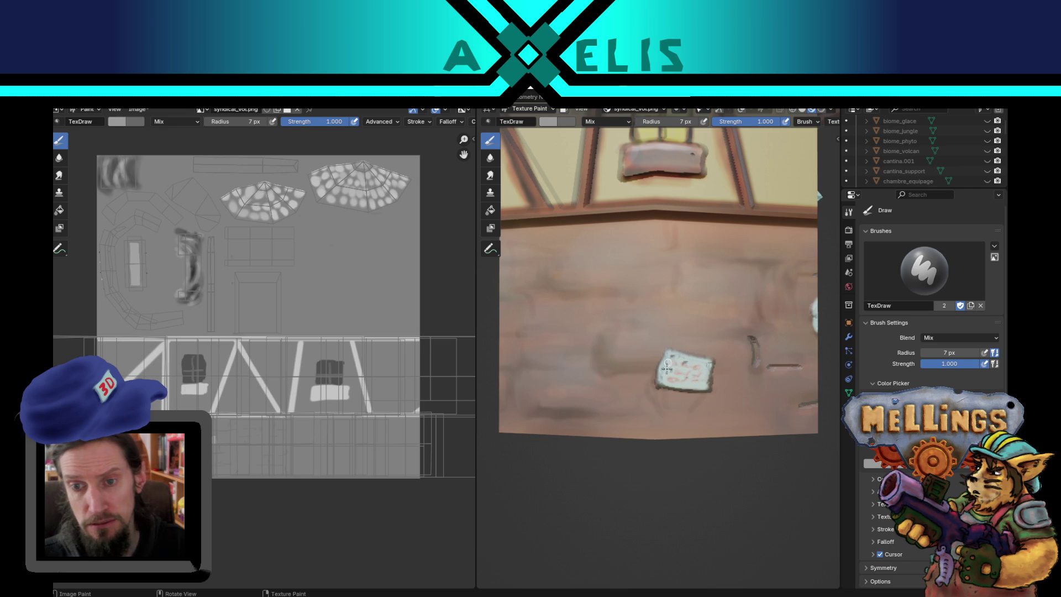
key(x)
mouse_move(718, 332)
mouse_down()
mouse_move(768, 328)
mouse_move(748, 338)
mouse_up()
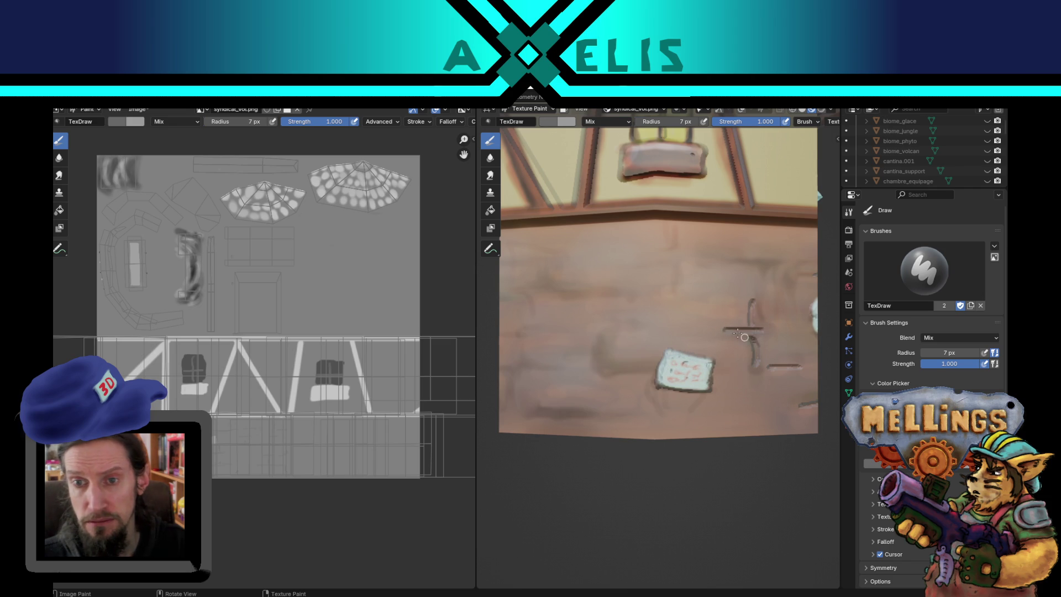
drag(685, 298, 748, 298)
drag(675, 257, 675, 286)
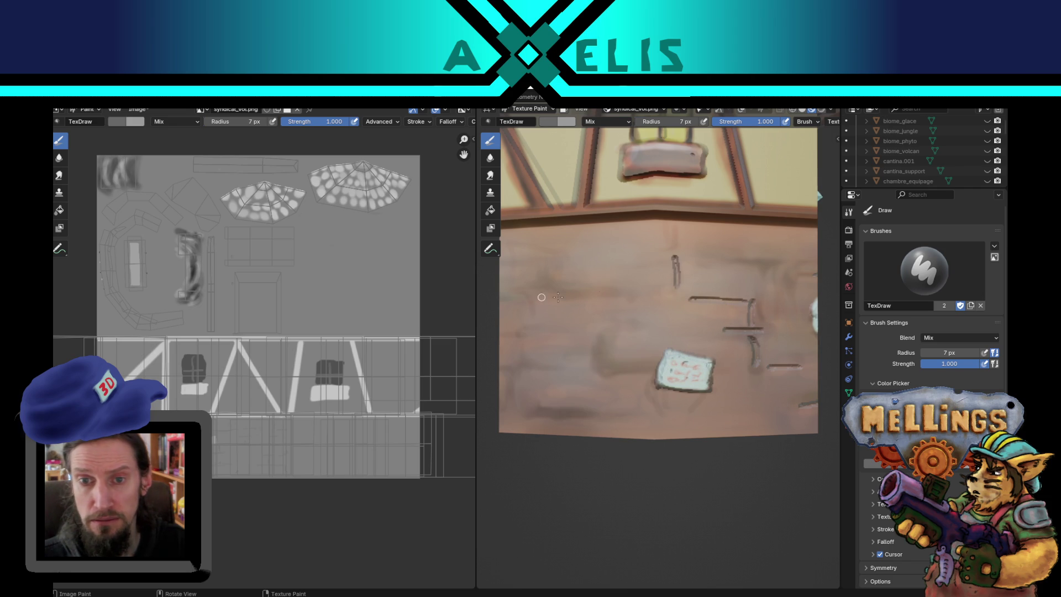
drag(547, 295, 606, 296)
Step: Cover the wall with long and short horizontal grooves and a vertical joint near its right edge
mouse_move(536, 300)
mouse_down()
mouse_move(536, 327)
mouse_move(596, 330)
mouse_move(600, 365)
mouse_move(649, 366)
mouse_move(511, 364)
mouse_up()
drag(563, 413, 754, 409)
drag(626, 329, 657, 328)
drag(656, 286, 629, 287)
drag(581, 253, 630, 254)
drag(745, 262, 795, 260)
drag(794, 273, 789, 314)
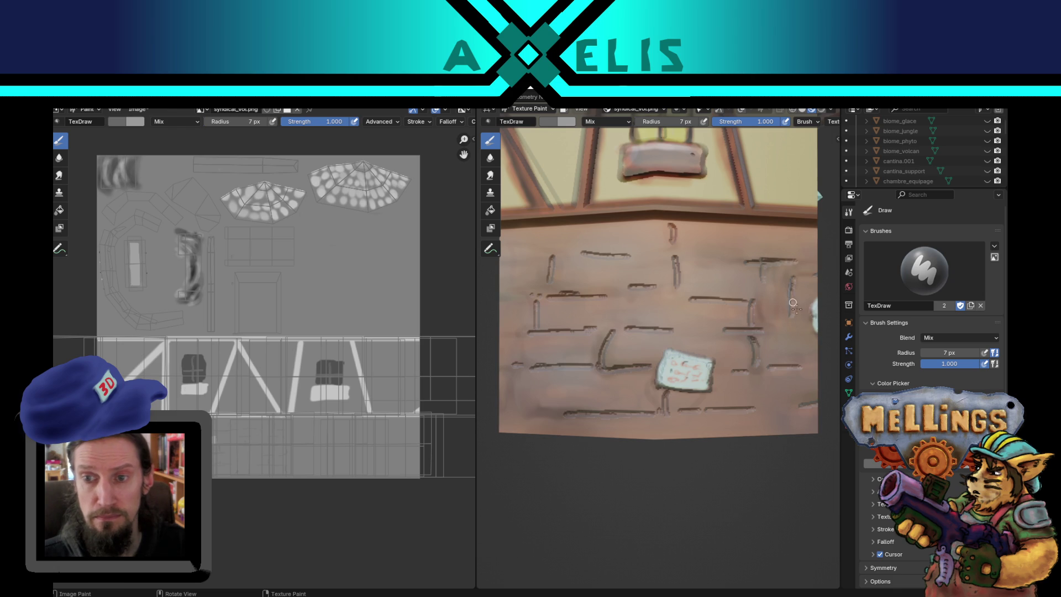
scroll(684, 342, down, 5)
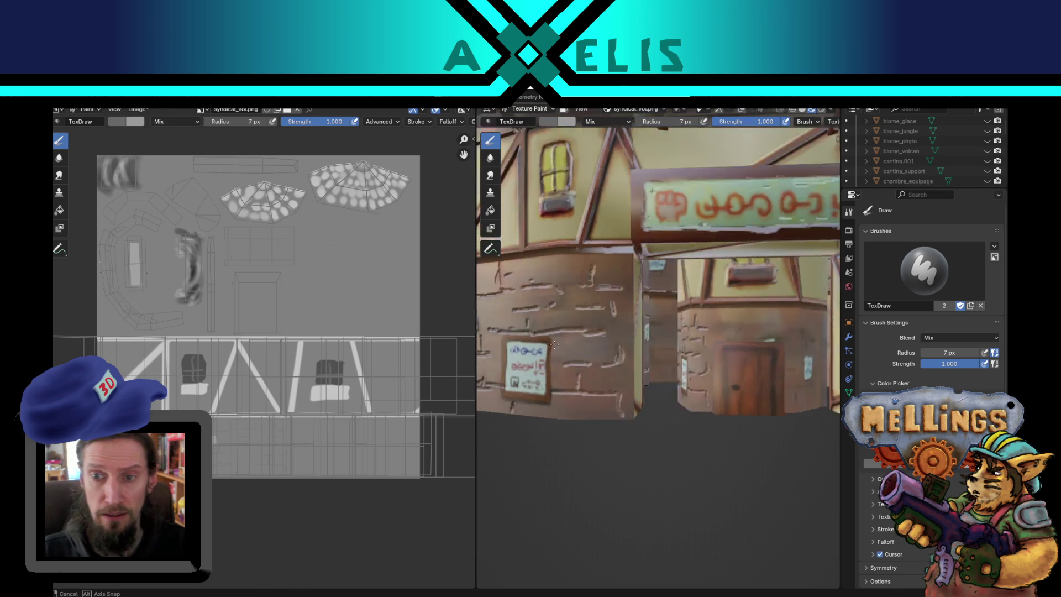
Step: Paint brick lines and strokes across the wooden panel beside the sign and pillar
scroll(595, 377, up, 5)
drag(595, 377, 632, 375)
mouse_move(563, 352)
mouse_down()
mouse_move(659, 351)
mouse_move(681, 400)
mouse_move(632, 424)
mouse_up()
mouse_move(616, 387)
mouse_down()
mouse_move(619, 420)
mouse_move(612, 387)
mouse_up()
drag(602, 291, 663, 294)
drag(644, 288, 657, 255)
mouse_move(577, 255)
mouse_down()
mouse_move(716, 254)
mouse_move(670, 209)
mouse_up()
drag(702, 255, 801, 253)
drag(697, 288, 734, 287)
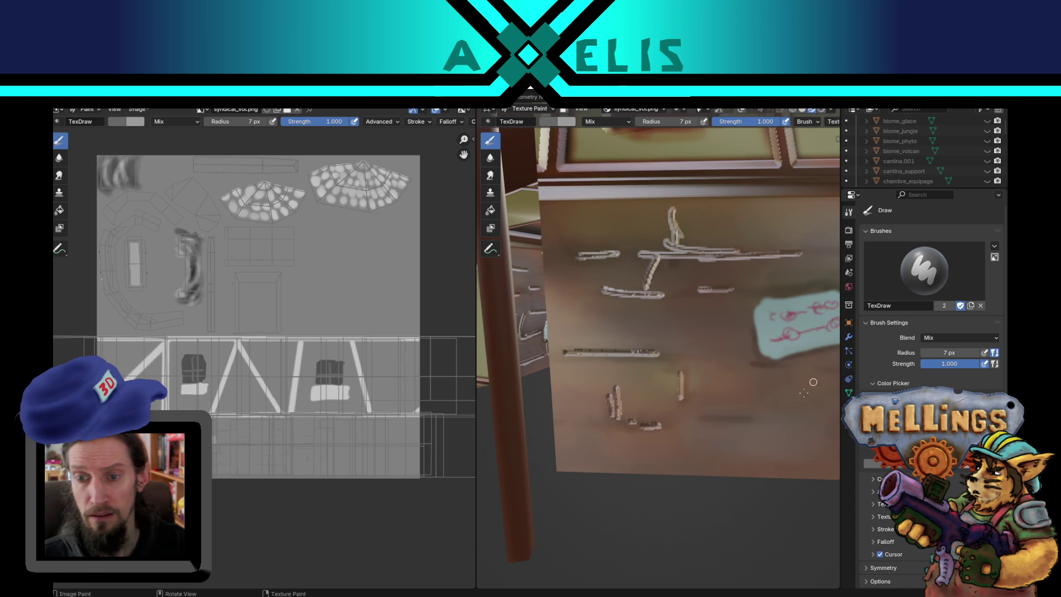
drag(745, 377, 768, 376)
Step: Highlight the left sticky note's edges and repaint its scribbles in white and red
mouse_move(672, 467)
mouse_down()
mouse_move(612, 468)
mouse_move(646, 463)
mouse_up()
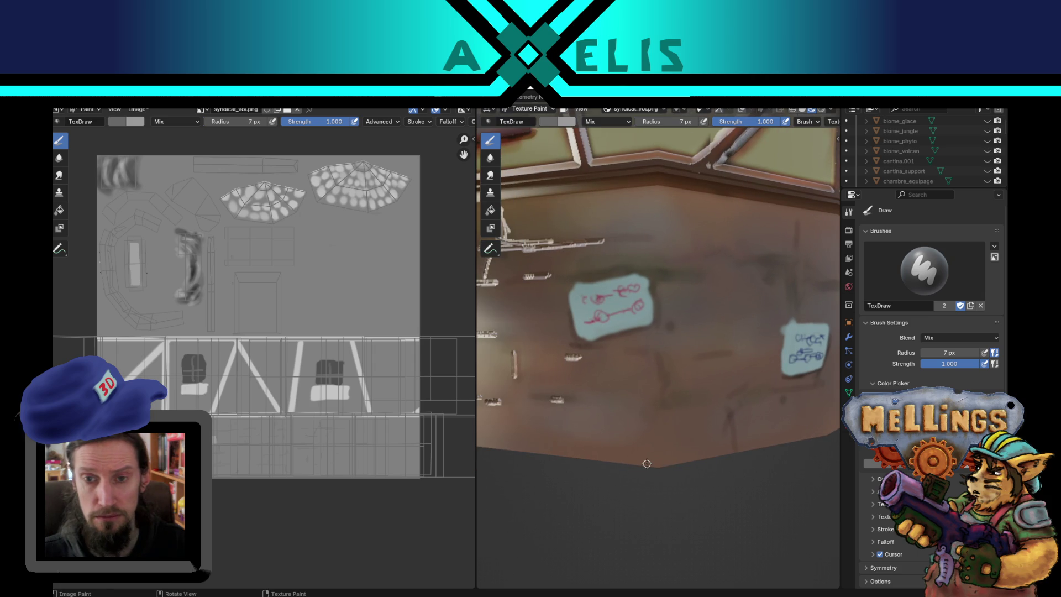
mouse_move(576, 289)
mouse_down()
mouse_move(640, 276)
mouse_move(646, 320)
mouse_move(643, 298)
mouse_move(591, 337)
mouse_move(574, 293)
mouse_move(584, 331)
mouse_move(601, 295)
mouse_move(627, 288)
mouse_move(646, 314)
mouse_up()
drag(584, 311, 593, 293)
Step: Paint several white brick lines across the darker wall
drag(666, 272, 705, 272)
drag(610, 234, 656, 239)
drag(606, 399, 666, 406)
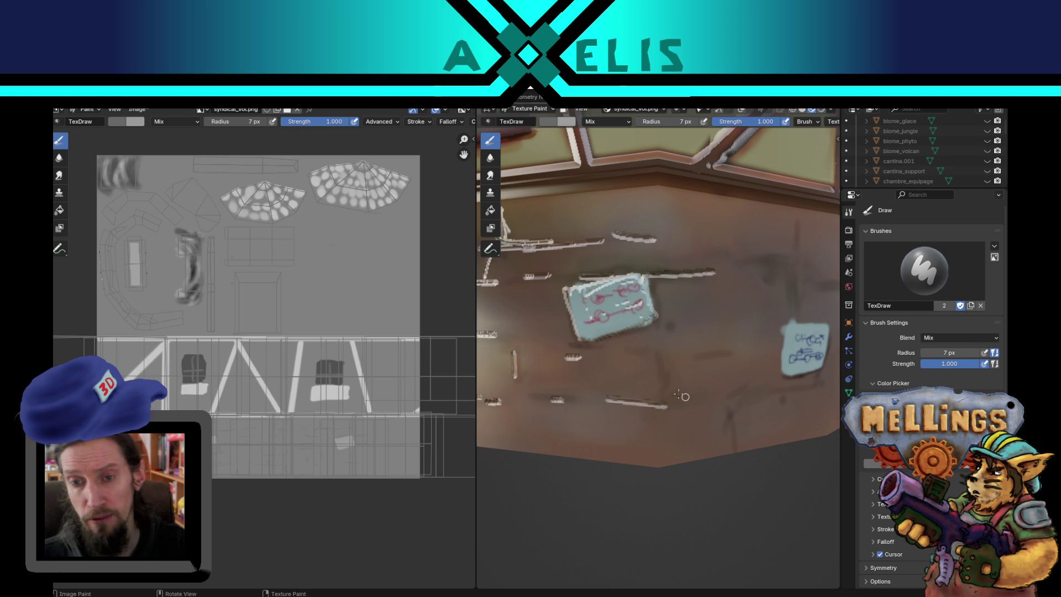
drag(619, 347, 756, 351)
drag(713, 278, 755, 276)
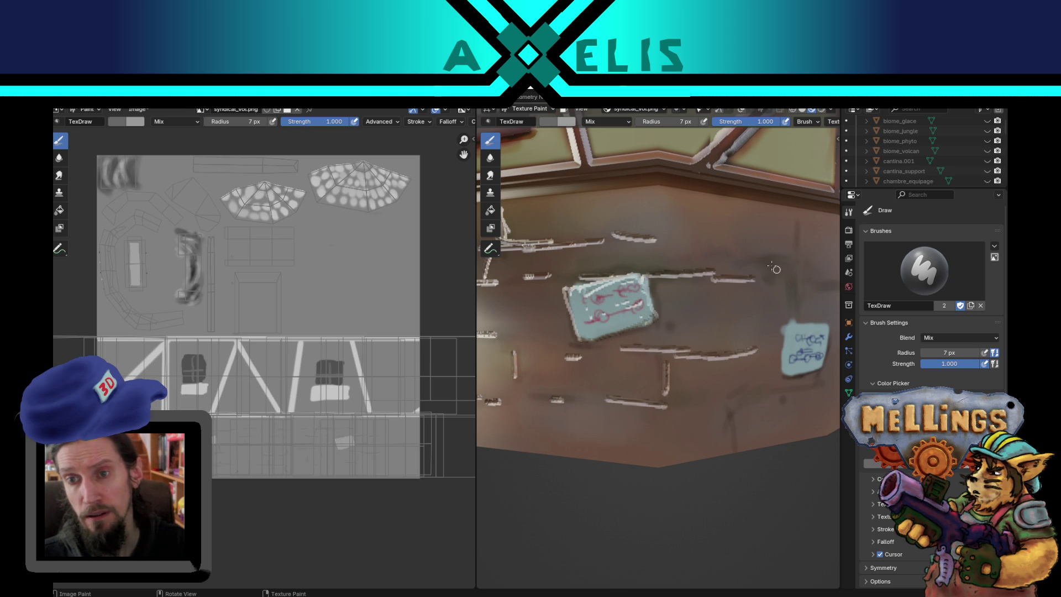
drag(691, 399, 766, 395)
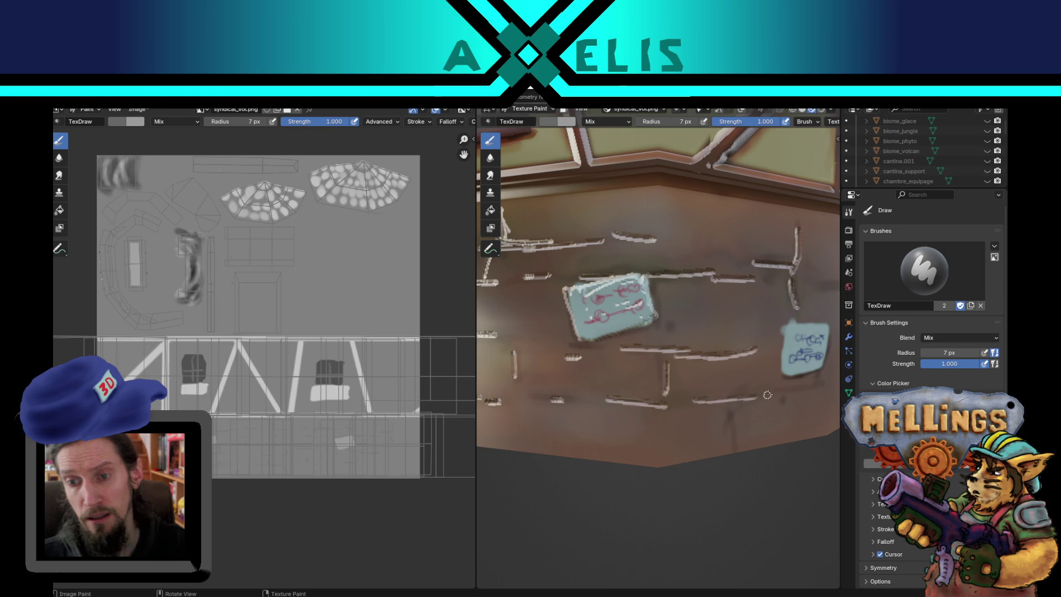
Step: Highlight the sticky note's top and left edges and add two more white brick lines
drag(725, 438, 684, 454)
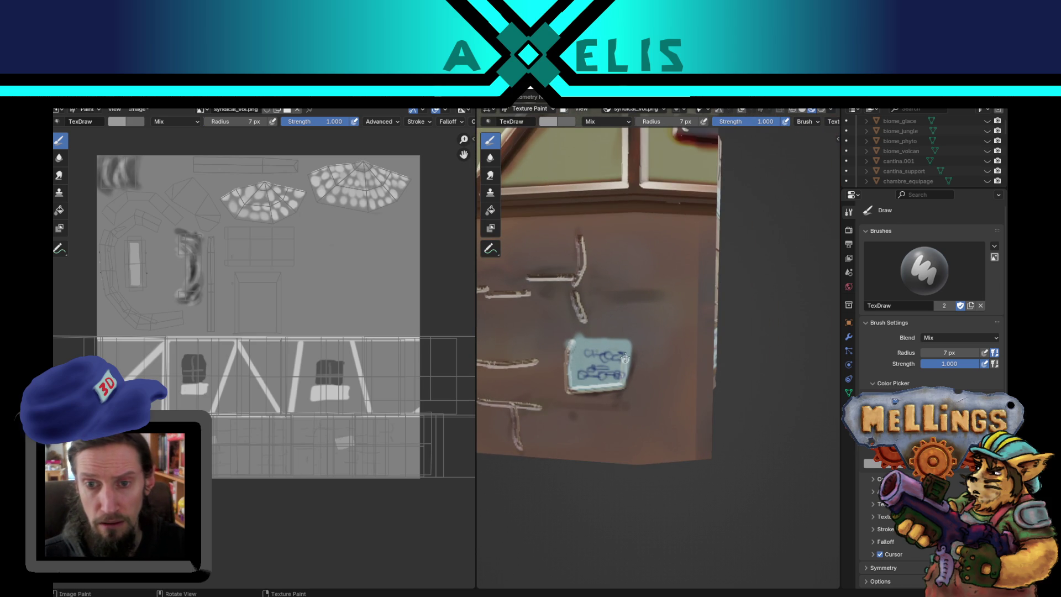
mouse_move(623, 345)
mouse_down()
mouse_move(569, 342)
mouse_move(576, 366)
mouse_move(612, 377)
mouse_up()
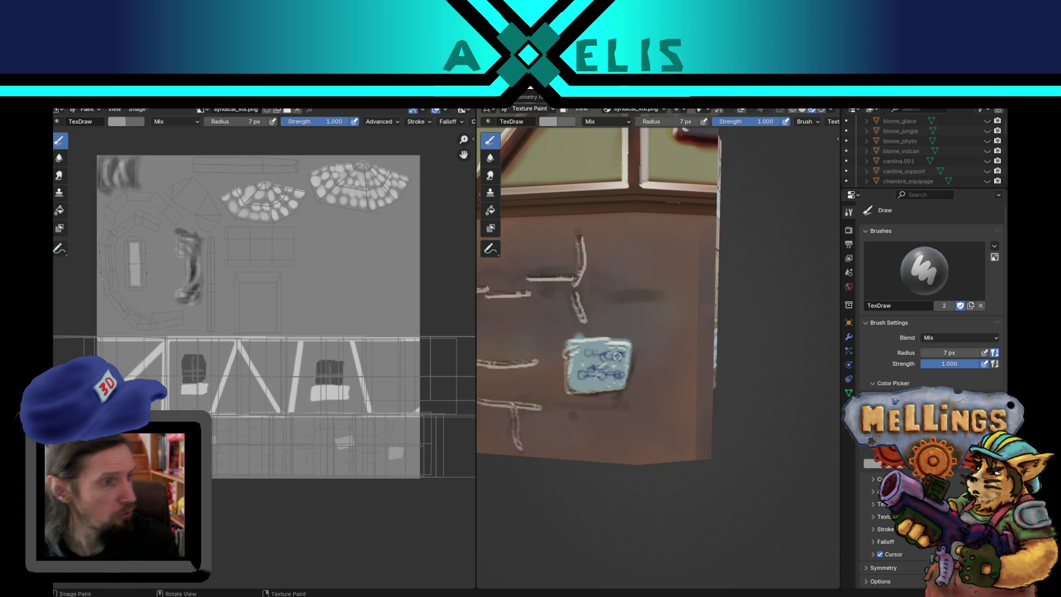
drag(587, 301, 645, 298)
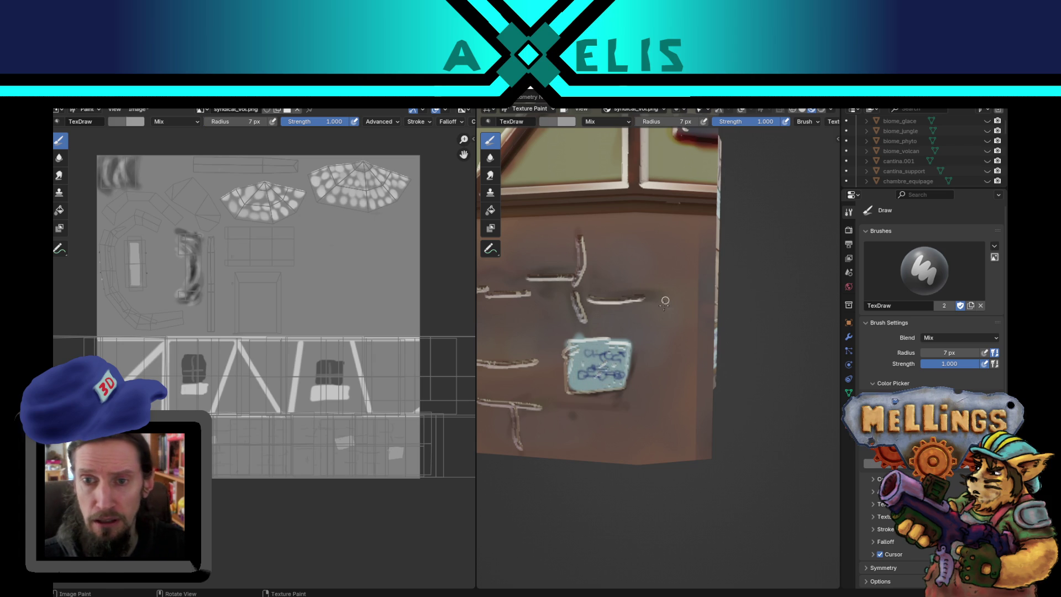
drag(536, 411, 592, 406)
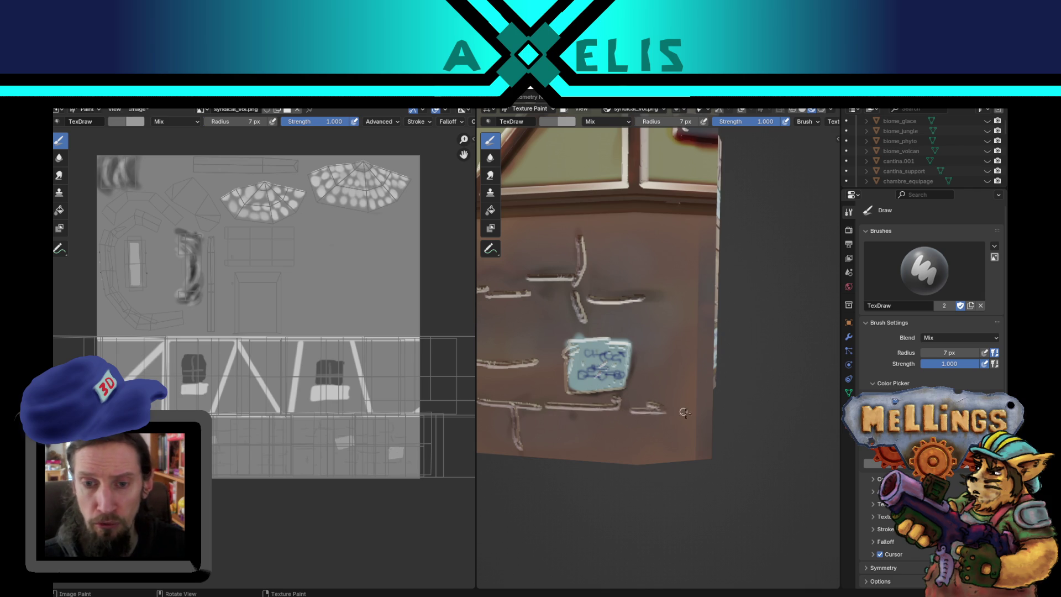
scroll(605, 394, down, 5)
drag(605, 393, 650, 380)
scroll(625, 386, up, 5)
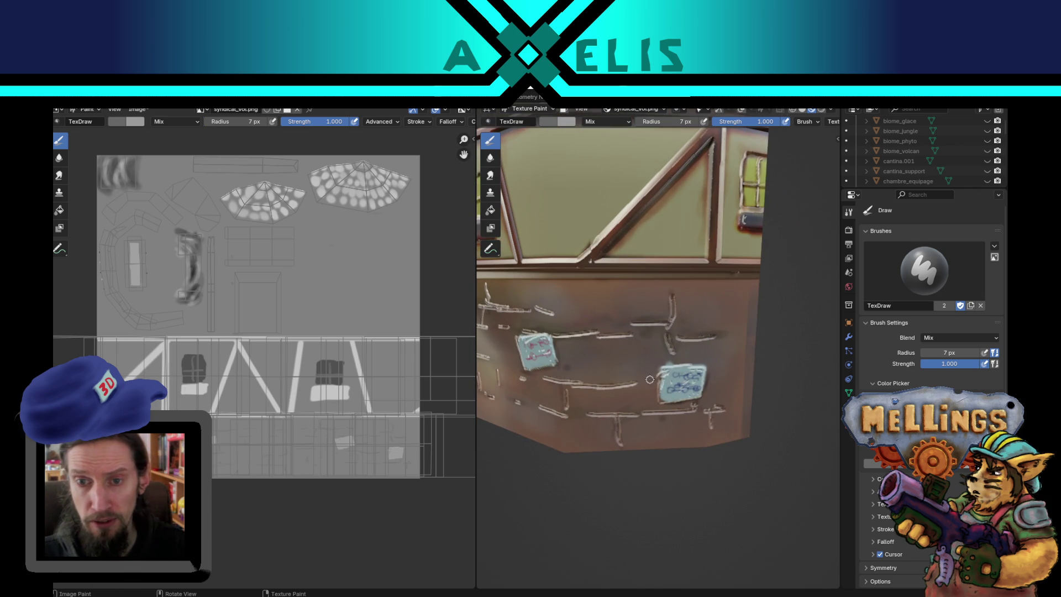
scroll(645, 321, down, 5)
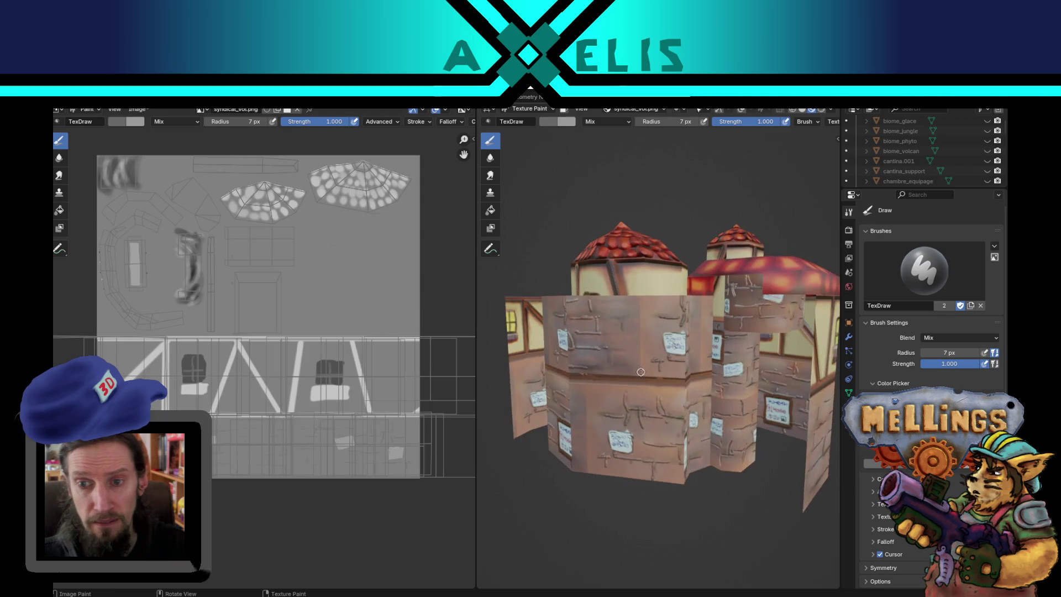
Step: Orbit around the building, look under the eaves, then save syndicat_vol.png with Alt+S
scroll(625, 342, up, 5)
drag(613, 354, 608, 361)
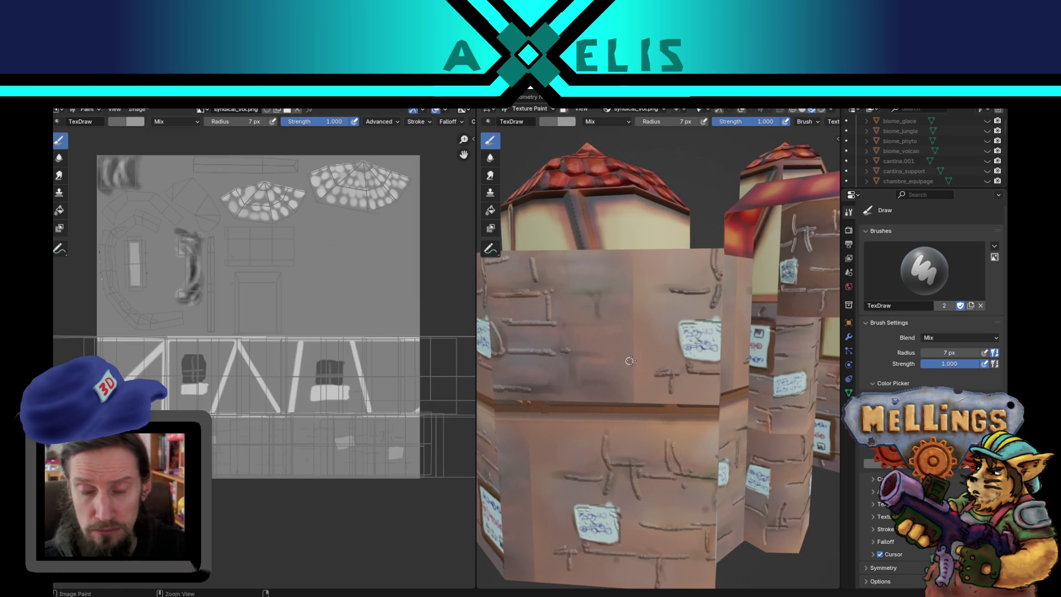
mouse_move(687, 342)
mouse_down()
mouse_move(509, 267)
mouse_move(680, 323)
mouse_move(666, 329)
mouse_up()
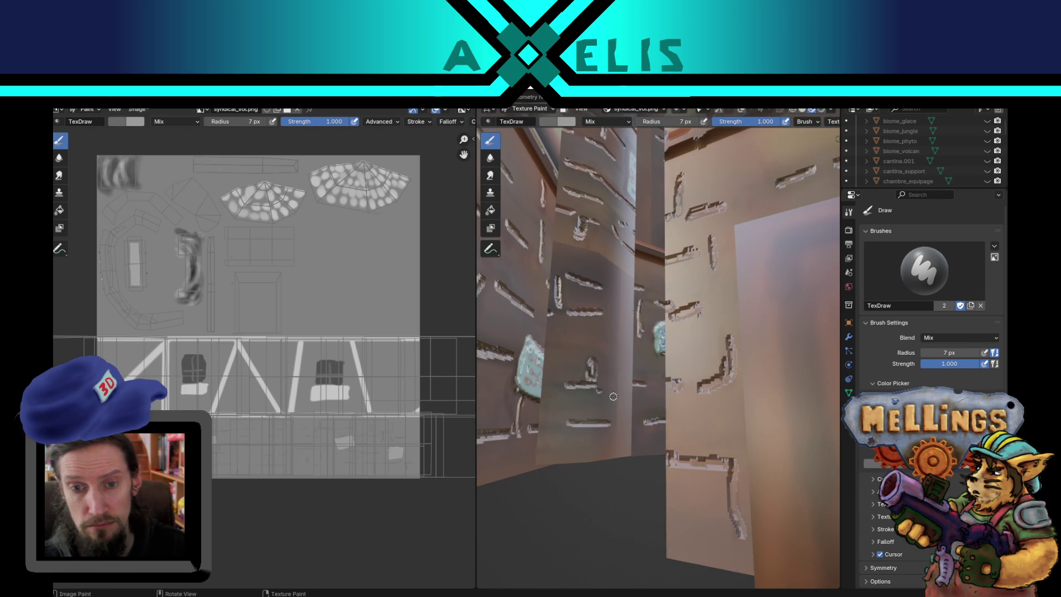
mouse_move(612, 396)
mouse_down()
mouse_move(699, 421)
mouse_move(557, 421)
mouse_move(573, 437)
mouse_up()
scroll(552, 416, down, 5)
scroll(315, 383, down, 1)
key(alt+s)
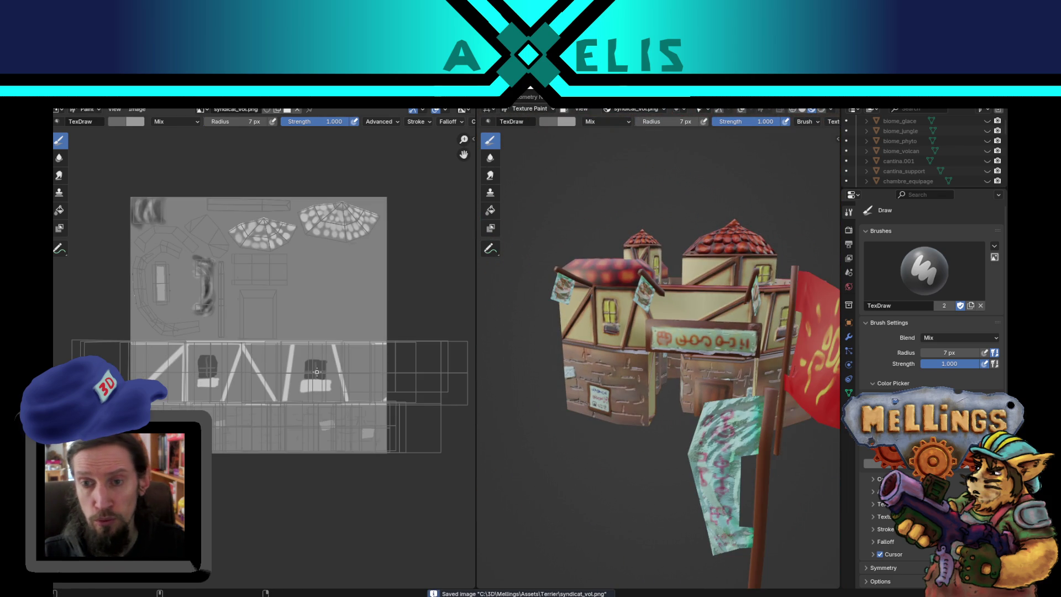
Step: Set the brush radius to 23 px and paint dark red streaks over the flag's emblem and lower part
mouse_move(577, 381)
mouse_down()
mouse_move(592, 381)
mouse_move(532, 391)
mouse_up()
scroll(531, 390, up, 3)
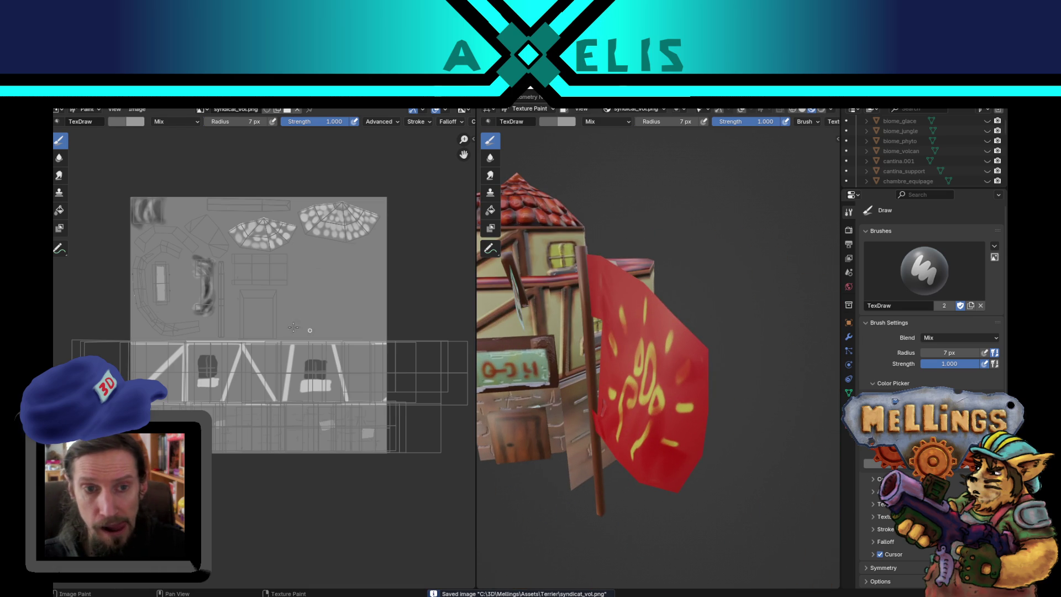
scroll(218, 407, up, 4)
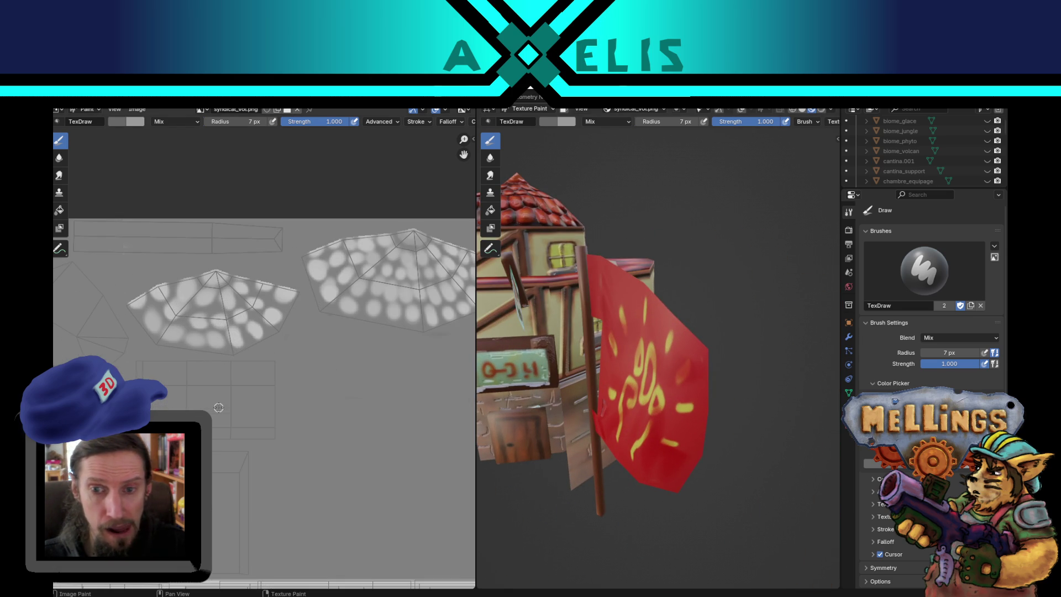
key(f)
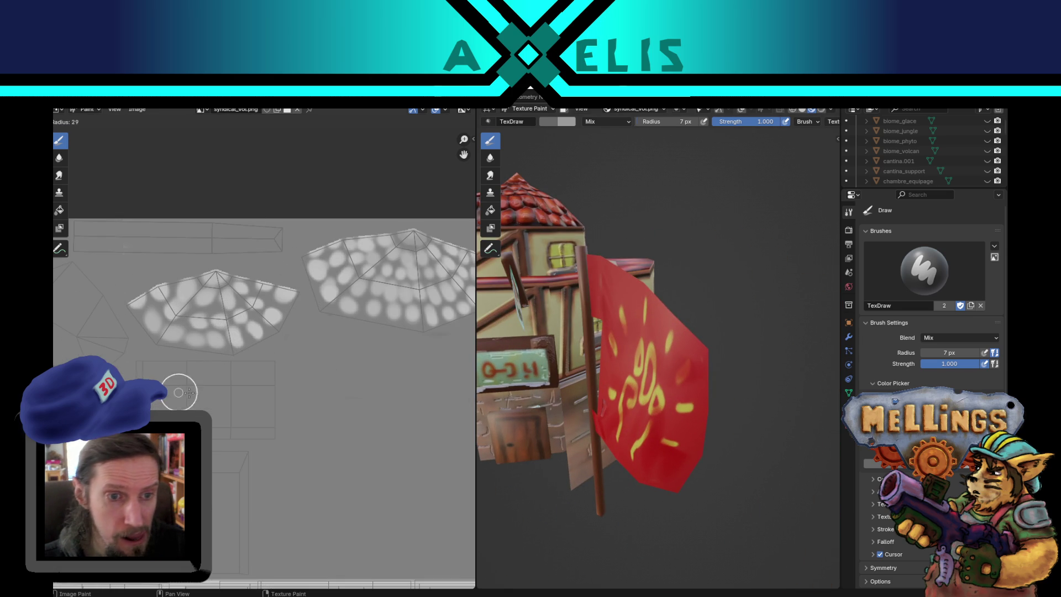
click(166, 393)
mouse_move(169, 386)
mouse_down()
mouse_move(171, 396)
mouse_move(206, 383)
mouse_move(213, 416)
mouse_move(183, 415)
mouse_move(230, 419)
mouse_move(258, 391)
mouse_move(254, 372)
mouse_move(265, 361)
mouse_move(177, 360)
mouse_move(207, 363)
mouse_up()
drag(199, 418, 275, 440)
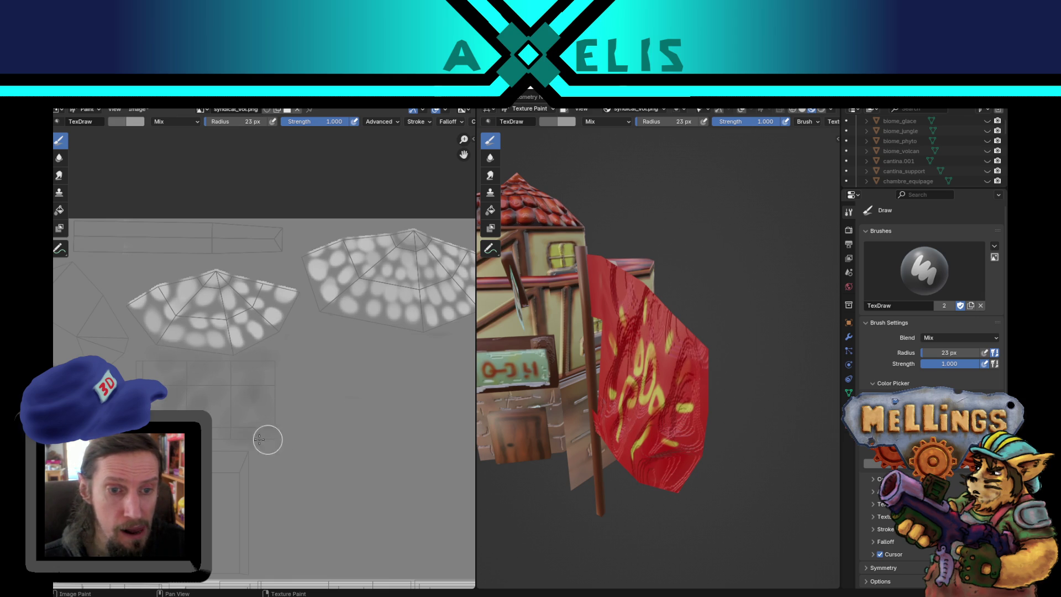
Step: Shrink the brush to 9 px, add streaks on the flag's upper left and yellow symbol, and save
key(f)
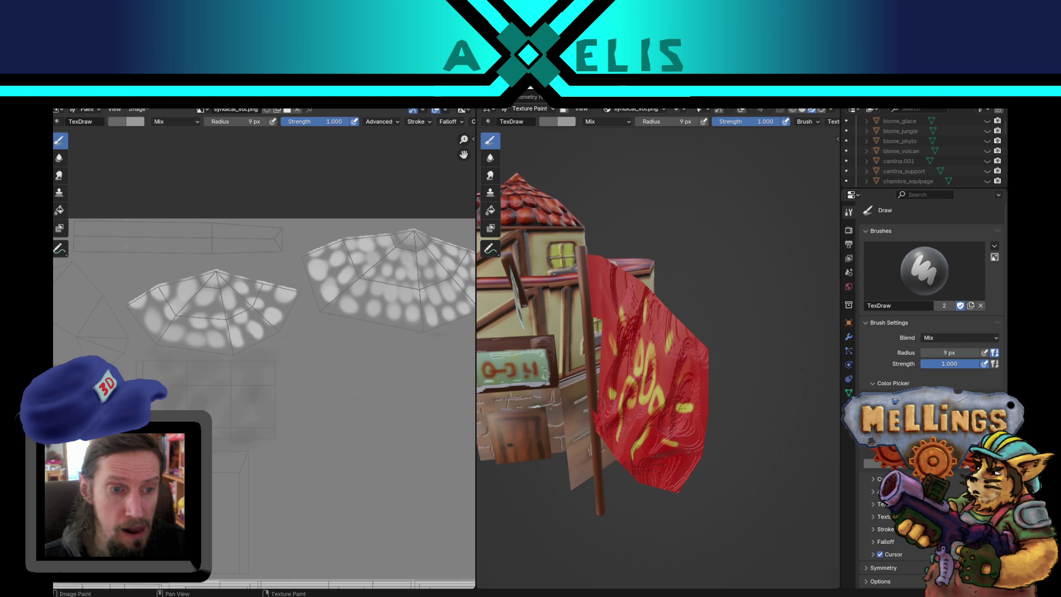
mouse_move(163, 405)
mouse_down()
mouse_move(145, 372)
mouse_move(148, 395)
mouse_up()
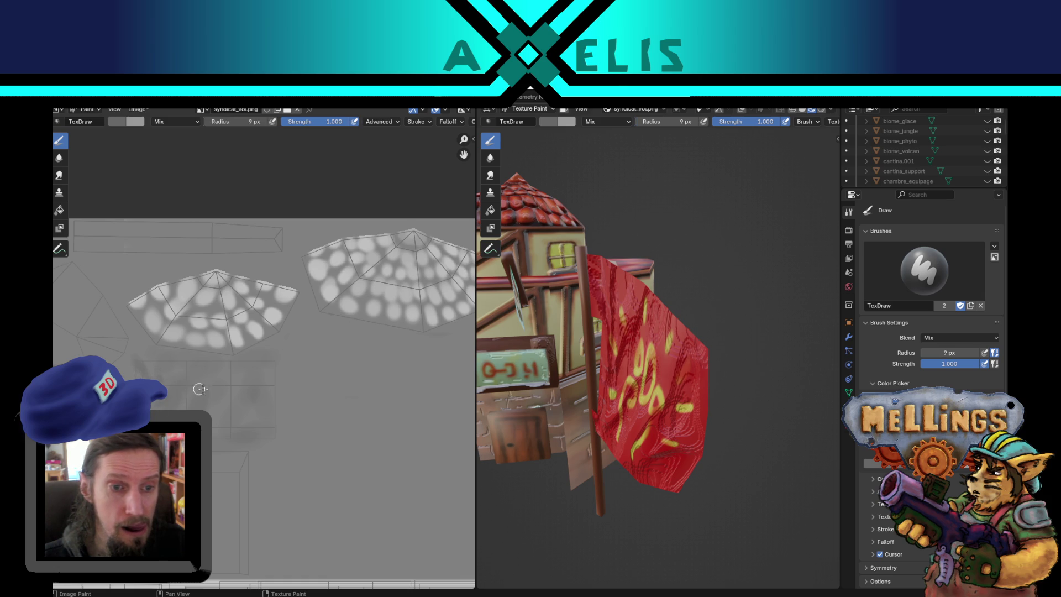
mouse_move(219, 389)
mouse_down()
mouse_move(268, 409)
mouse_move(221, 371)
mouse_up()
key(alt+s)
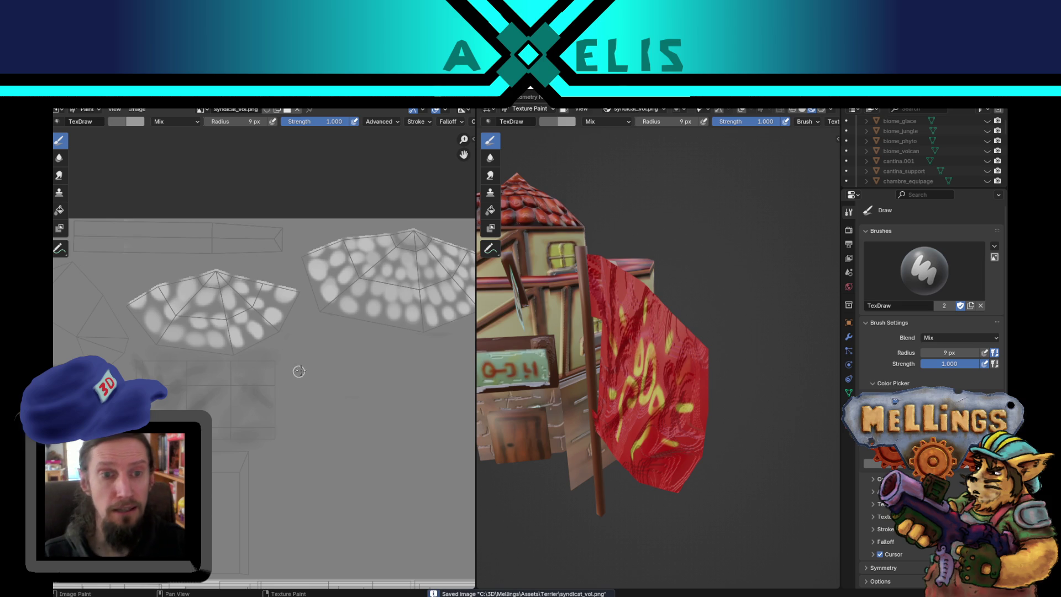
Step: Set the brush radius to 13 px and bring the lower roof dome island into view
scroll(331, 322, up, 3)
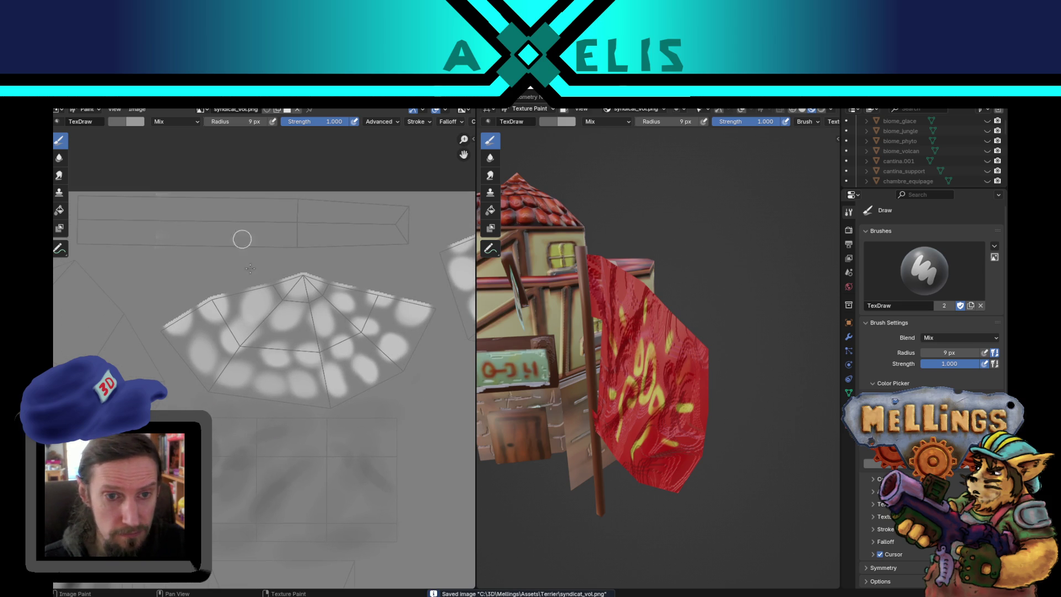
key(f)
click(277, 345)
key(f)
click(276, 344)
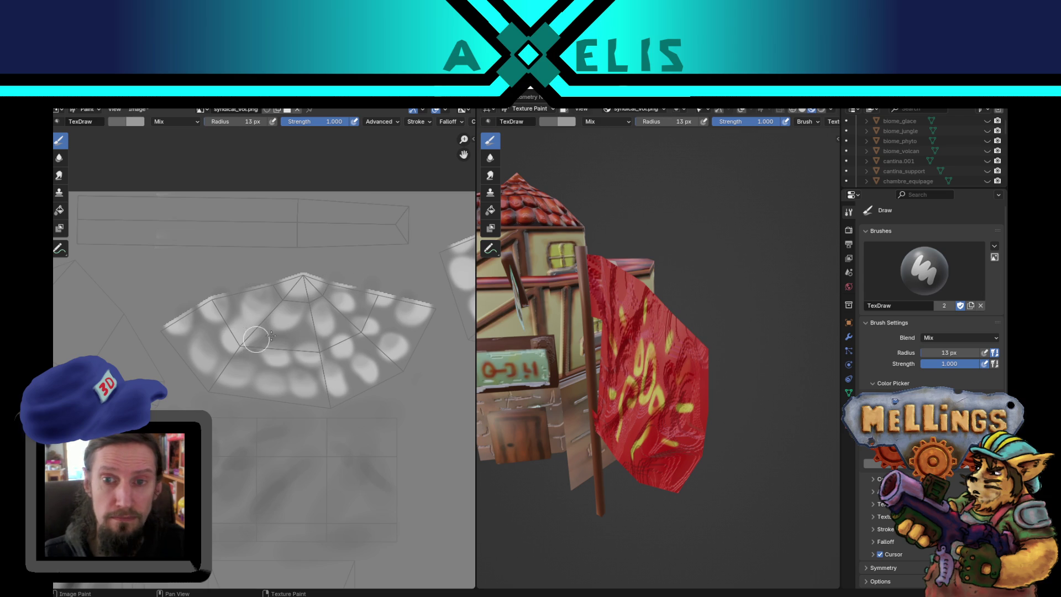
scroll(357, 288, up, 2)
drag(357, 288, 420, 474)
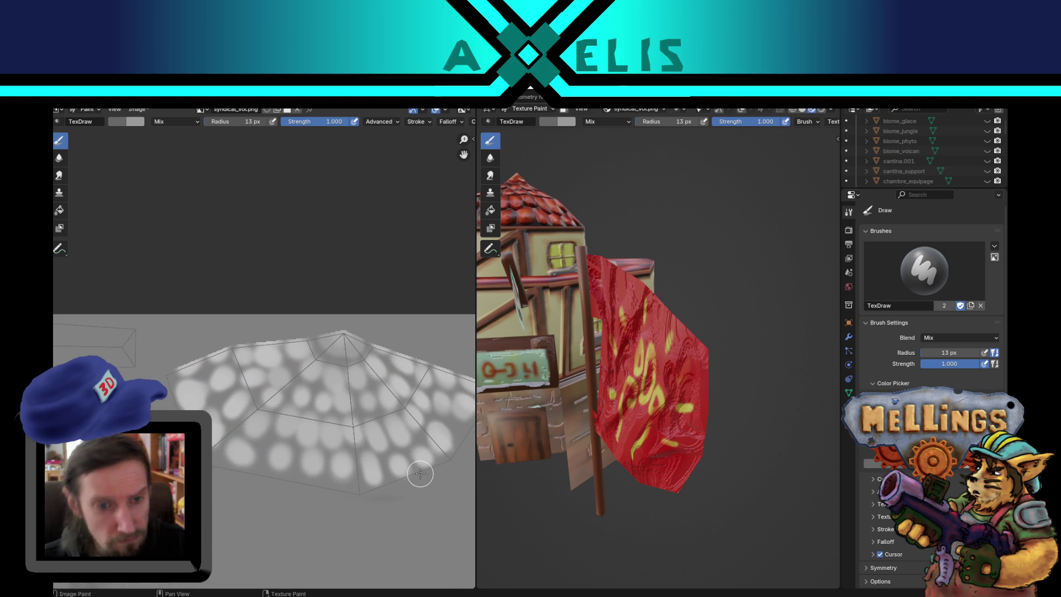
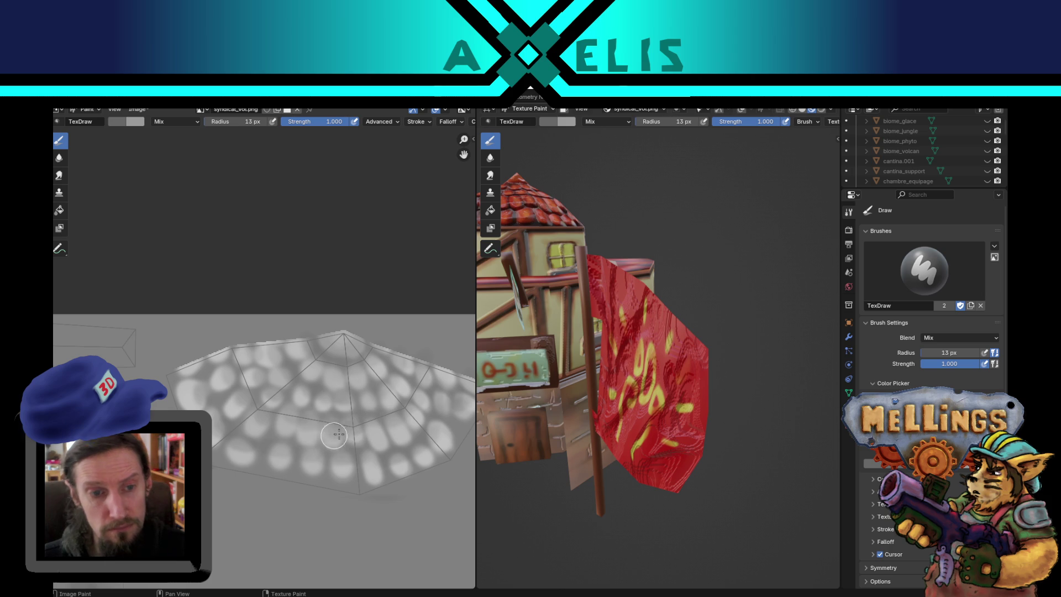
Step: Save the syndicat_vol texture and add a new Base Color paint slot to the material
key(alt+s)
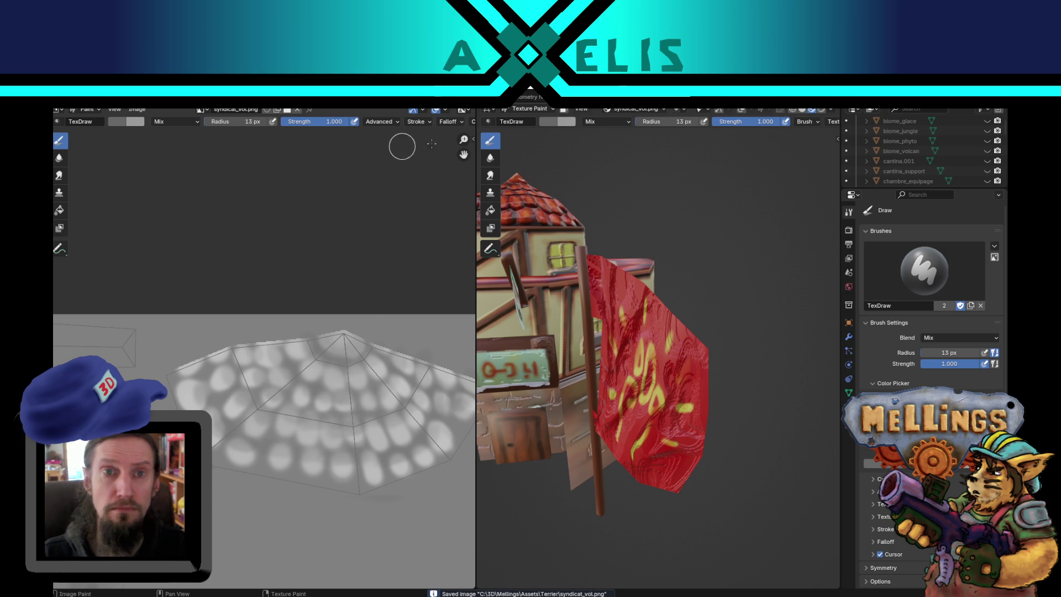
click(639, 108)
click(679, 147)
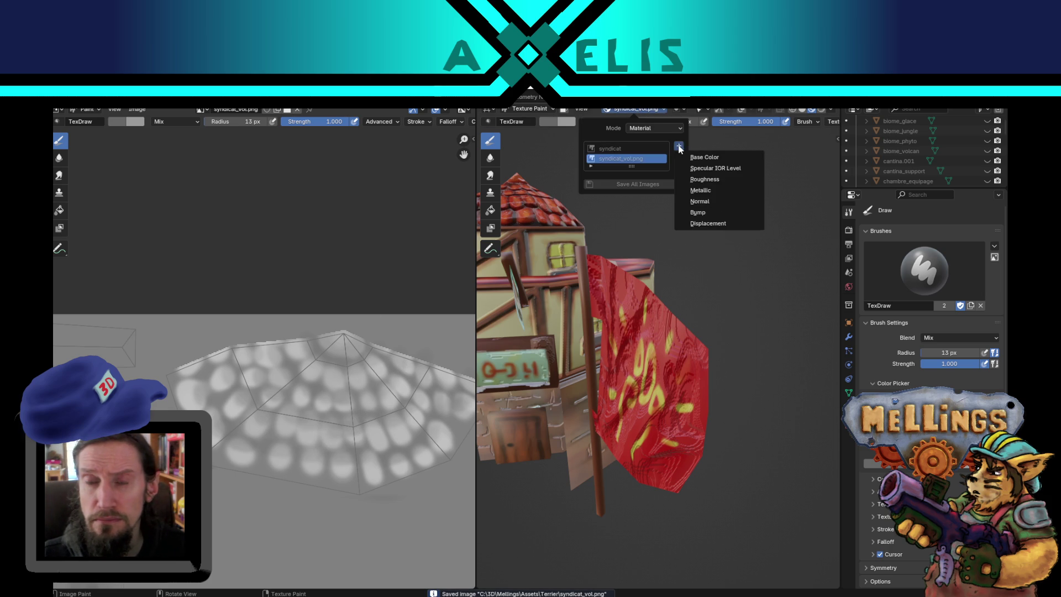
click(718, 160)
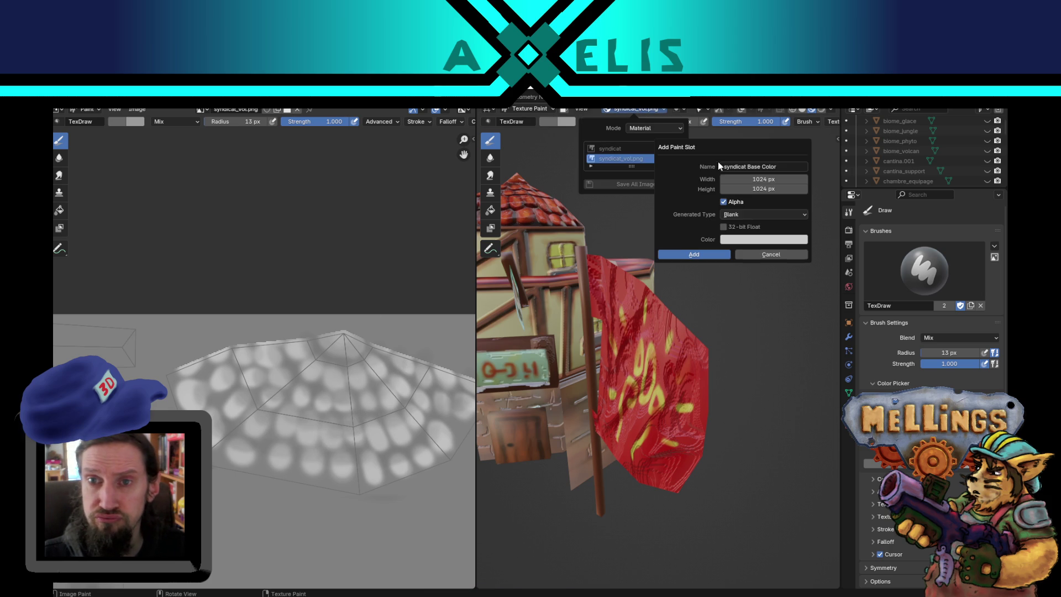
Step: Fill the new 1024 px image with black, name it syndicat_lum and create it
click(737, 245)
drag(821, 265, 821, 337)
click(755, 168)
click(784, 166)
text(syndicat_lum)
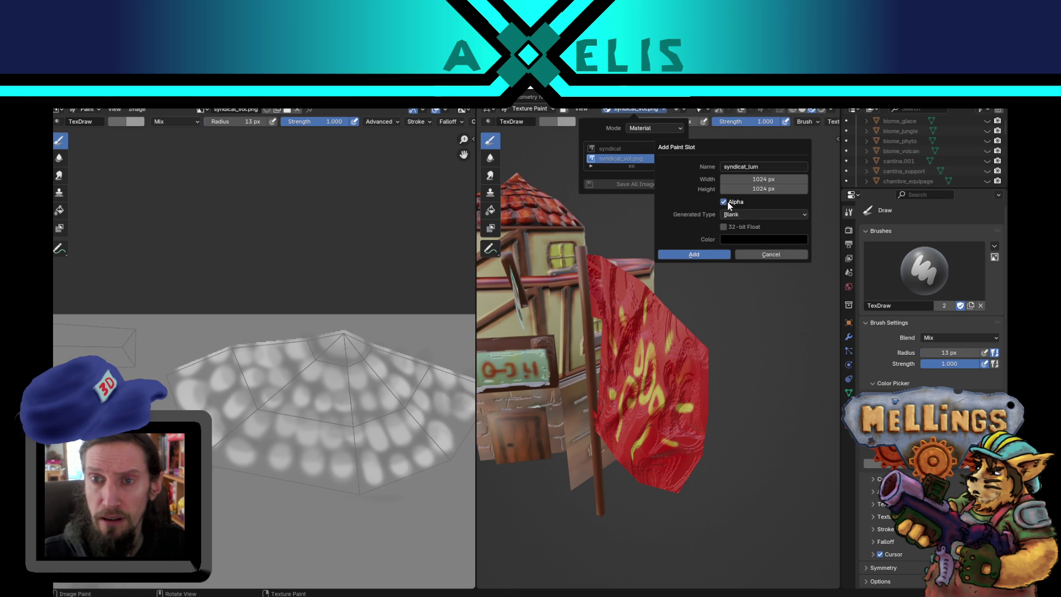
click(694, 254)
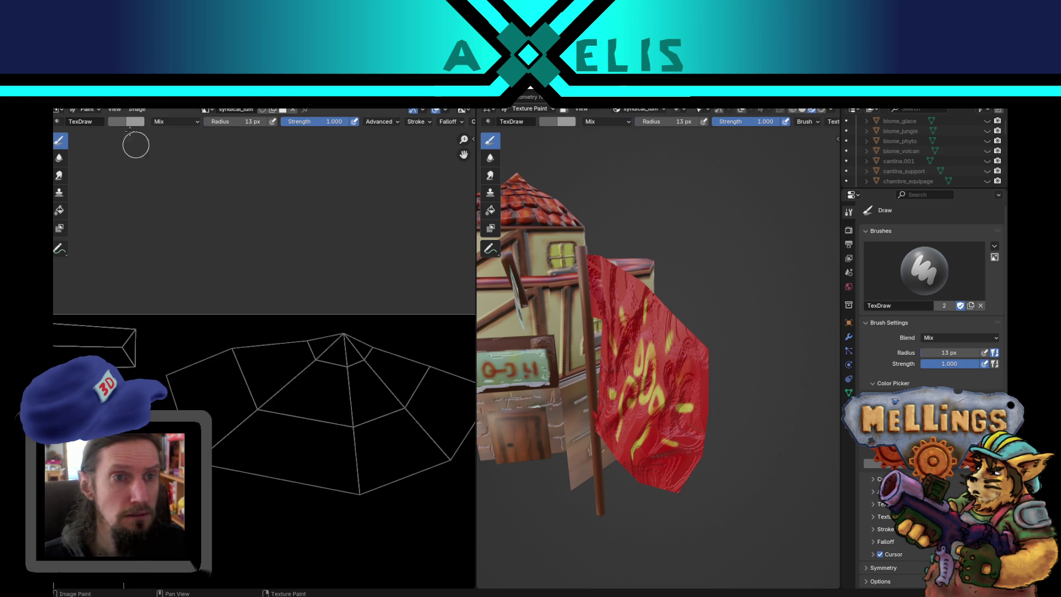
Step: Set the brush paint colour to light yellow
click(117, 124)
click(138, 188)
drag(212, 165, 211, 134)
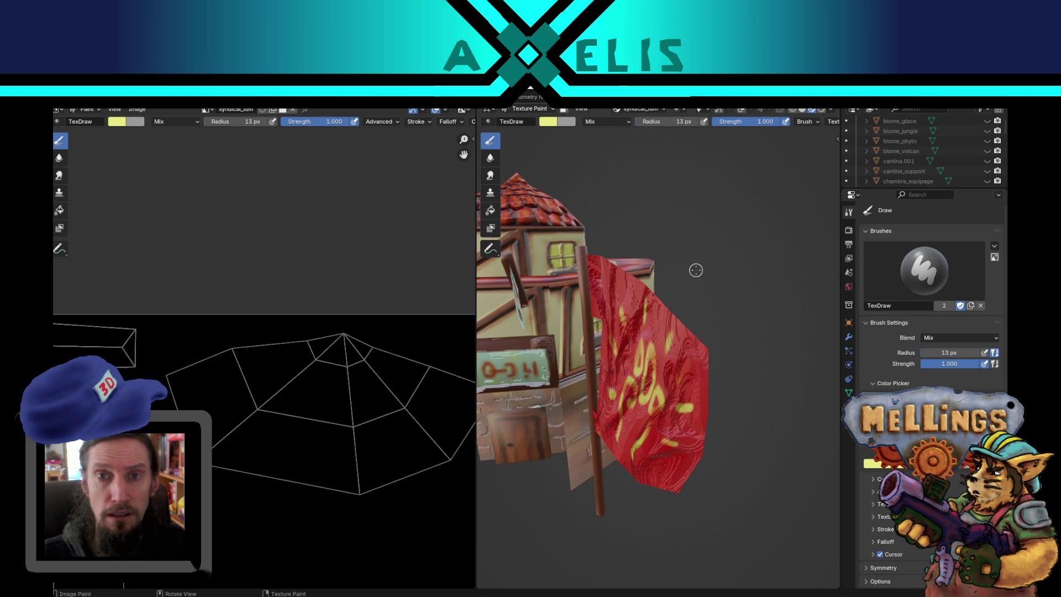
drag(685, 273, 546, 125)
drag(577, 254, 646, 280)
scroll(661, 275, up, 5)
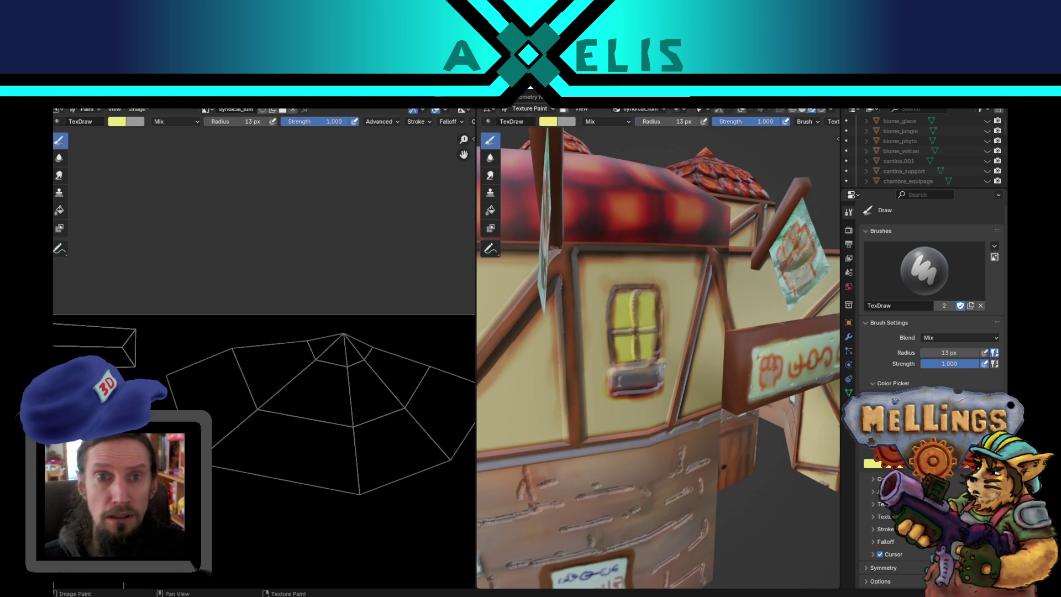
Step: In the shader nodes, feed syndicat_lum's colour into the BSDF Emission Color at strength 1
key(ctrl+Page_Down)
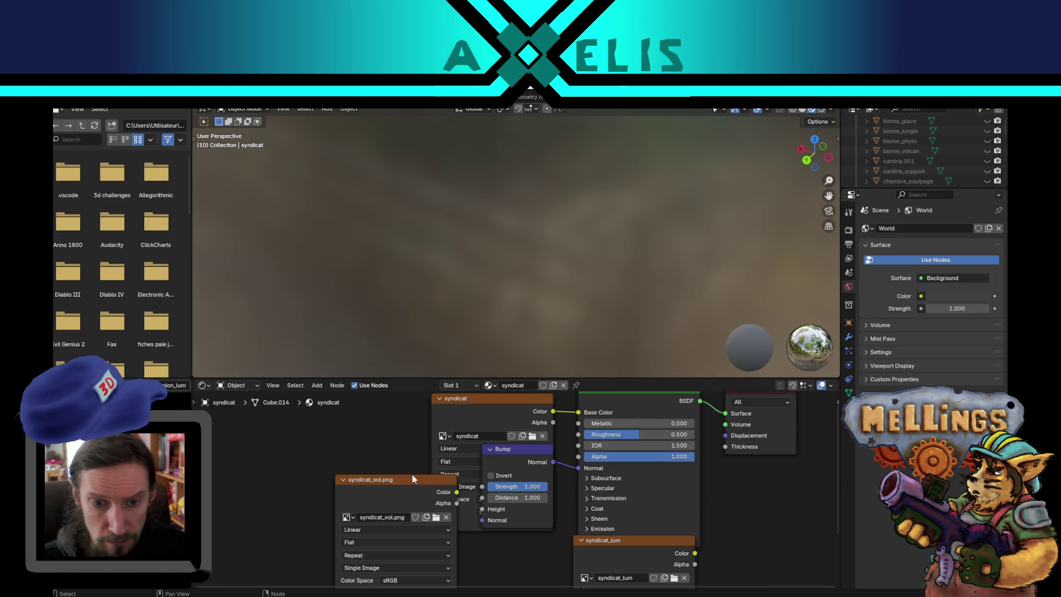
mouse_move(632, 544)
mouse_down()
mouse_move(469, 531)
mouse_move(310, 481)
mouse_move(329, 479)
mouse_up()
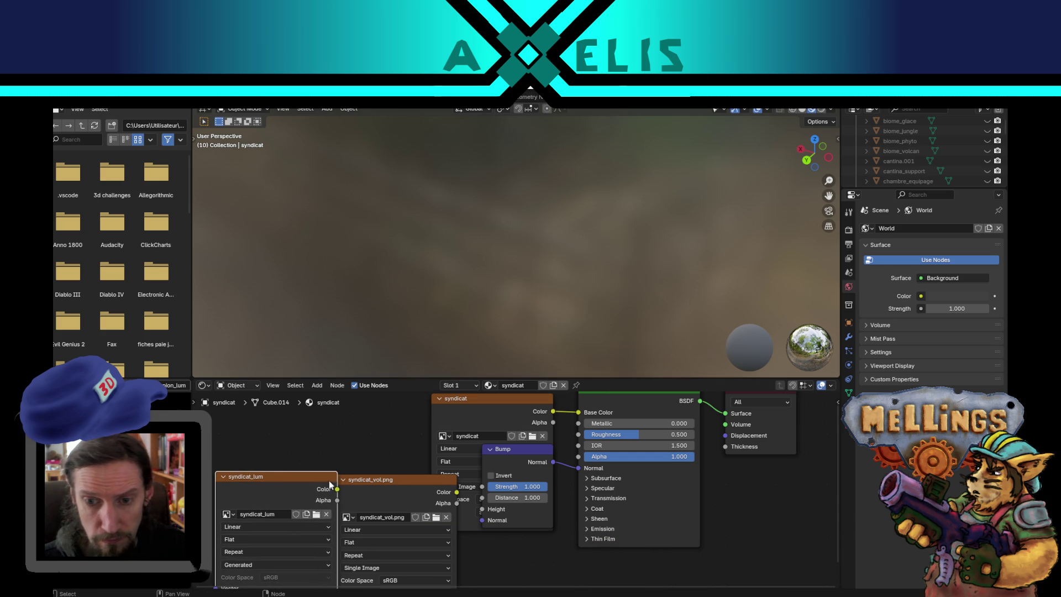
click(587, 530)
click(648, 553)
text(1)
key(Return)
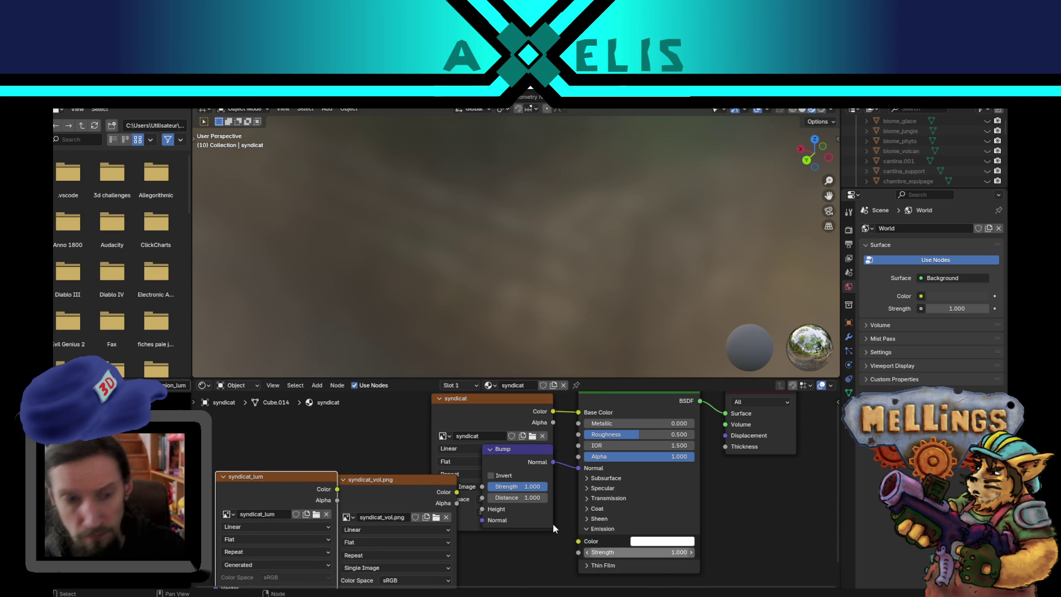
mouse_move(337, 490)
mouse_down()
mouse_move(562, 518)
mouse_move(580, 543)
mouse_move(599, 542)
mouse_up()
Step: Save hub.blend and return to the texture painting workspace
key(ctrl+s)
key(alt+s)
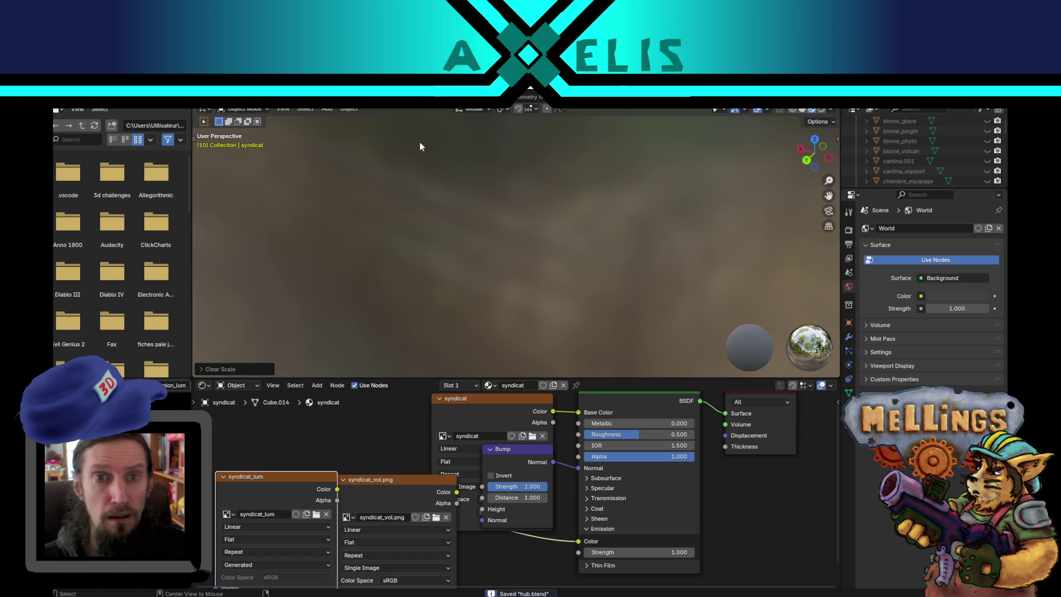
key(ctrl+Page_Up)
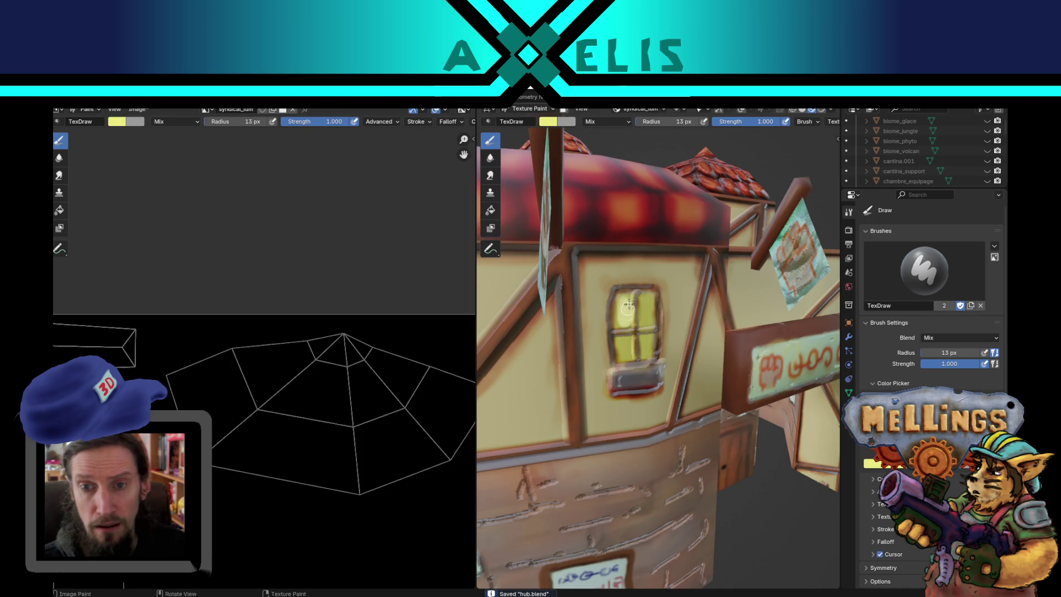
Step: Paint the window panes yellow with a 32 px brush and save it as syndicat_lum.png
key(bracketright)
key(bracketright)
key(bracketright)
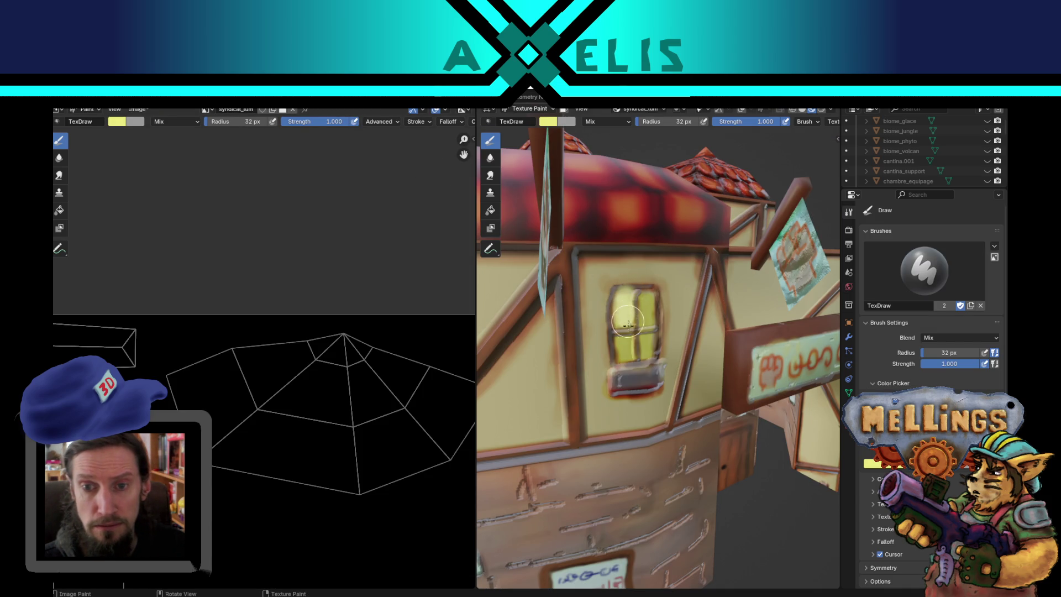
mouse_move(625, 353)
mouse_down()
mouse_move(621, 342)
mouse_move(650, 344)
mouse_move(643, 302)
mouse_move(654, 317)
mouse_move(707, 299)
mouse_up()
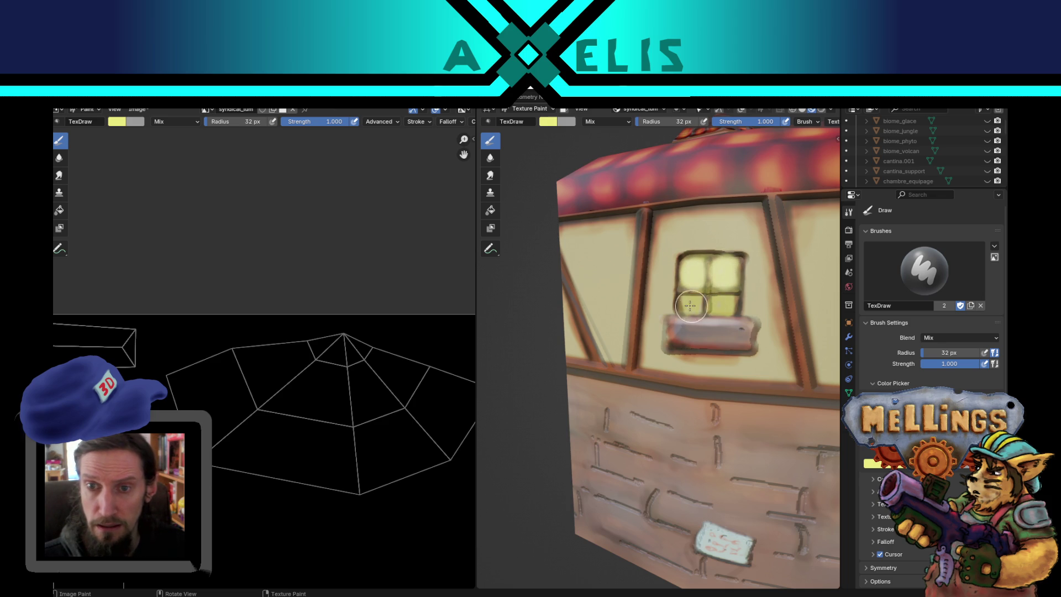
drag(694, 304, 730, 309)
key(shift+alt+s)
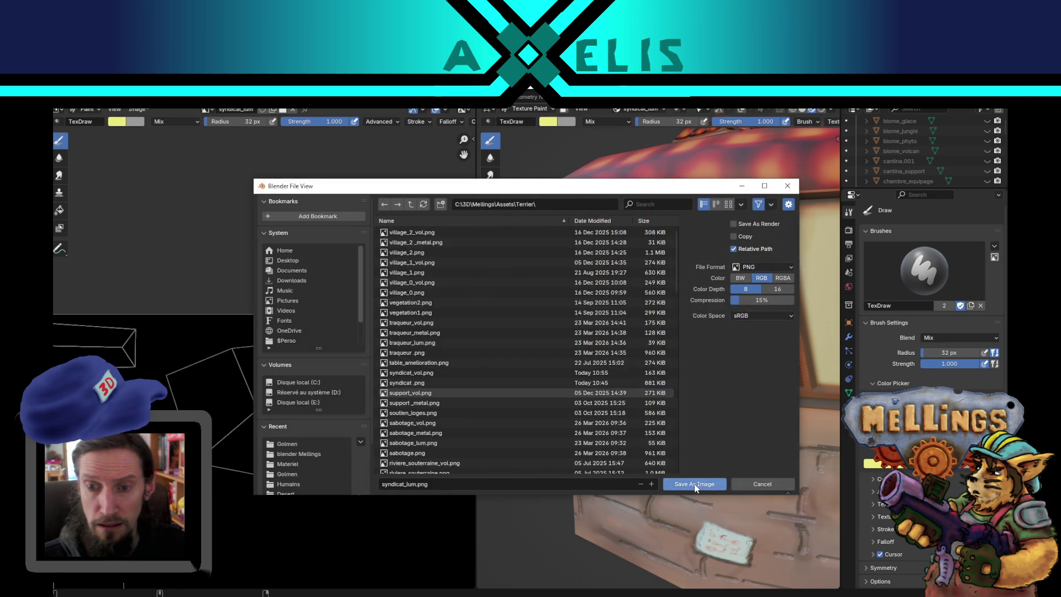
click(695, 482)
scroll(708, 359, down, 8)
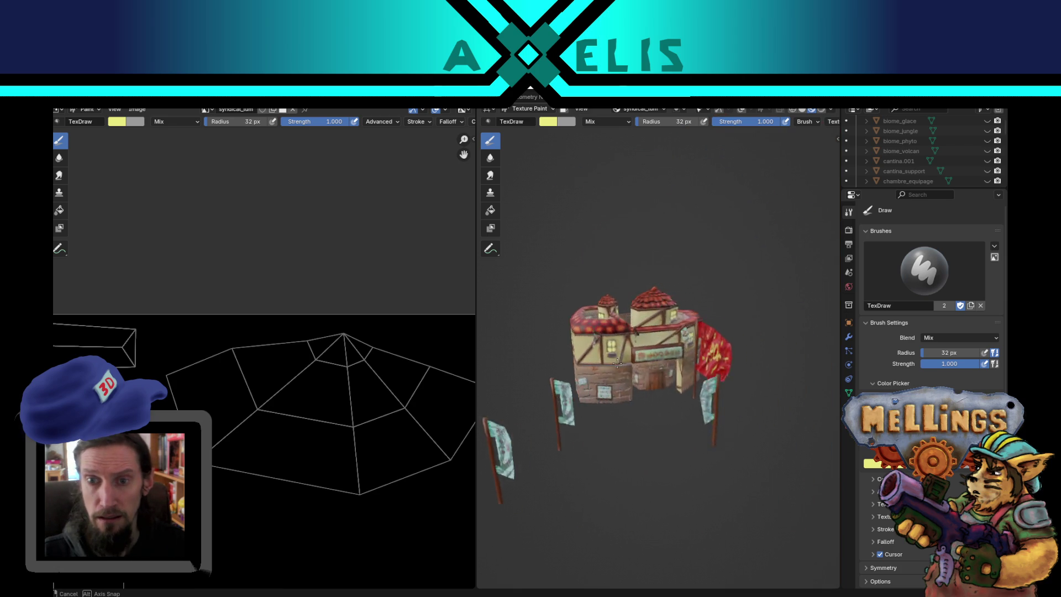
Step: Switch to the Layout workspace and unhide all hidden hub objects
mouse_move(605, 358)
mouse_down()
mouse_move(640, 375)
mouse_move(643, 359)
mouse_move(578, 343)
mouse_up()
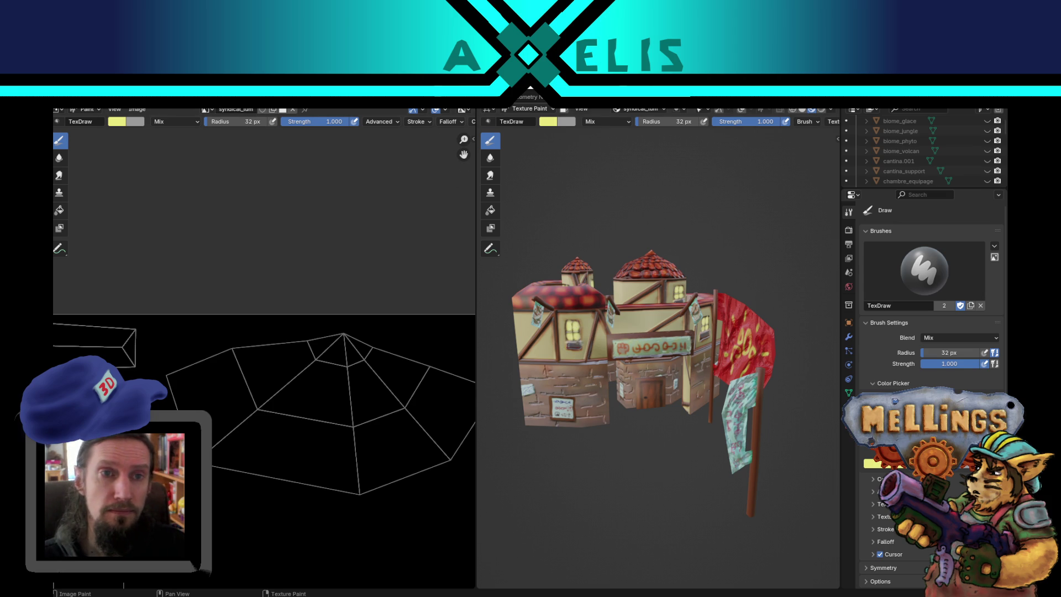
click(77, 98)
scroll(597, 353, down, 5)
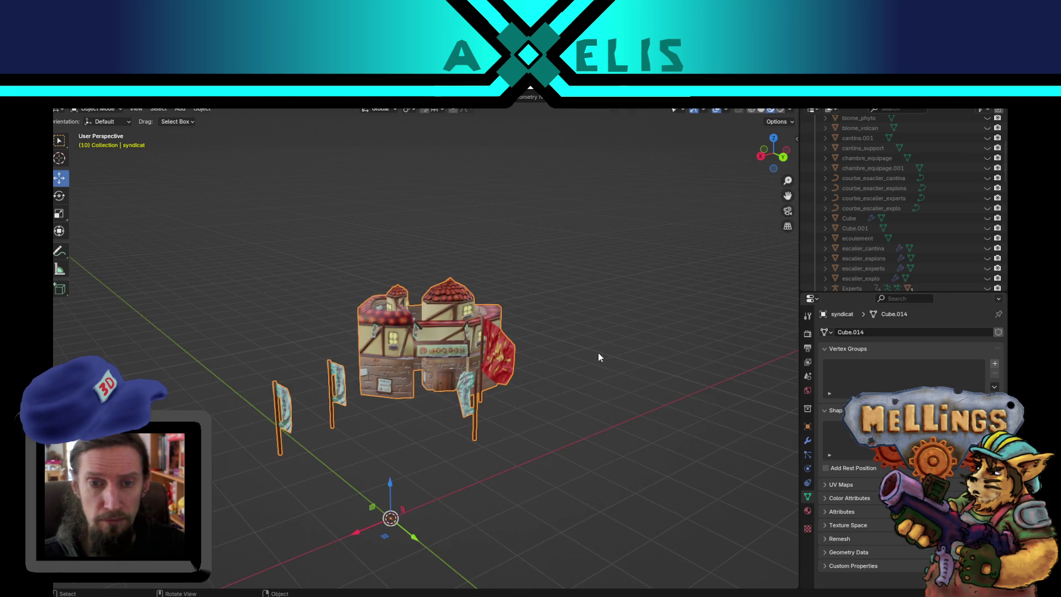
drag(597, 352, 563, 376)
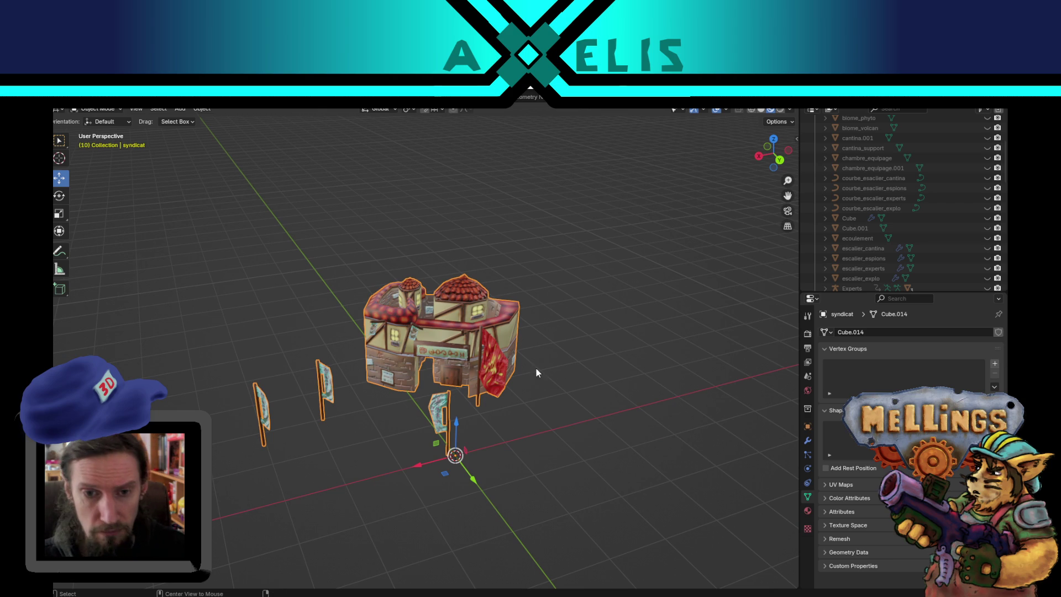
key(alt+h)
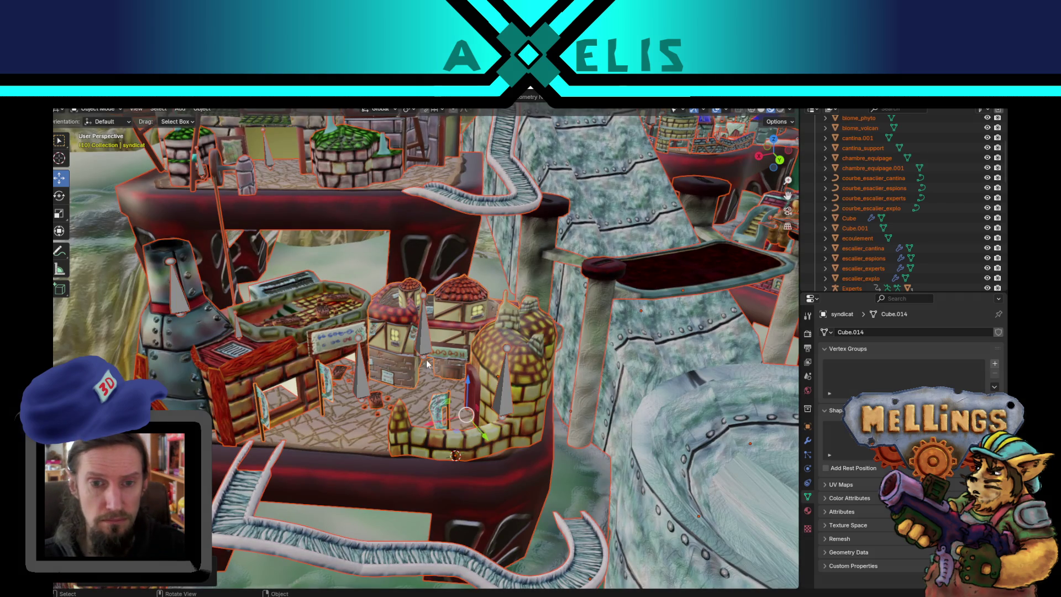
Step: Select the cantina tower, cantina_support platform and escalier_cantina stairs, then start an FBX export
click(532, 388)
drag(547, 438, 459, 389)
click(359, 377)
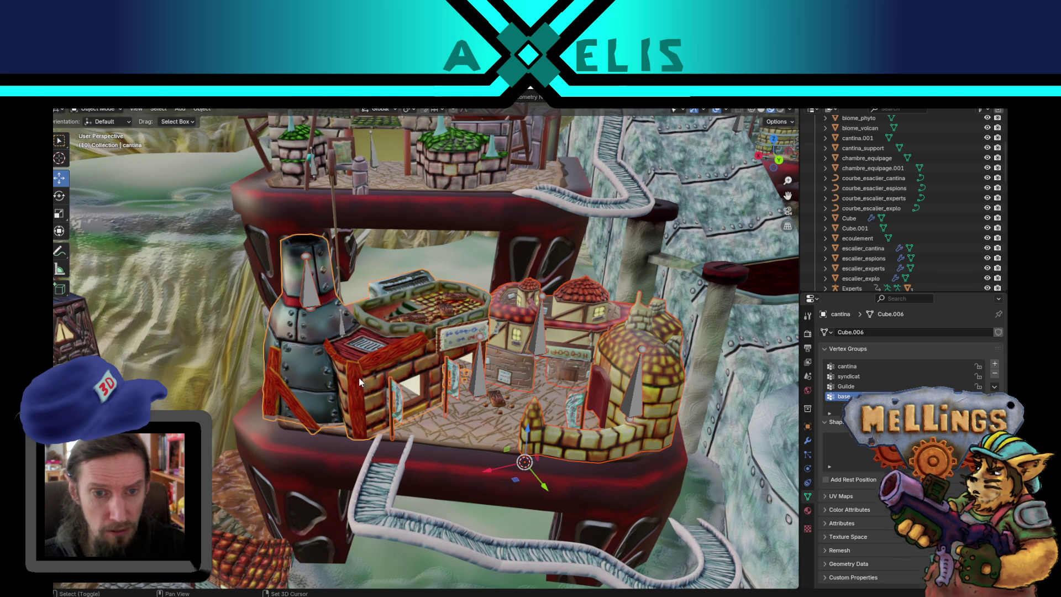
click(343, 457)
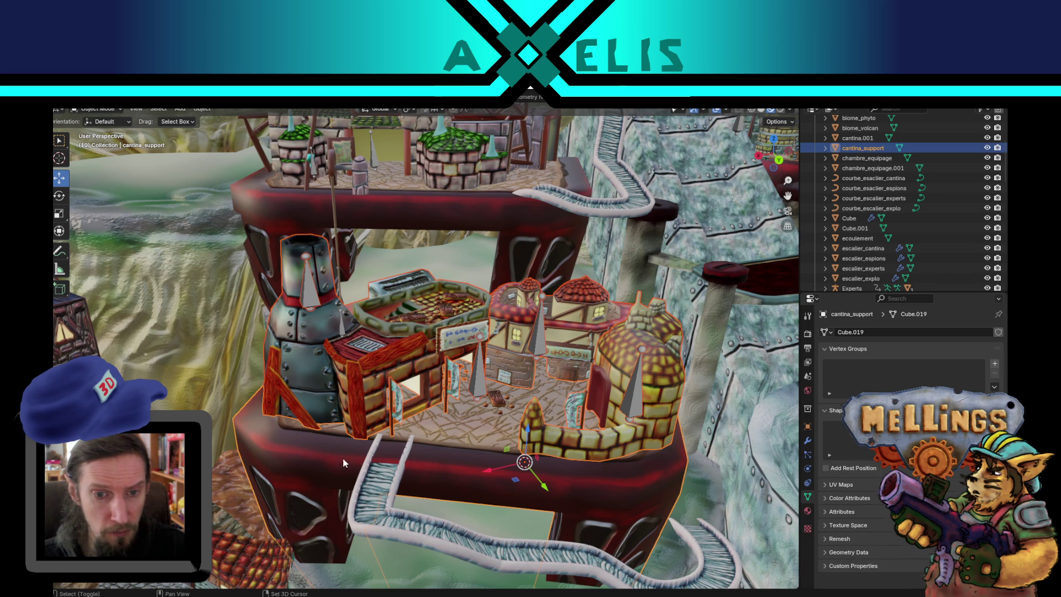
click(377, 524)
mouse_move(377, 524)
mouse_down()
mouse_move(439, 409)
mouse_move(411, 393)
mouse_move(404, 438)
mouse_up()
key(shift+r)
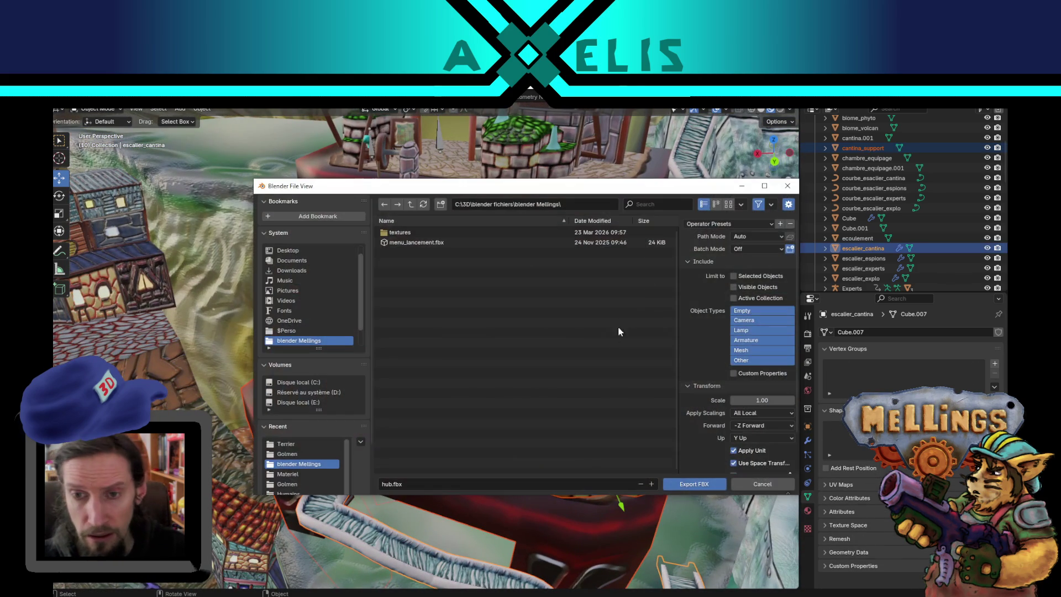
Step: Export the selection over cantina.fbx in the Terrier folder, then return to Unity
click(296, 446)
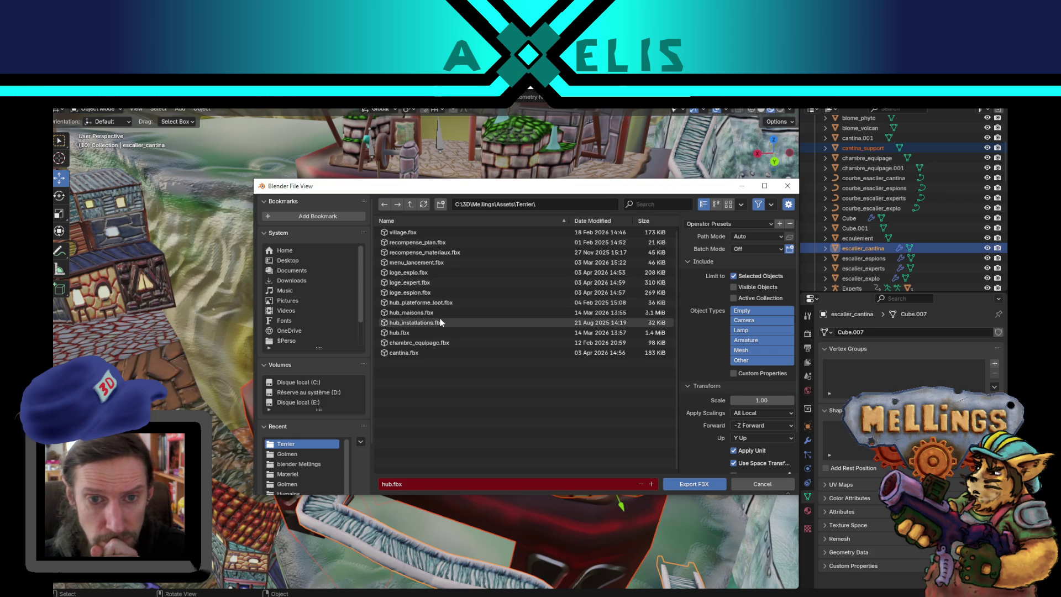
double_click(419, 350)
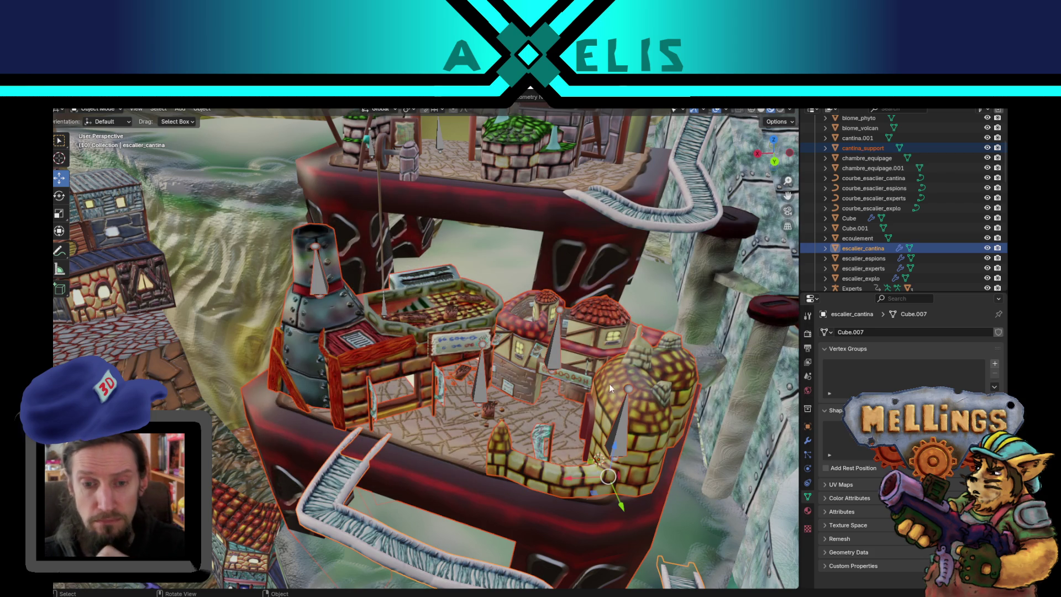
scroll(596, 380, down, 5)
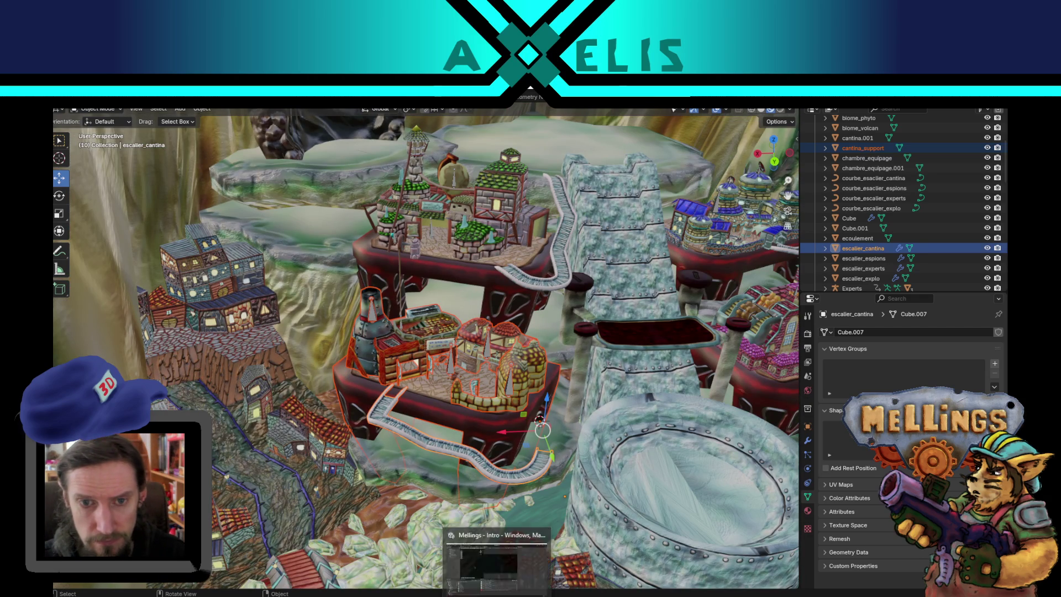
click(497, 547)
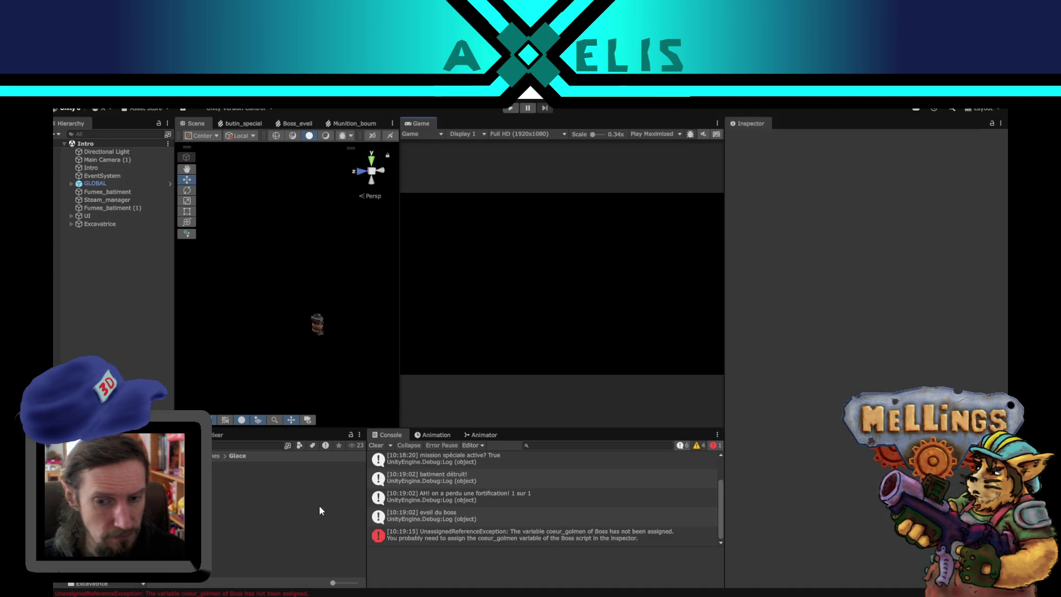
Step: Clear the console and search the Project for 'cantina' to inspect the cantina material
click(376, 444)
click(249, 445)
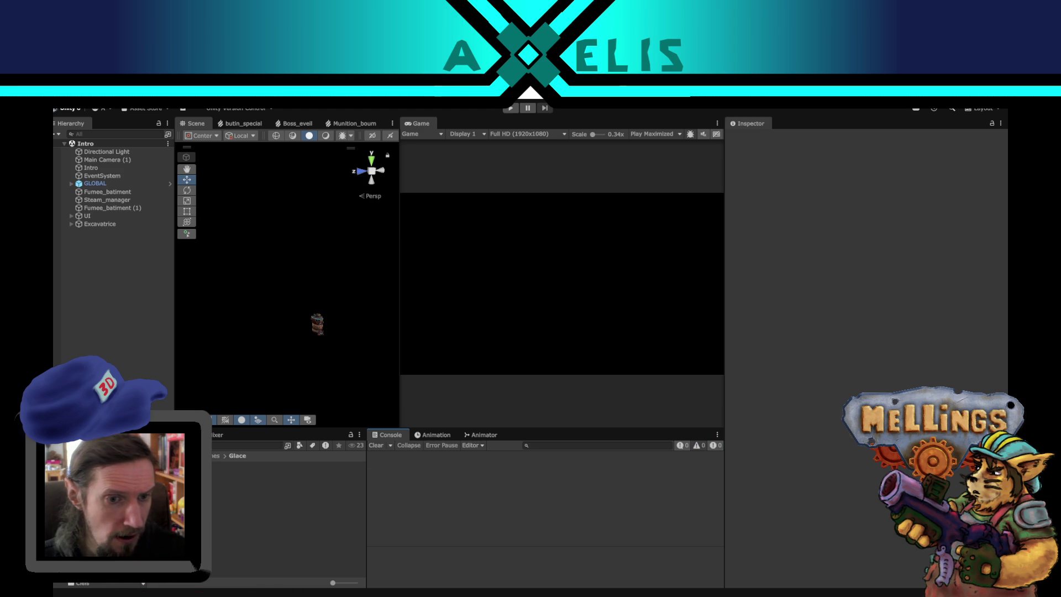
text(cantina)
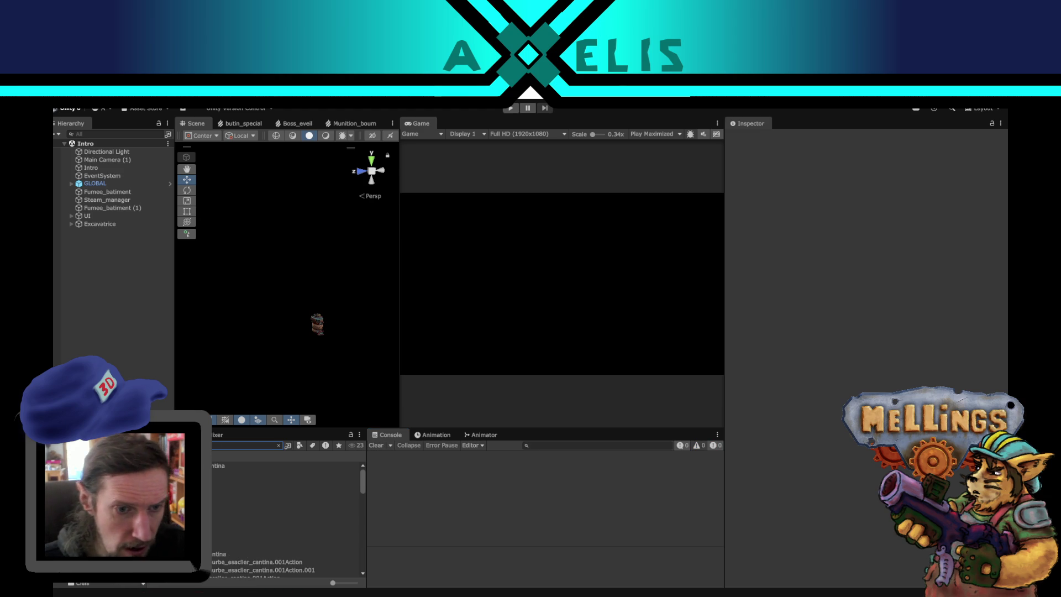
click(232, 489)
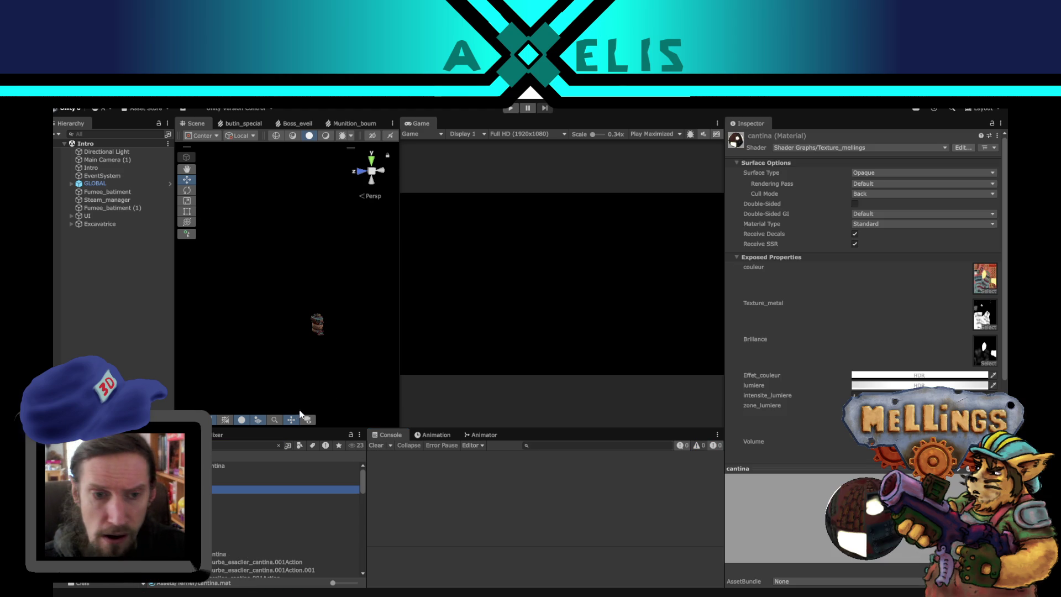
Step: Find the syndicat material under cantina and open the standalone syndicat.mat asset
click(279, 445)
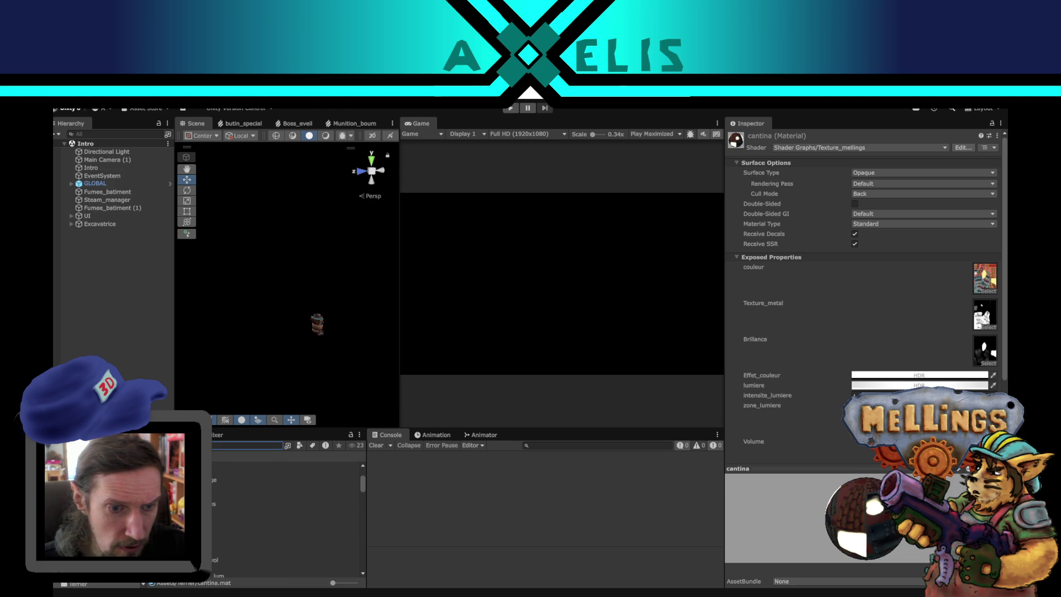
text(cantina)
click(287, 465)
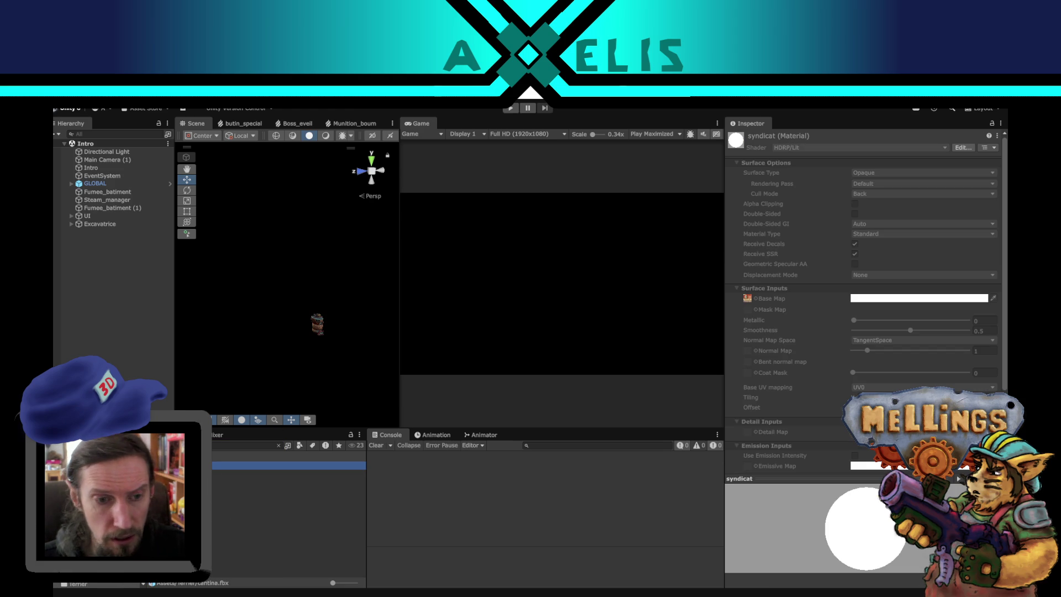
click(288, 482)
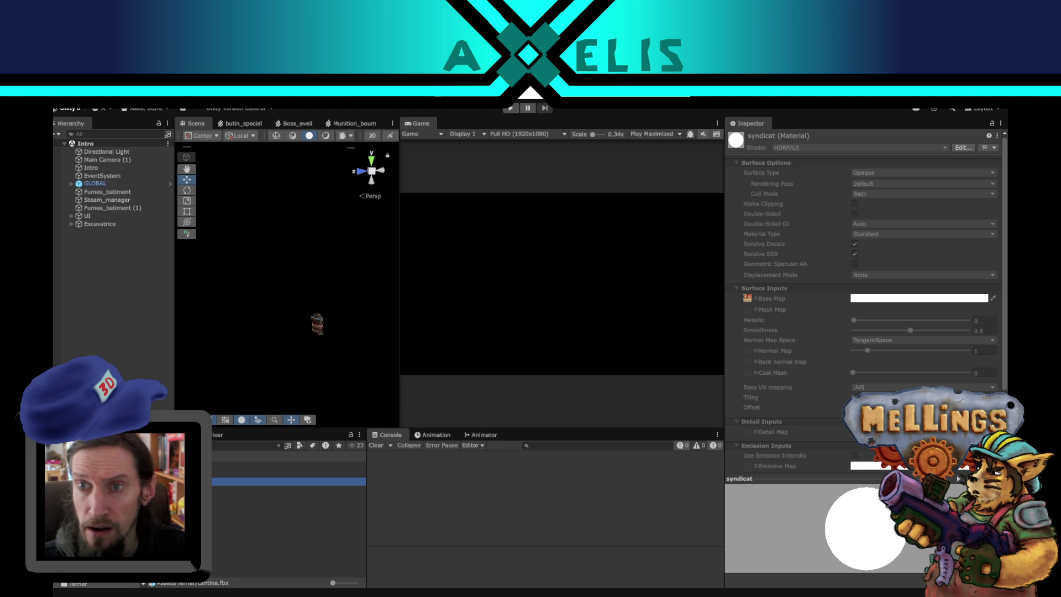
click(278, 445)
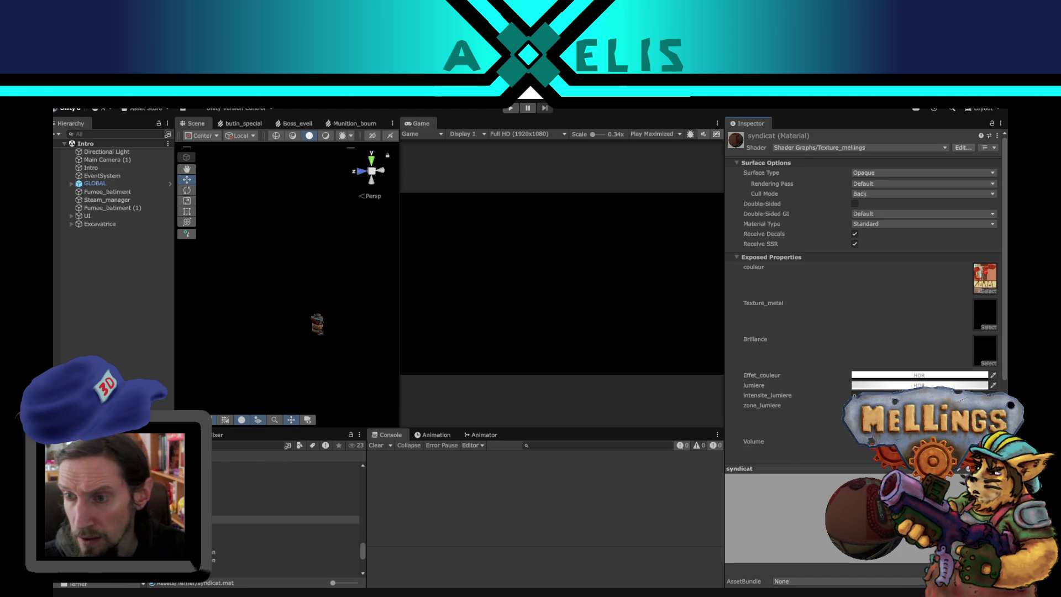
Step: Check syndicat's intensite_lumiere value and lumiere HDR colour unchanged, then enter Play mode
drag(853, 539, 842, 488)
click(862, 394)
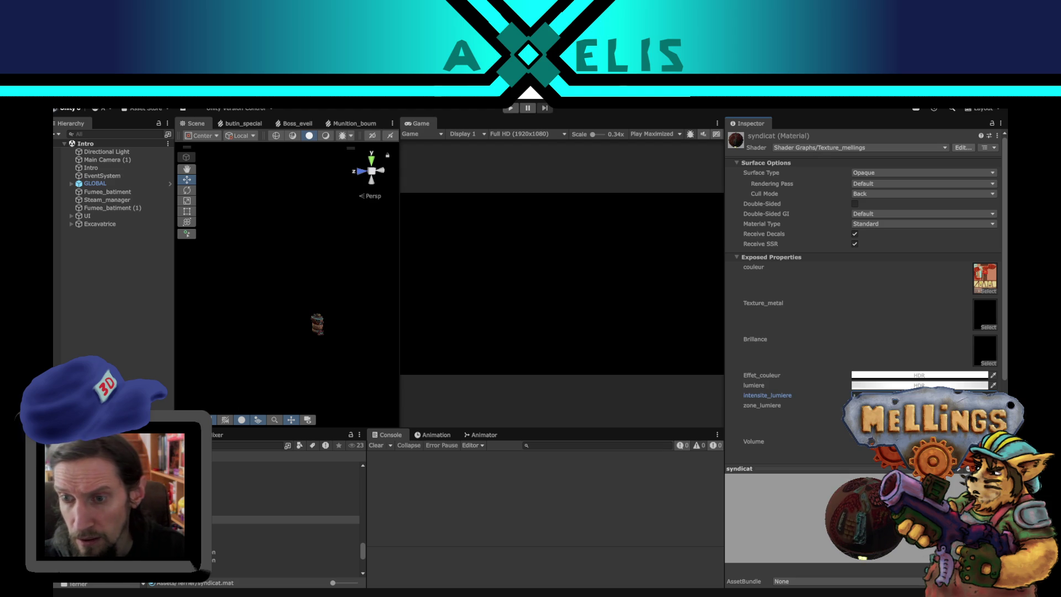
click(917, 385)
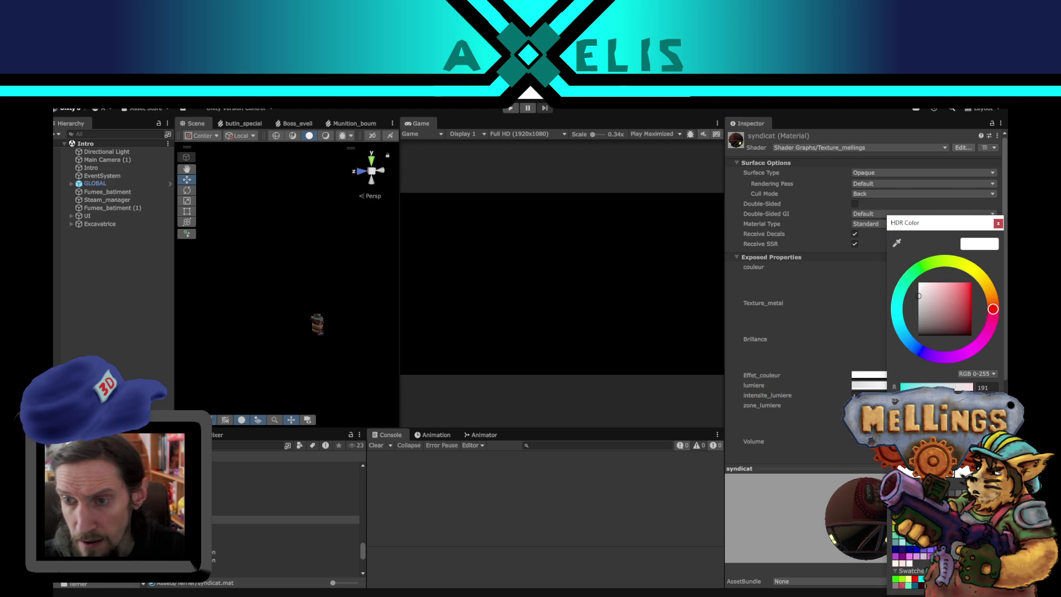
click(996, 223)
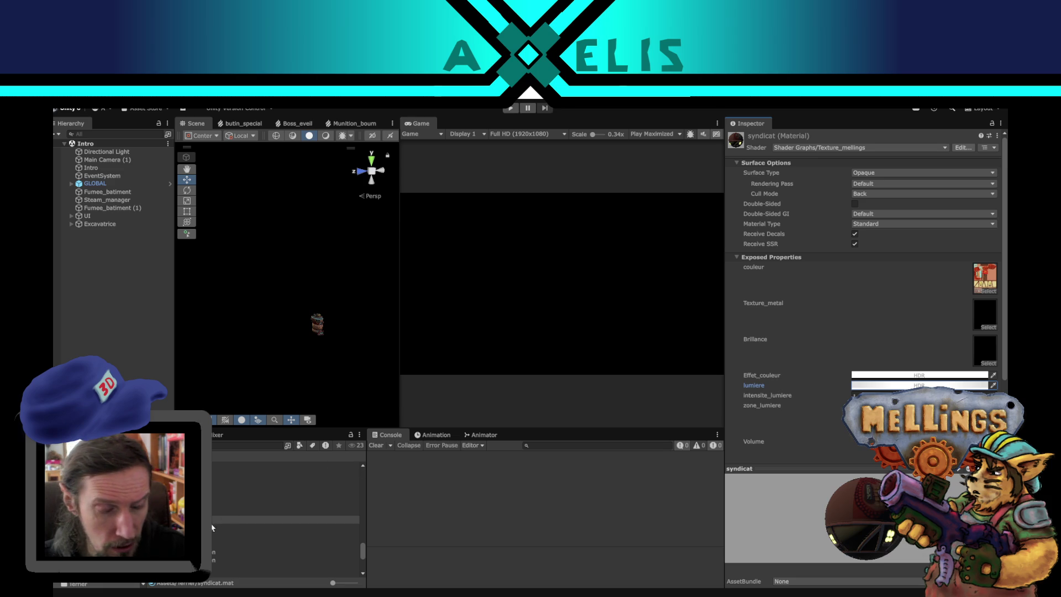
scroll(817, 428, down, 3)
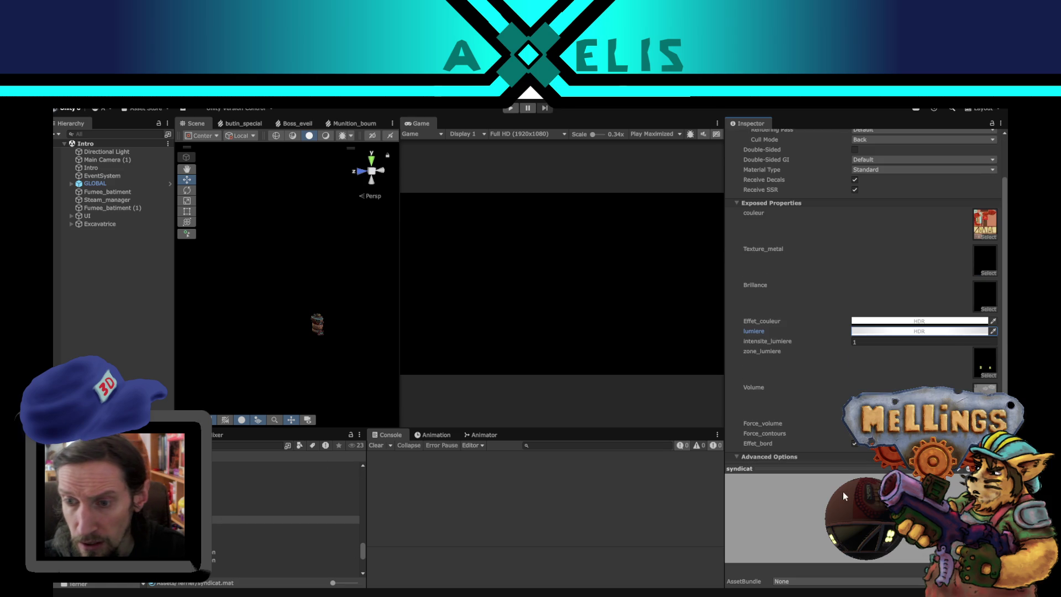
drag(843, 529, 838, 528)
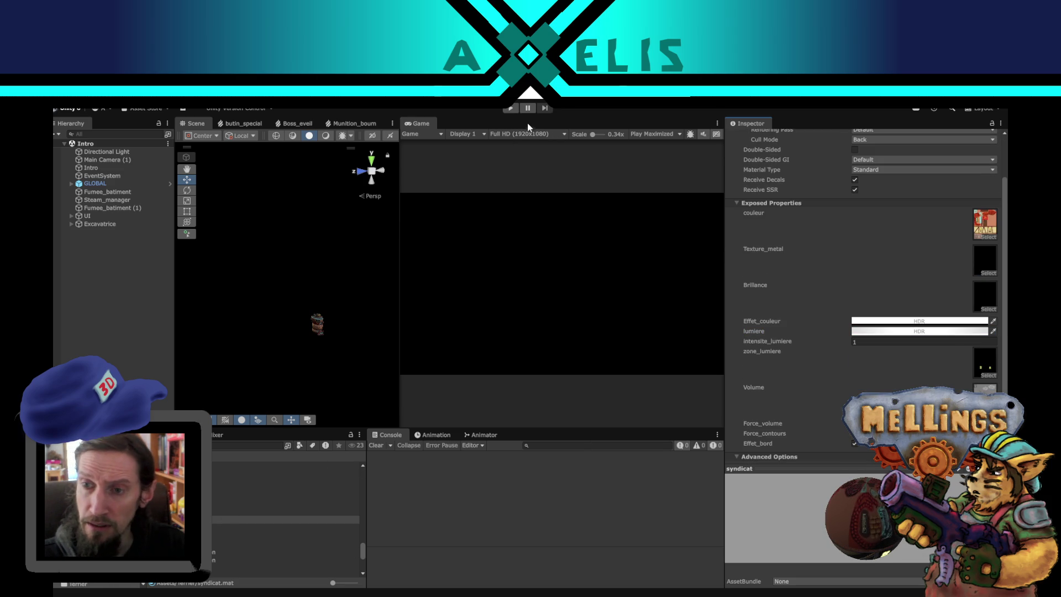
click(516, 110)
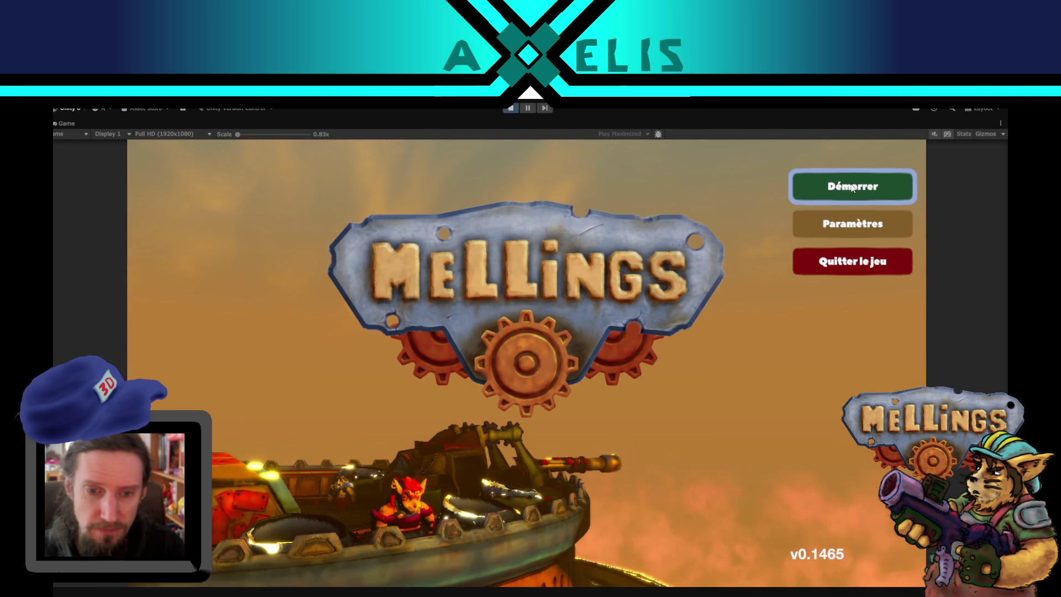
Step: Start the game, open the Cantina menu and click Syndicat to reproduce the Flash error
click(853, 188)
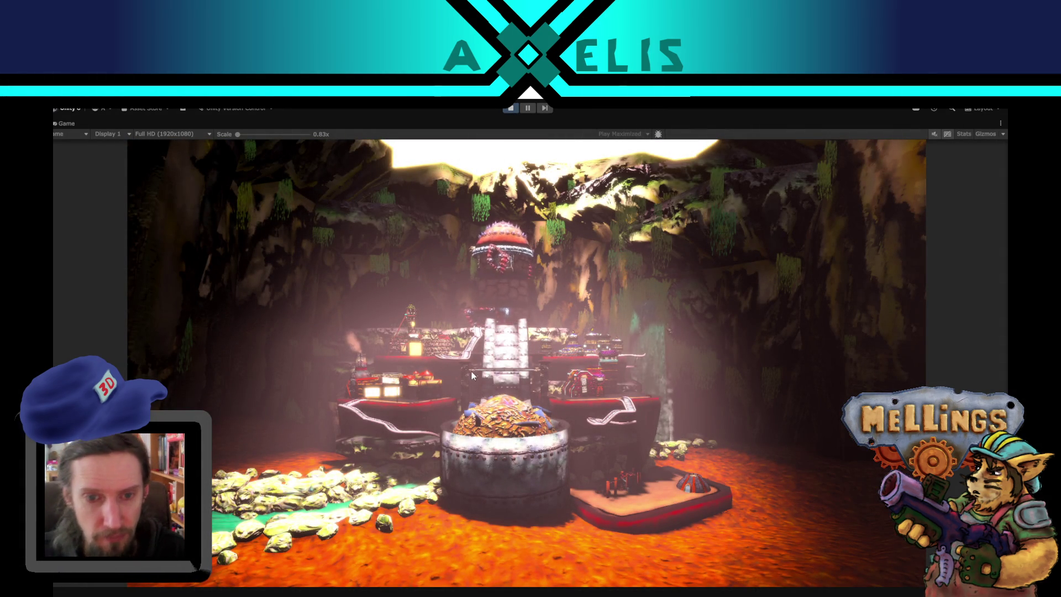
click(403, 409)
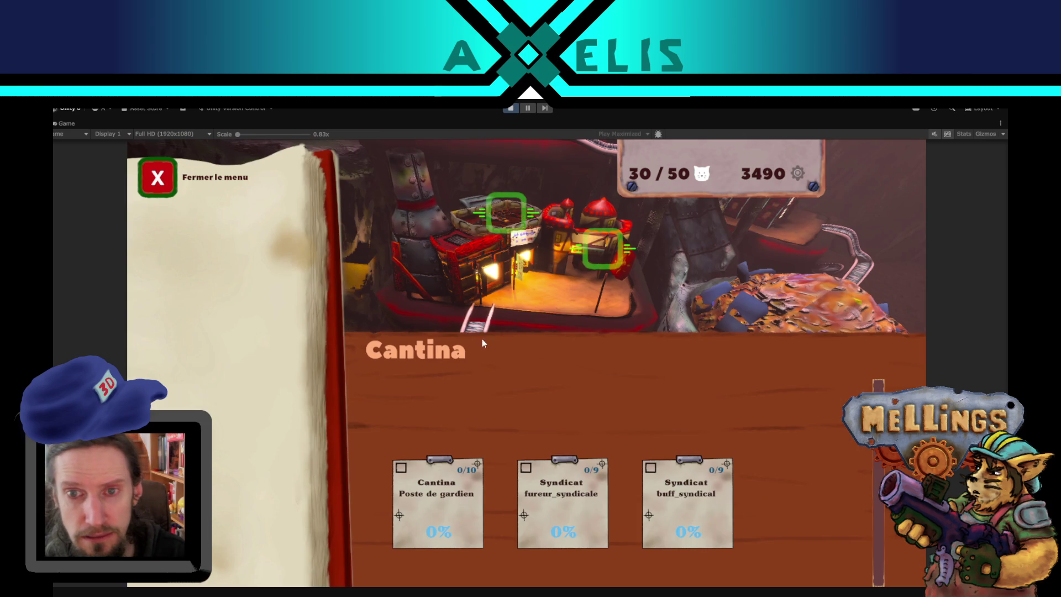
click(598, 224)
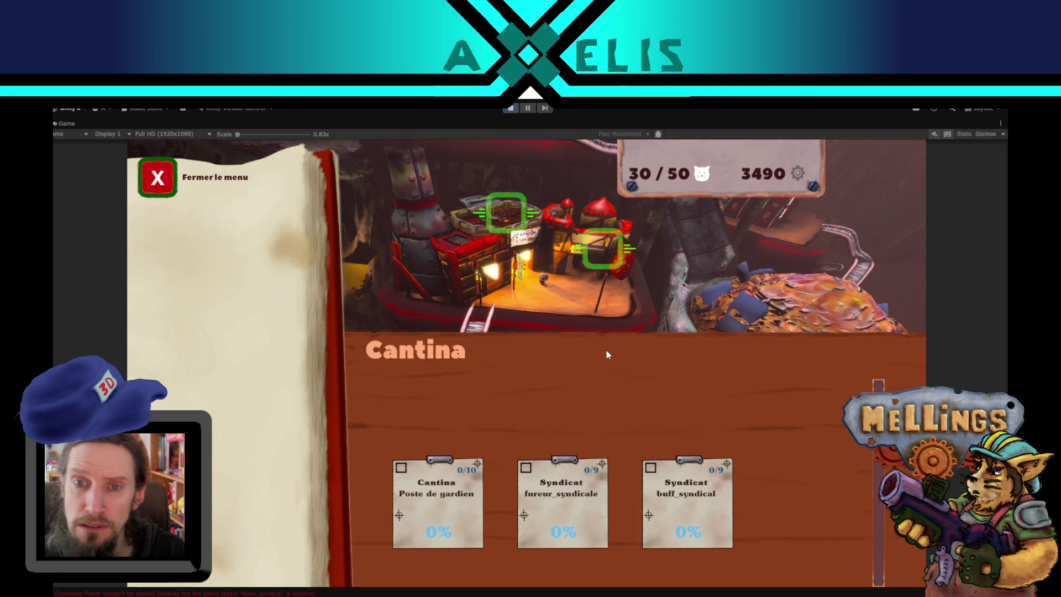
Step: Exit the maximized game view, clear the console, widen the Hierarchy and stop Play mode
click(512, 108)
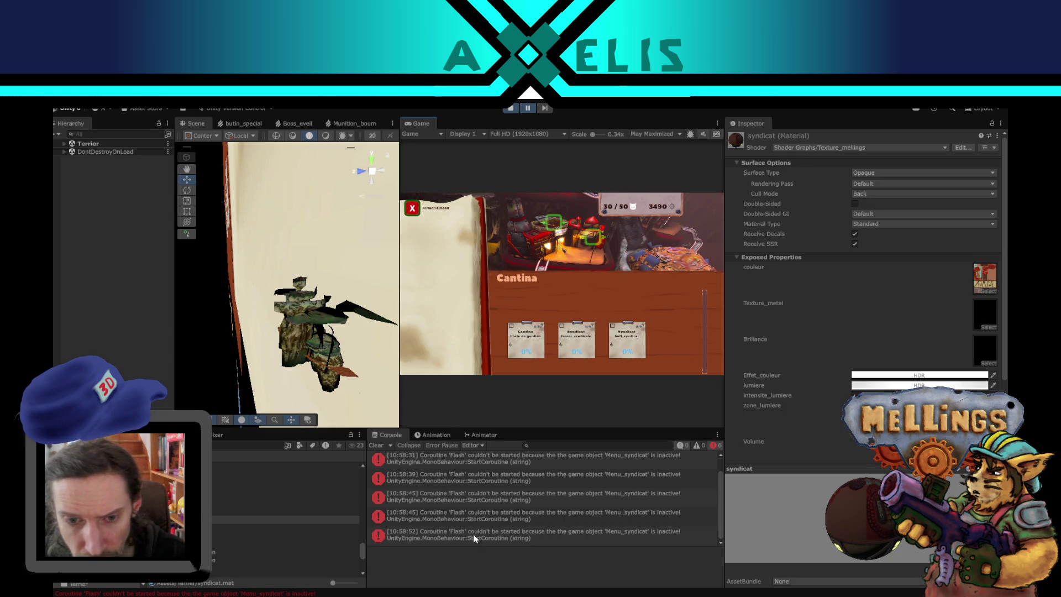
click(377, 445)
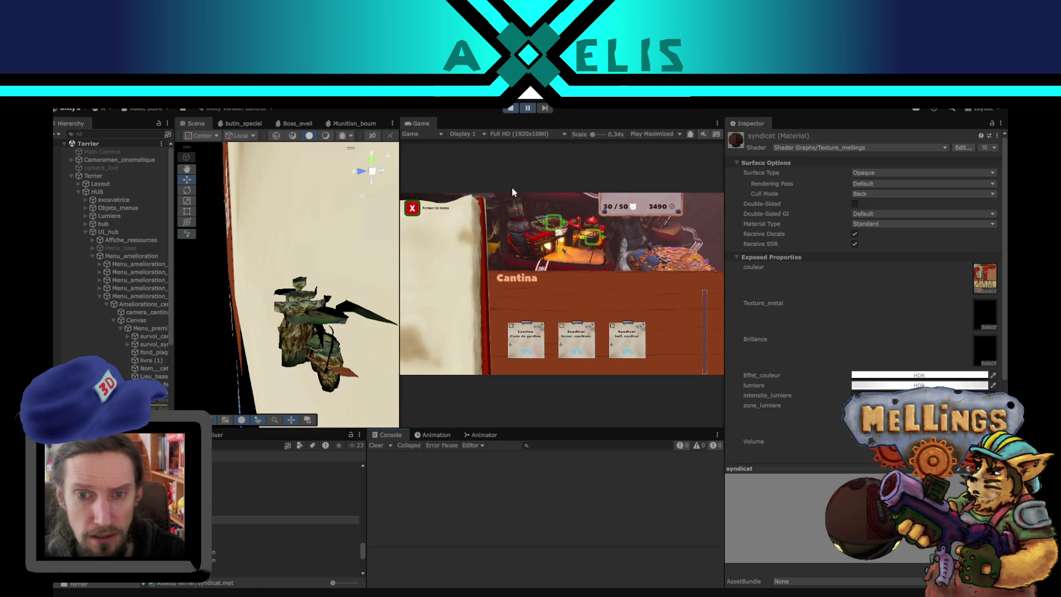
drag(174, 376, 224, 376)
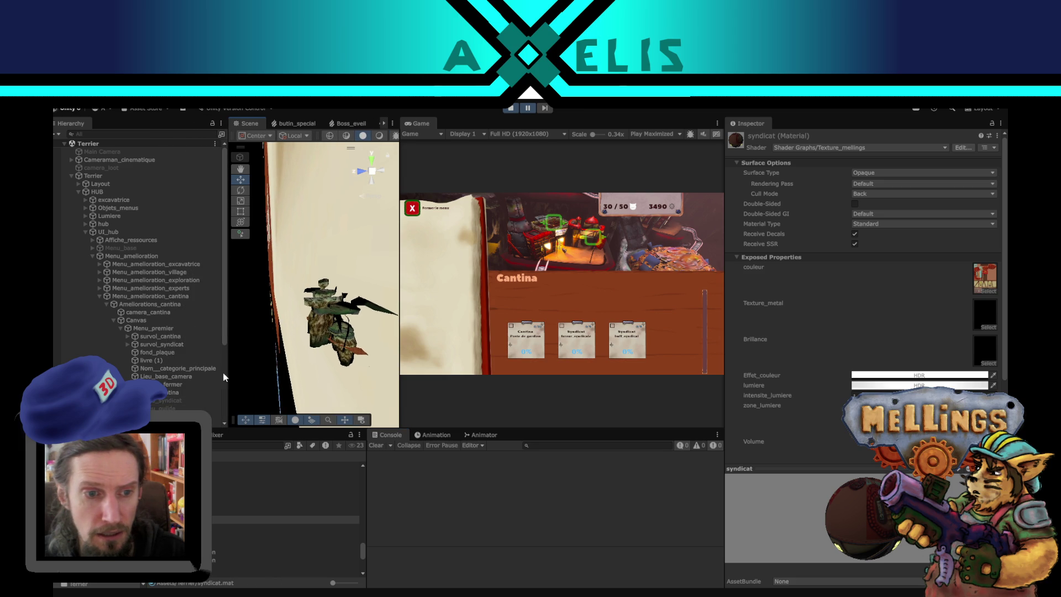
click(510, 110)
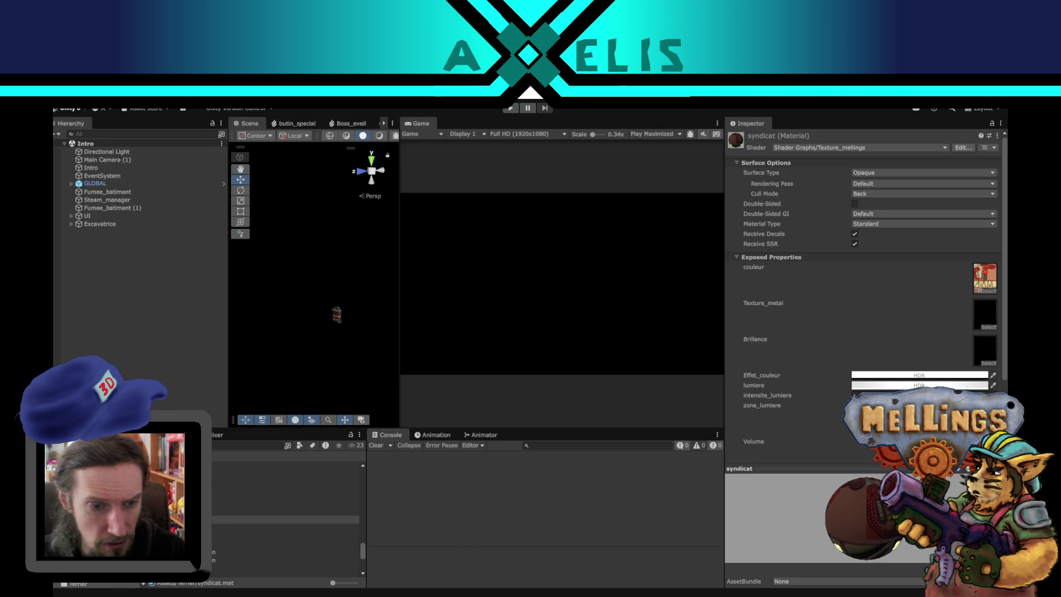
scroll(841, 323, down, 3)
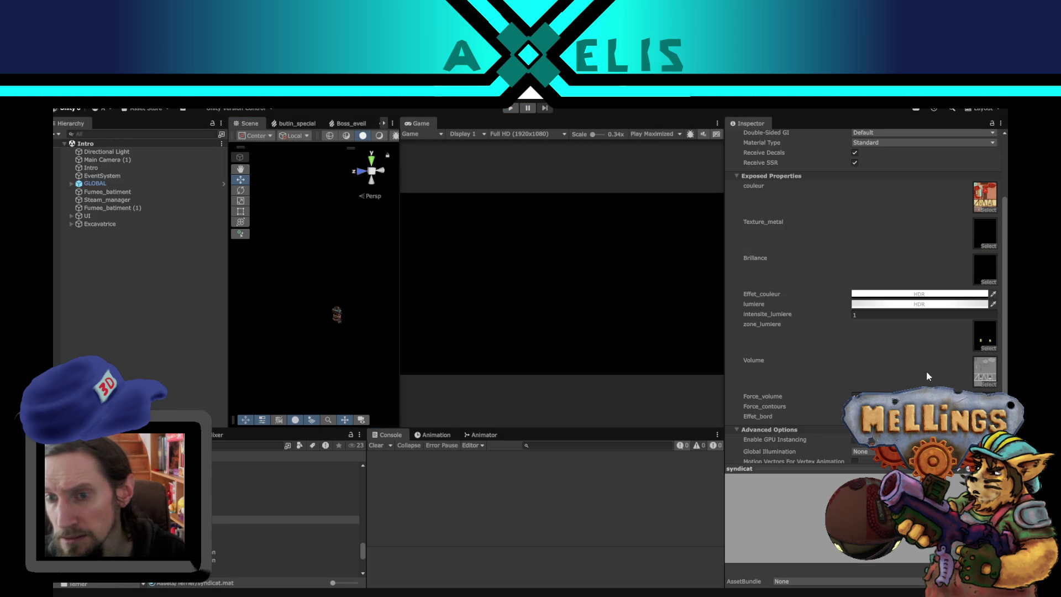
click(989, 375)
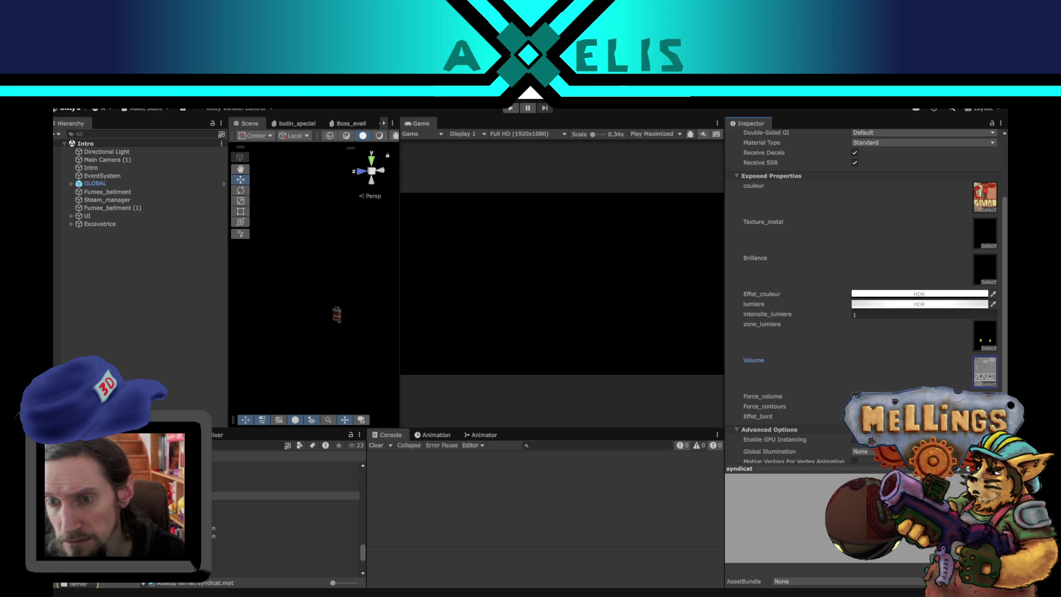
mouse_move(857, 530)
mouse_down()
mouse_move(827, 515)
mouse_move(848, 533)
mouse_move(673, 508)
mouse_up()
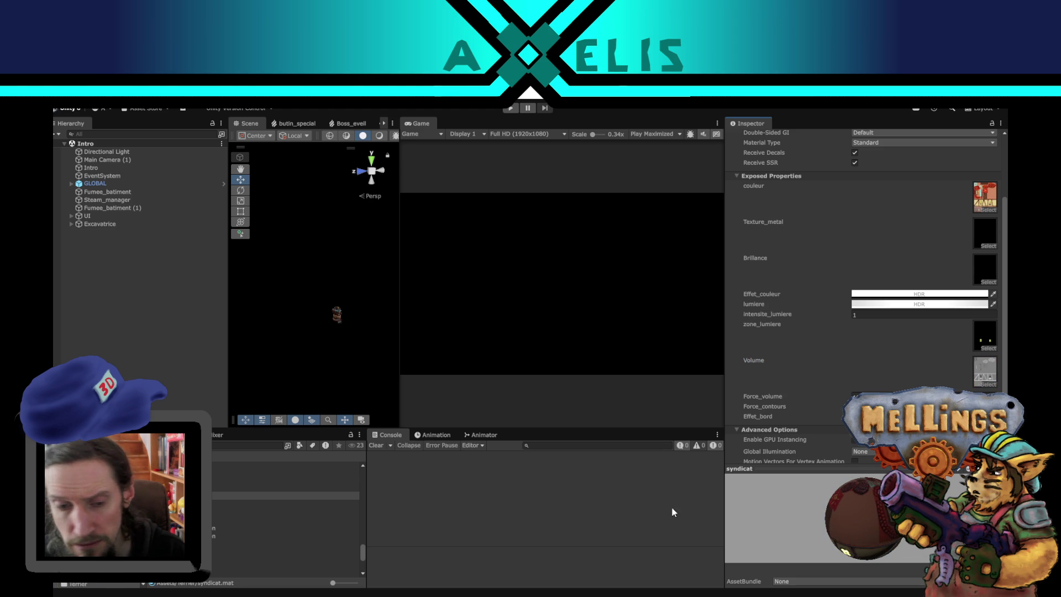
click(984, 379)
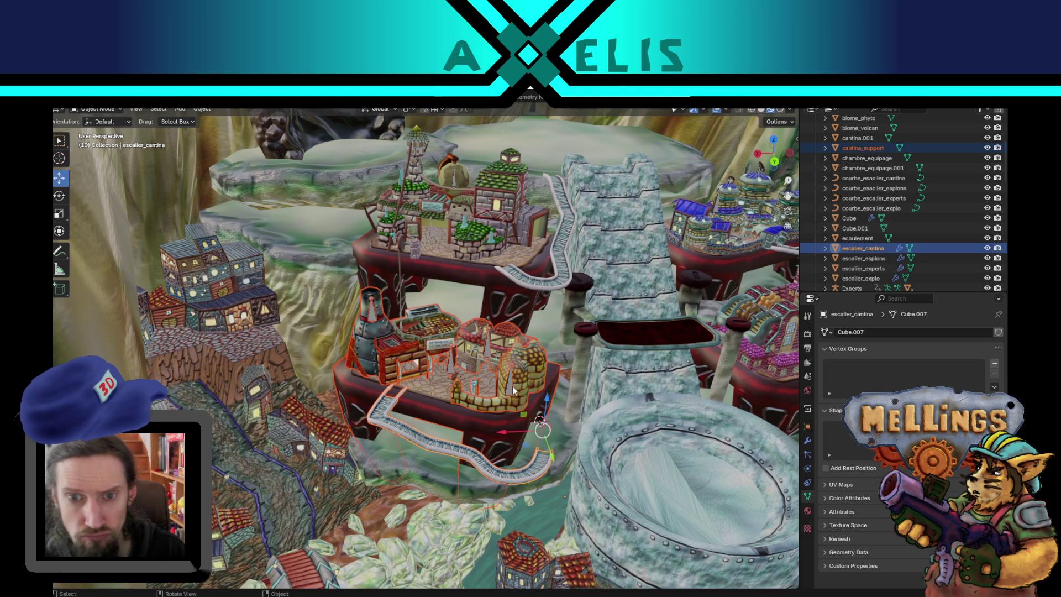
Step: In Object Mode, select the syndicat building, isolate it, and open Texture Paint
scroll(516, 379, up, 3)
scroll(513, 356, up, 3)
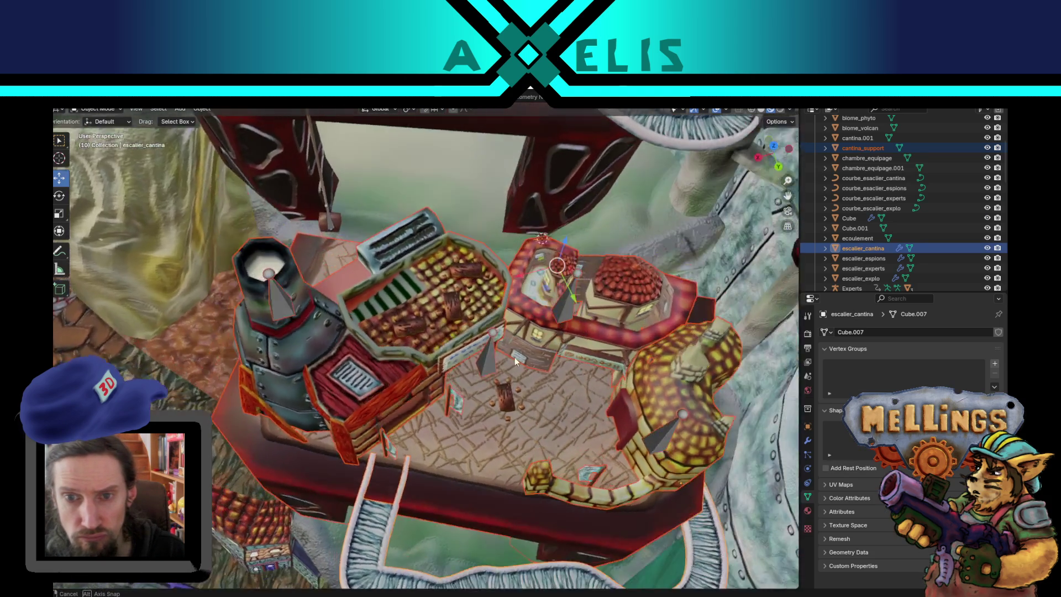
scroll(574, 329, up, 6)
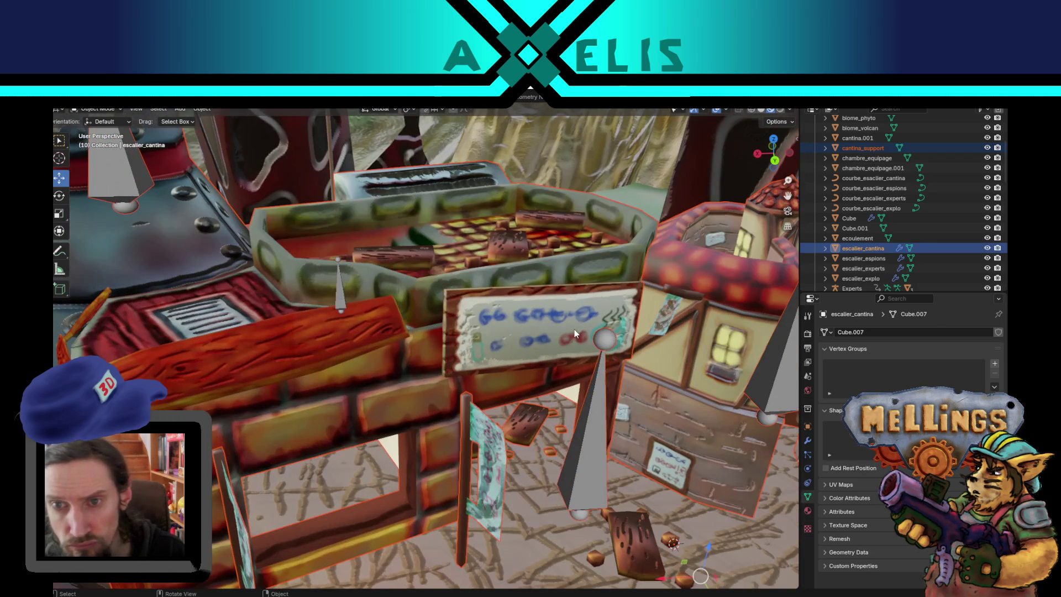
scroll(575, 329, down, 2)
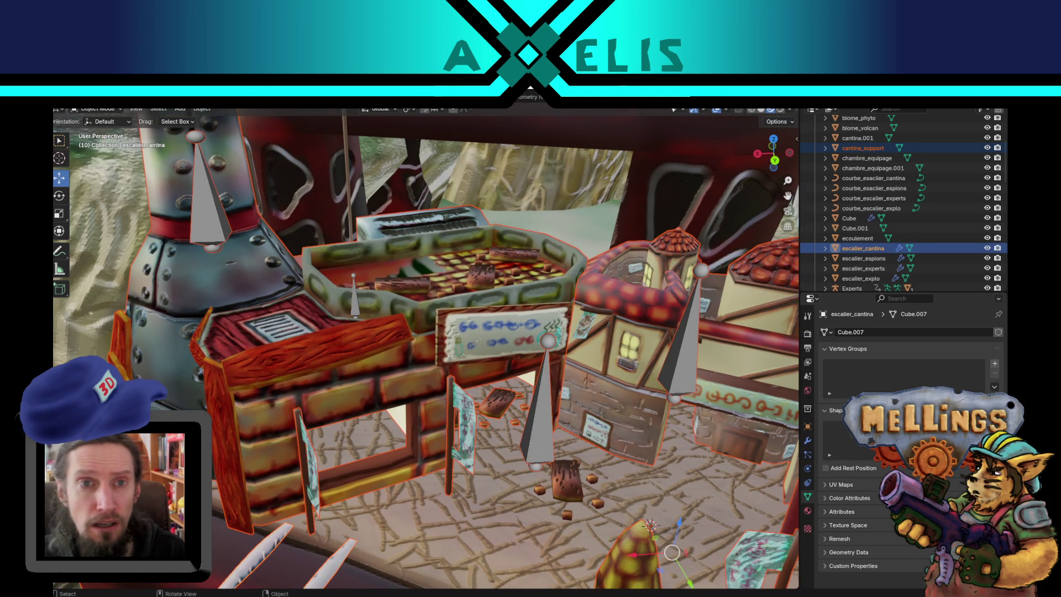
key(ctrl+Page_Down)
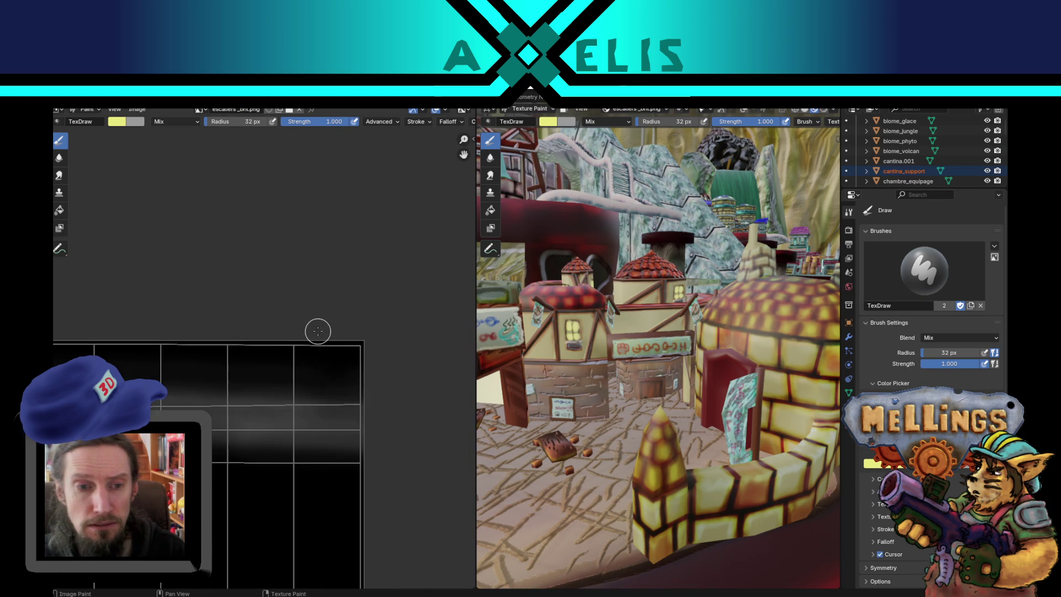
scroll(365, 317, down, 1)
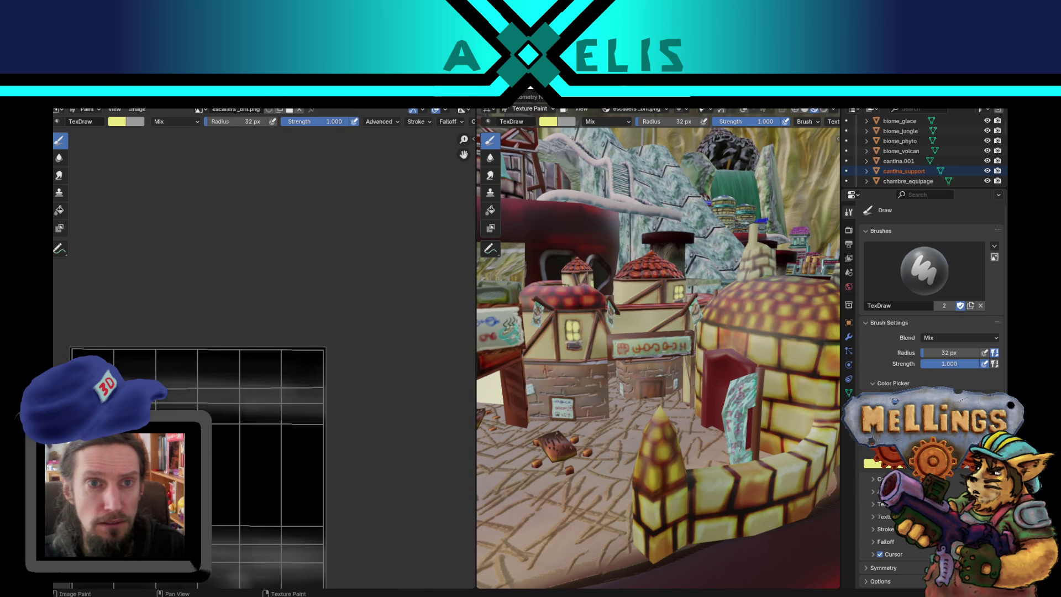
key(ctrl+Page_Up)
key(Tab)
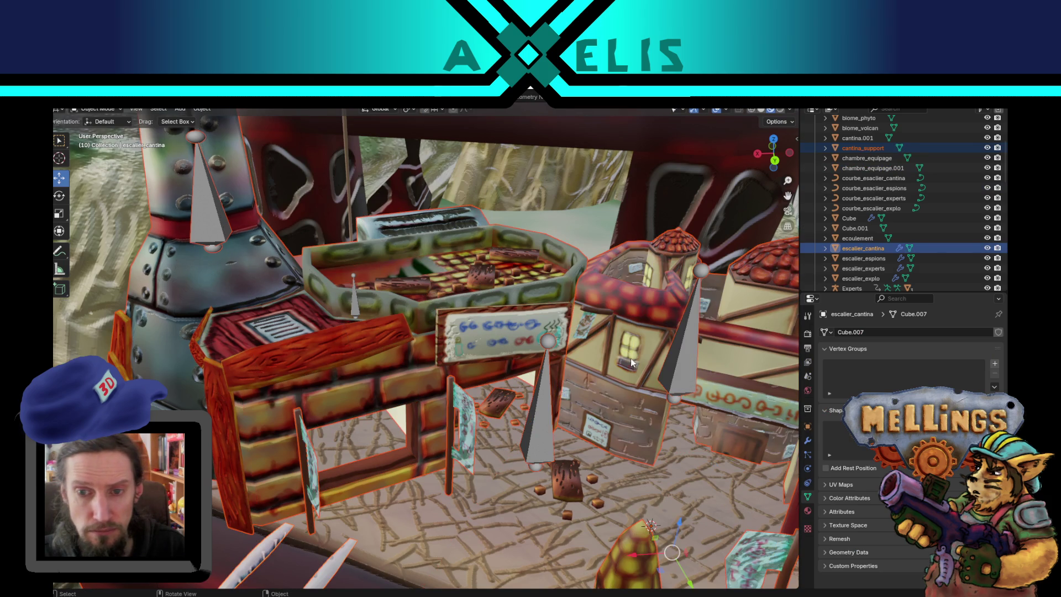
click(628, 348)
key(shift+h)
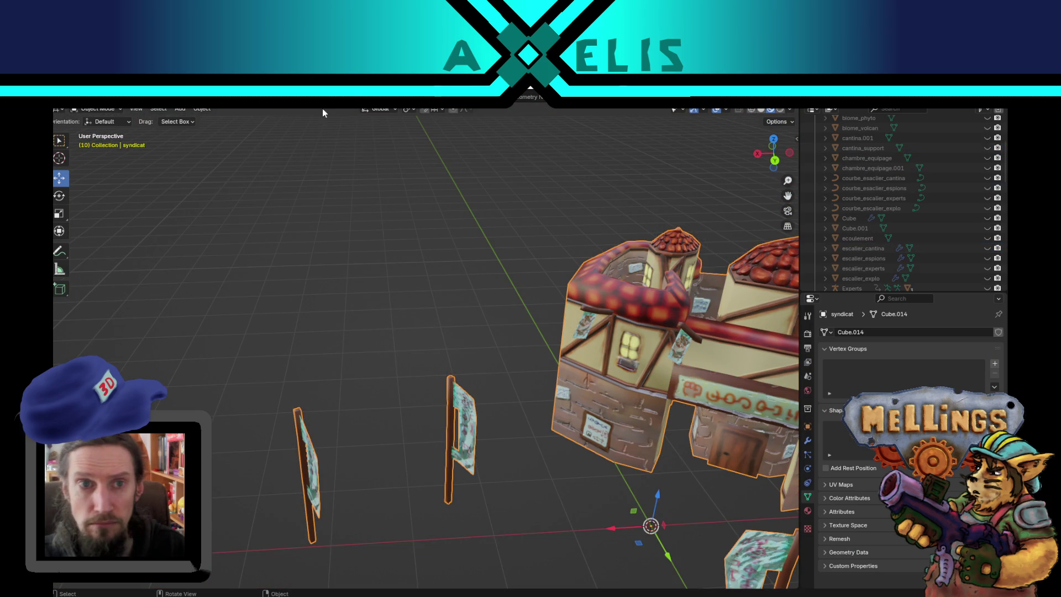
key(ctrl+Page_Down)
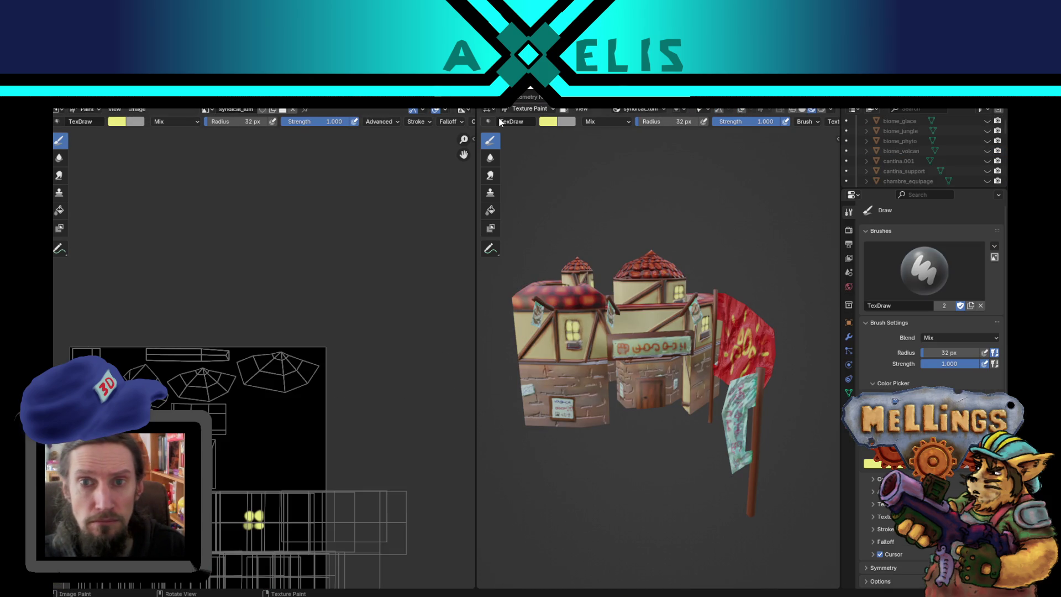
Step: Make syndicat_vol.png the paint image and sample a grey, brightening its value
click(642, 109)
click(641, 157)
mouse_move(574, 220)
mouse_down()
mouse_move(558, 248)
mouse_move(580, 287)
mouse_up()
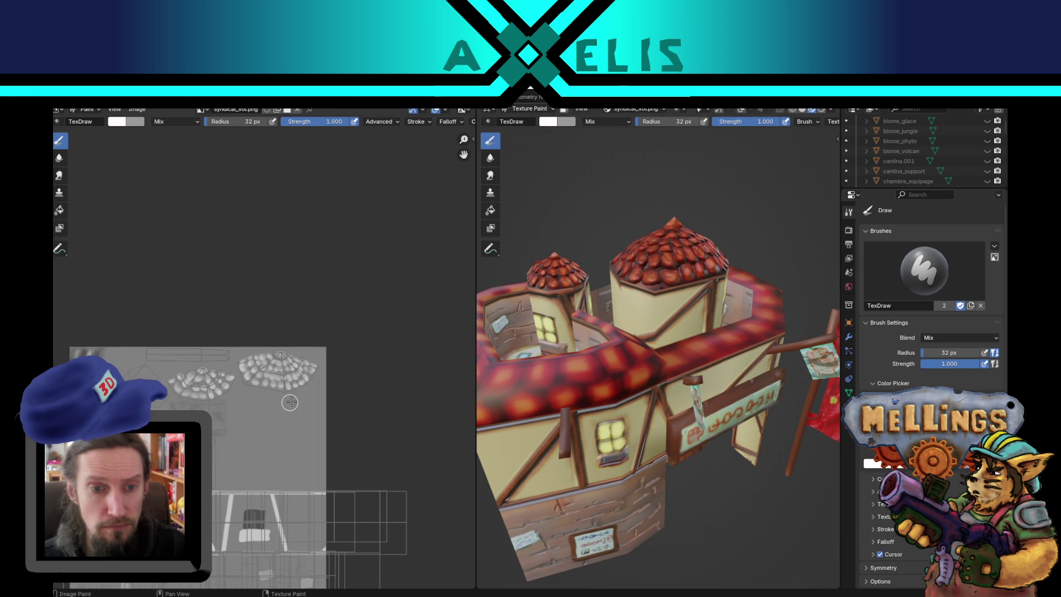
key(s)
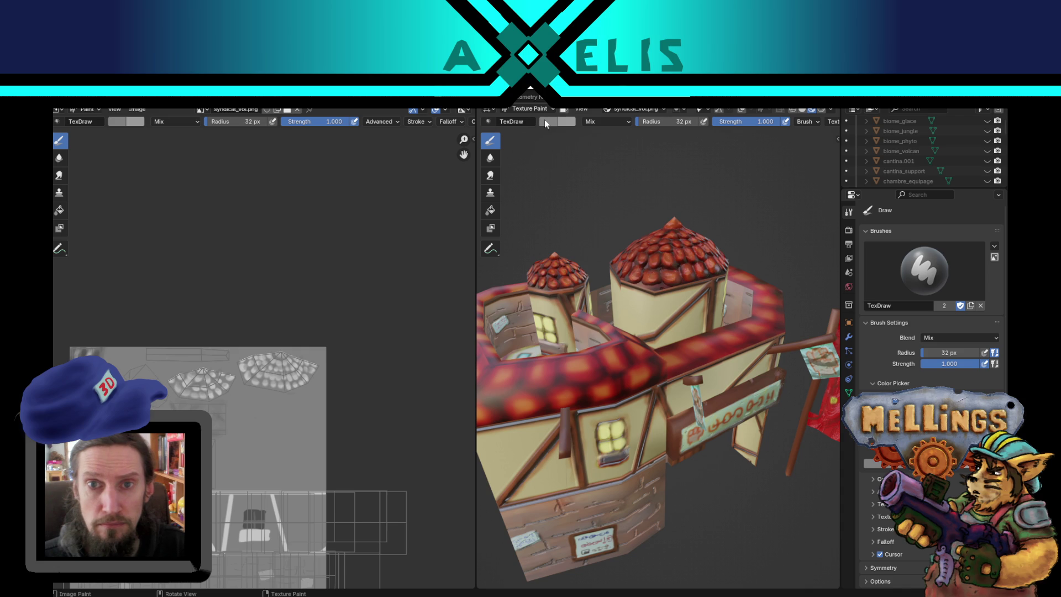
click(545, 118)
drag(640, 173, 640, 136)
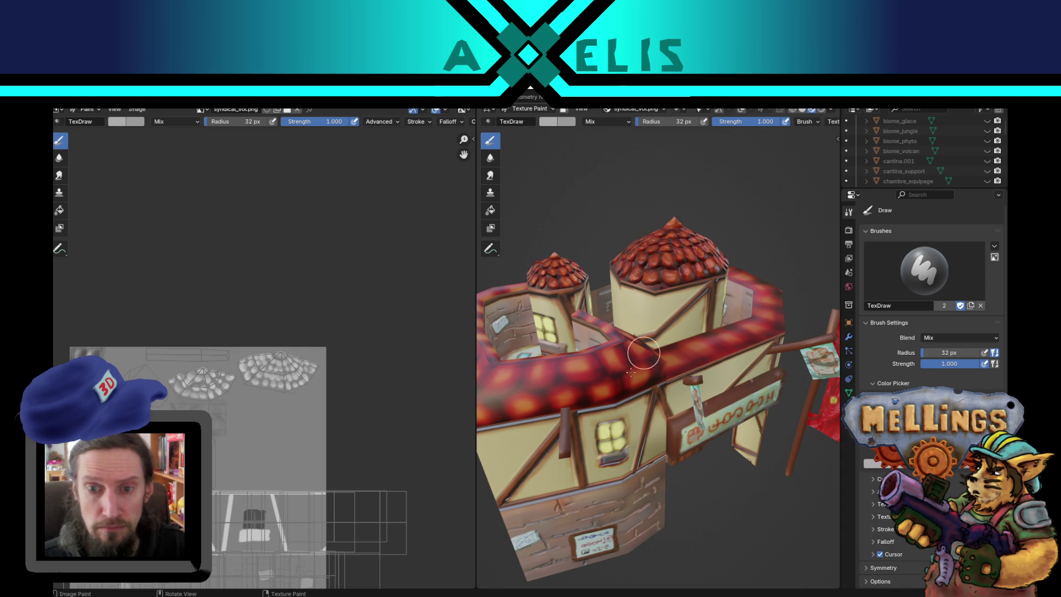
Step: Paint round dark red blobs along the building's red roof band
drag(576, 373, 571, 368)
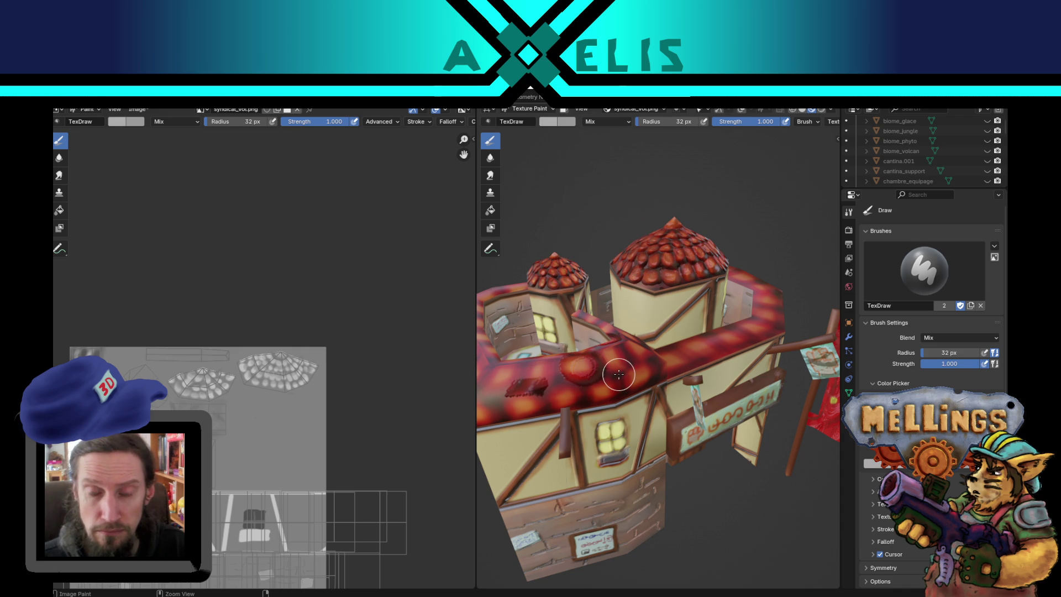
mouse_move(617, 370)
mouse_down()
mouse_move(592, 345)
mouse_move(600, 353)
mouse_up()
scroll(628, 383, up, 5)
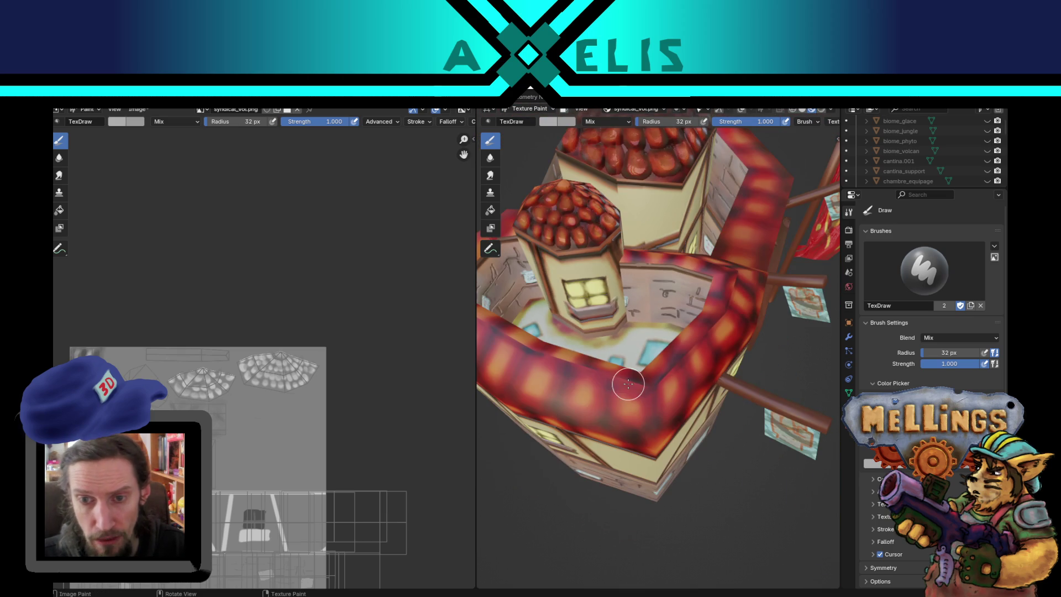
mouse_move(622, 420)
mouse_down()
mouse_move(618, 406)
mouse_move(541, 385)
mouse_up()
mouse_move(670, 402)
mouse_down()
mouse_move(690, 380)
mouse_move(670, 394)
mouse_up()
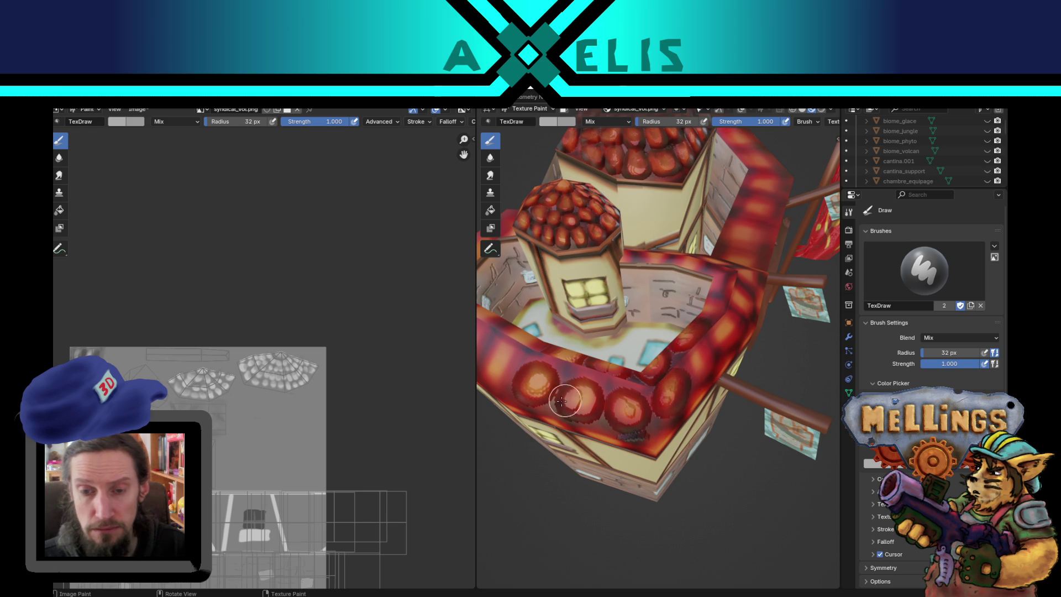
drag(507, 366, 630, 420)
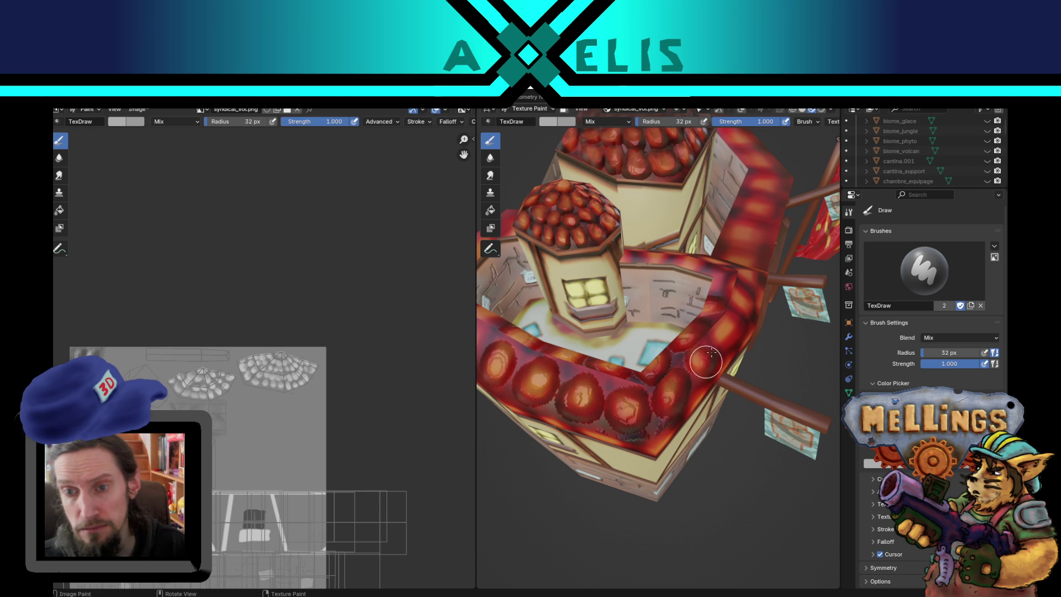
drag(728, 328, 728, 331)
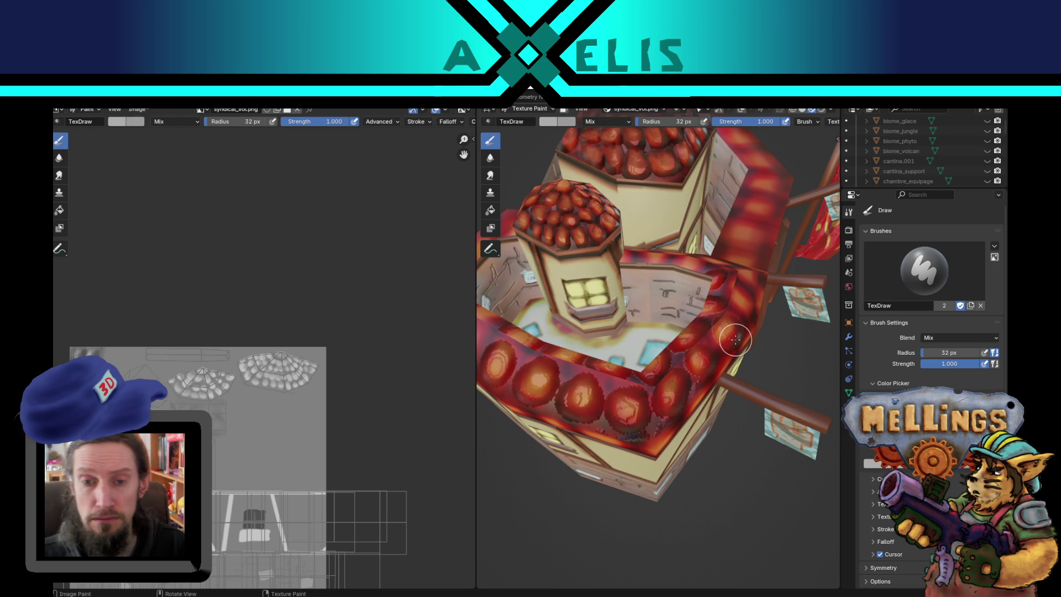
mouse_move(643, 344)
mouse_down()
mouse_move(663, 337)
mouse_move(642, 340)
mouse_move(644, 351)
mouse_move(577, 331)
mouse_move(591, 326)
mouse_move(599, 354)
mouse_move(602, 340)
mouse_move(622, 348)
mouse_move(536, 410)
mouse_up()
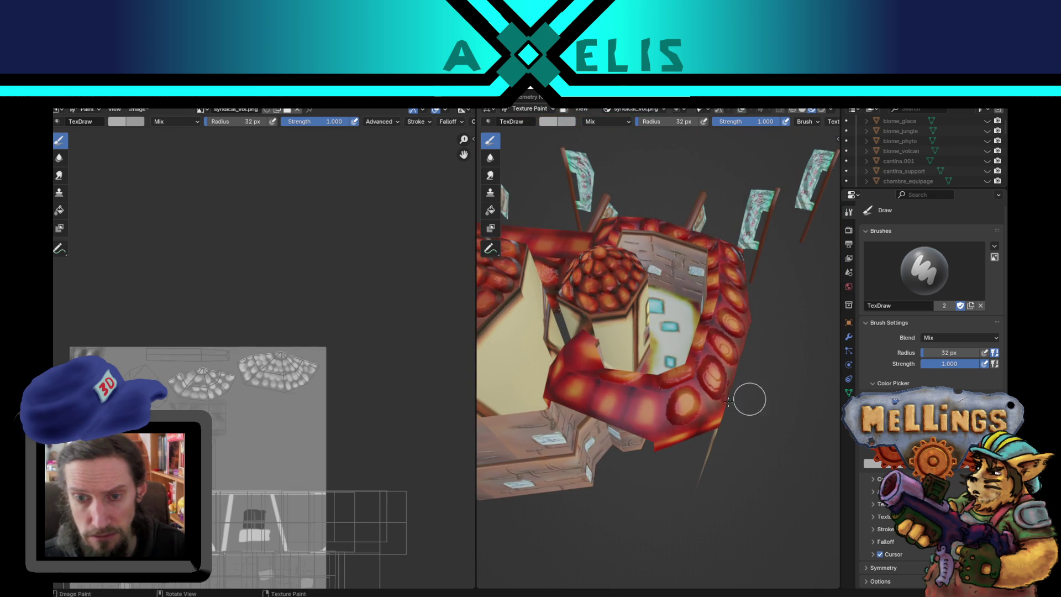
mouse_move(641, 408)
mouse_down()
mouse_move(633, 403)
mouse_move(650, 418)
mouse_up()
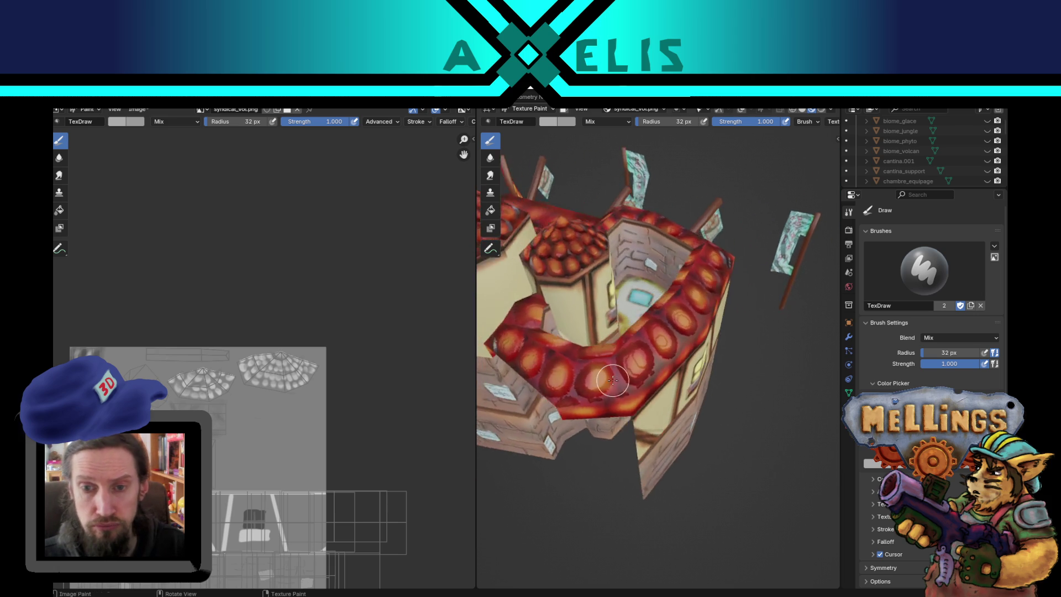
scroll(612, 381, up, 3)
Step: Undo the last three painted spots on the roof band
key(ctrl+z)
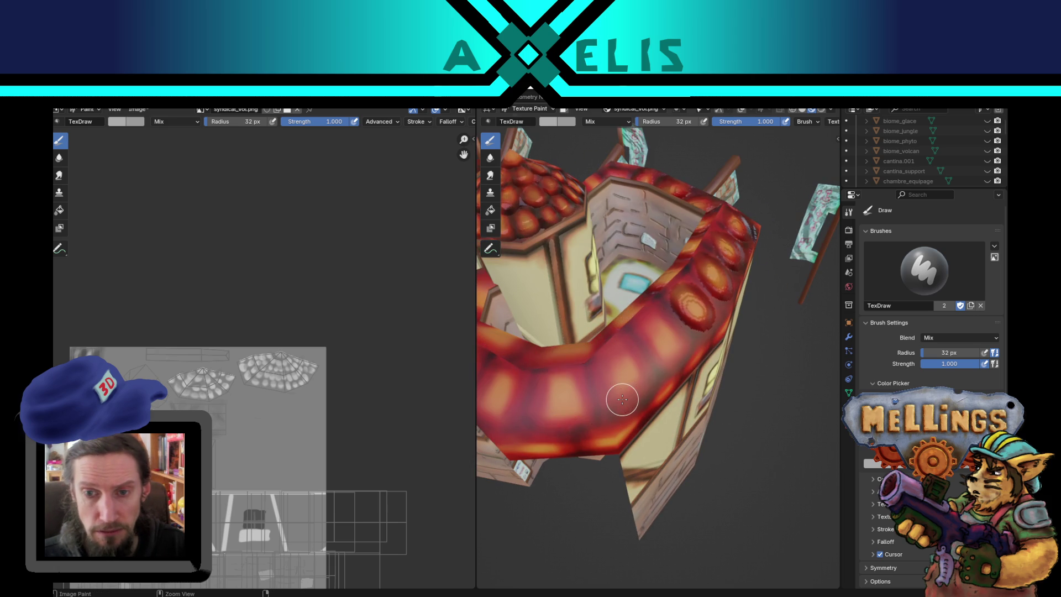
key(ctrl+z)
key(ctrl+z)
key(ctrl+z)
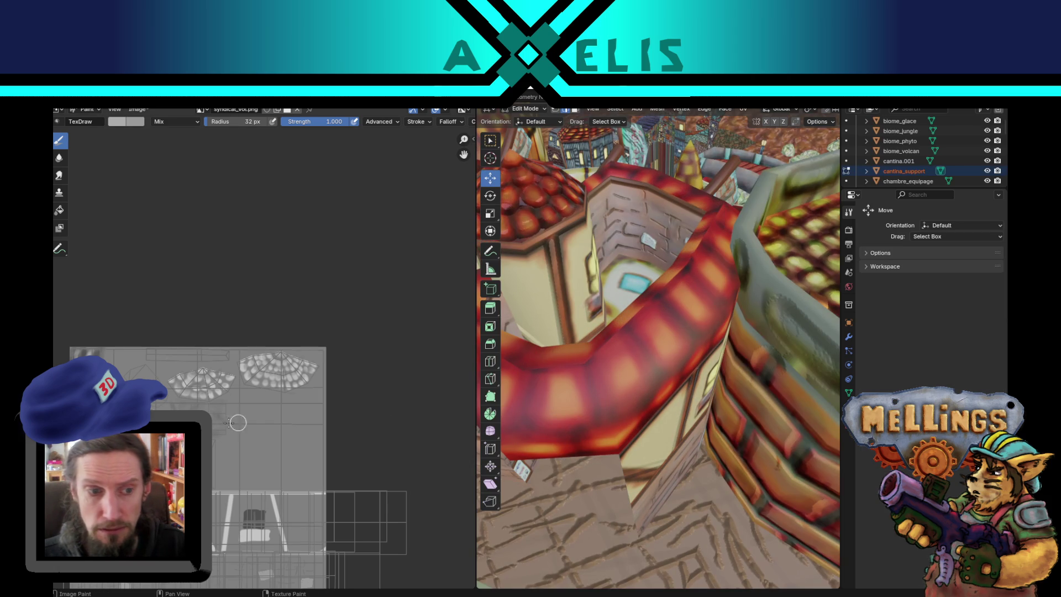
key(ctrl+z)
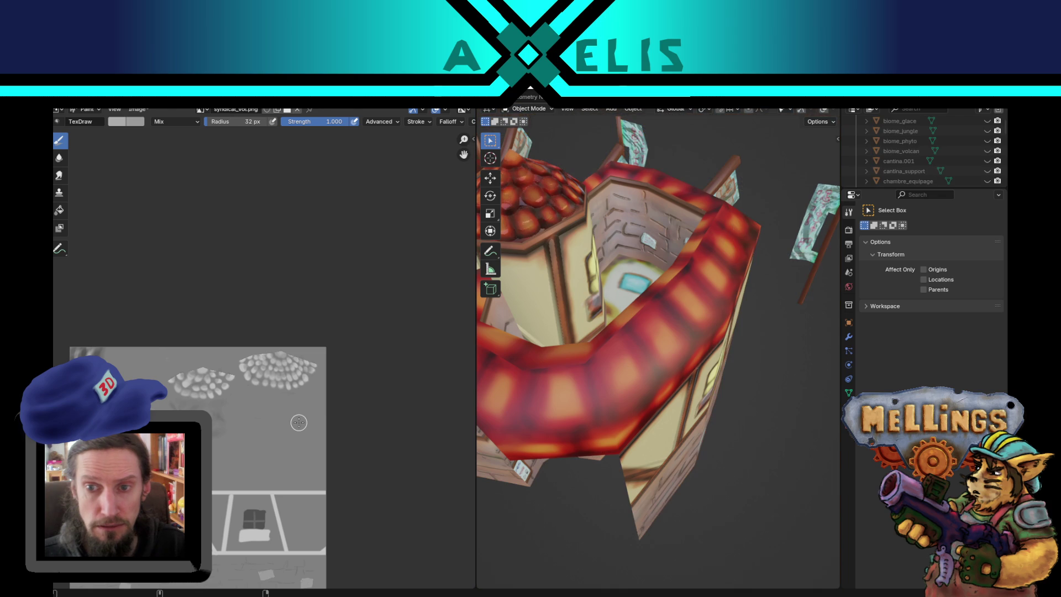
Step: Apply the rounded falloff curve preset to the brush and switch back to Texture Paint mode
scroll(595, 371, up, 3)
scroll(594, 371, down, 3)
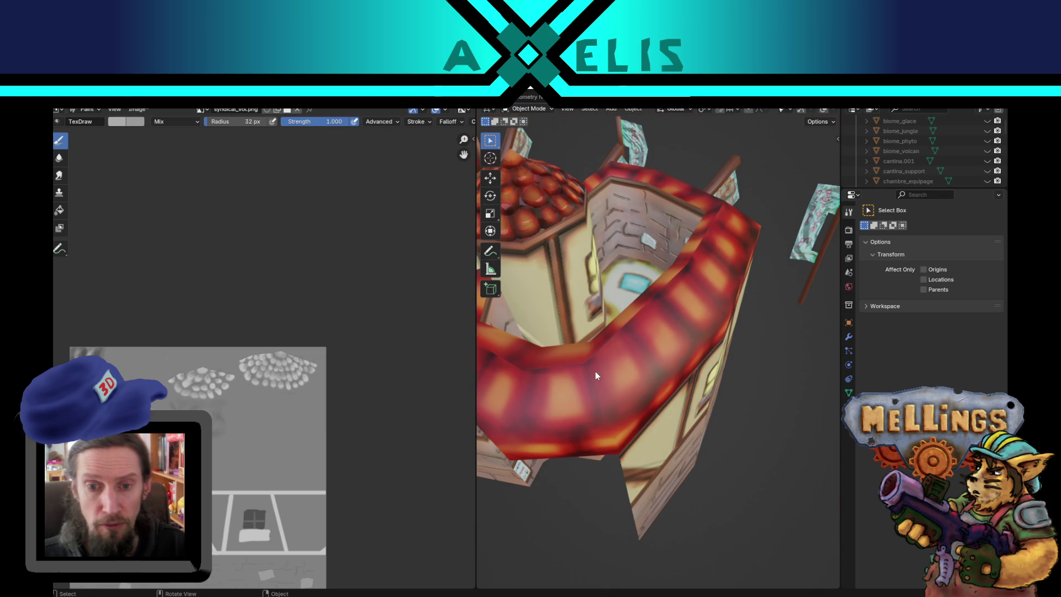
click(589, 109)
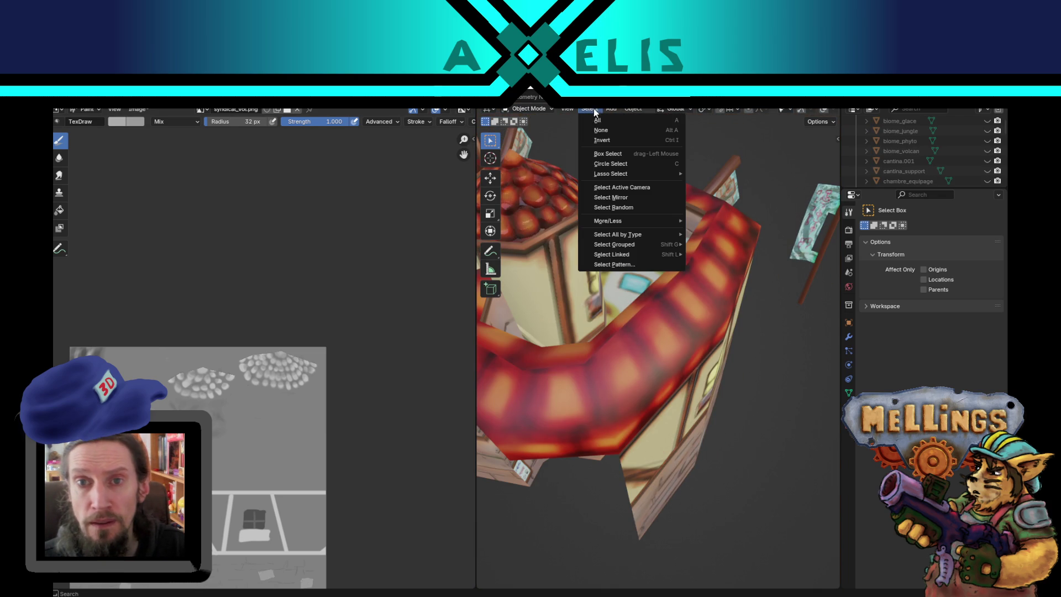
click(451, 122)
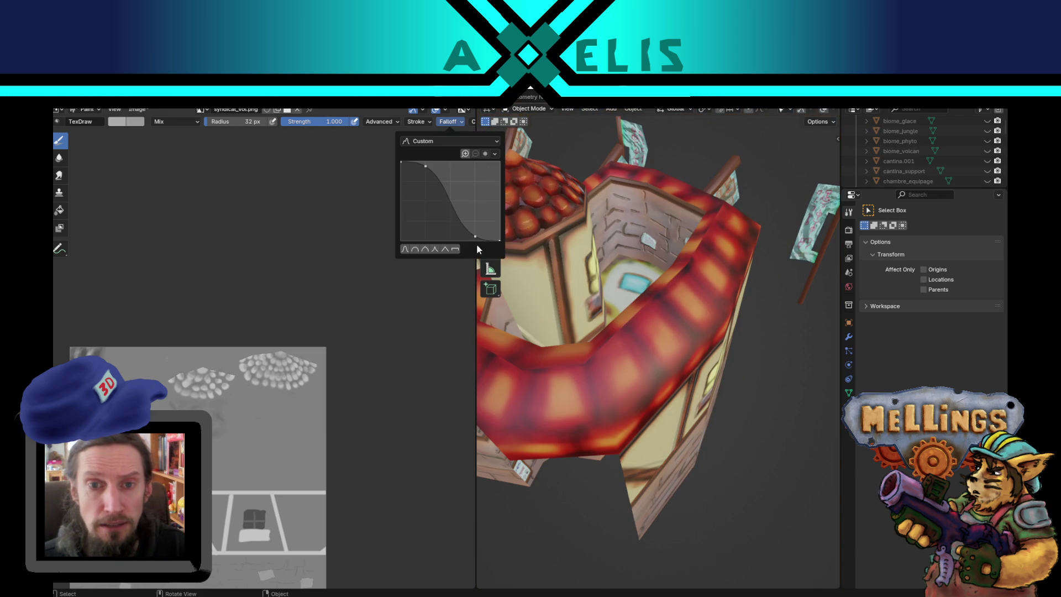
click(424, 249)
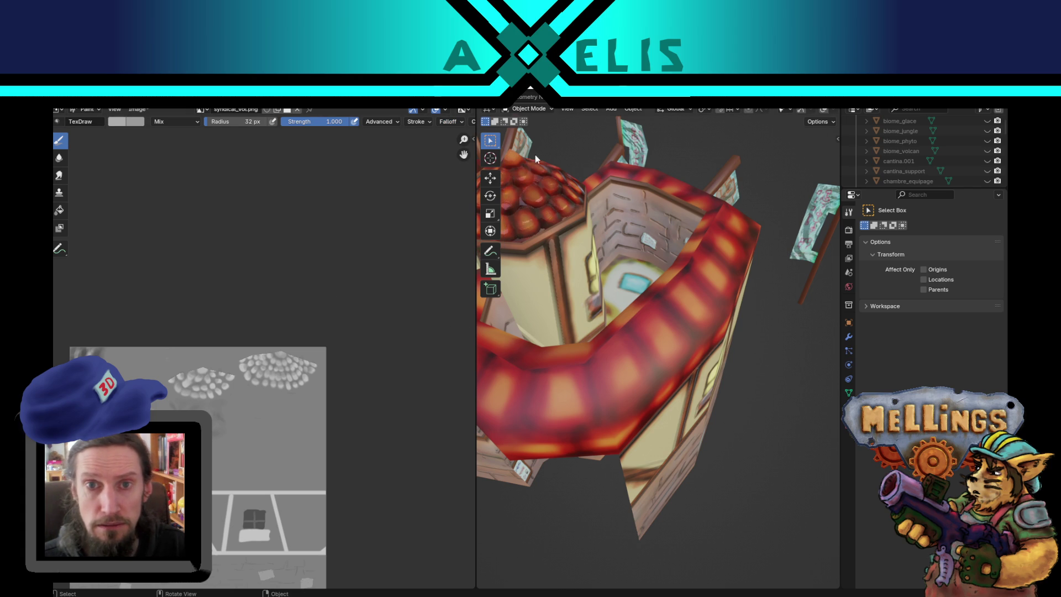
click(532, 109)
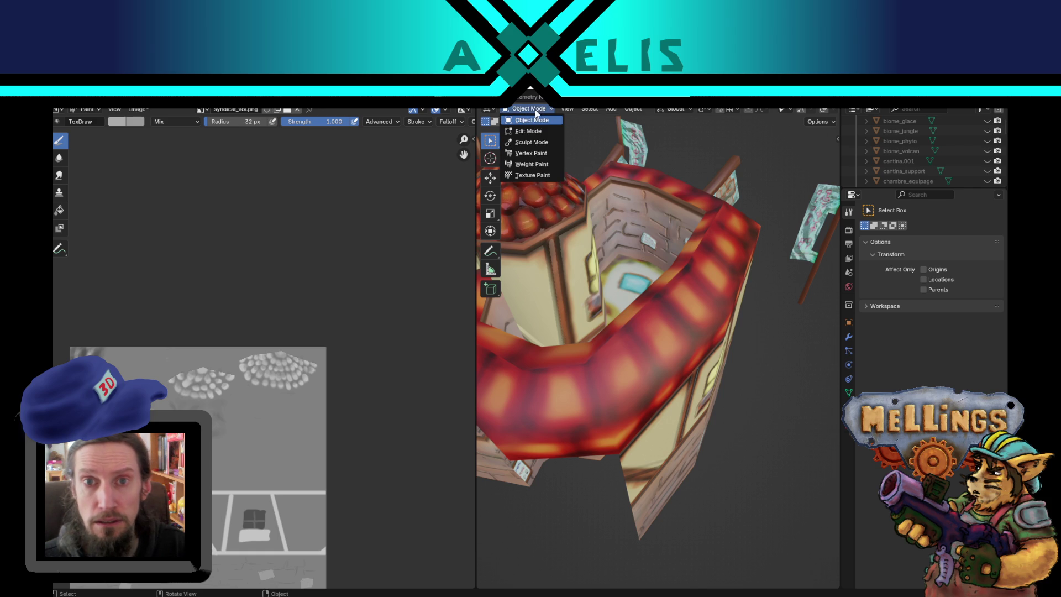
click(531, 175)
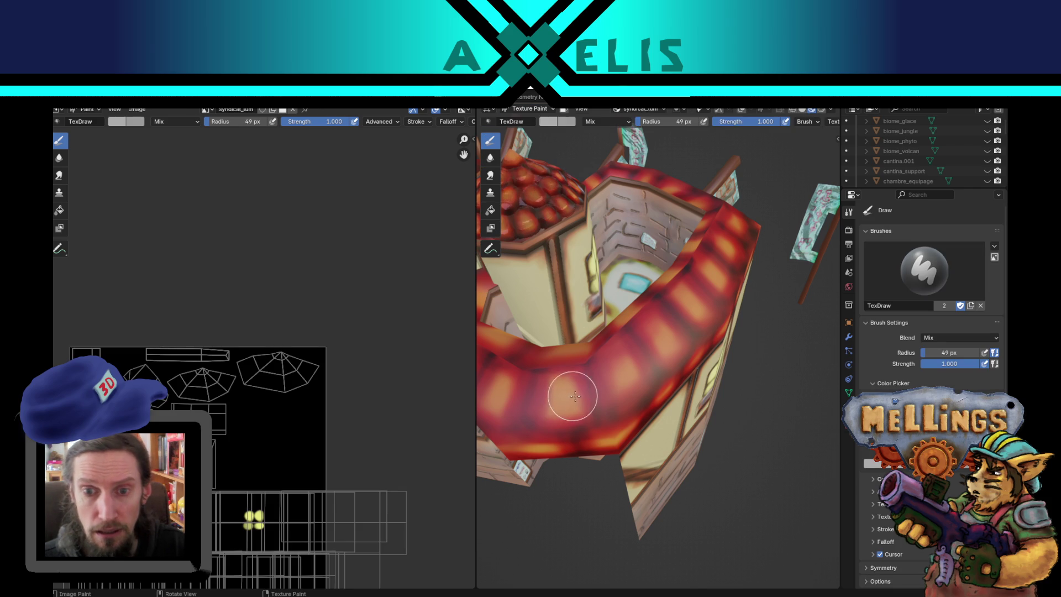
Step: Set the brush radius to 57 px and make syndicat_vol.png the texture being painted
click(569, 396)
drag(556, 383, 559, 403)
key(ctrl+z)
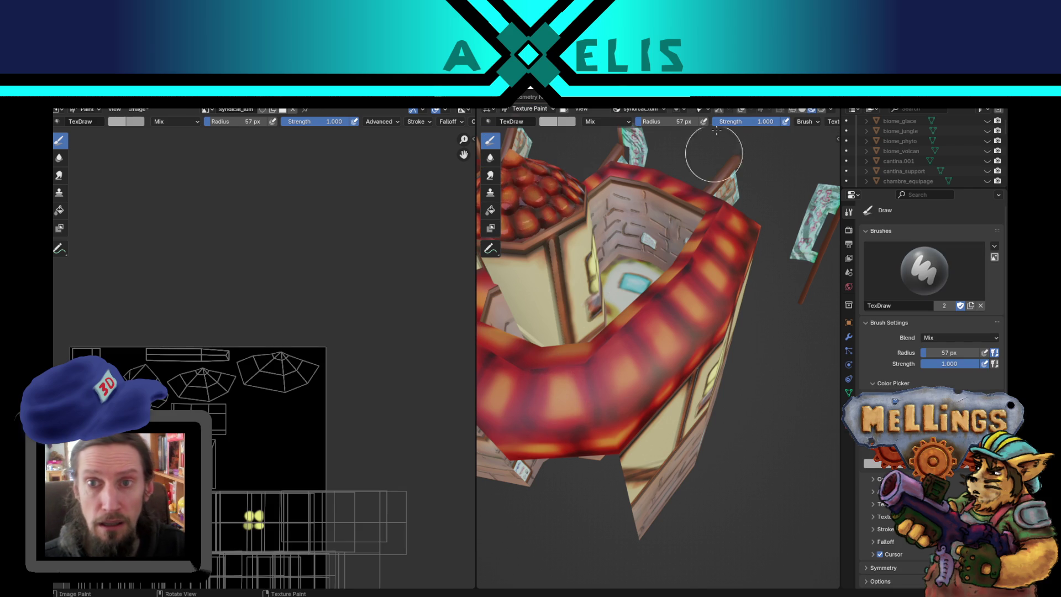
click(662, 111)
click(646, 158)
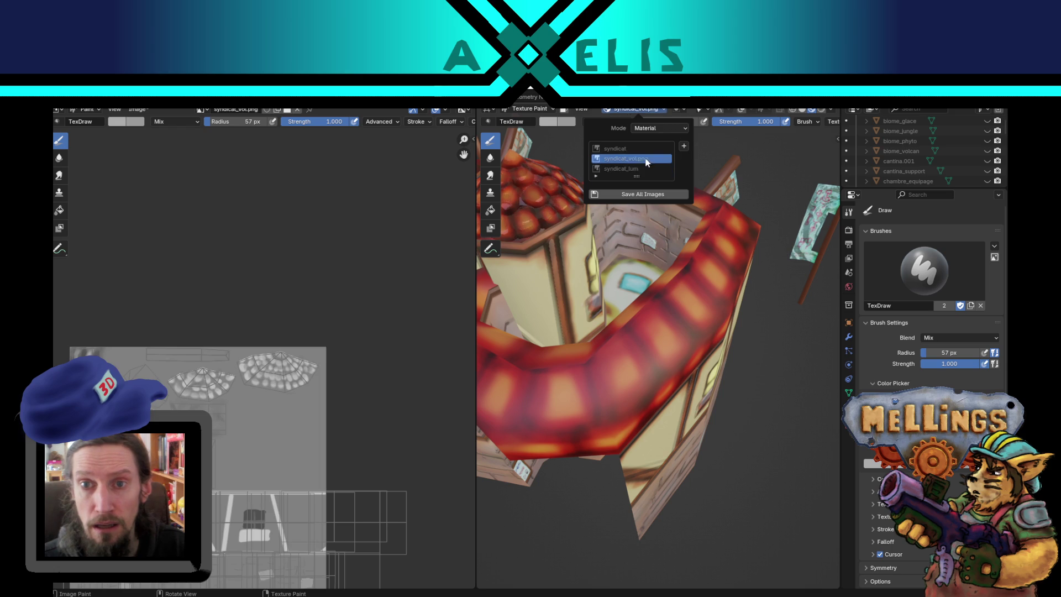
Step: Paint bright orange and glowing dabs along the cantina's red roof band
drag(560, 392, 560, 405)
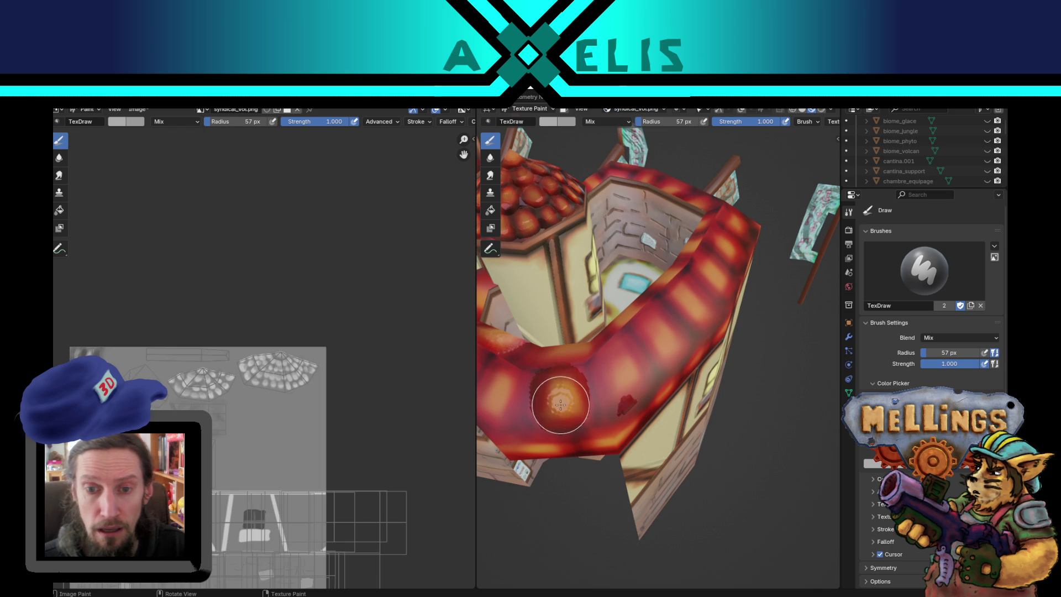
drag(620, 367, 629, 386)
click(664, 333)
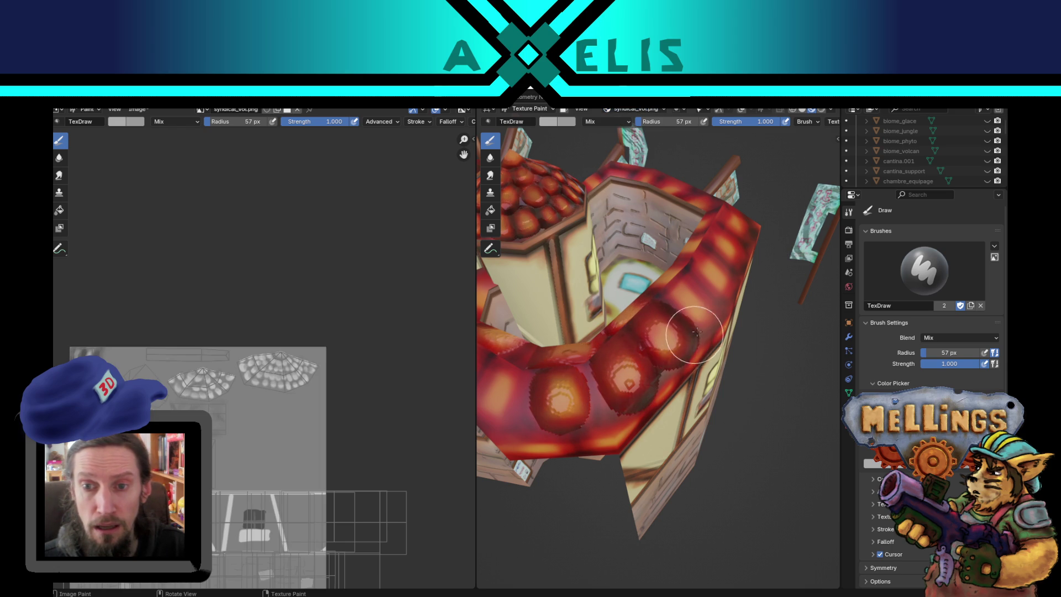
drag(681, 292, 694, 301)
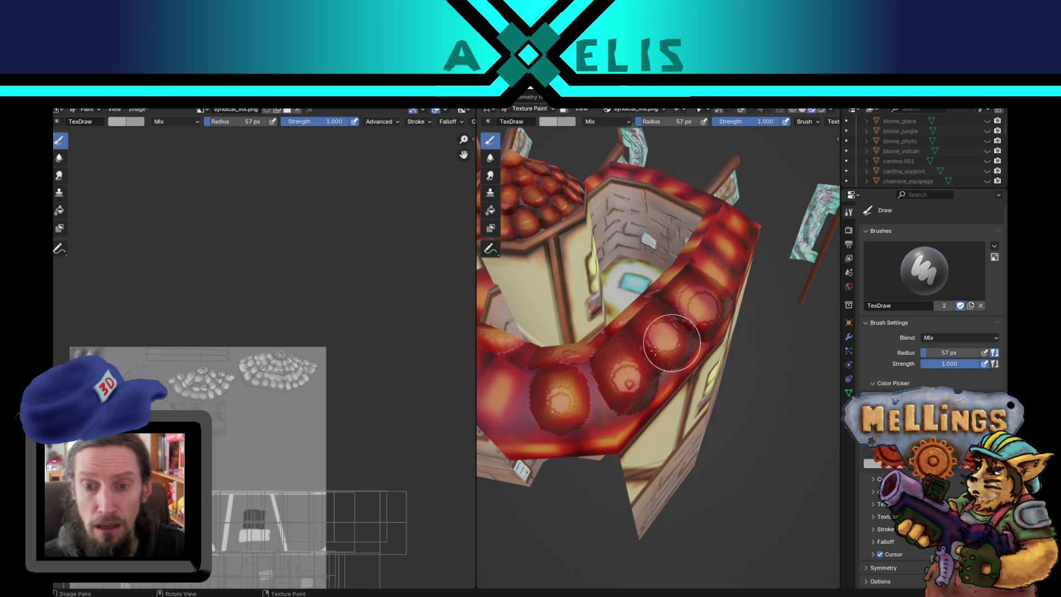
drag(544, 400, 586, 400)
drag(747, 395, 752, 425)
drag(704, 395, 697, 418)
click(633, 394)
drag(633, 395, 625, 406)
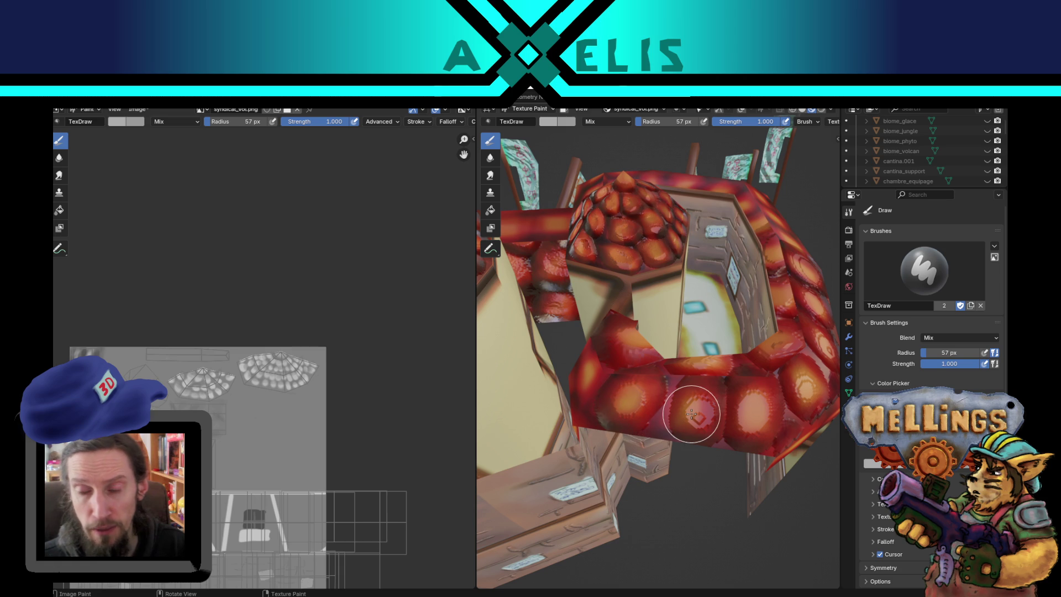
Step: Enlarge the brush to 78 px and add glowing dabs and darker red marks on the band
drag(691, 414, 663, 366)
scroll(663, 366, up, 3)
scroll(604, 355, down, 3)
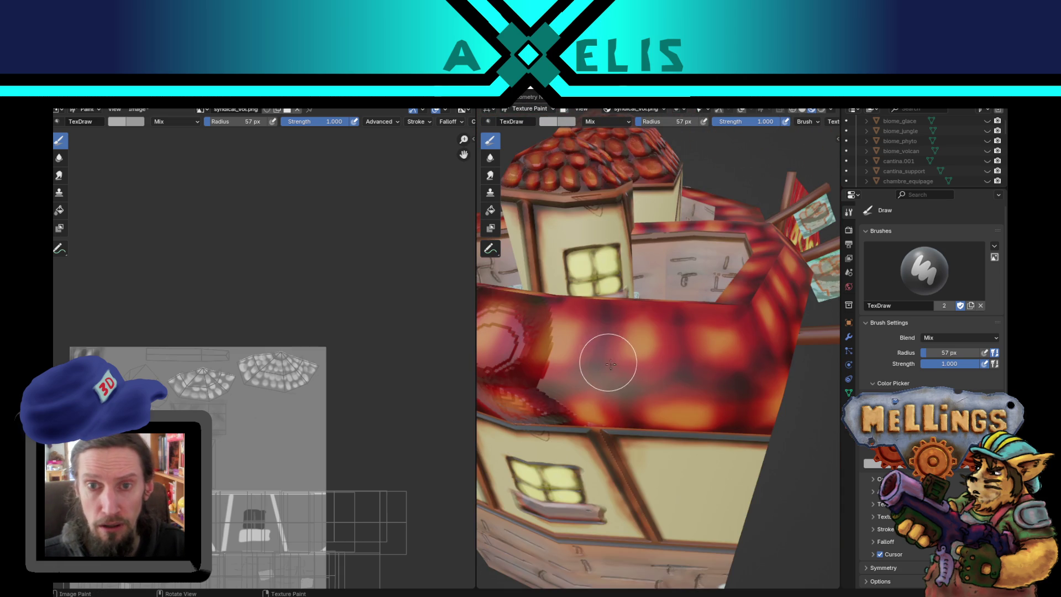
scroll(611, 360, up, 2)
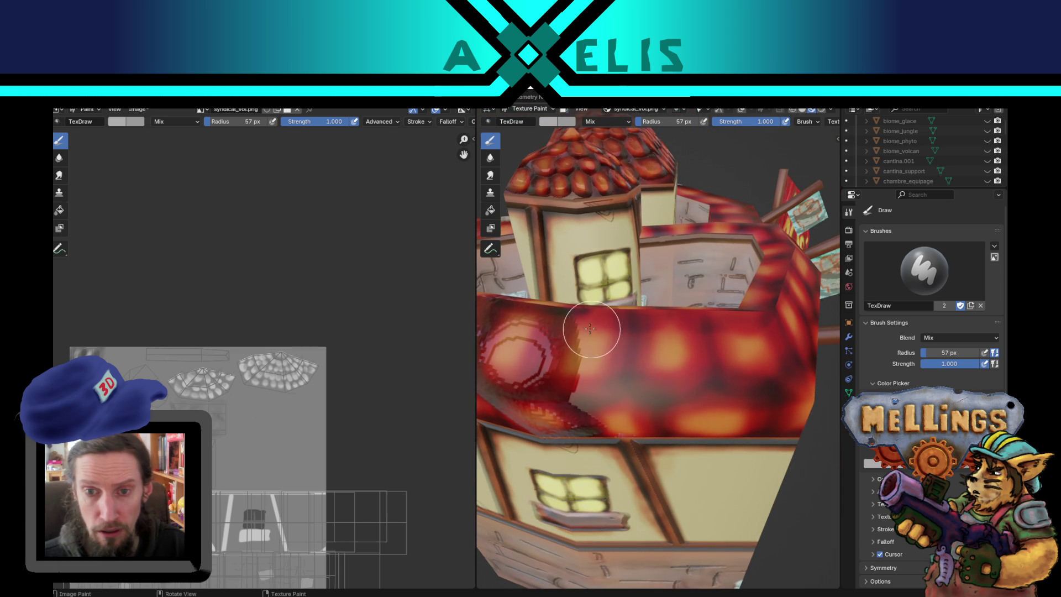
click(589, 358)
key(f)
click(667, 360)
click(737, 354)
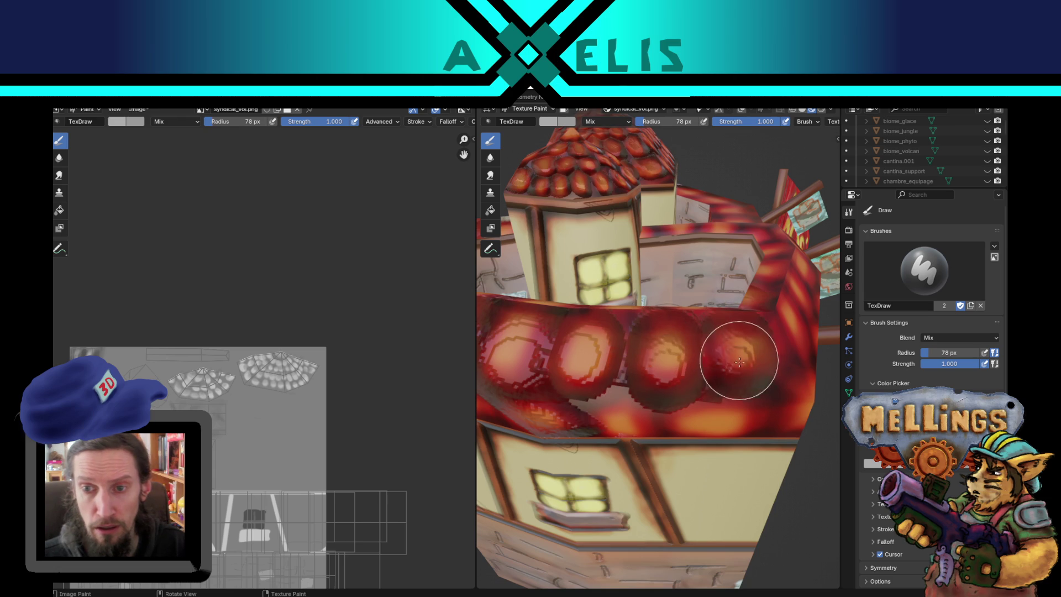
click(710, 404)
click(707, 406)
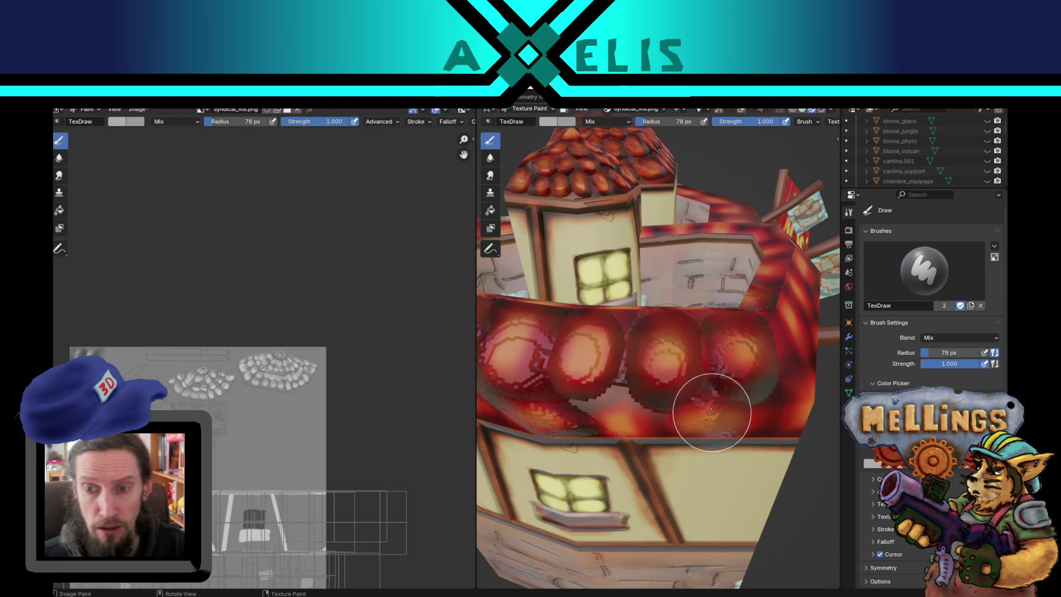
click(613, 403)
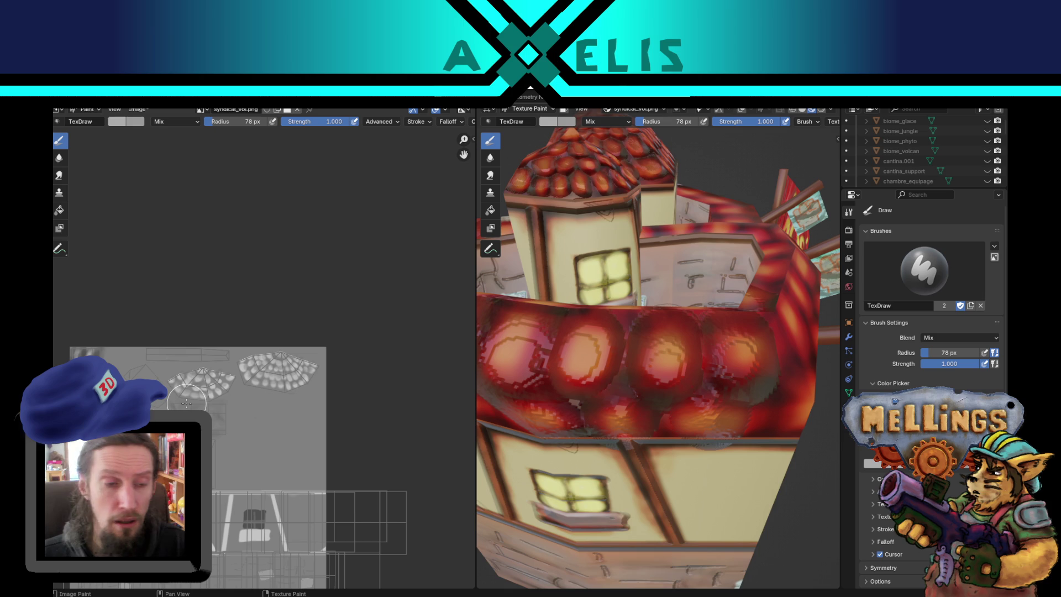
Step: Shrink the brush to 11 px and paint dark marks along the tile strip in the texture image
scroll(186, 404, up, 5)
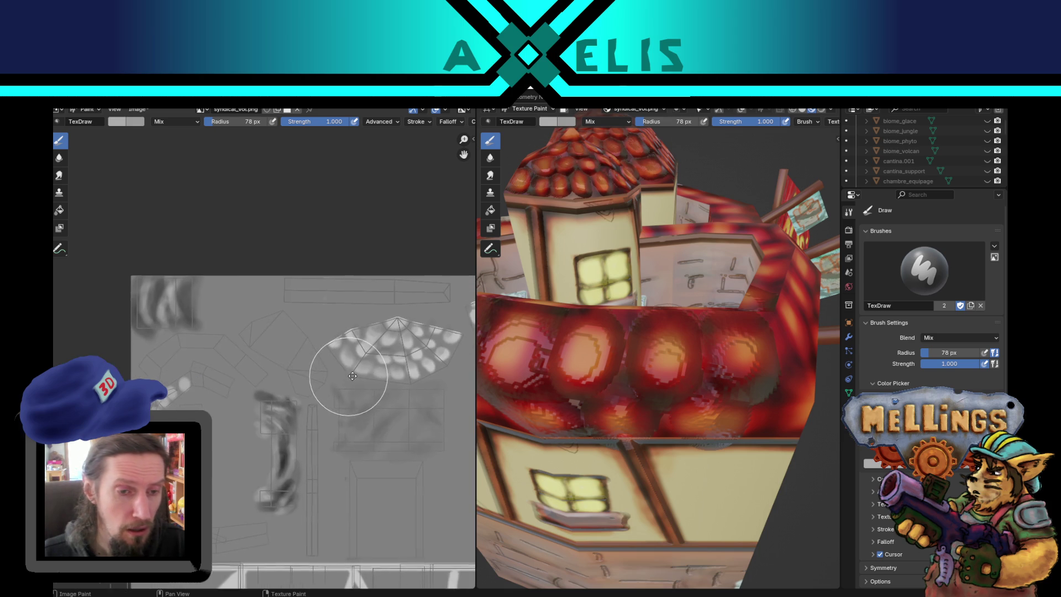
mouse_move(148, 500)
mouse_down()
mouse_move(139, 447)
mouse_move(378, 319)
mouse_up()
key(f)
click(306, 395)
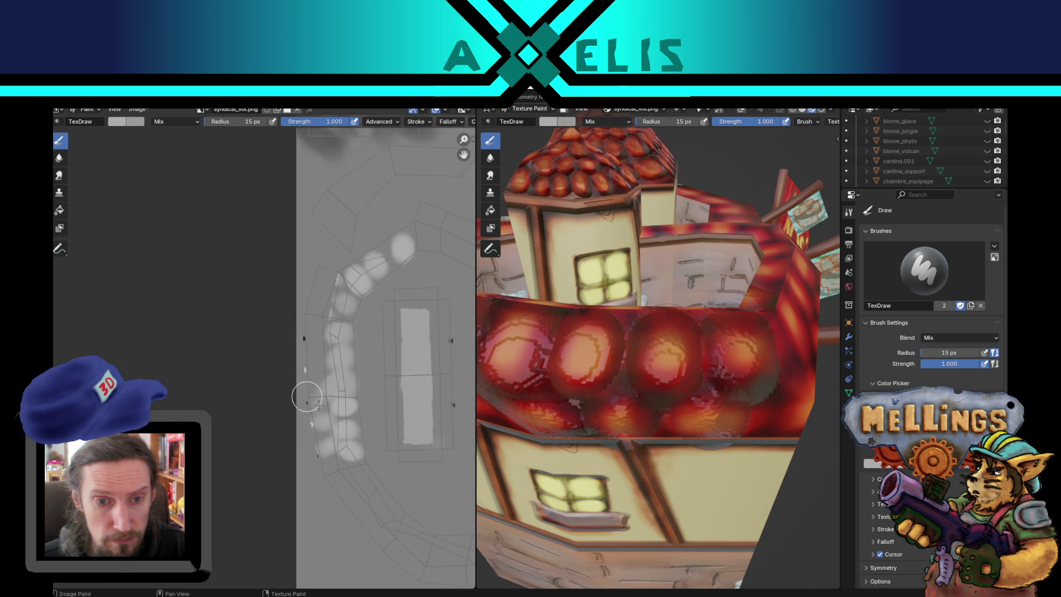
key(f)
click(324, 397)
drag(313, 397, 325, 372)
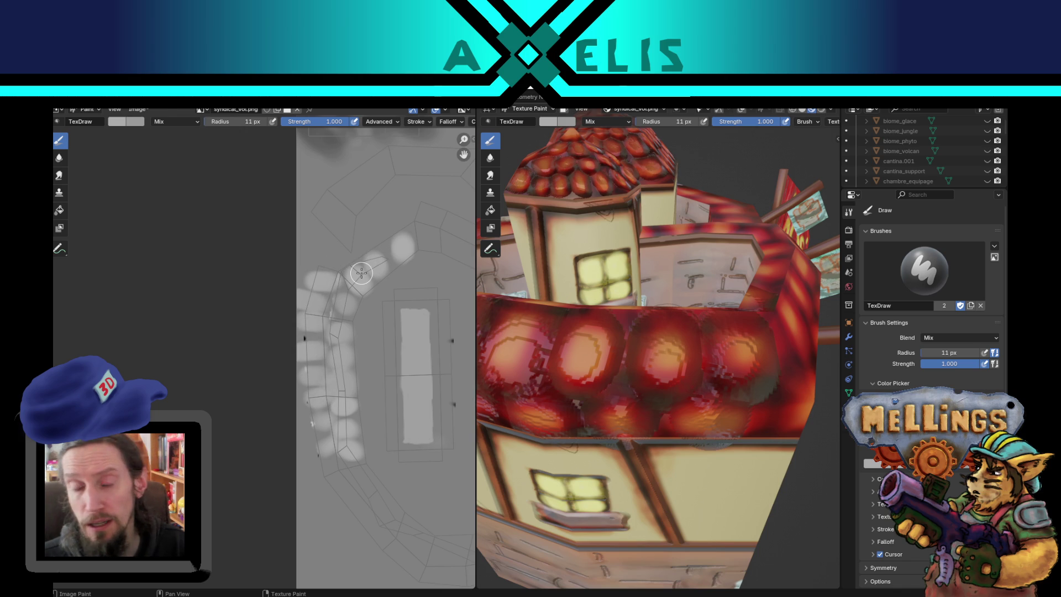
drag(370, 307, 318, 401)
mouse_move(750, 432)
mouse_down()
mouse_move(785, 425)
mouse_move(798, 437)
mouse_move(768, 432)
mouse_up()
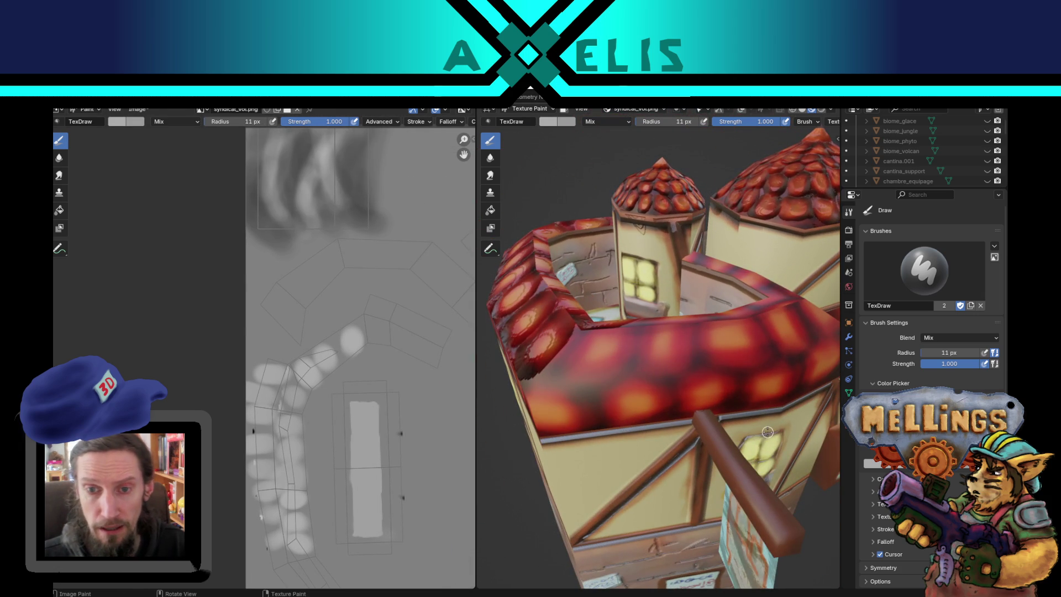
Step: Set the brush radius to 58 px and paint dark strokes and orange dabs across the red roof
key(f)
click(613, 355)
mouse_move(613, 355)
mouse_down()
mouse_move(592, 355)
mouse_move(557, 403)
mouse_up()
click(557, 403)
click(666, 353)
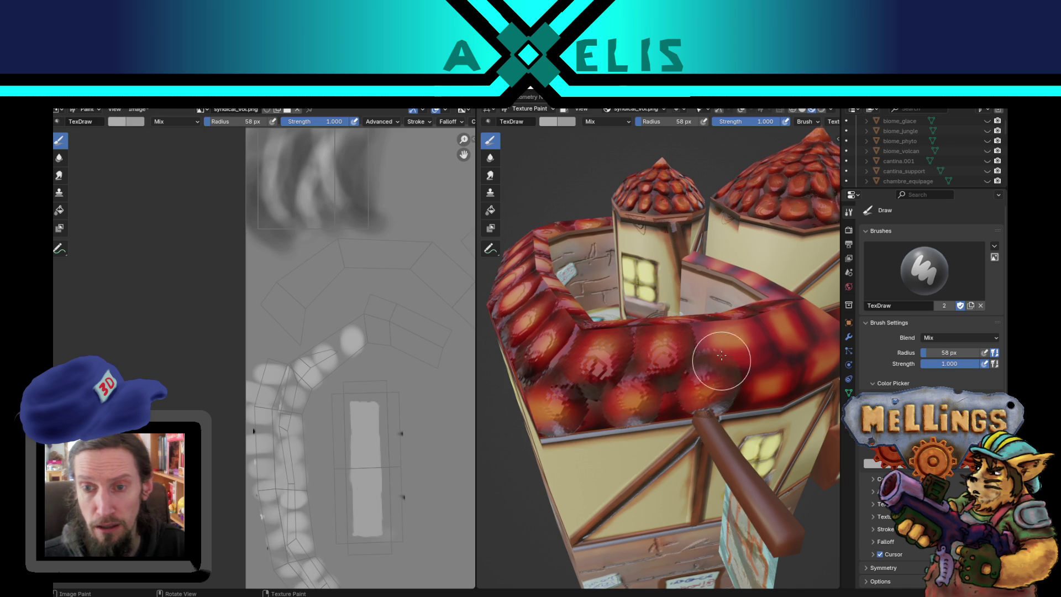
mouse_move(744, 352)
mouse_down()
mouse_move(762, 370)
mouse_move(787, 331)
mouse_move(746, 360)
mouse_up()
Step: Paint dabs and a highlight along the curved red beam, enlarging the brush to 77 px
mouse_move(587, 433)
mouse_down()
mouse_move(542, 386)
mouse_move(561, 348)
mouse_move(610, 335)
mouse_move(683, 386)
mouse_move(640, 367)
mouse_move(622, 308)
mouse_move(644, 284)
mouse_move(639, 303)
mouse_up()
scroll(642, 360, up, 3)
scroll(641, 364, down, 1)
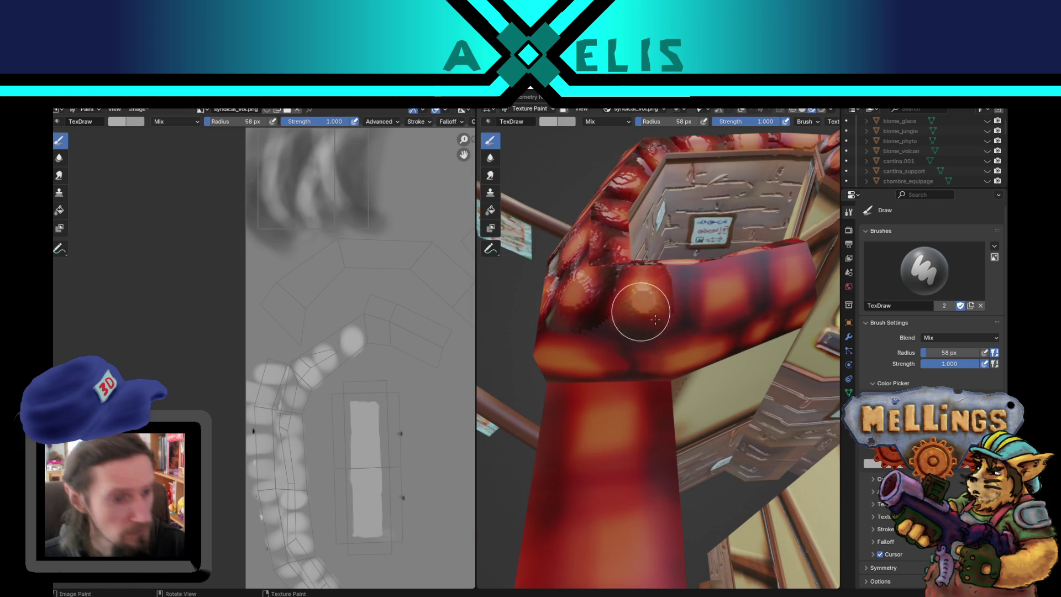
drag(712, 285, 787, 273)
key(f)
click(606, 350)
mouse_move(606, 350)
mouse_down()
mouse_move(573, 345)
mouse_move(601, 350)
mouse_up()
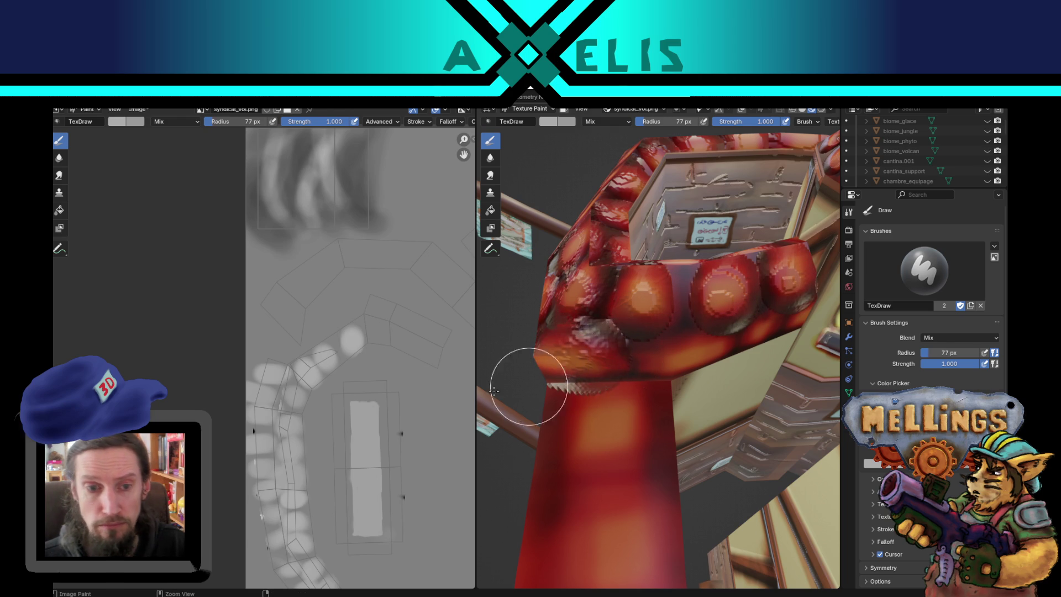
Step: Paint a bright orange dab on the red post at 81 px radius, then undo it
key(f)
click(632, 428)
mouse_move(632, 428)
mouse_down()
mouse_move(573, 426)
mouse_move(674, 434)
mouse_move(736, 424)
mouse_move(635, 453)
mouse_up()
scroll(609, 439, down, 5)
scroll(635, 453, up, 3)
scroll(313, 378, right, 5)
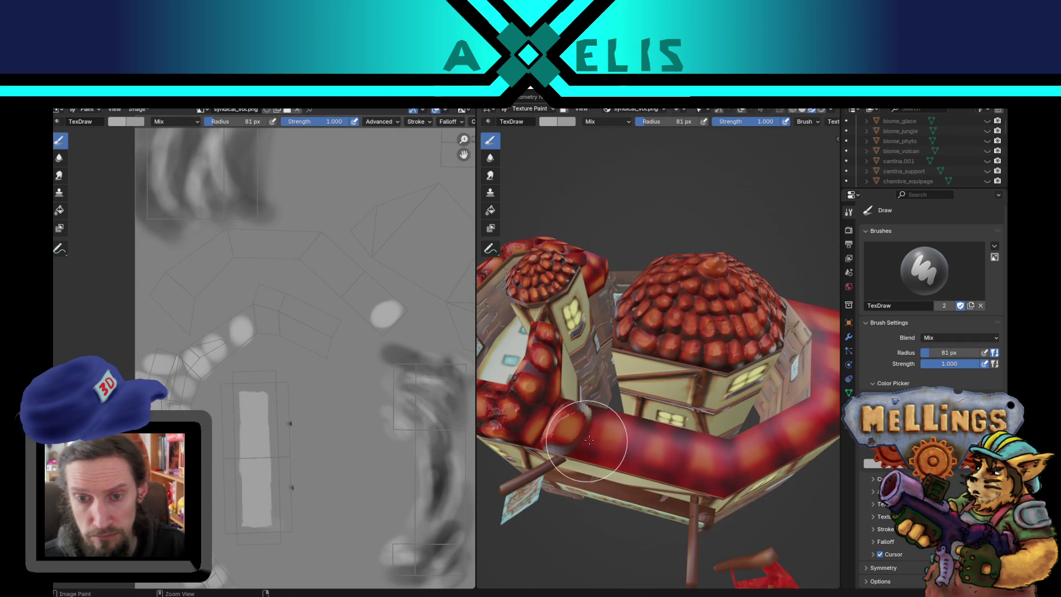
key(ctrl+z)
Step: Set the brush radius to 55 px and paint bright dabs along the red pipe
key(f)
click(571, 433)
mouse_move(571, 422)
mouse_down()
mouse_move(702, 457)
mouse_move(773, 451)
mouse_move(810, 434)
mouse_up()
Step: Paint dabs along the pipe's UV strip with 20 px and then 13 px brushes
key(f)
click(201, 259)
mouse_move(218, 245)
mouse_down()
mouse_move(289, 241)
mouse_move(321, 253)
mouse_move(329, 289)
mouse_up()
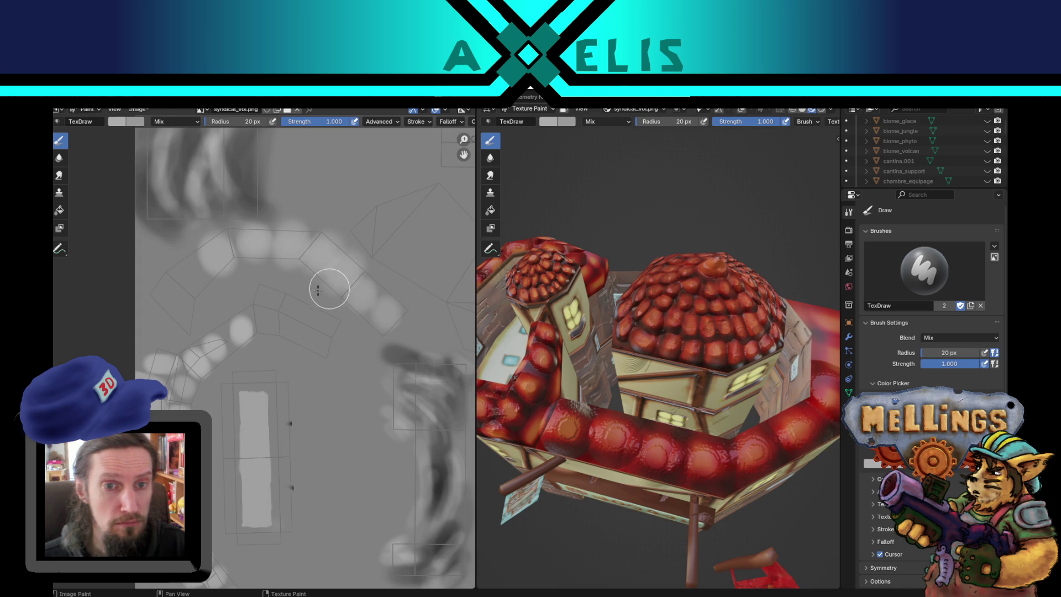
mouse_move(181, 260)
mouse_down()
mouse_move(206, 288)
mouse_move(188, 321)
mouse_up()
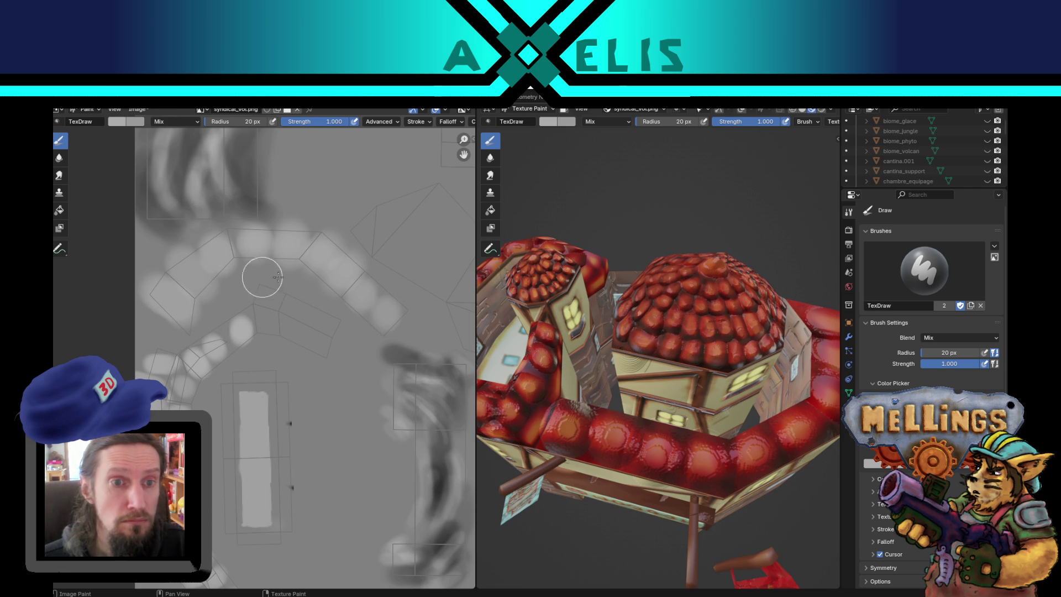
key(bracketleft)
key(bracketleft)
key(bracketleft)
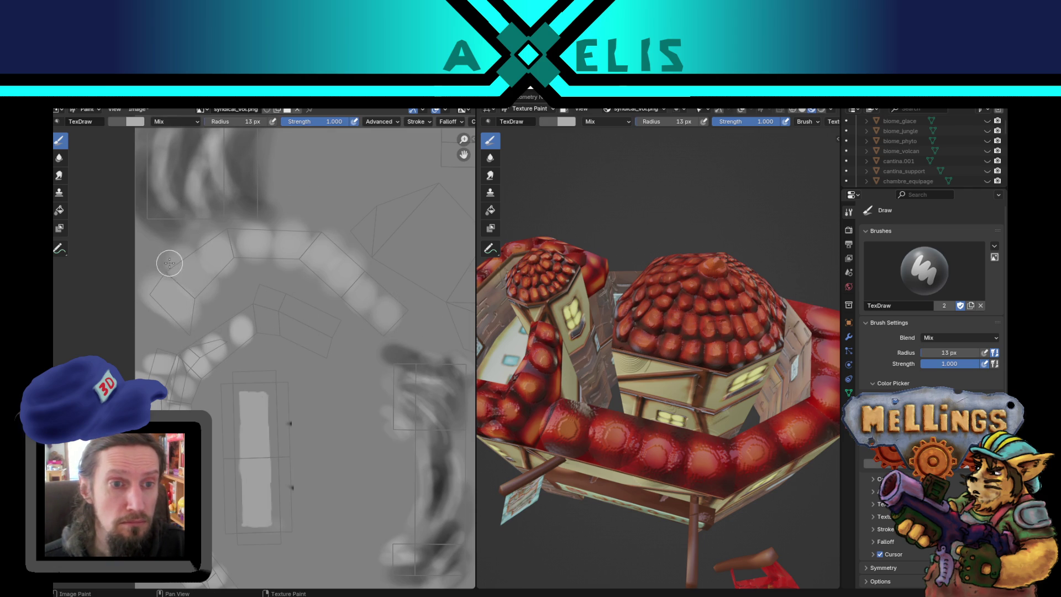
mouse_move(172, 285)
mouse_down()
mouse_move(237, 288)
mouse_move(220, 239)
mouse_move(199, 259)
mouse_up()
click(450, 123)
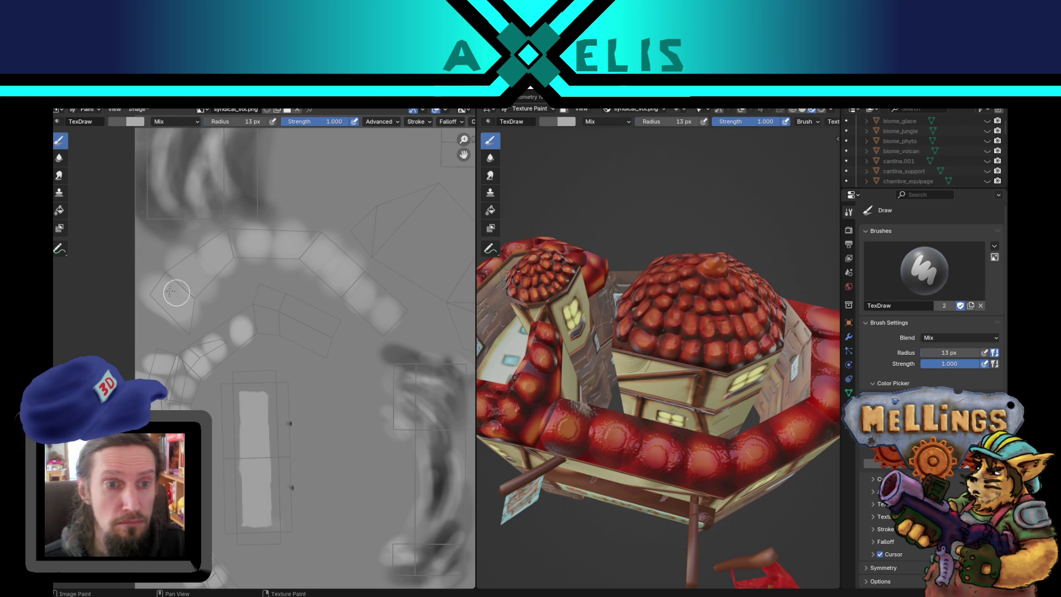
drag(159, 272, 211, 299)
Step: Set radius 22 px and strength 0.558, paint soft patches on the tube, then shrink to 13 px
key(f)
click(199, 263)
key(shift+f)
click(167, 259)
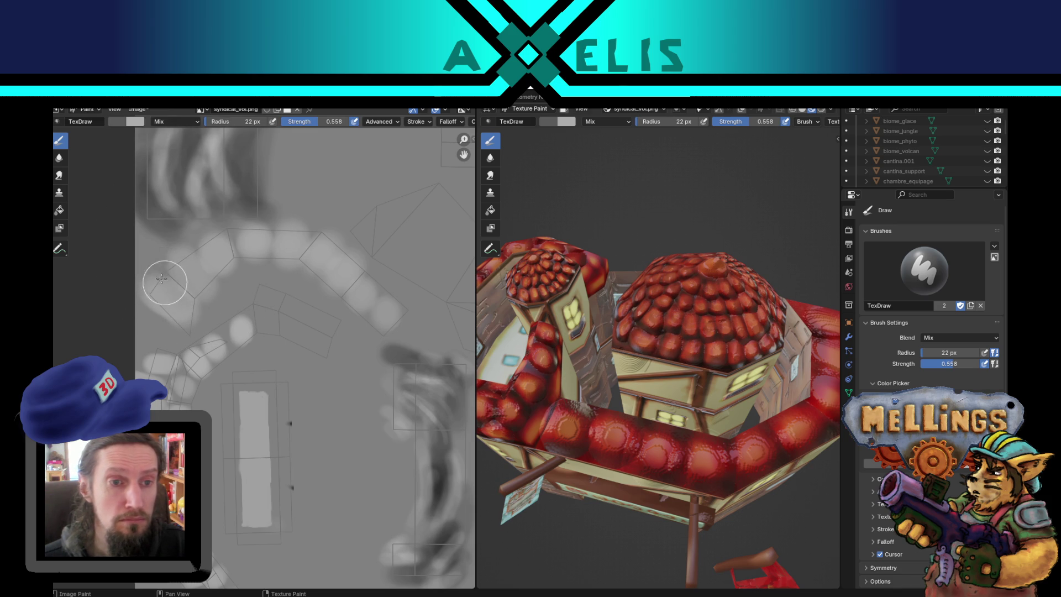
mouse_move(220, 275)
mouse_down()
mouse_move(230, 240)
mouse_move(243, 254)
mouse_move(267, 230)
mouse_move(294, 260)
mouse_move(301, 243)
mouse_move(339, 247)
mouse_move(360, 287)
mouse_move(368, 271)
mouse_move(360, 299)
mouse_up()
key(f)
click(386, 294)
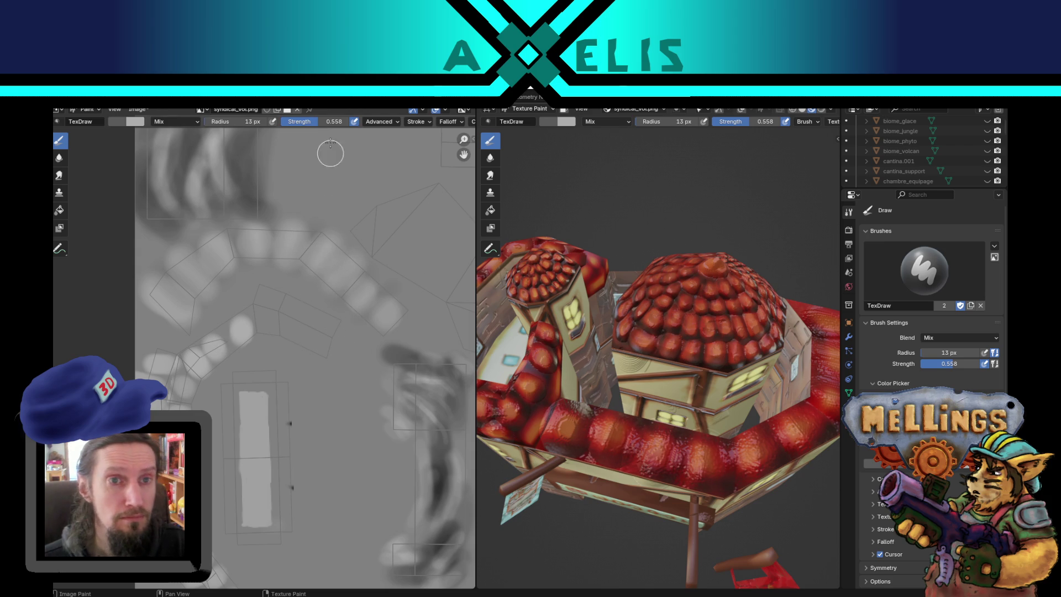
click(429, 123)
Step: Apply the Sphere falloff preset, swap the paint colours and restore strength to 1.000
click(448, 122)
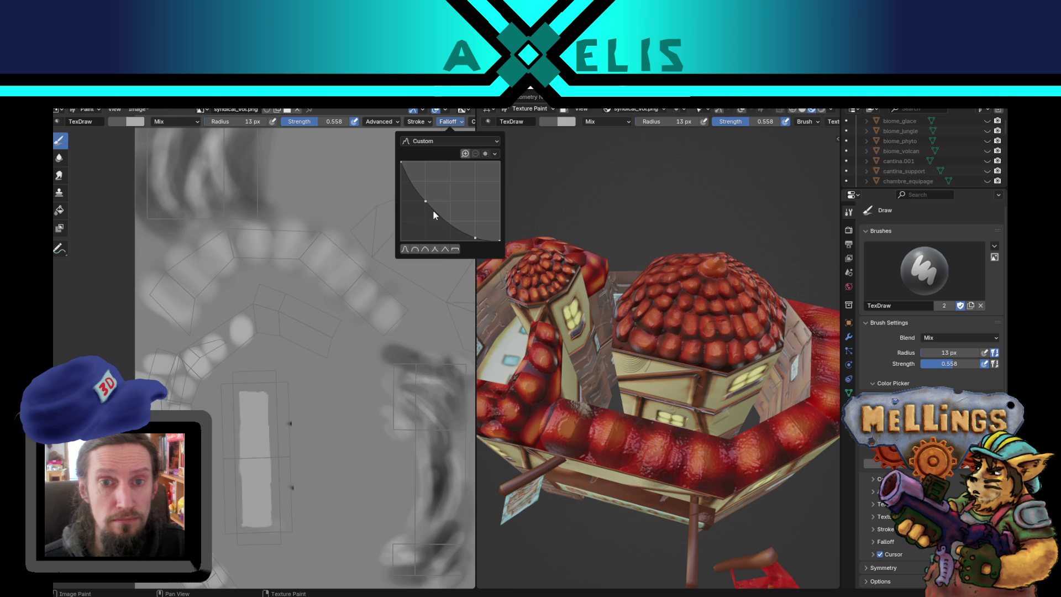
click(414, 249)
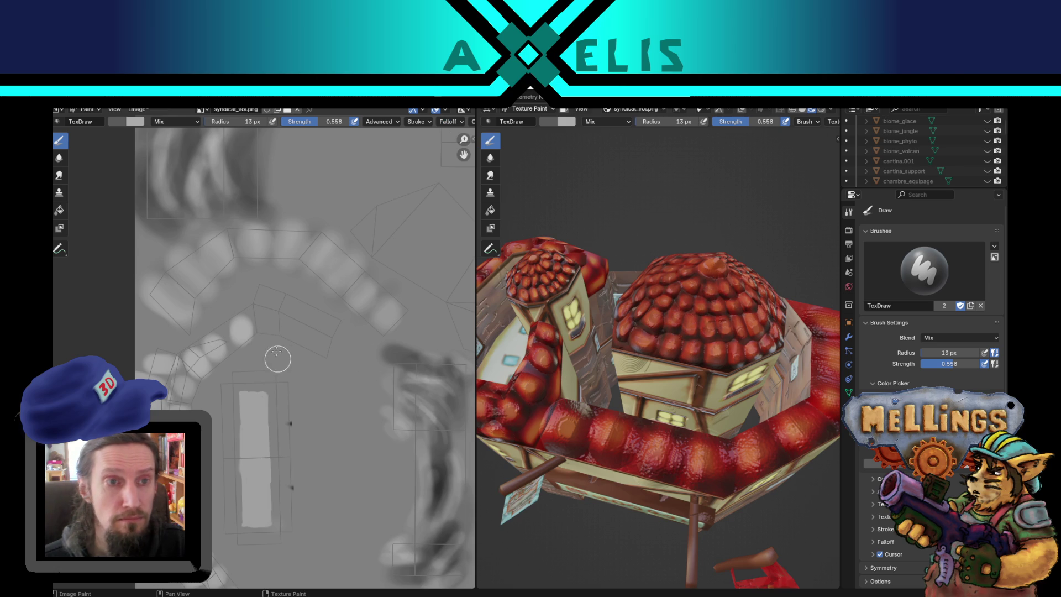
key(x)
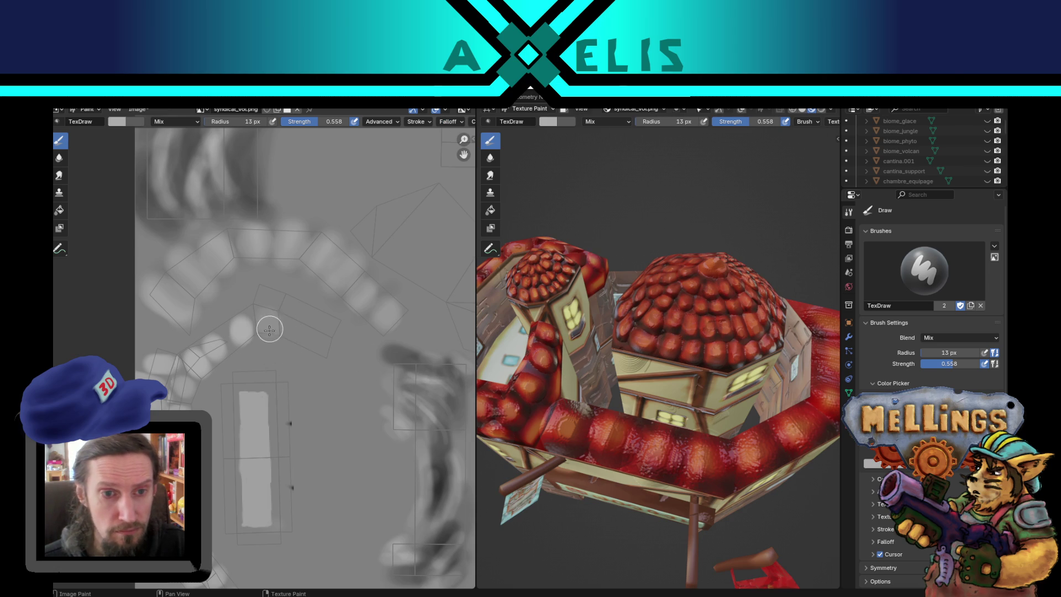
key(shift+f)
click(273, 318)
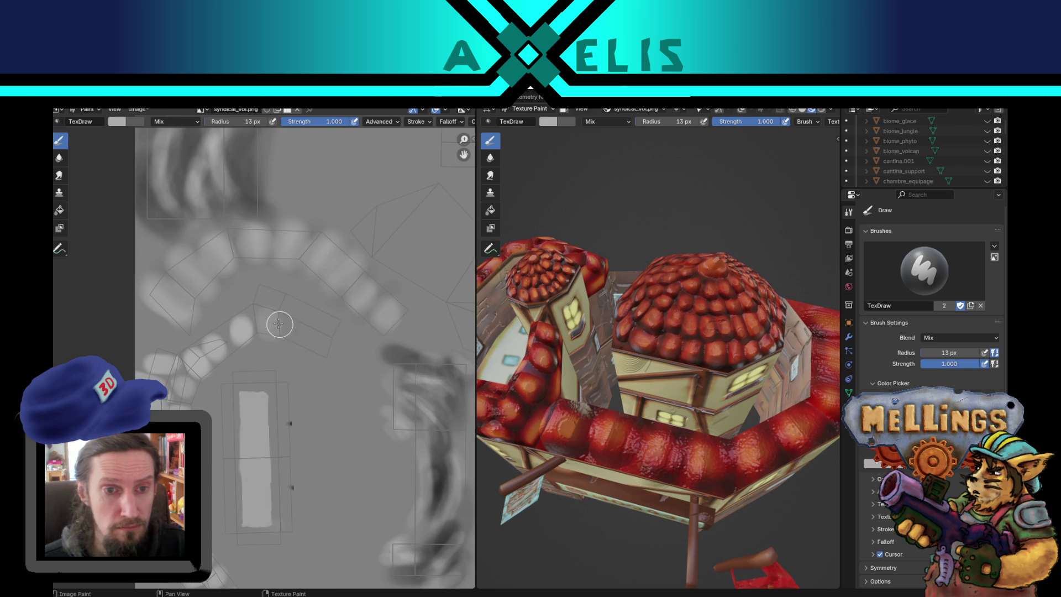
Step: Paint light dabs along the UV strip and save hub.blend
click(267, 335)
click(285, 300)
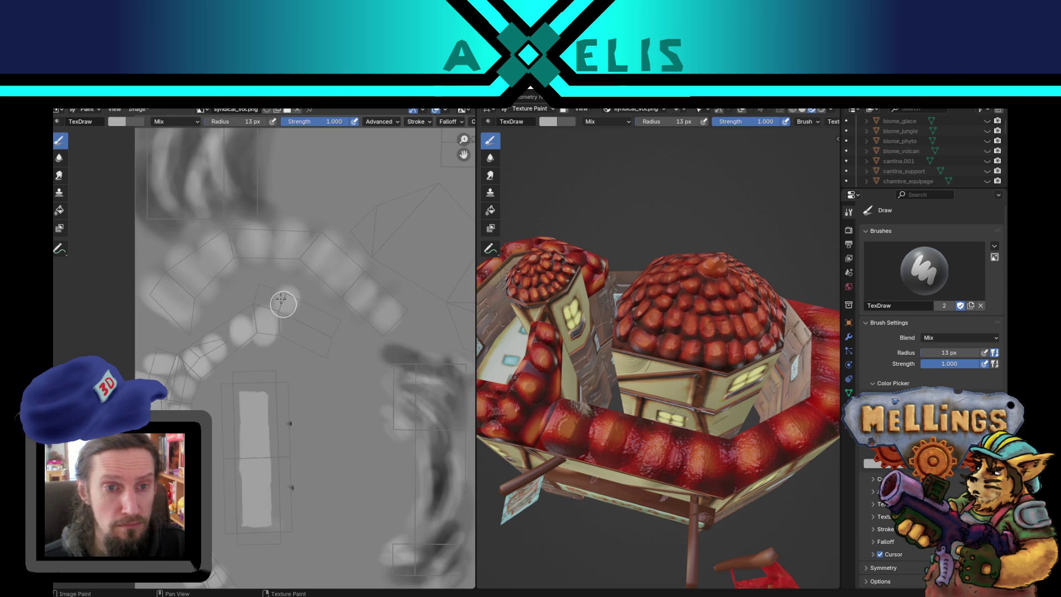
click(262, 285)
click(291, 342)
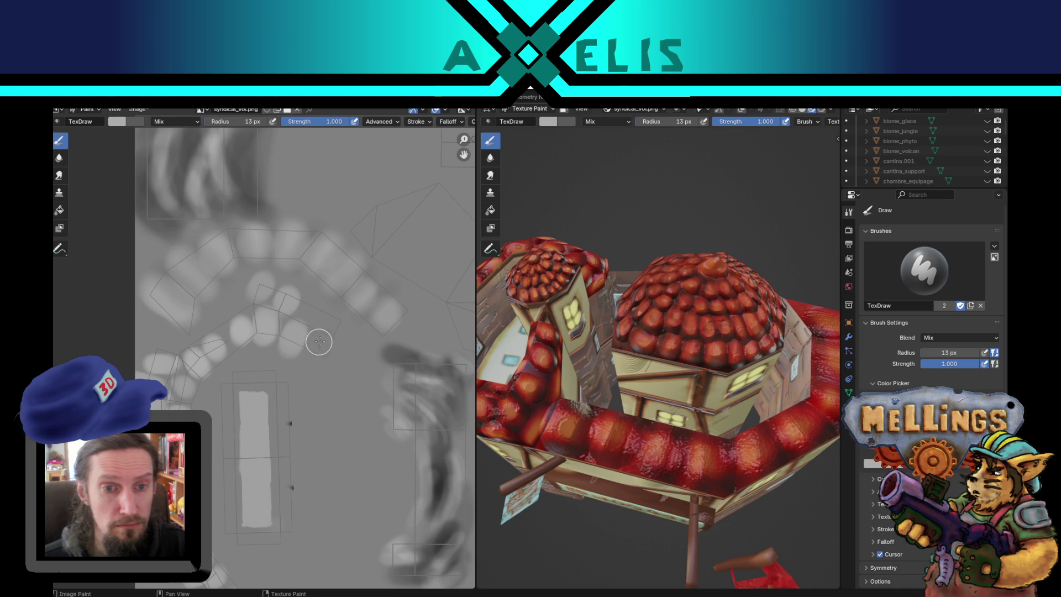
click(315, 358)
key(ctrl+s)
scroll(359, 470, down, 1)
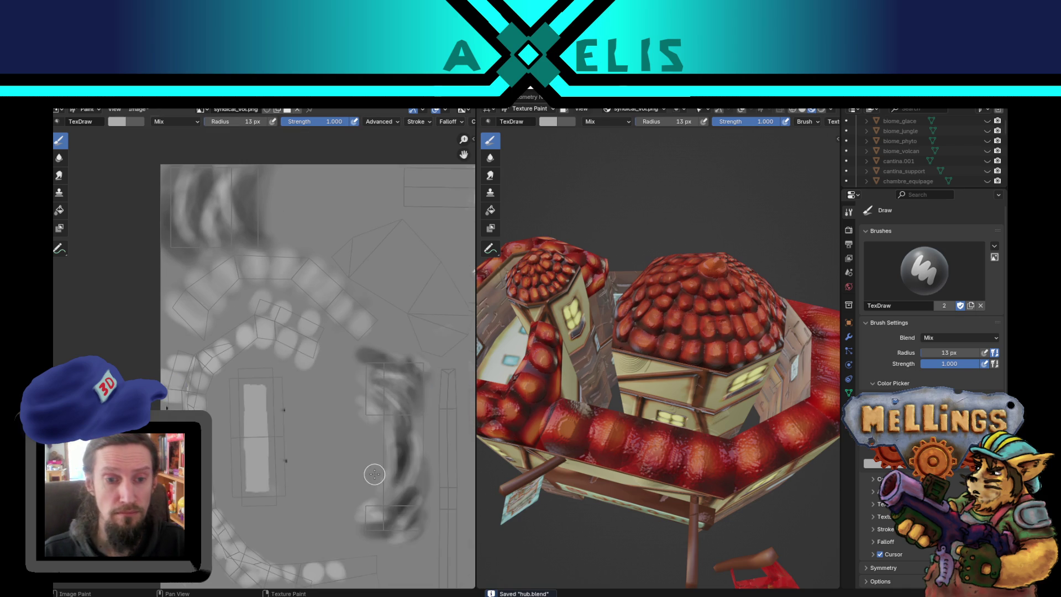
scroll(353, 470, up, 3)
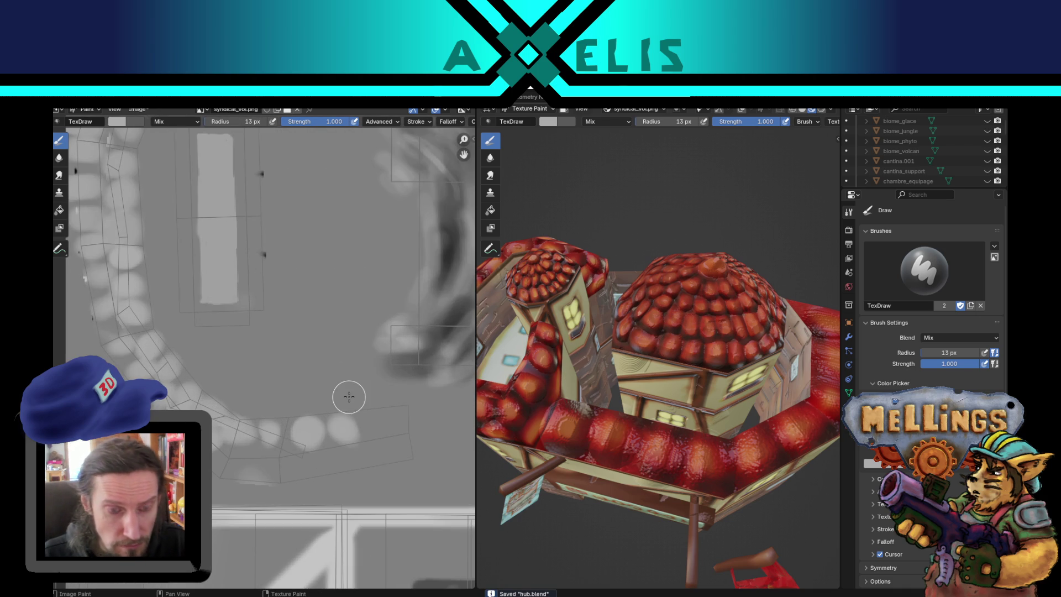
Step: Set the brush radius to 12 px, paint white dabs along the lower band, and save the blend file
key(bracketleft)
key(bracketleft)
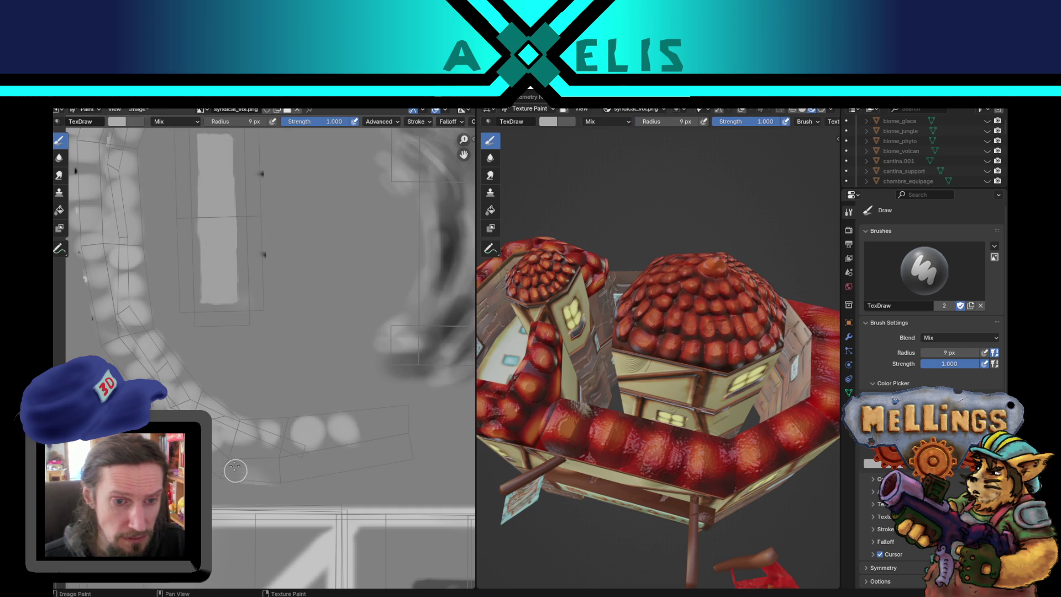
key(bracketright)
key(bracketright)
key(bracketright)
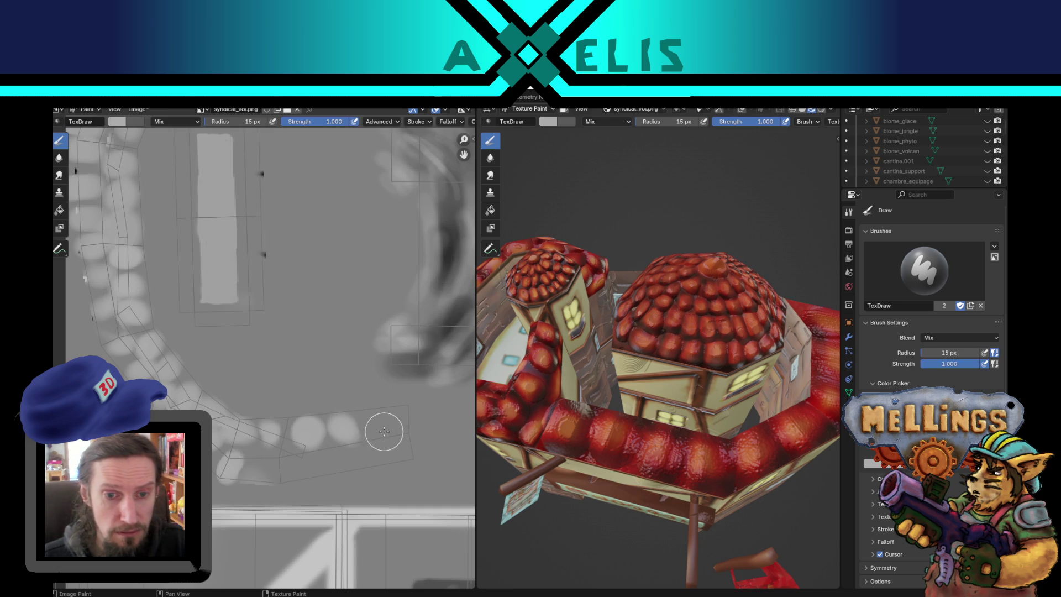
key(bracketleft)
key(bracketleft)
click(378, 423)
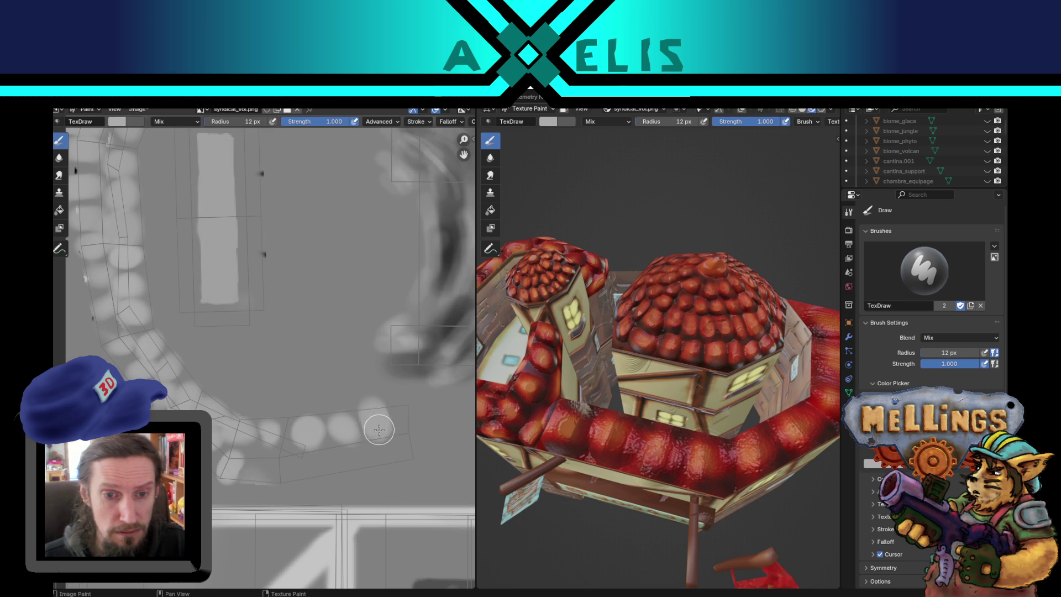
click(404, 418)
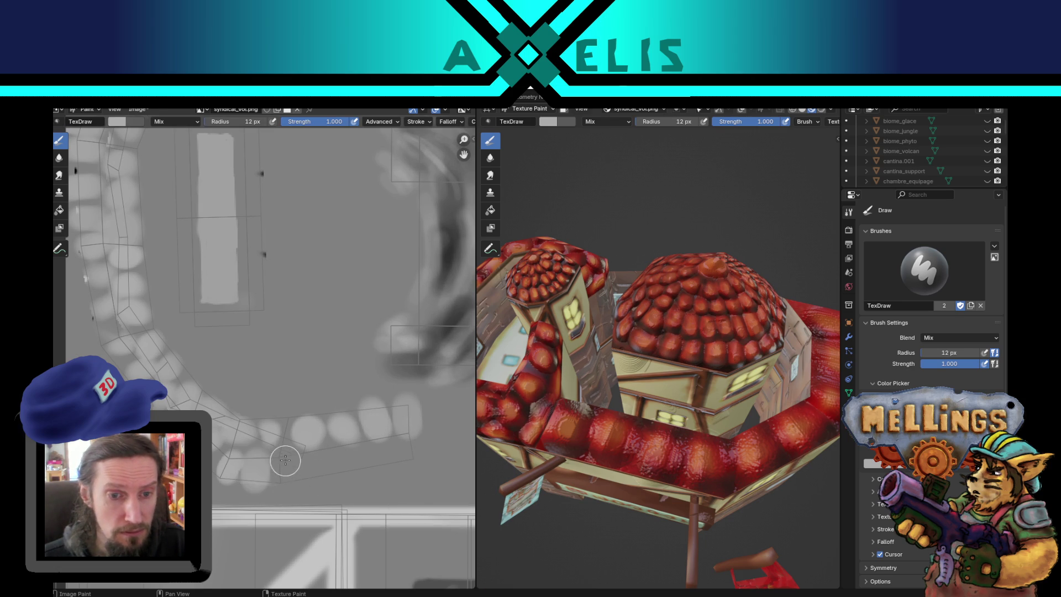
click(359, 459)
click(331, 464)
click(290, 470)
click(258, 478)
click(392, 459)
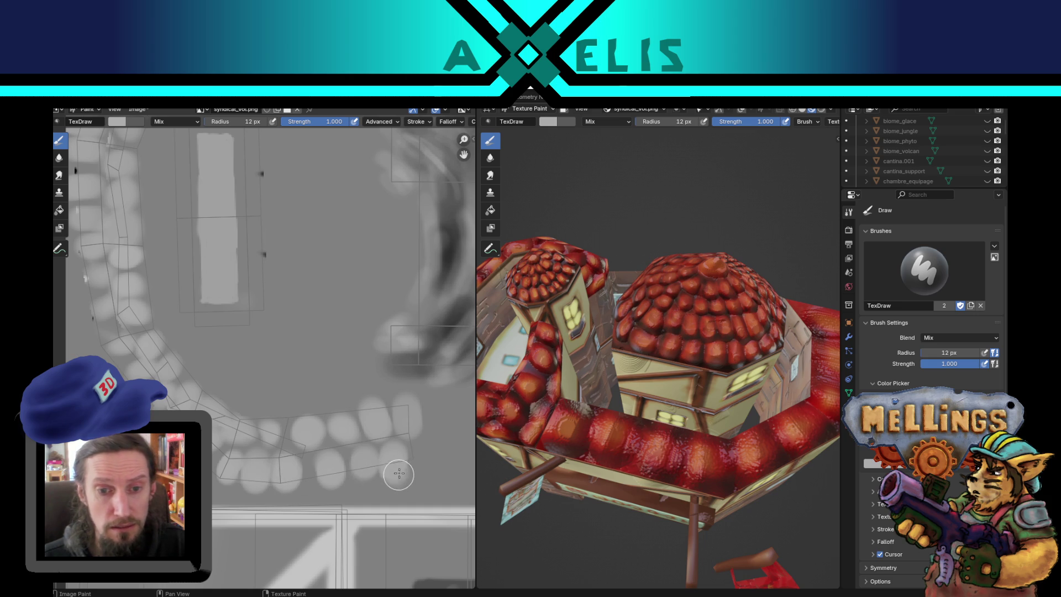
key(ctrl+s)
Step: Save the painted syndicat_vol.png texture image
scroll(658, 353, down, 5)
key(alt+s)
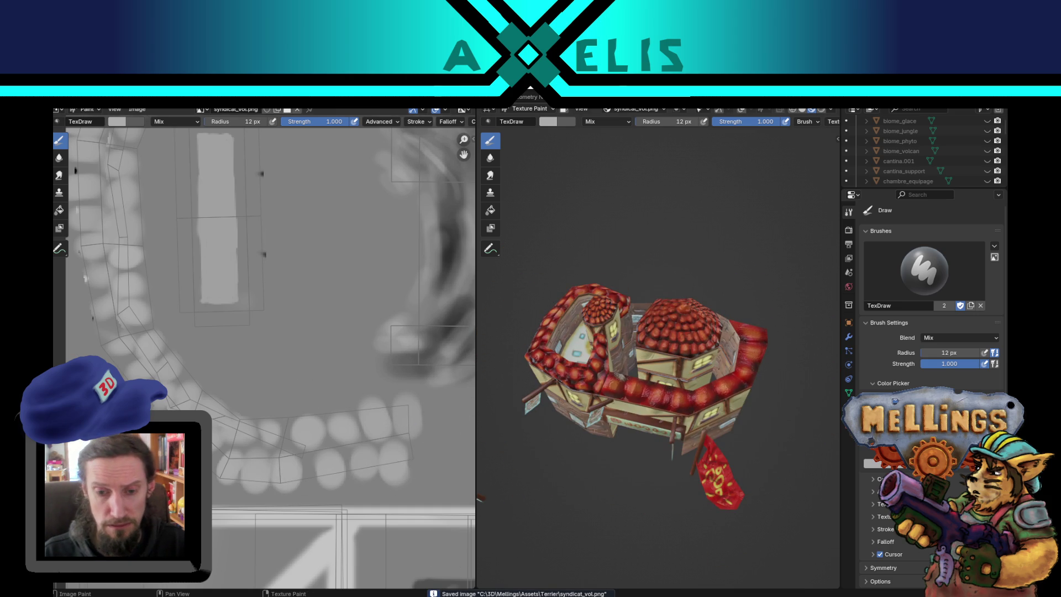
key(alt+Tab)
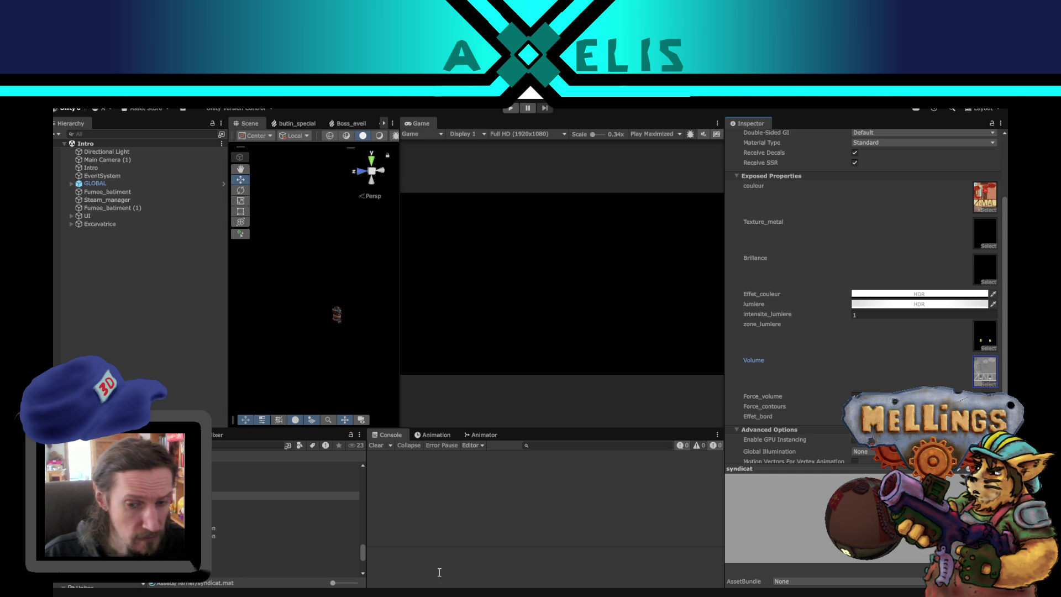
Step: Back in Blender, orbit around the repainted building to check the paint, then return to Unity
key(alt+Tab)
drag(666, 478, 678, 439)
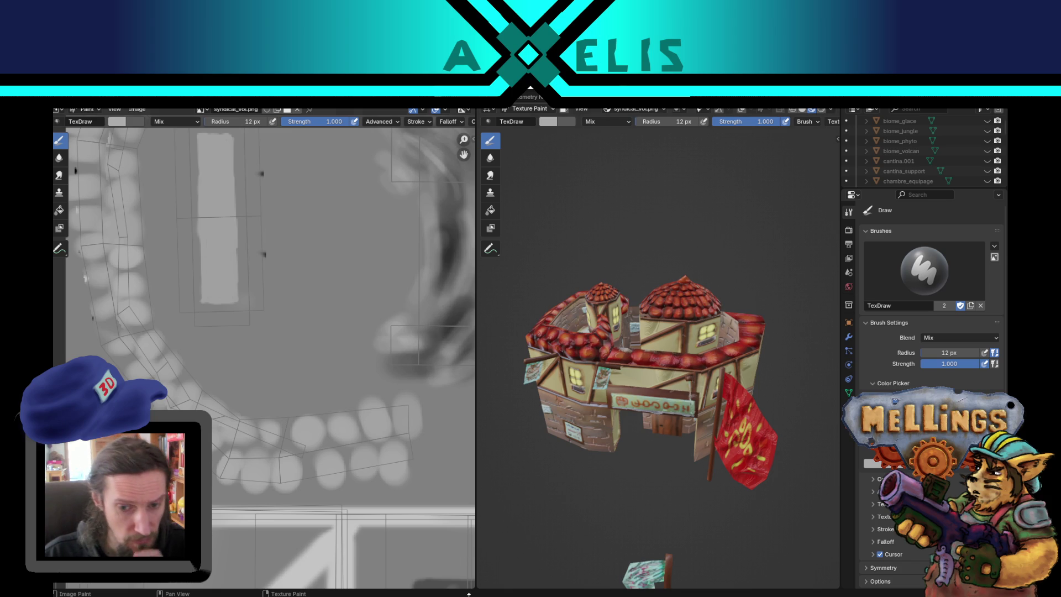
key(alt+Tab)
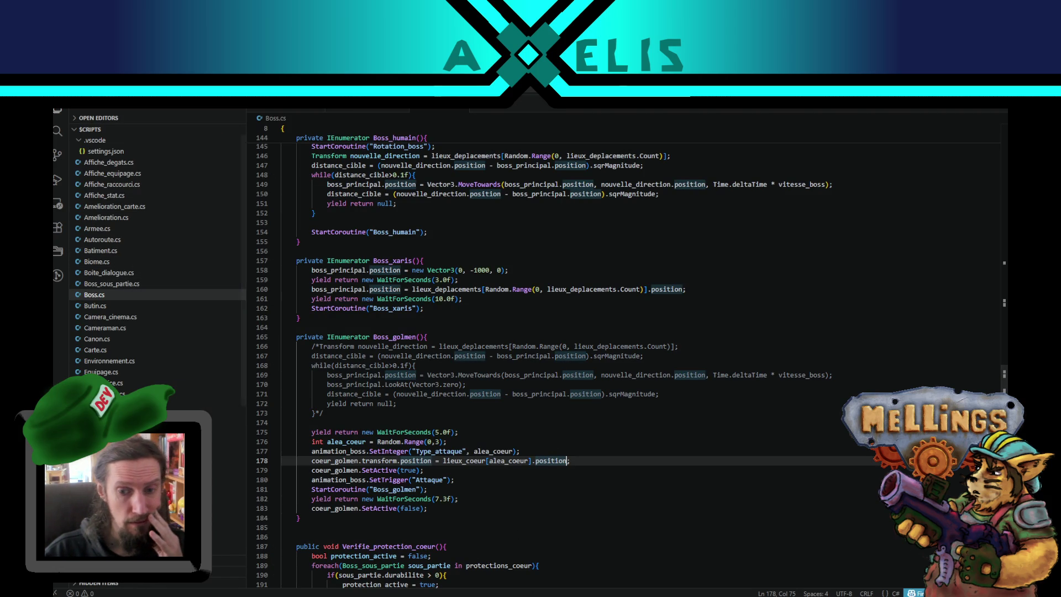
key(alt+Tab)
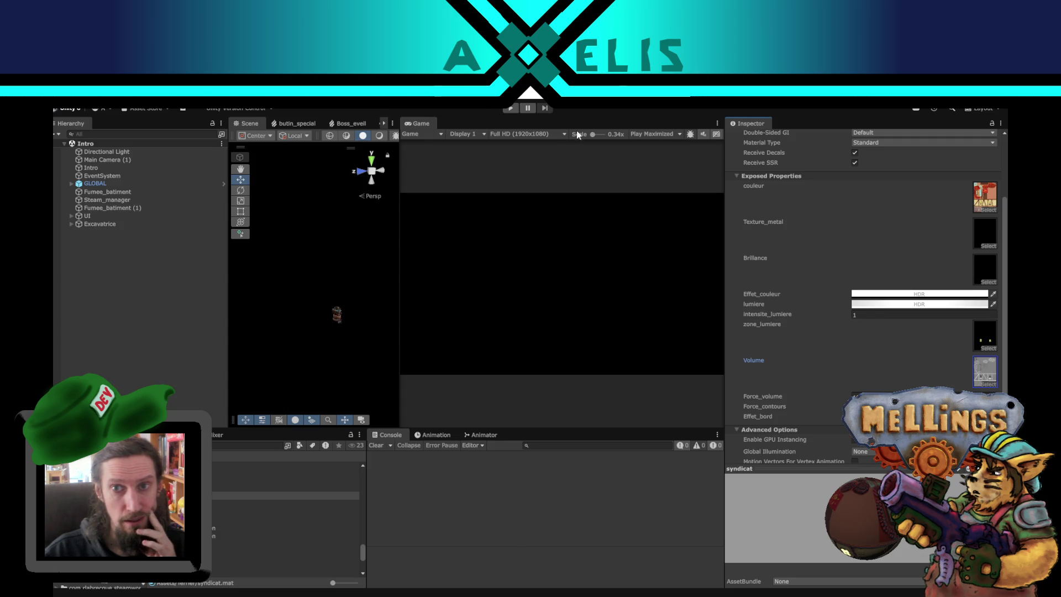
Step: Set the Game view to Play Focused, widen the scene view, enter the Terrier level and open the Cantina upgrade menu
click(664, 136)
click(661, 144)
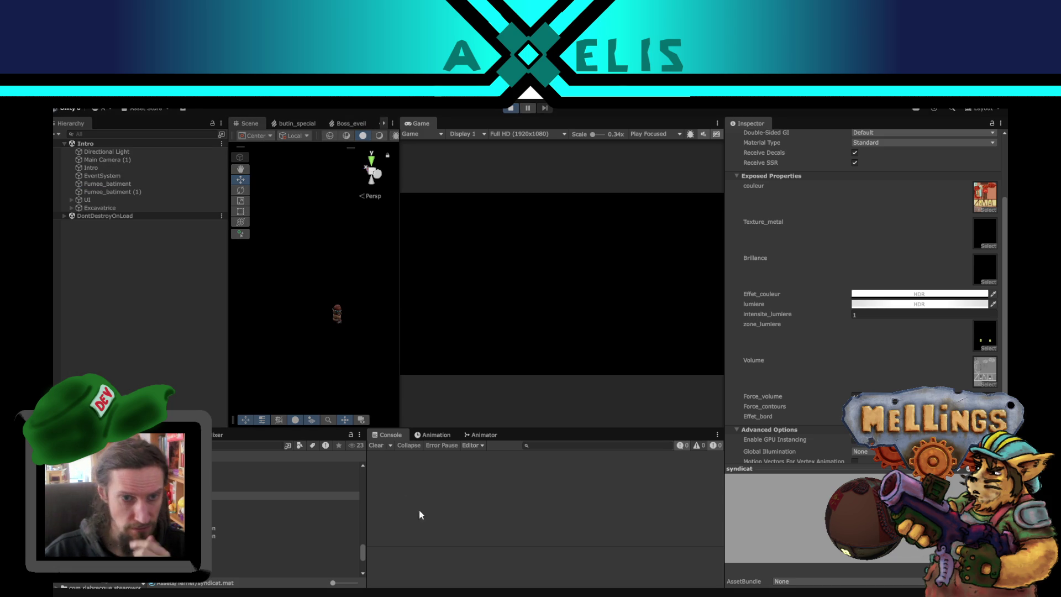
drag(230, 376, 194, 378)
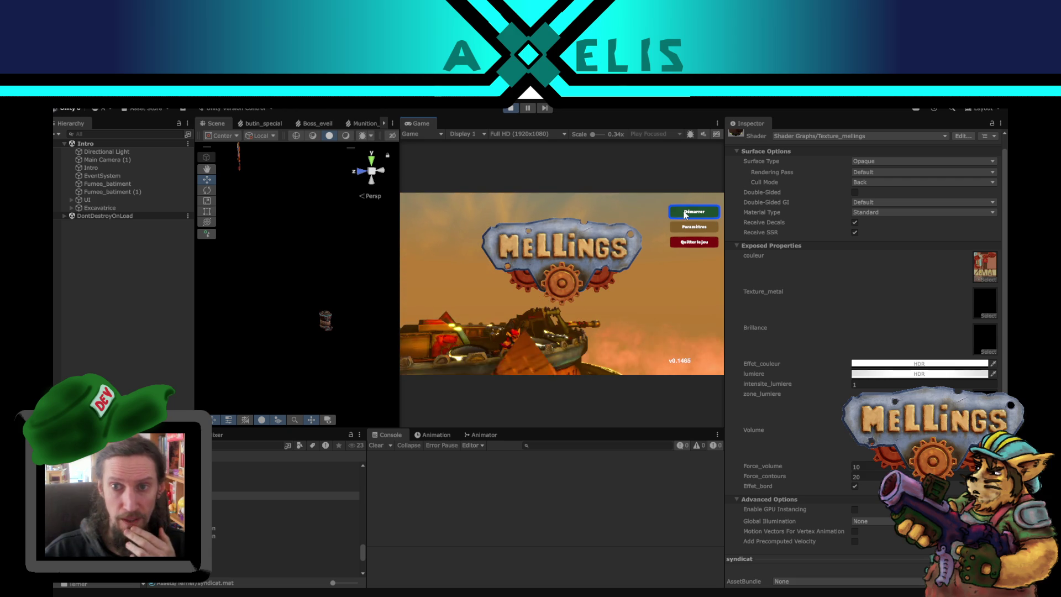
key(Return)
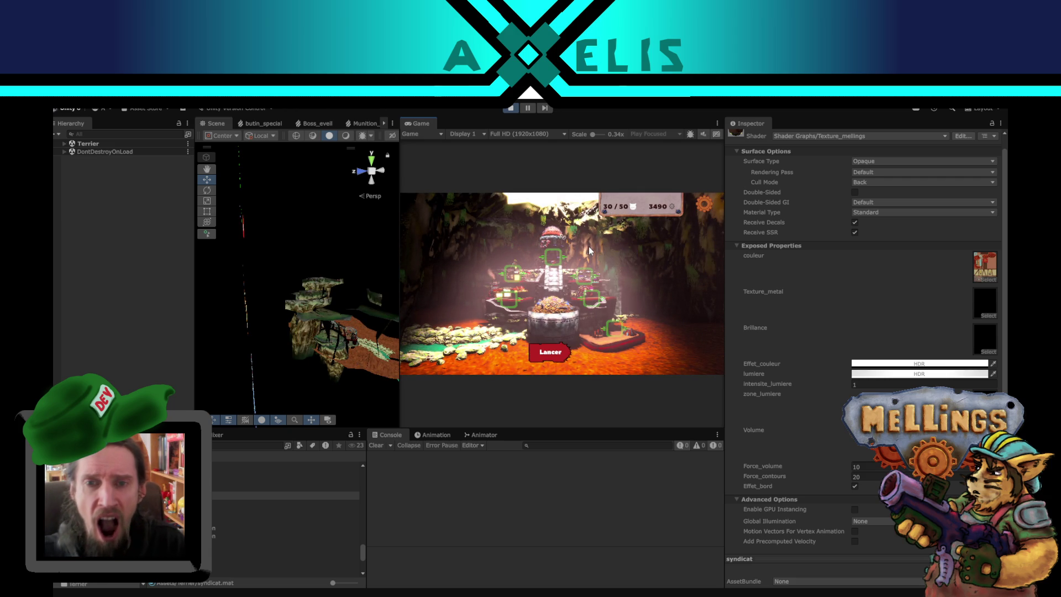
click(518, 308)
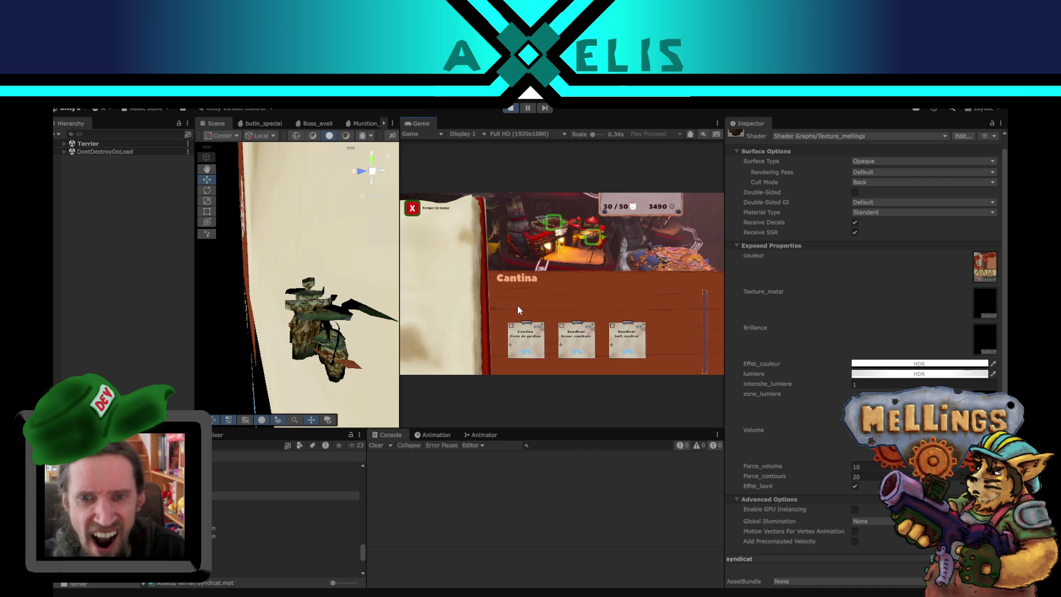
Step: Trigger the Flash error from a Cantina card, locate Menu_syndicat via its stack trace, and activate it
click(589, 241)
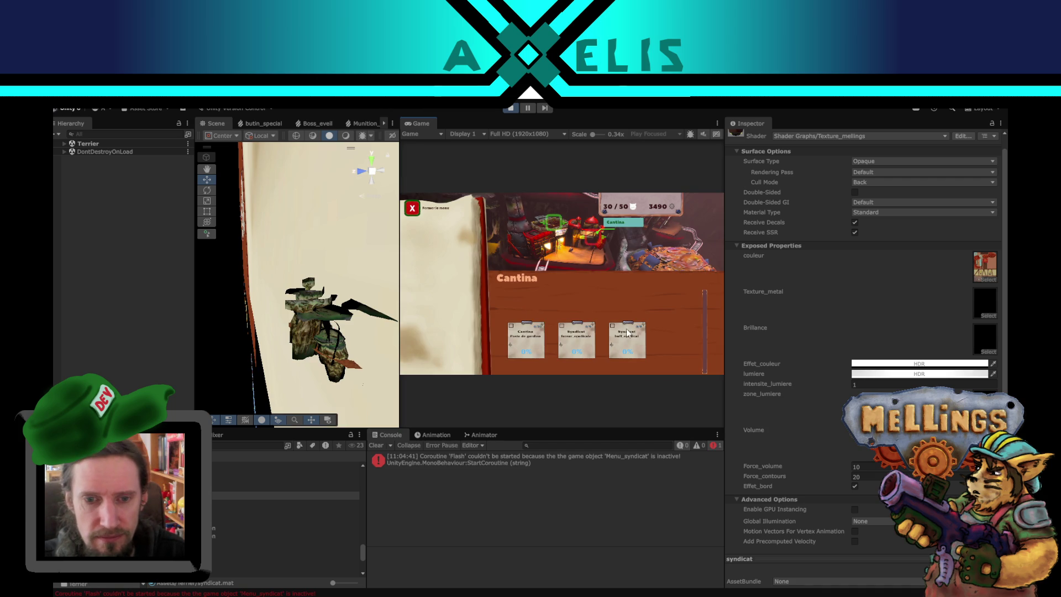
click(506, 499)
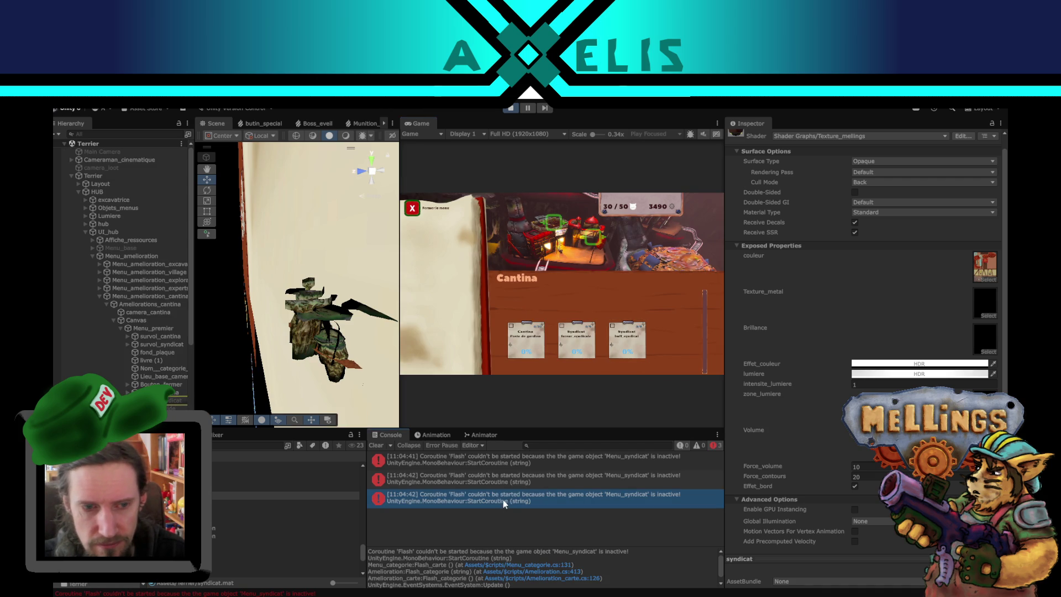
click(167, 402)
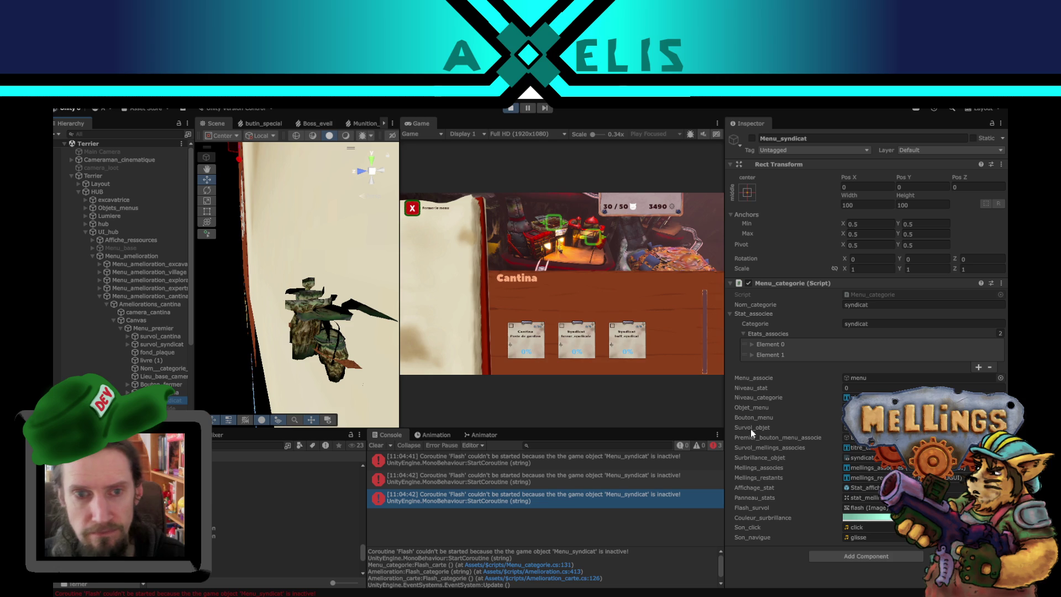
click(752, 138)
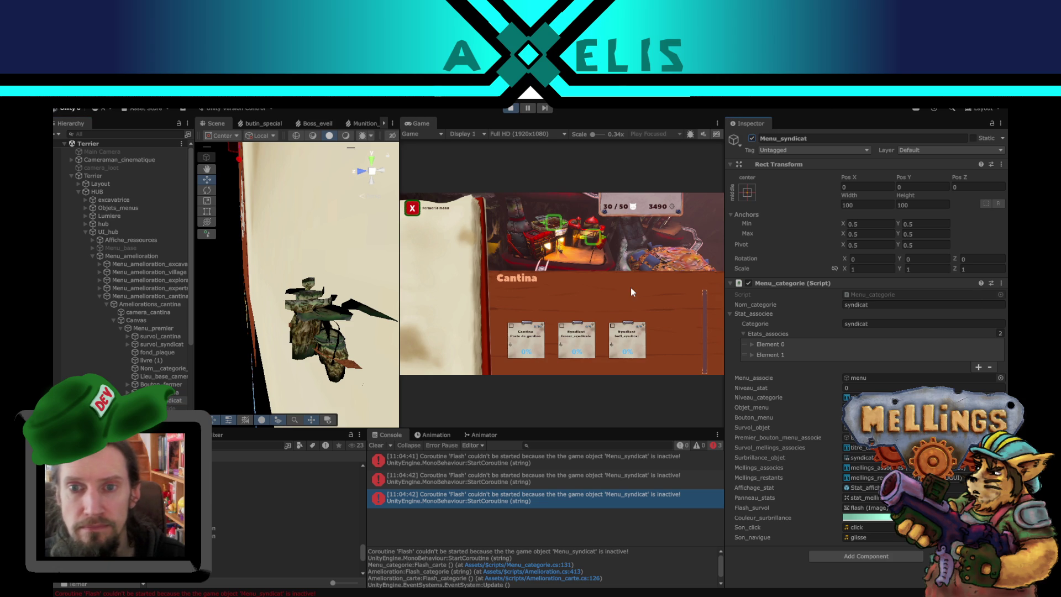
Step: Switch between the cantina unlock and level 1 stats entries, then stop the game and reopen the Terrier scene
click(598, 232)
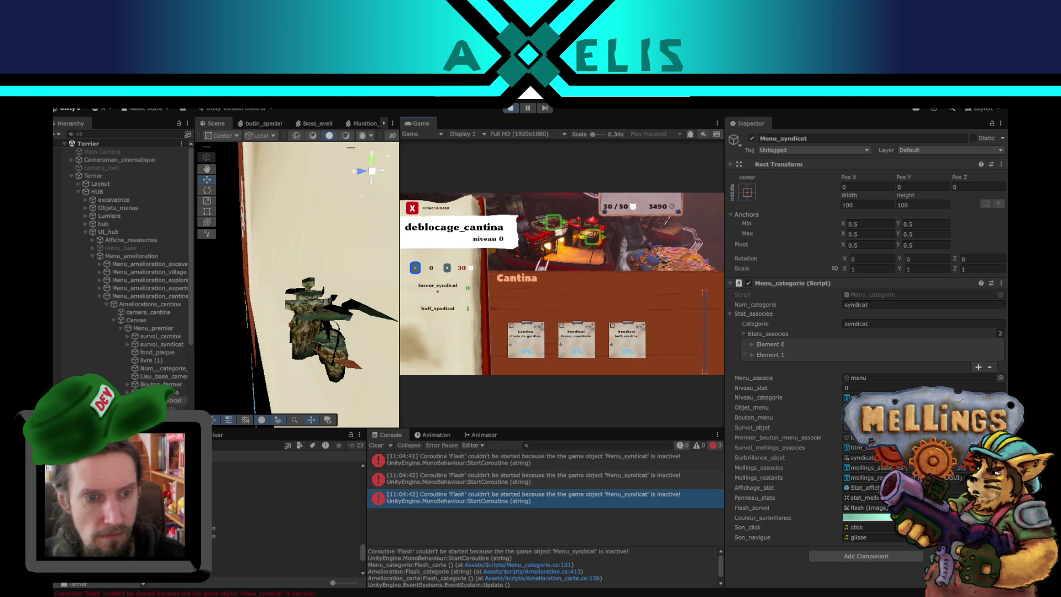
click(557, 217)
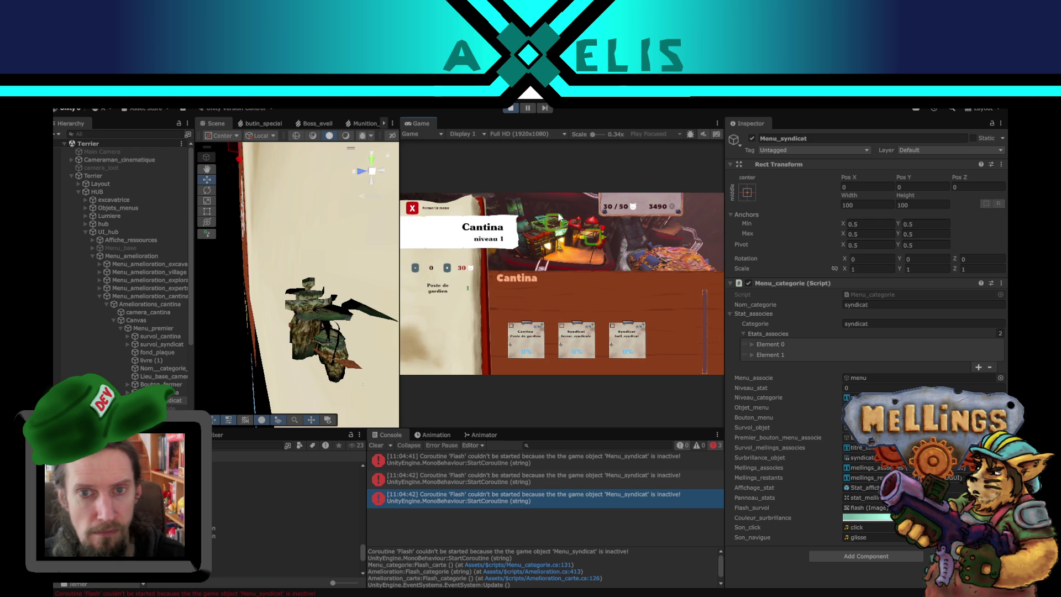
click(558, 220)
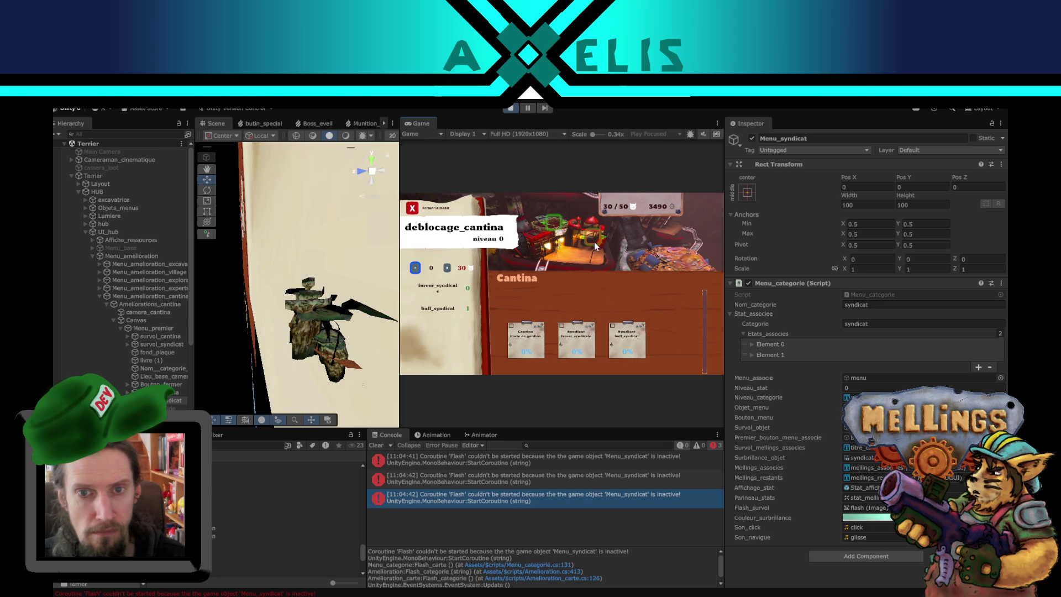
click(558, 221)
click(558, 221)
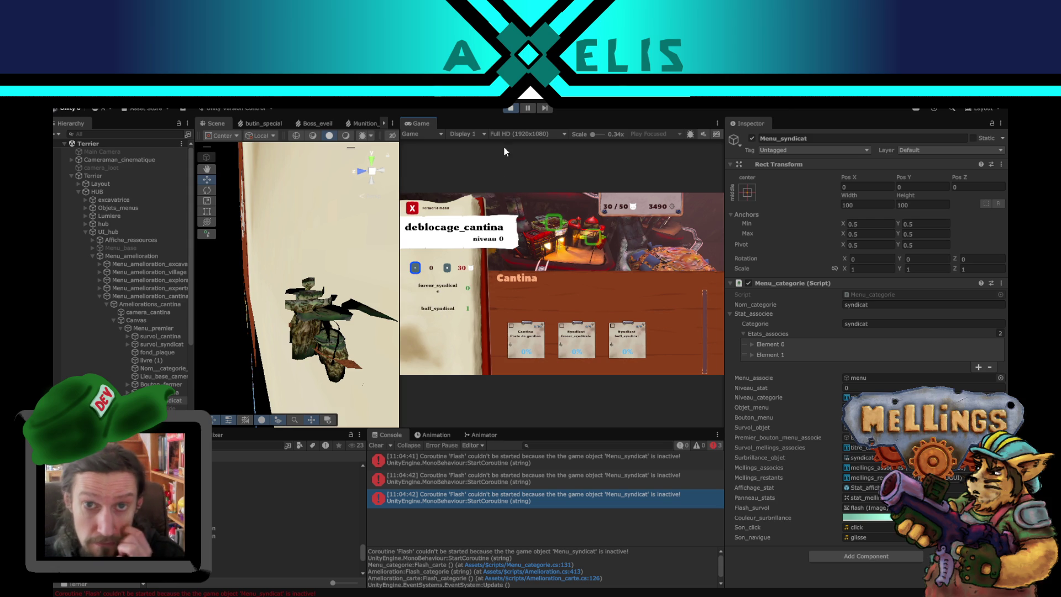
click(511, 108)
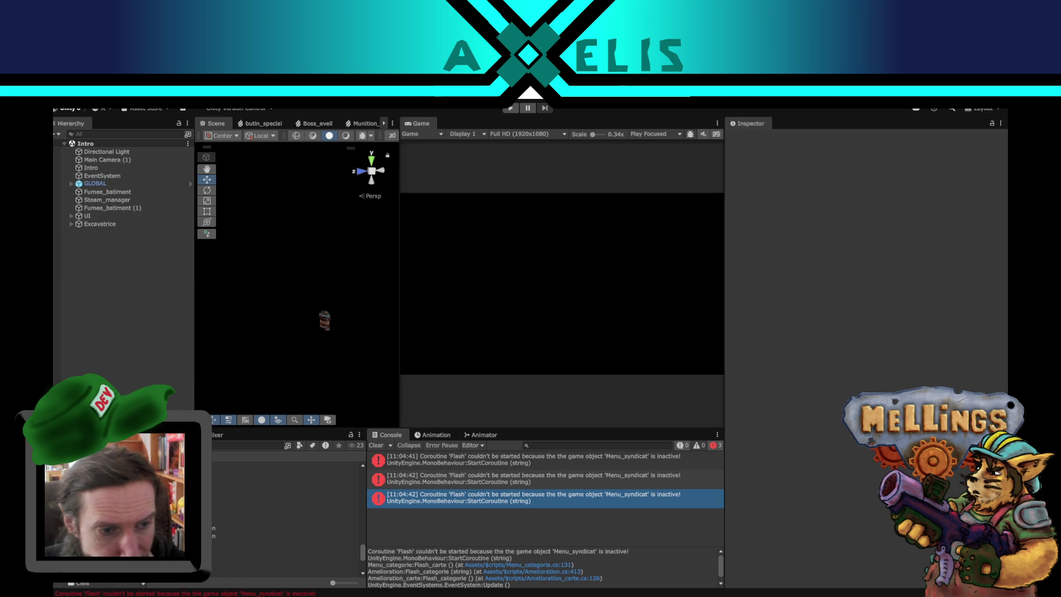
double_click(221, 514)
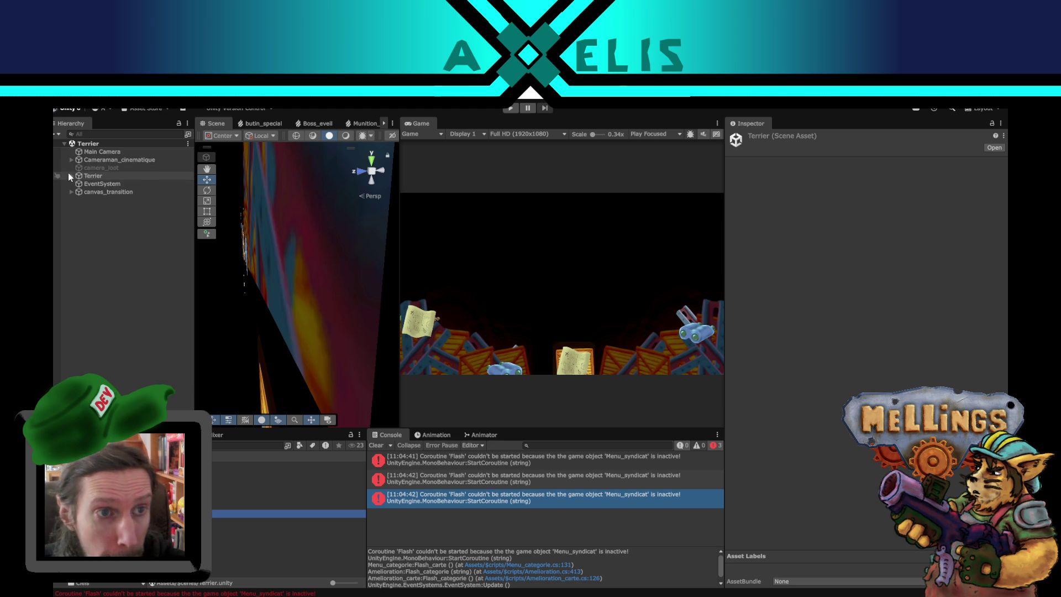
Step: Search the Hierarchy and select Menu_amelioration_cantina, then clear the search
click(121, 136)
text(amelioration)
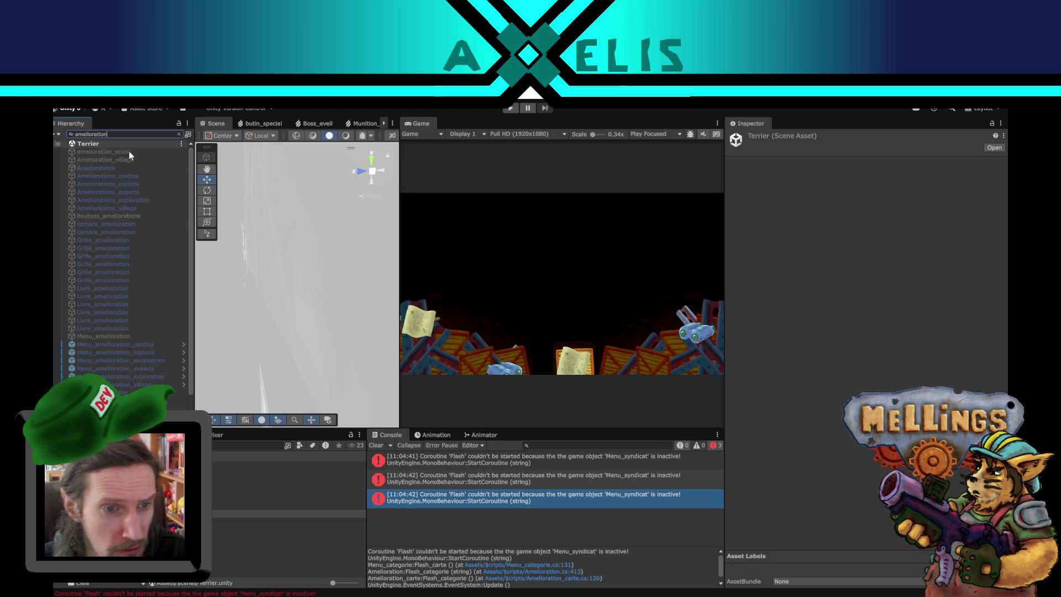
click(114, 343)
click(179, 134)
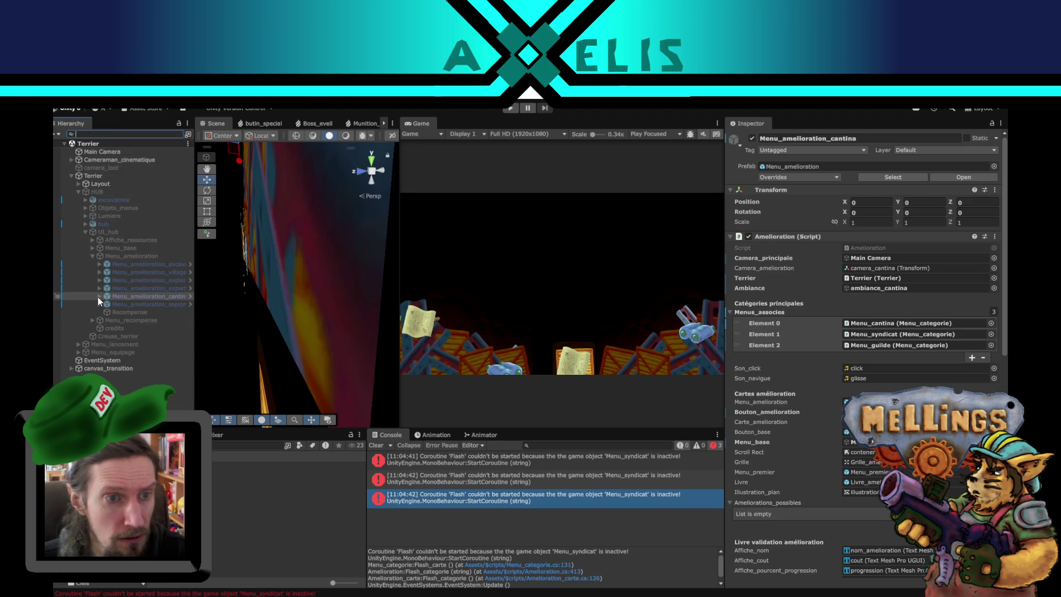
Step: Expand the cantina menu down to Menu_premier and inspect the Menu_syndicat and Menu_guilde categories
click(99, 296)
click(106, 304)
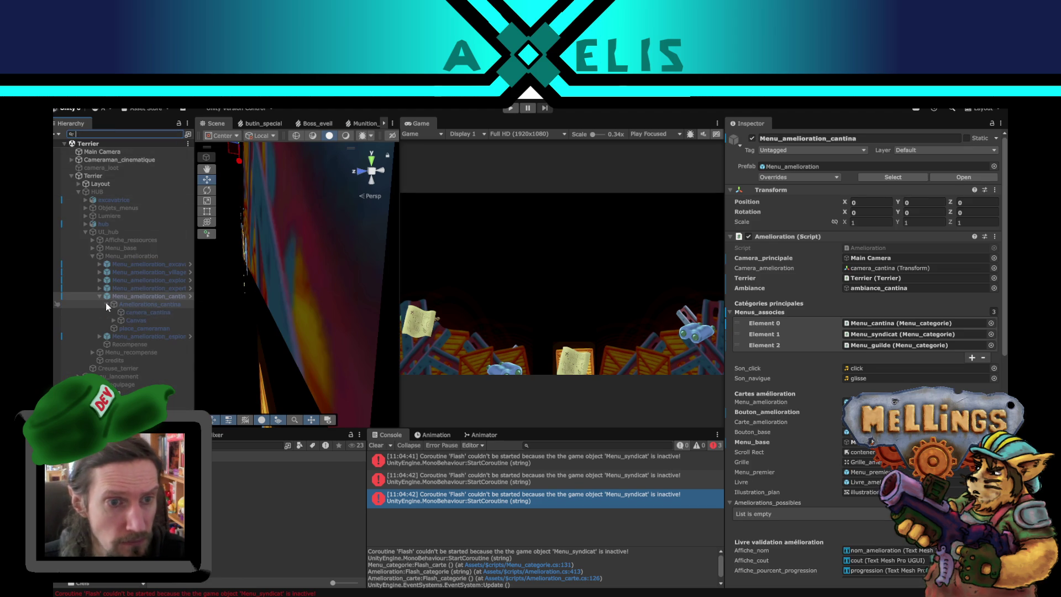
click(115, 320)
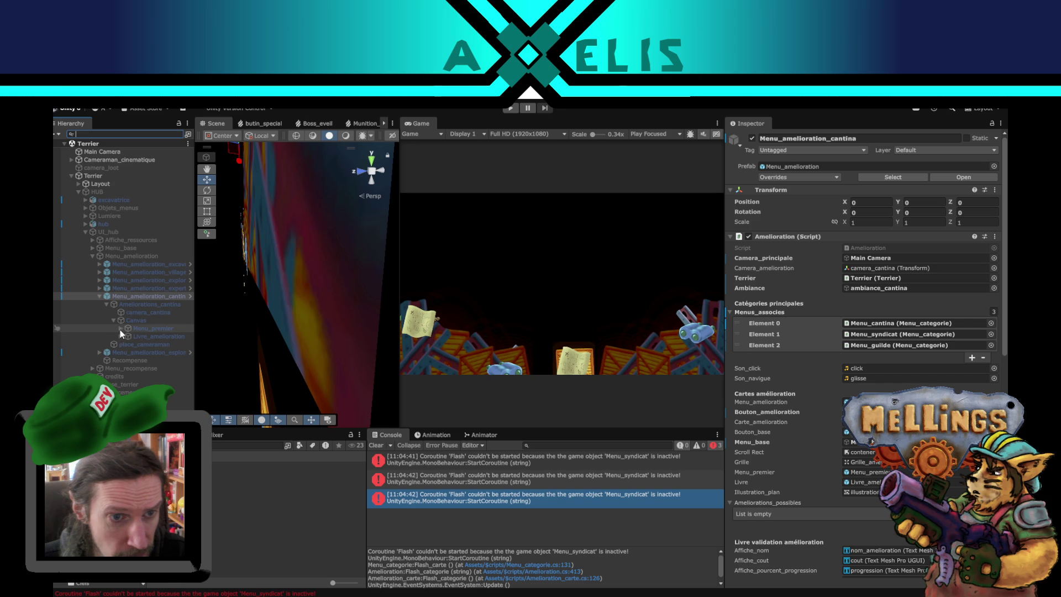
click(121, 329)
scroll(174, 354, down, 3)
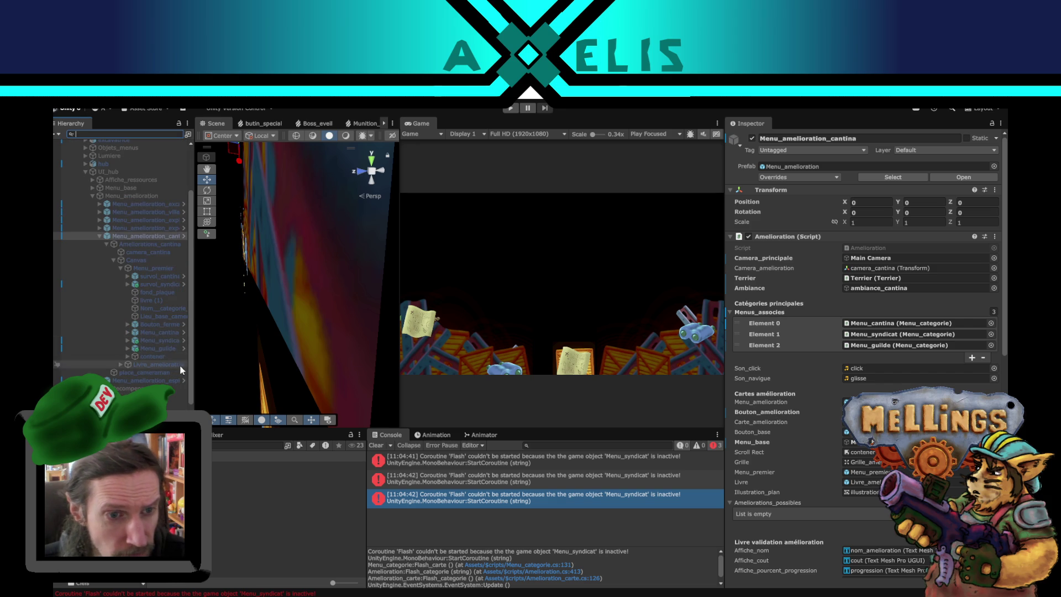
click(165, 341)
drag(192, 348, 248, 348)
click(183, 353)
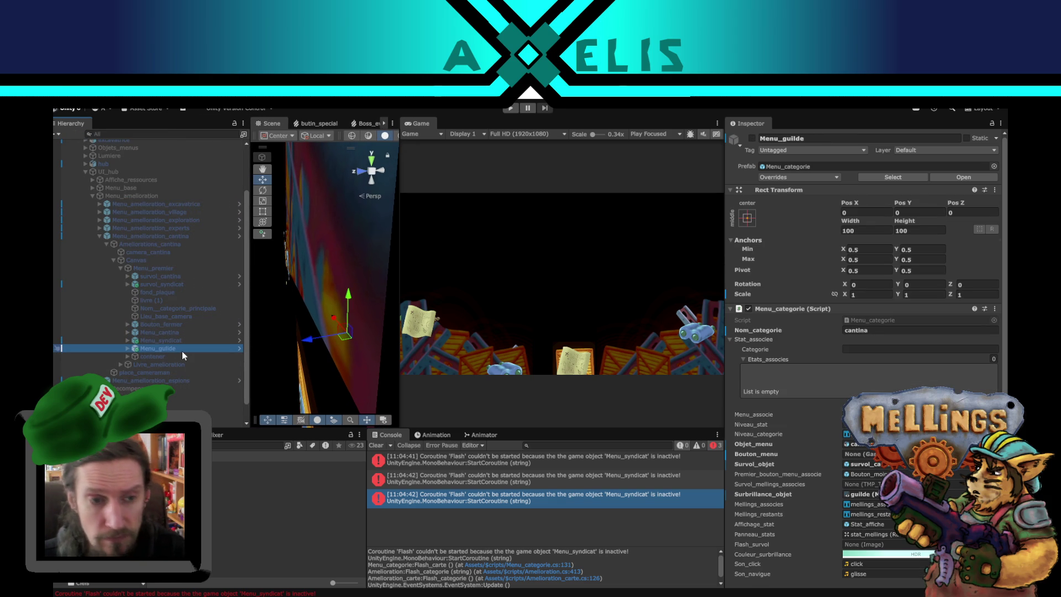
click(175, 341)
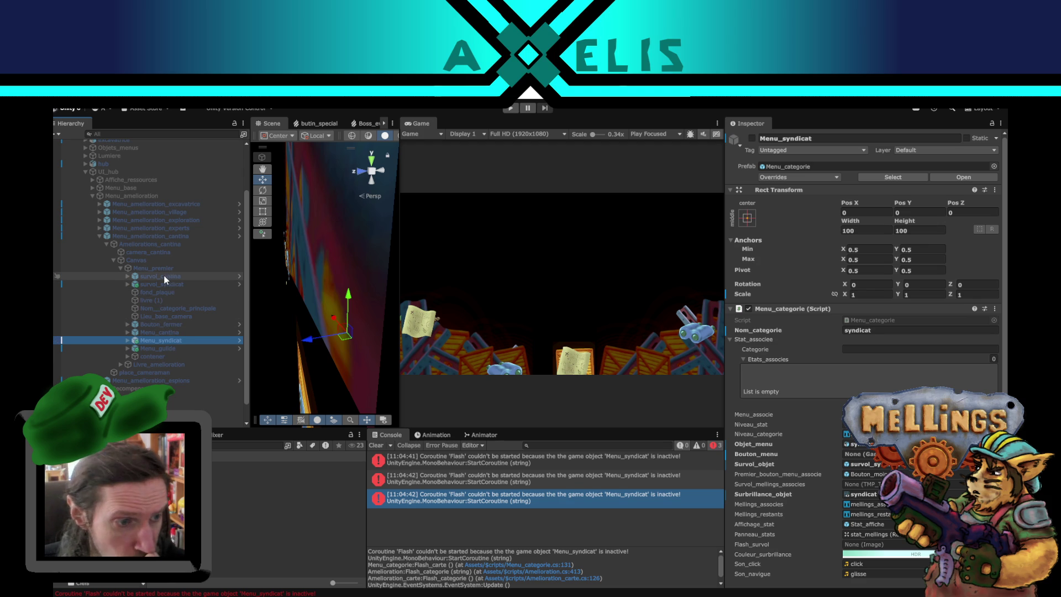
click(158, 236)
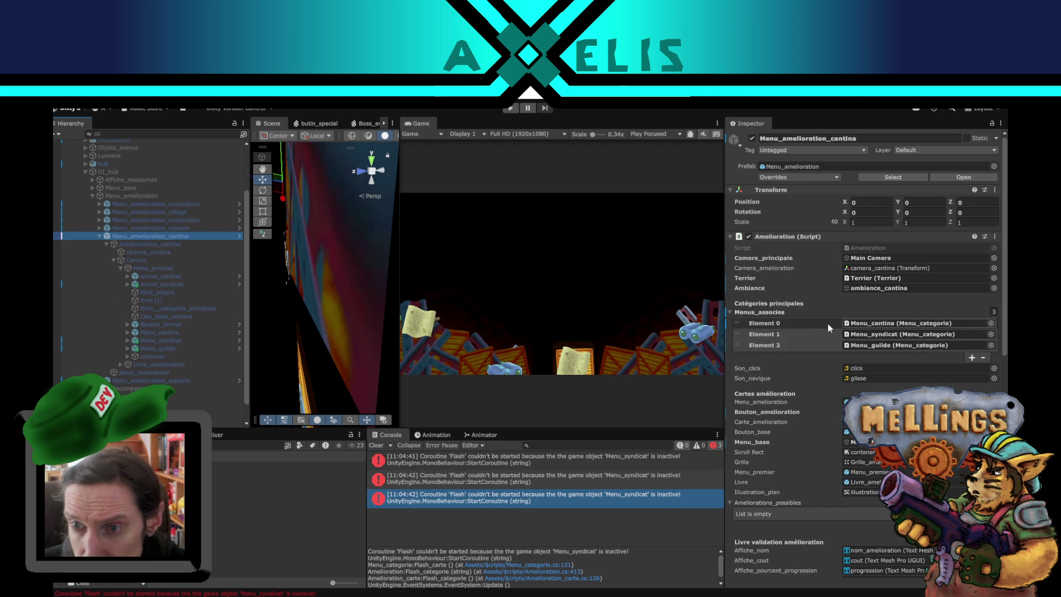
click(930, 333)
click(164, 339)
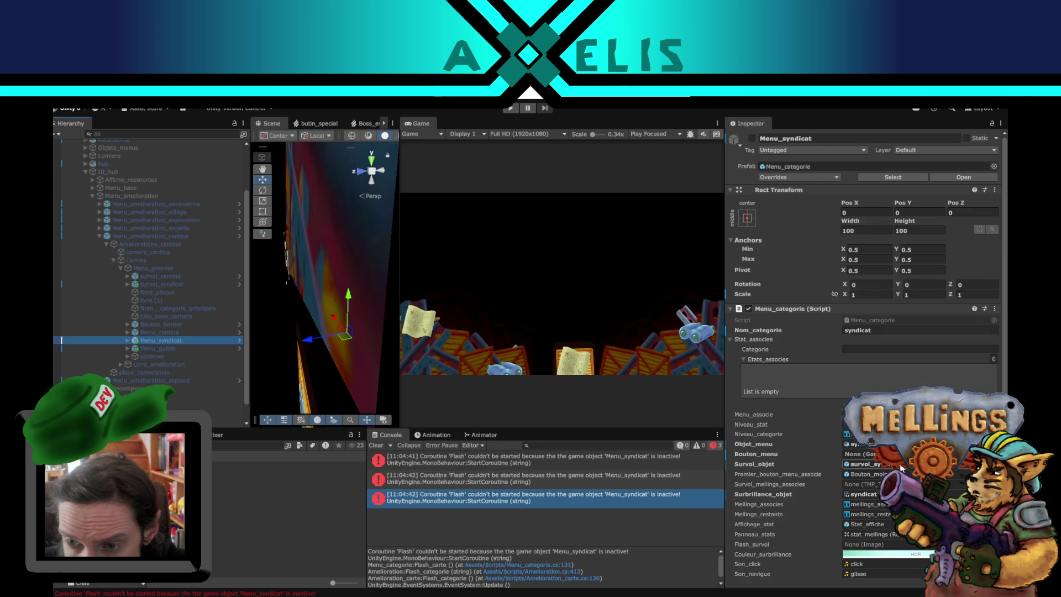
scroll(865, 354, down, 2)
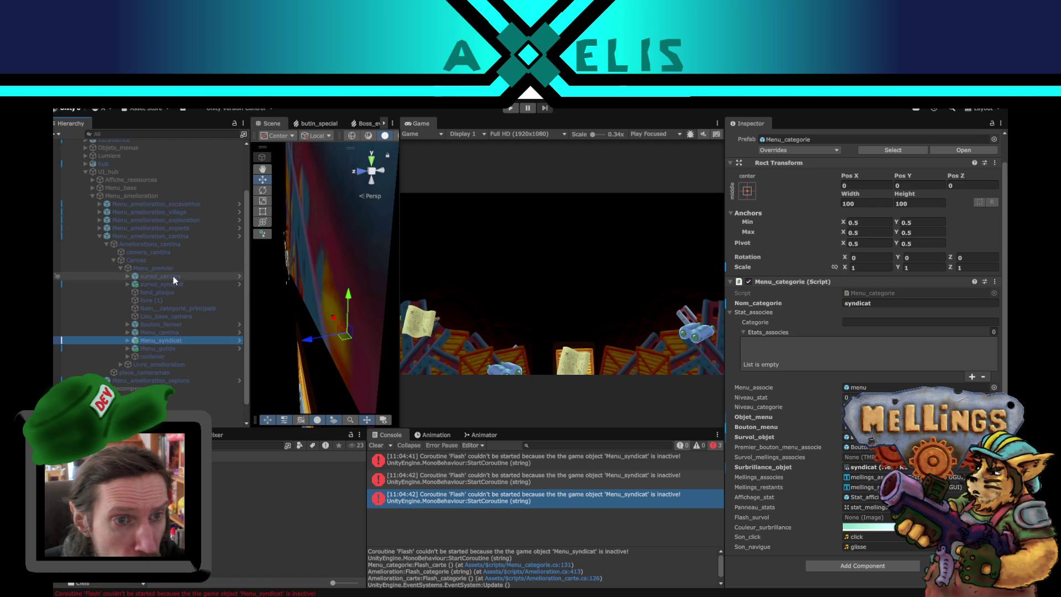
click(169, 331)
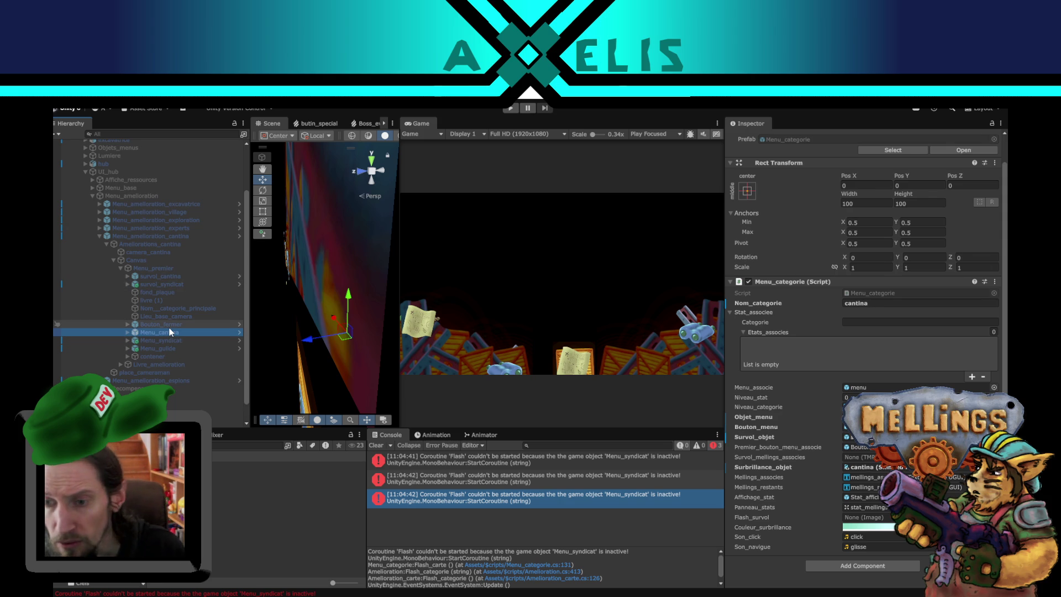
key(Down)
key(Up)
key(Down)
key(Up)
key(Down)
key(Up)
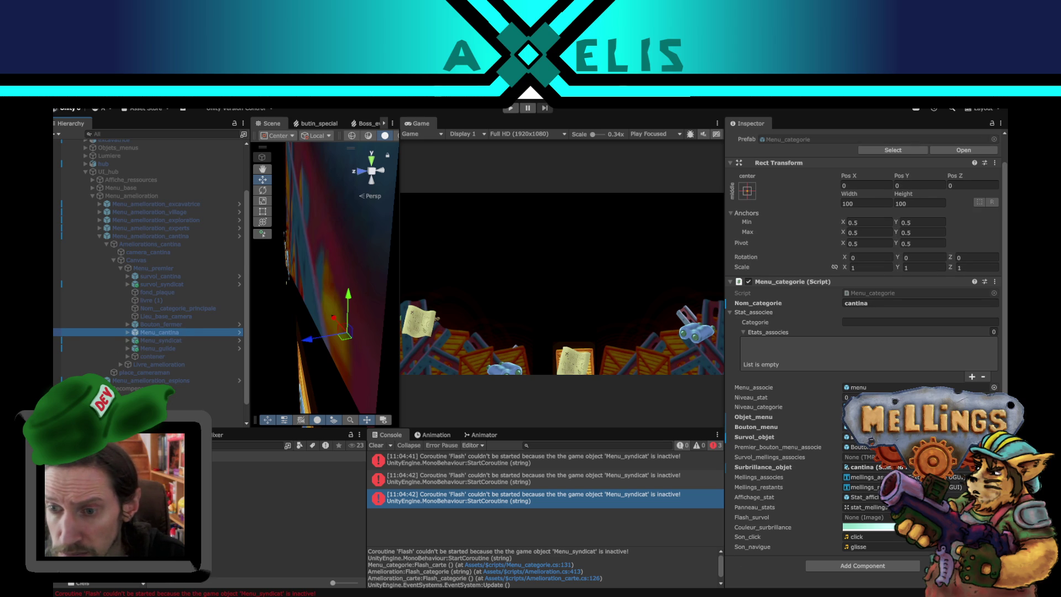
key(Down)
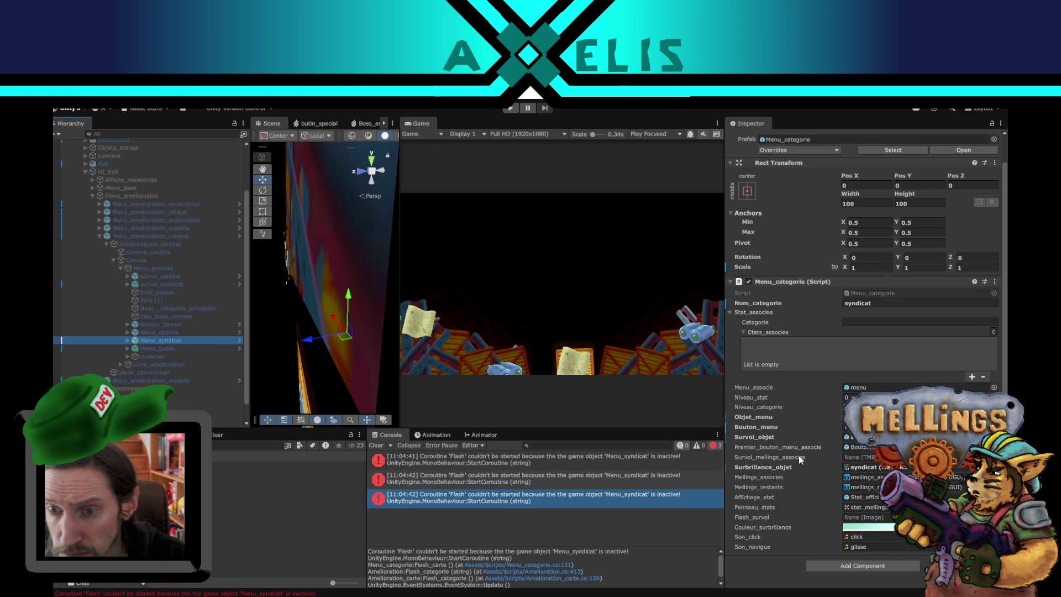
Step: Inspect Menu_syndicat's menu child object and its niveau_categorie level label
click(875, 389)
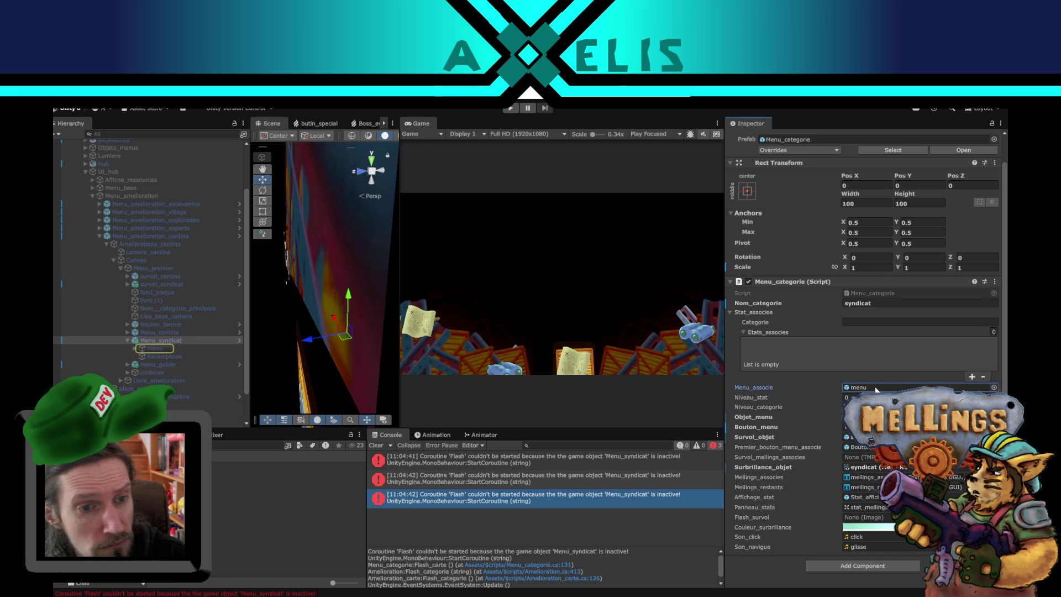
click(159, 348)
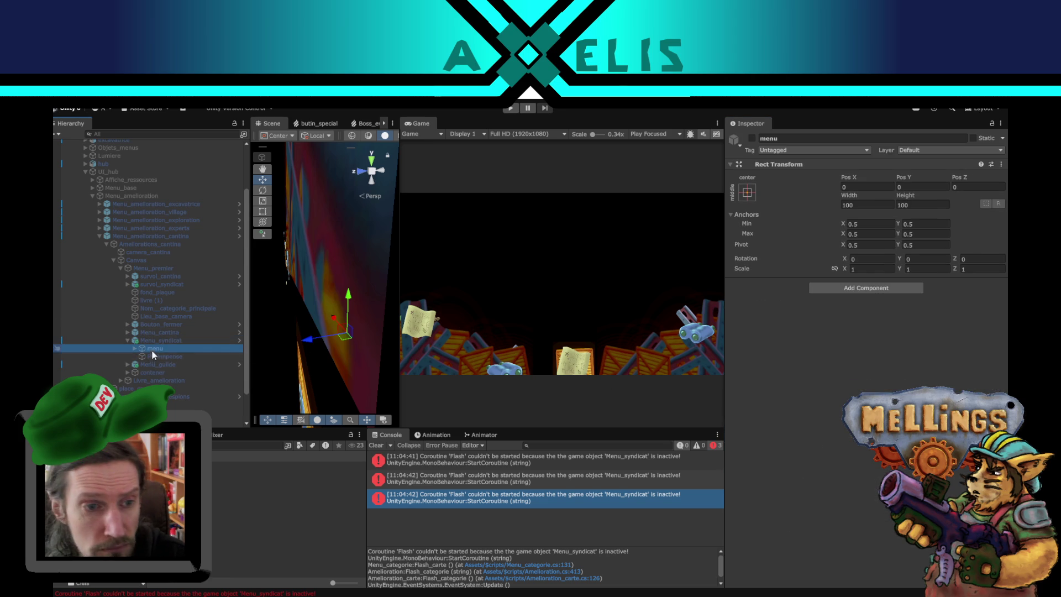
click(182, 340)
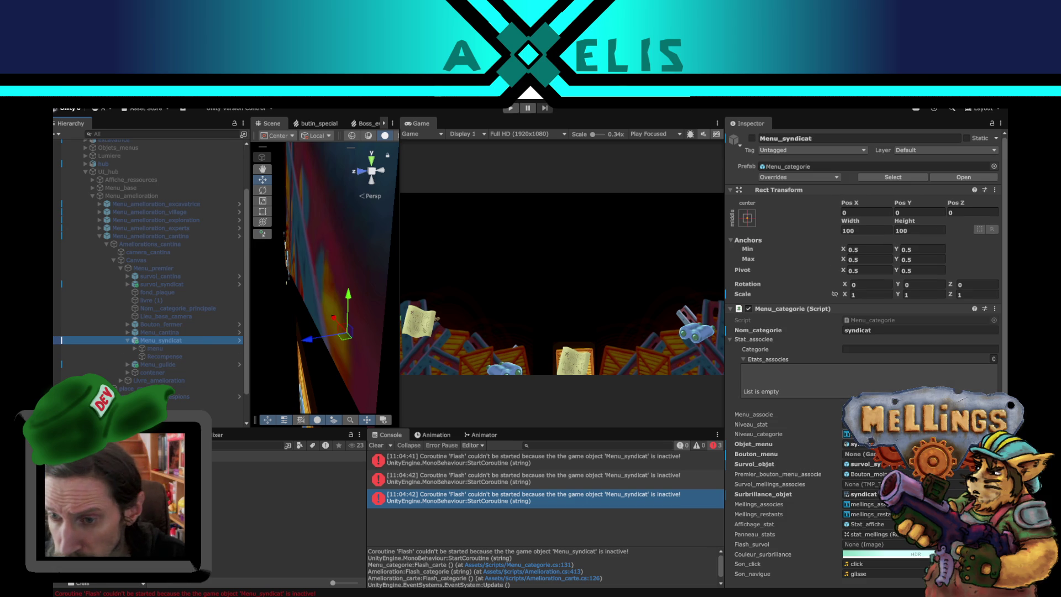
click(134, 349)
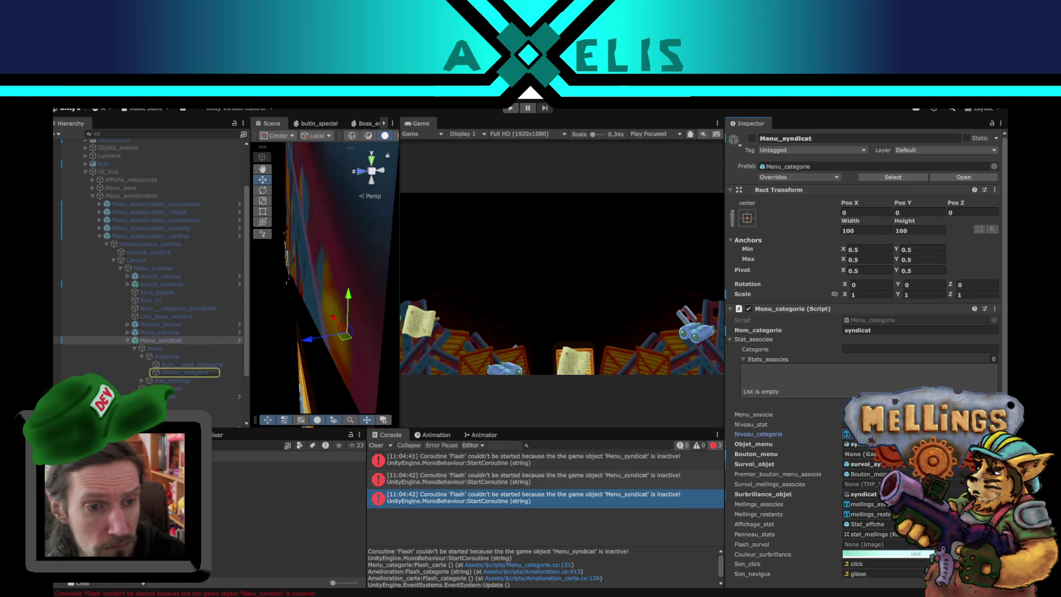
click(142, 356)
click(197, 371)
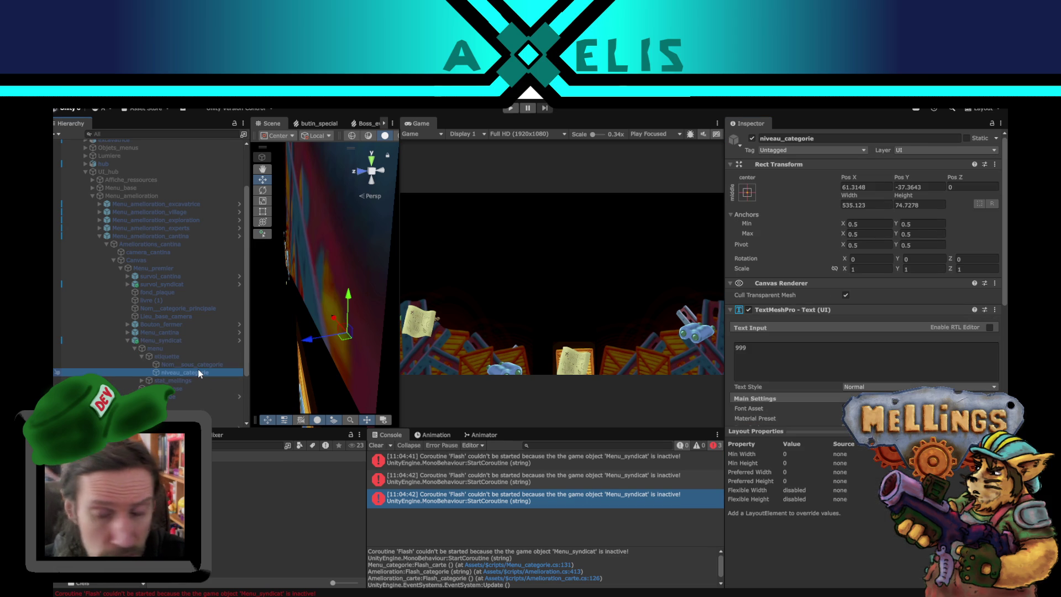
click(183, 340)
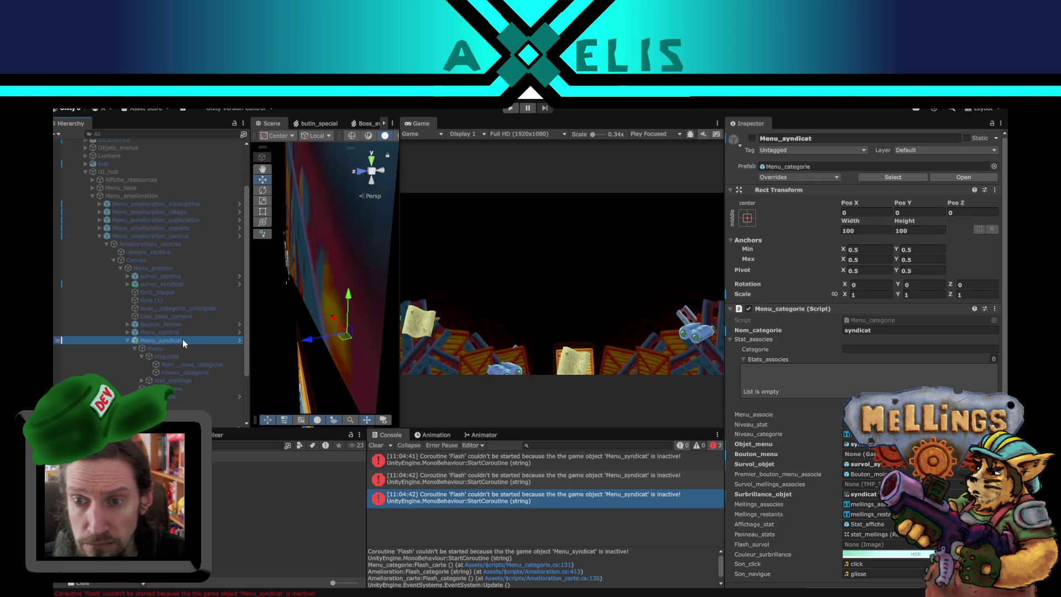
Step: Check Menu_amelioration_cantina's three-entry Menus_associes list, then switch to Visual Studio Code
click(144, 237)
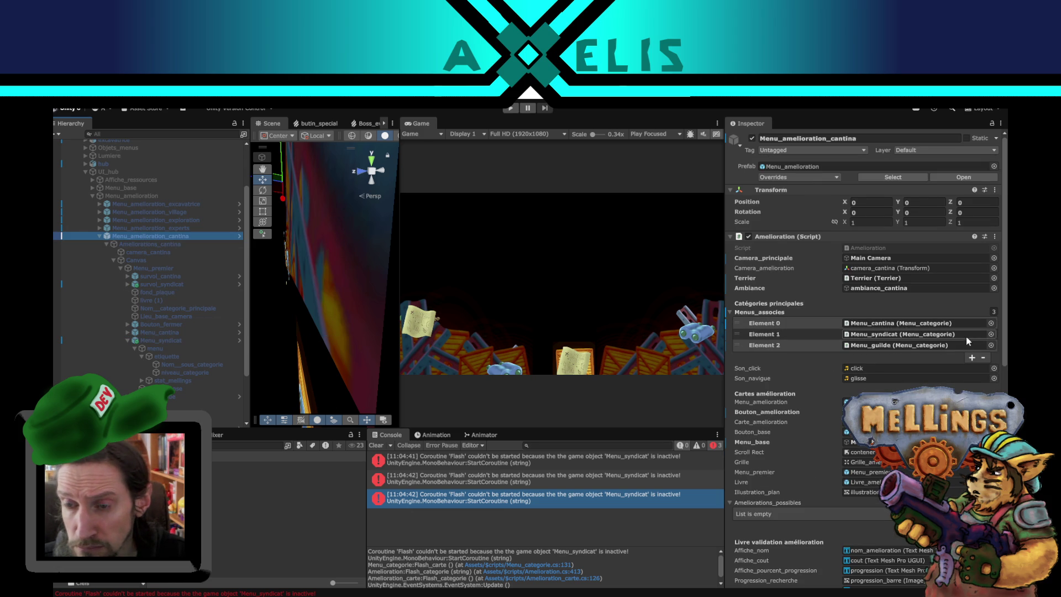
click(966, 336)
click(184, 337)
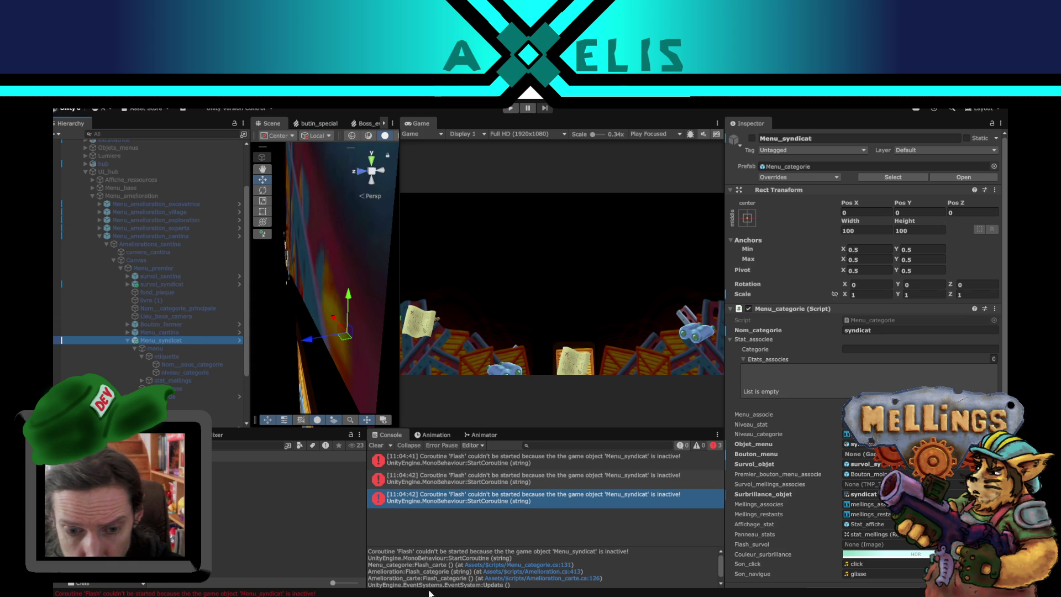
click(447, 552)
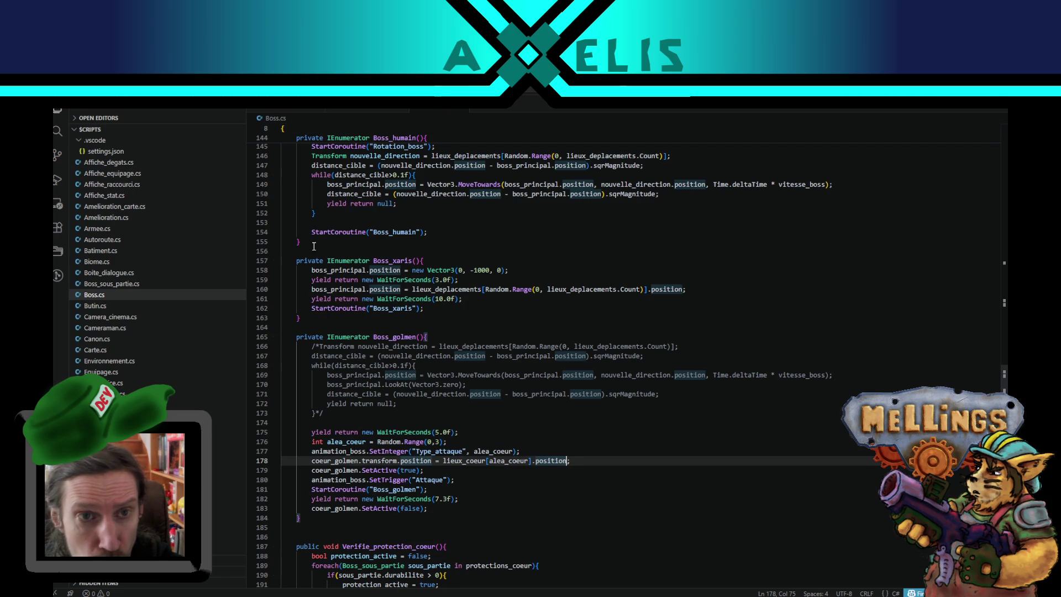
Step: Search the word-wrapped melling_profil.savg for 'syndicat' in categories_debloquees, then return to Unity
click(354, 115)
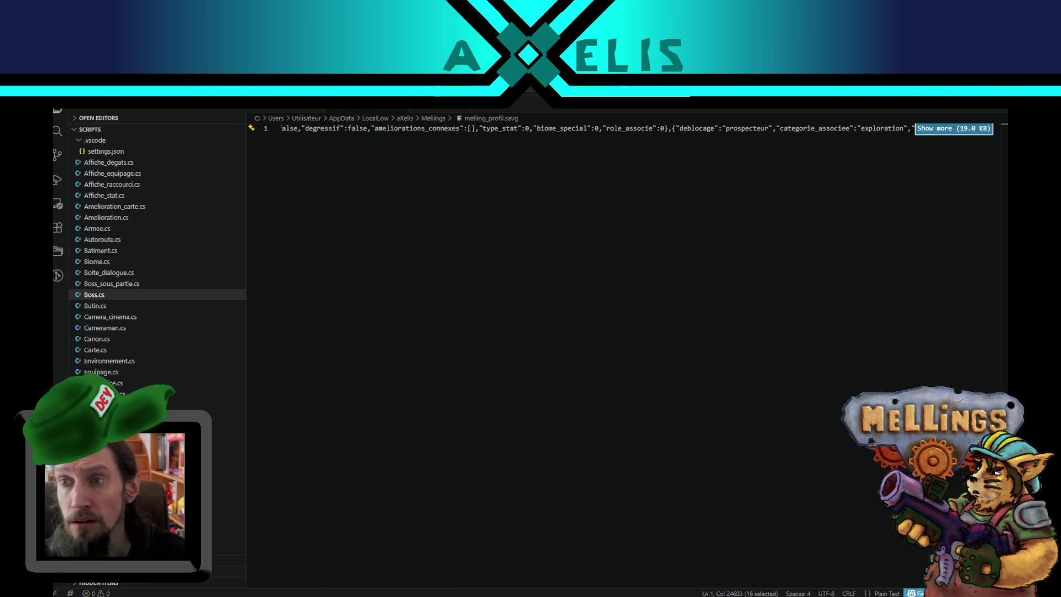
key(alt+z)
key(ctrl+f)
text(false)
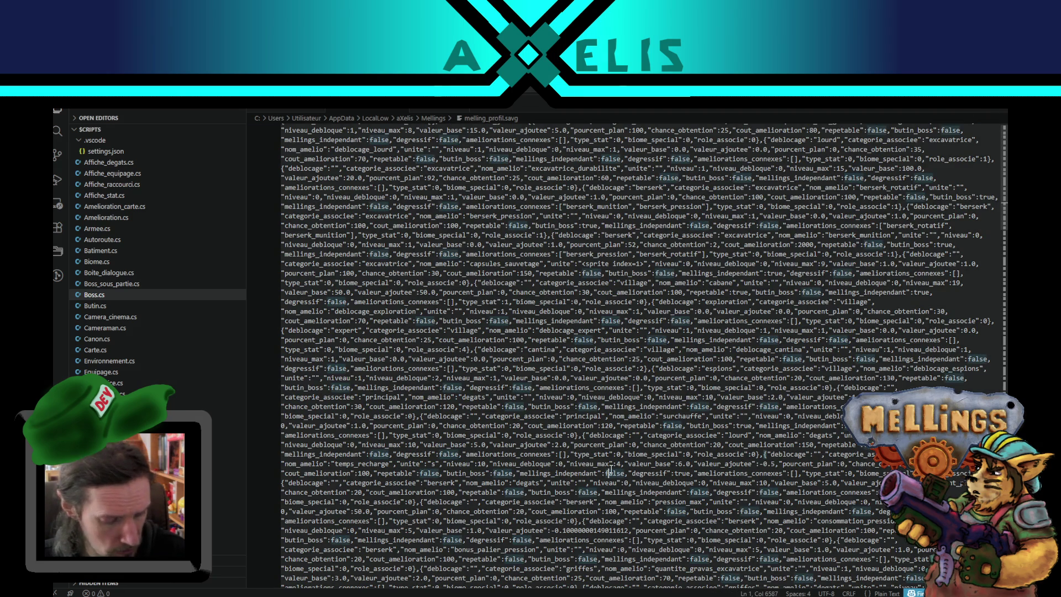
text(syndicat)
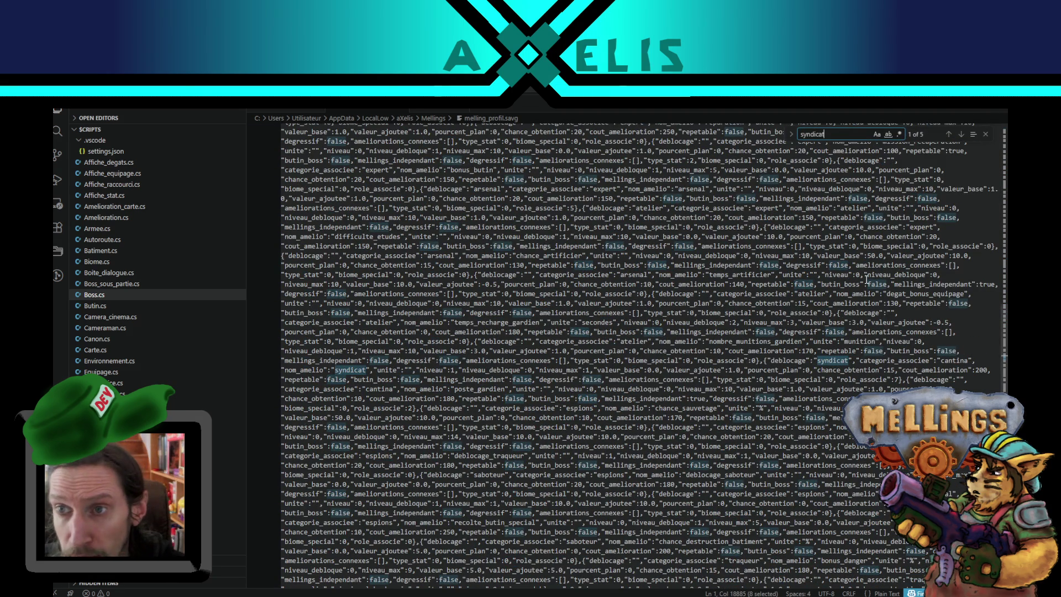
click(947, 134)
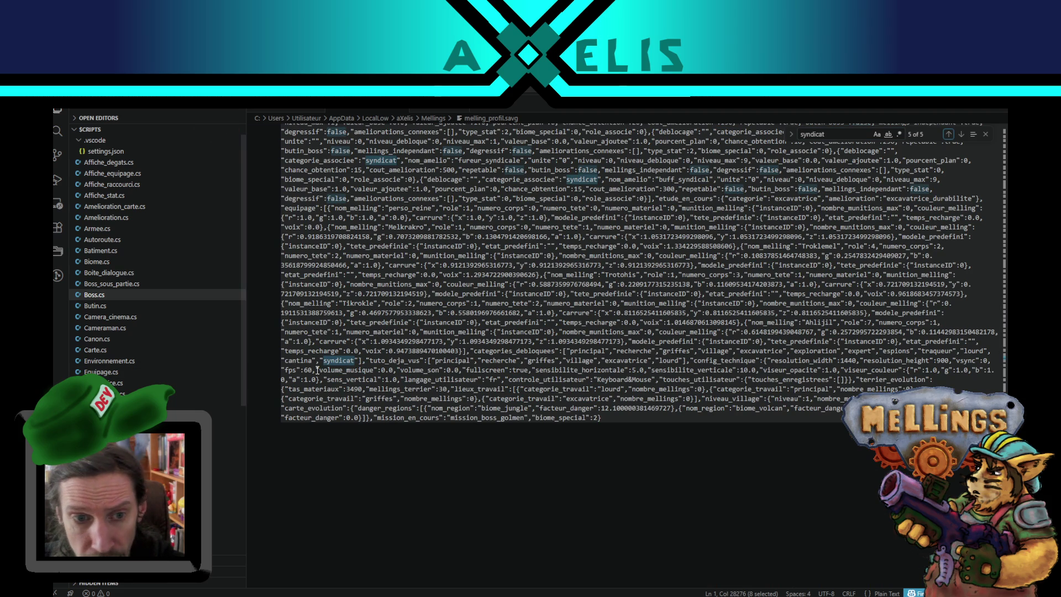
double_click(514, 350)
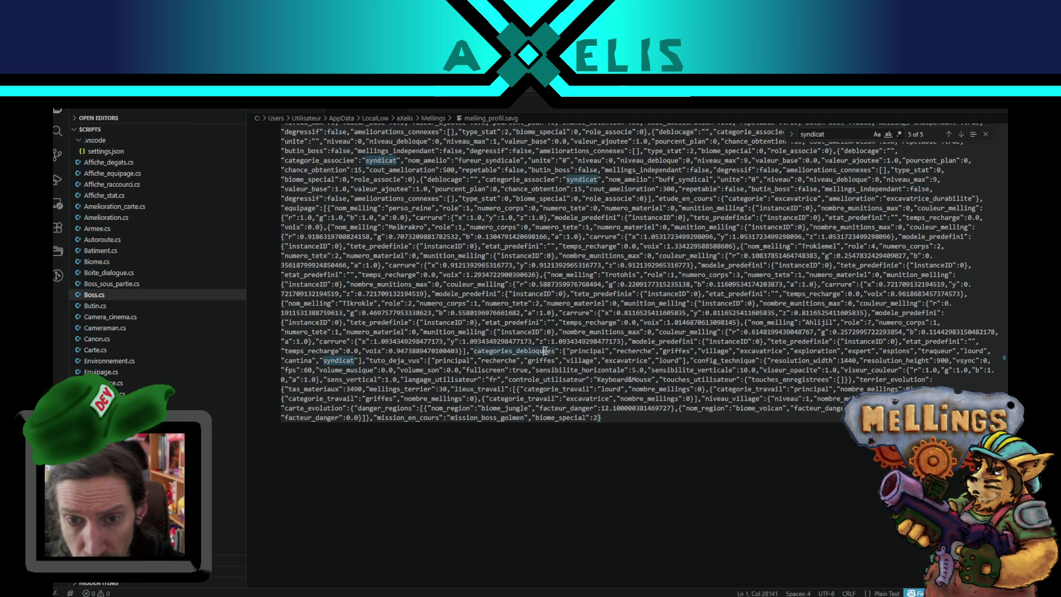
key(alt+Tab)
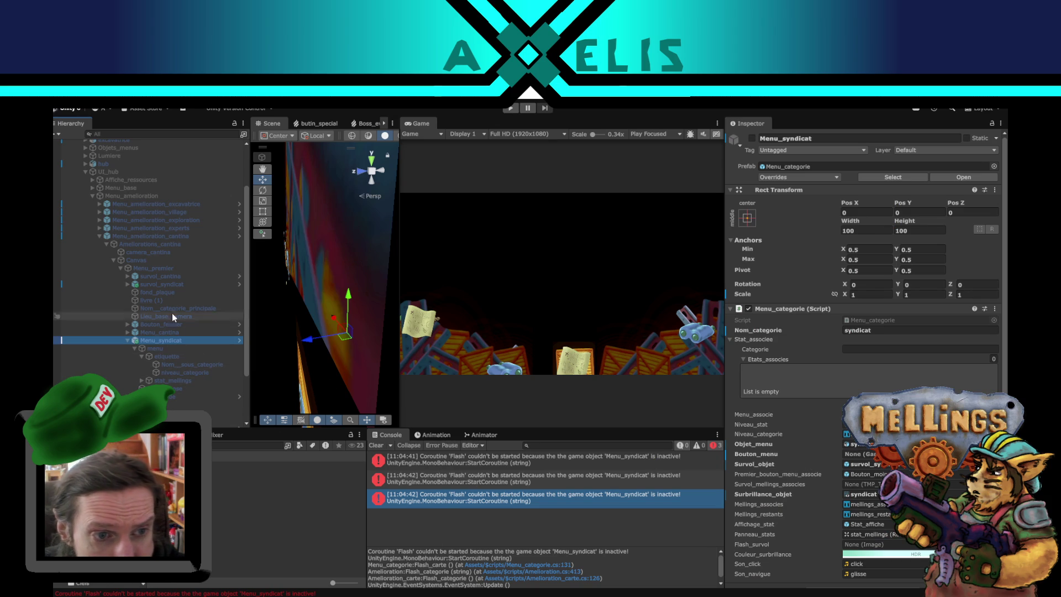
Step: Set Menu_guilde's Objet_menu to the guilde model under Objets_menus > cantina
click(170, 235)
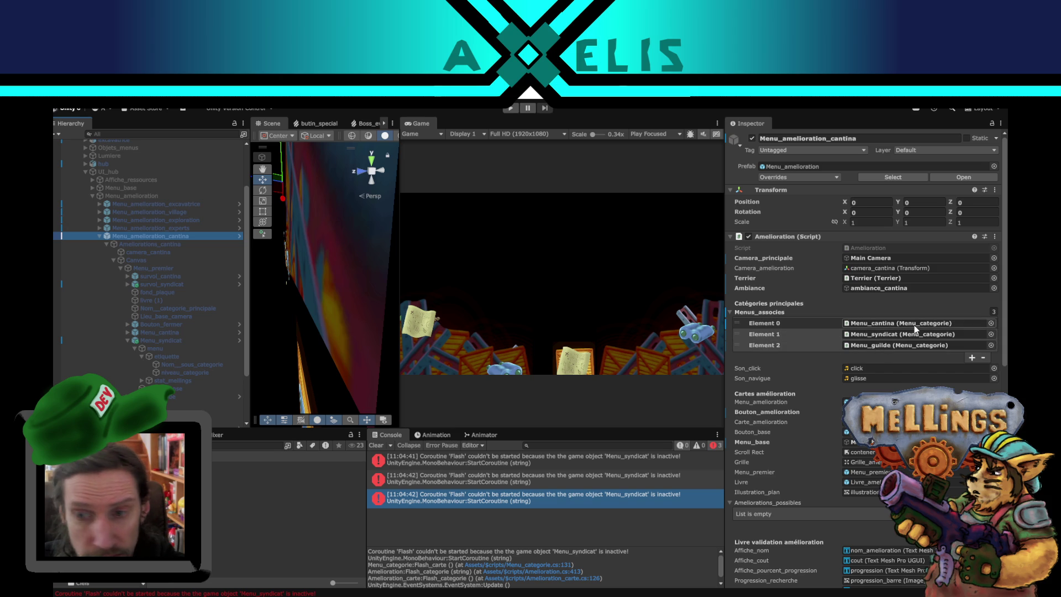
click(911, 346)
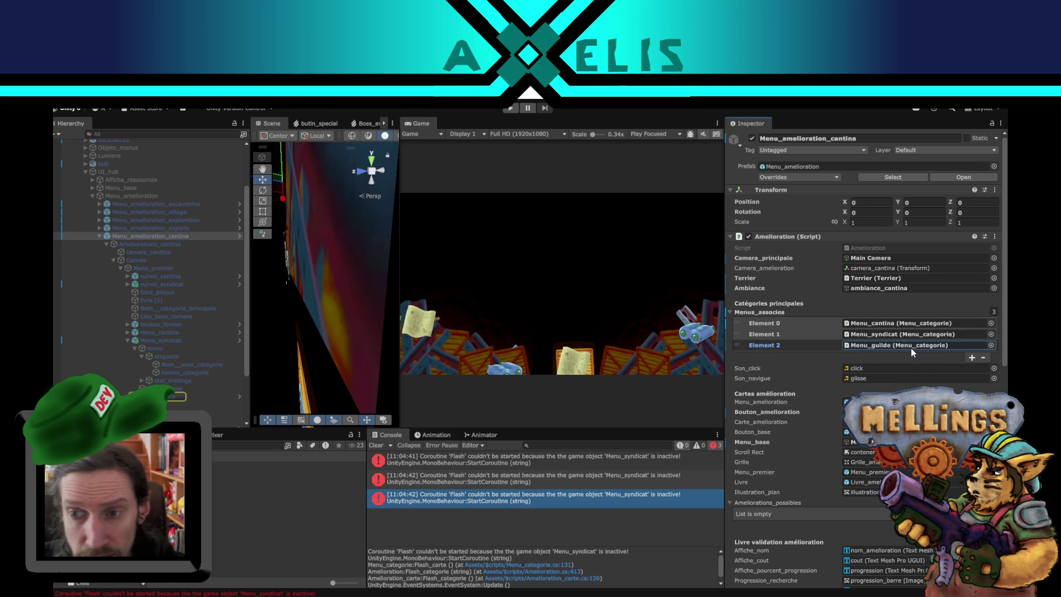
click(171, 398)
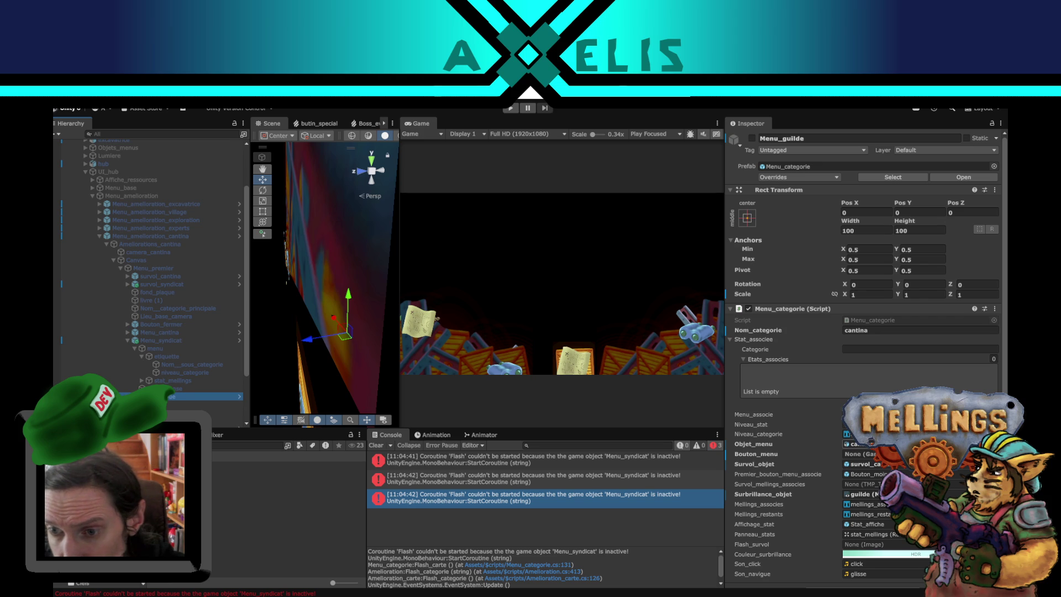
click(854, 444)
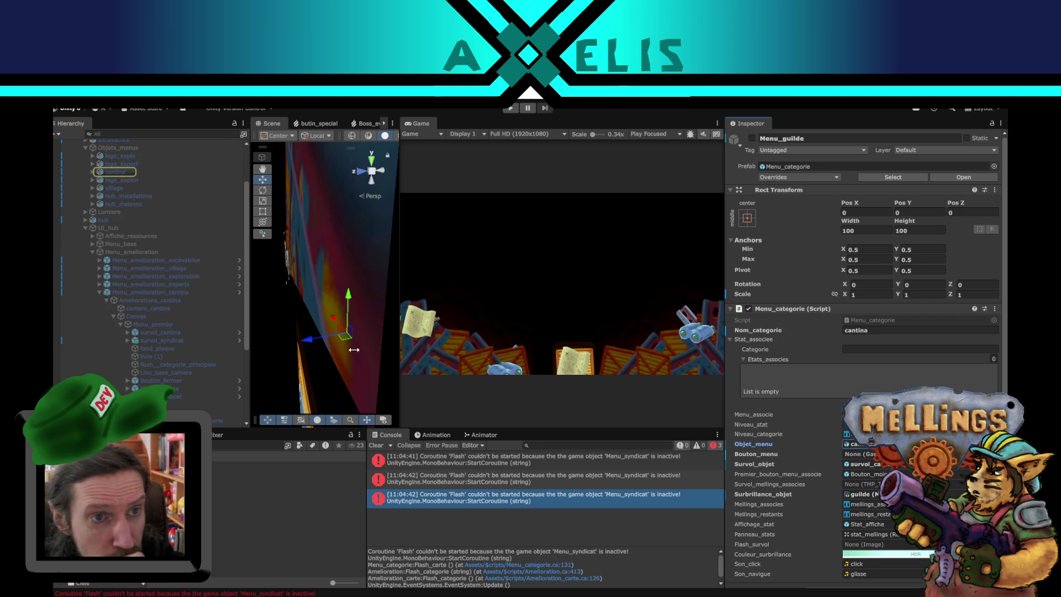
click(93, 171)
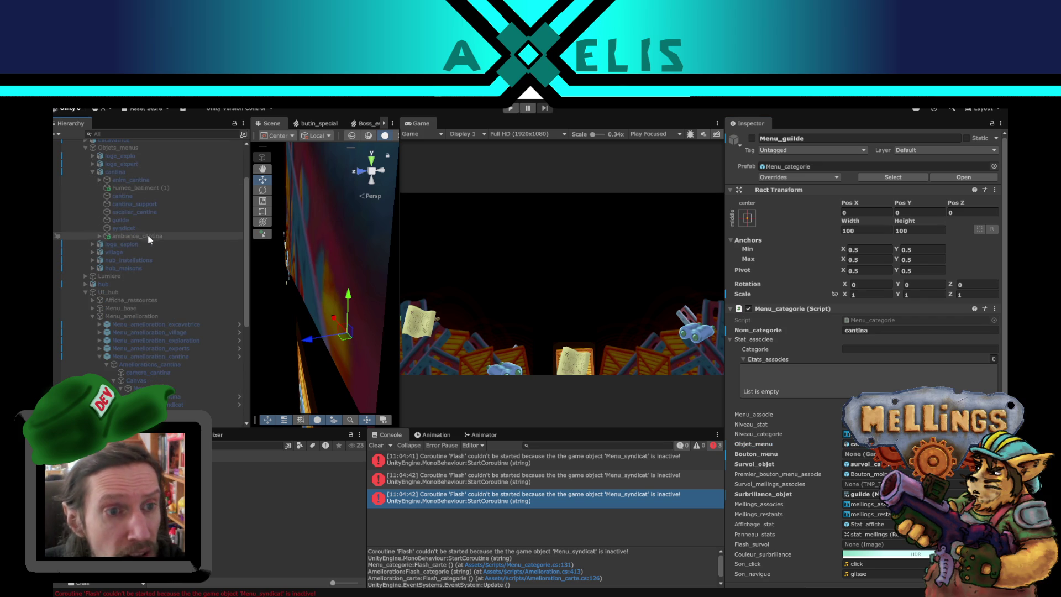
click(853, 444)
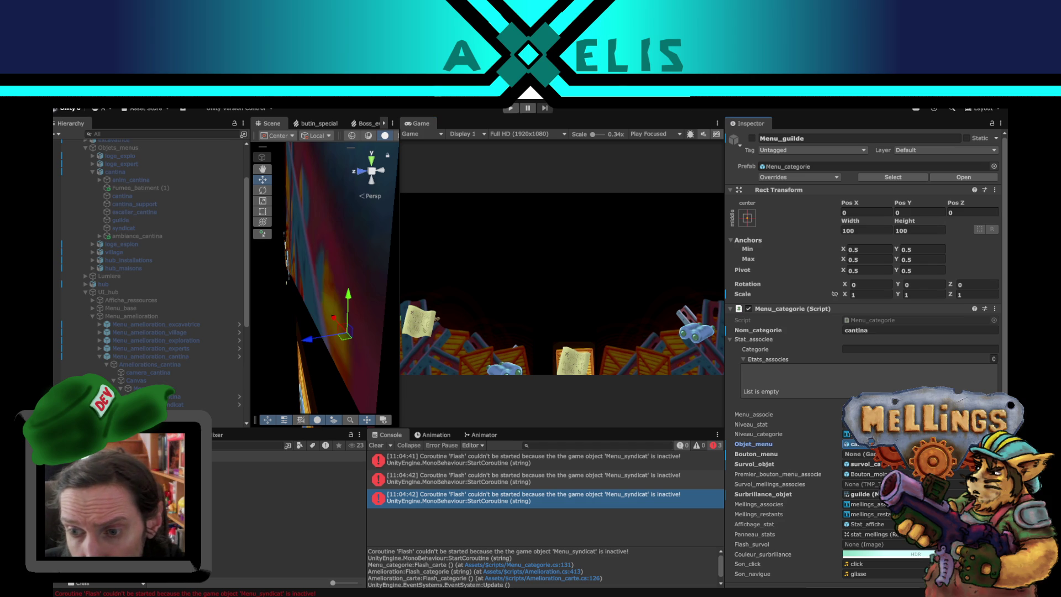
click(883, 466)
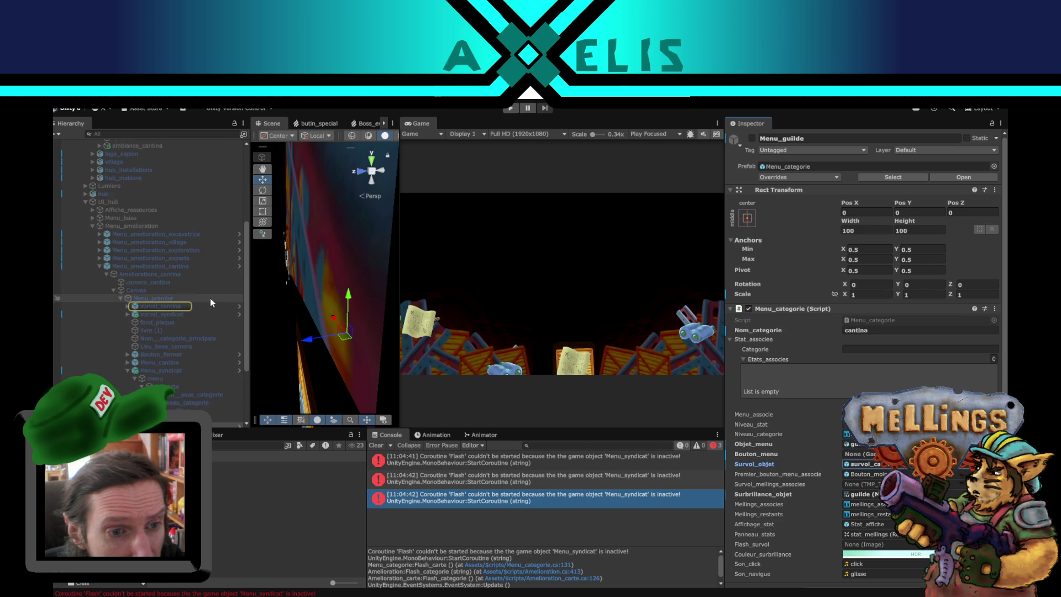
Step: Duplicate survol_syndicat and rename the copy to survol_guilde
click(185, 314)
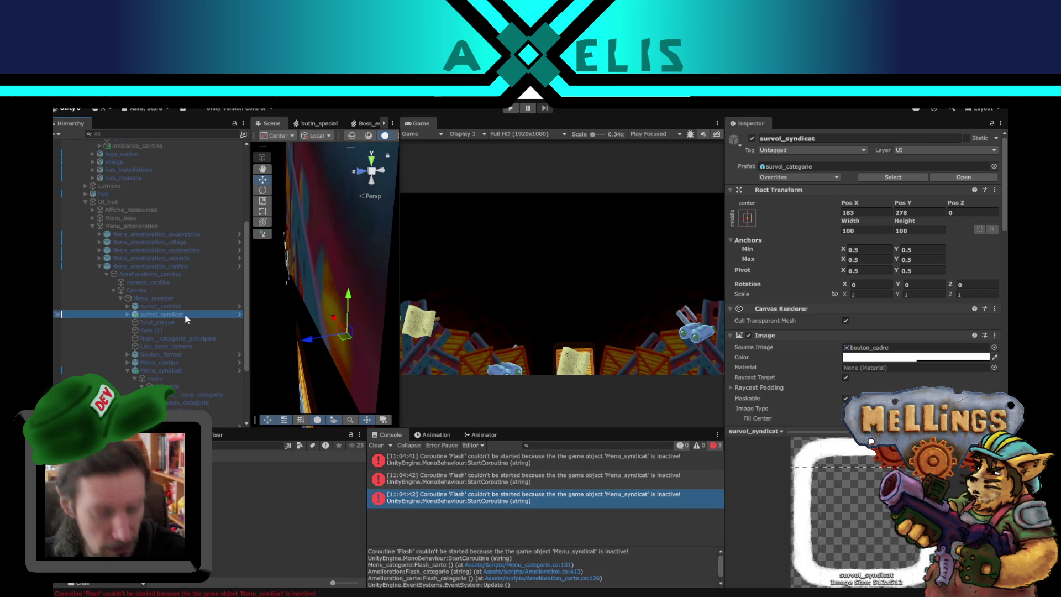
key(ctrl+d)
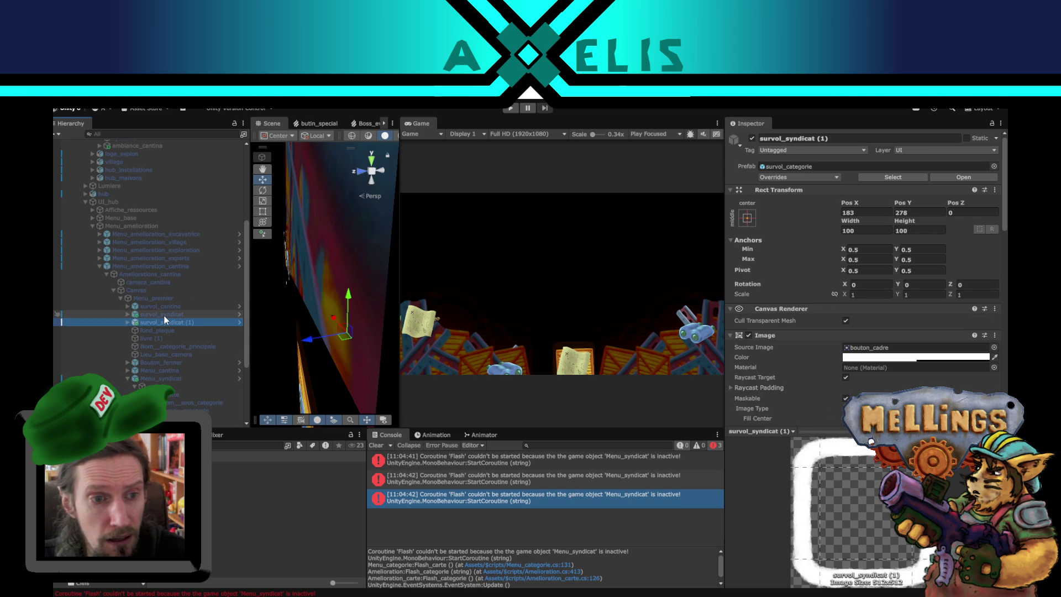
ctrl+click(165, 315)
click(753, 139)
click(161, 320)
click(176, 326)
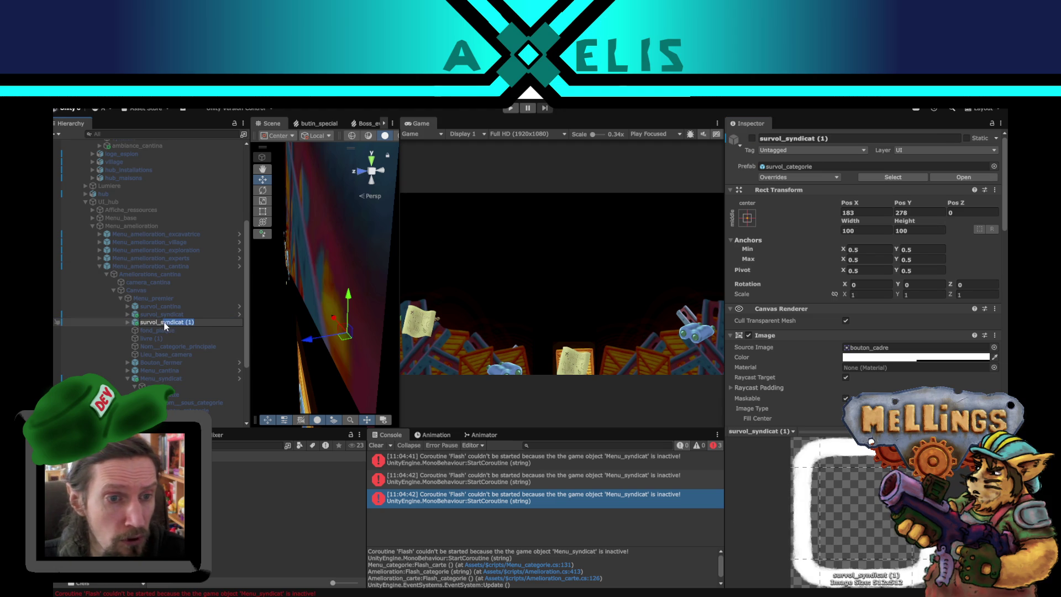
text(survol_sguilde)
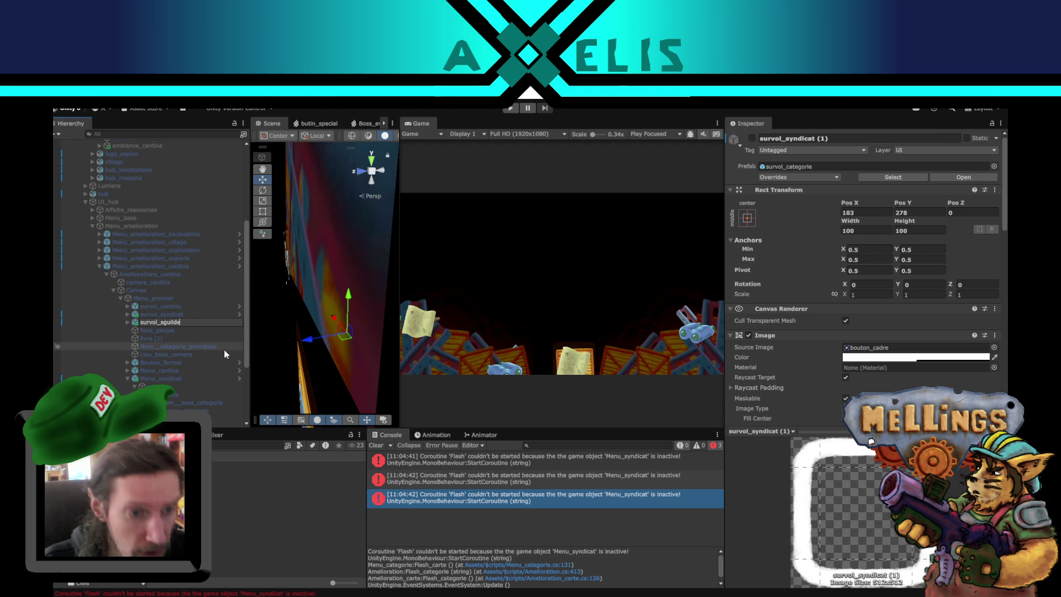
click(163, 322)
key(BackSpace)
key(Return)
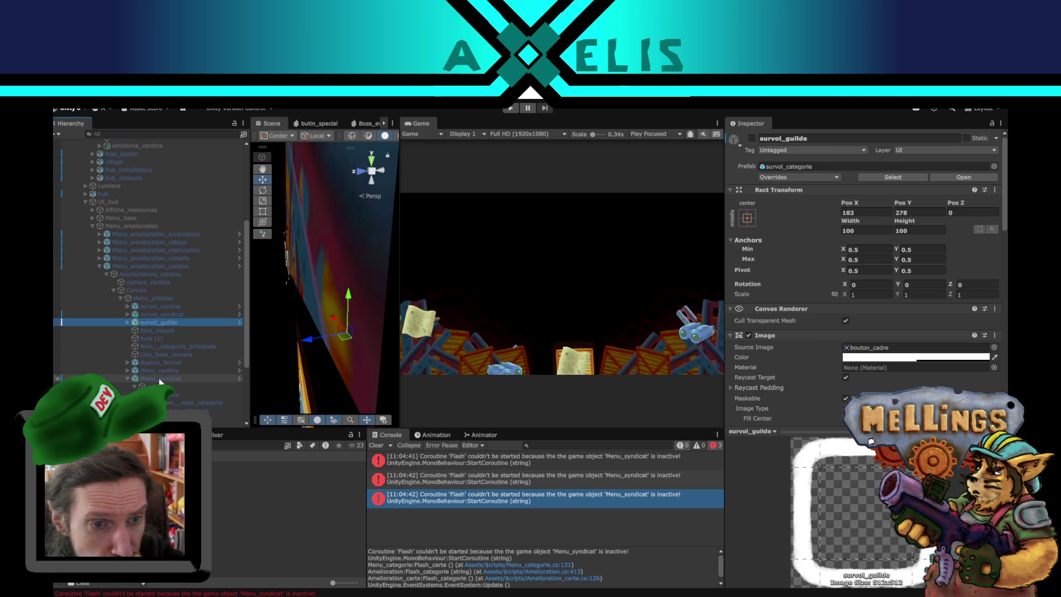
Step: Collapse the Menu_syndicat branch and select Menu_guilde
click(121, 378)
key(Left)
key(Down)
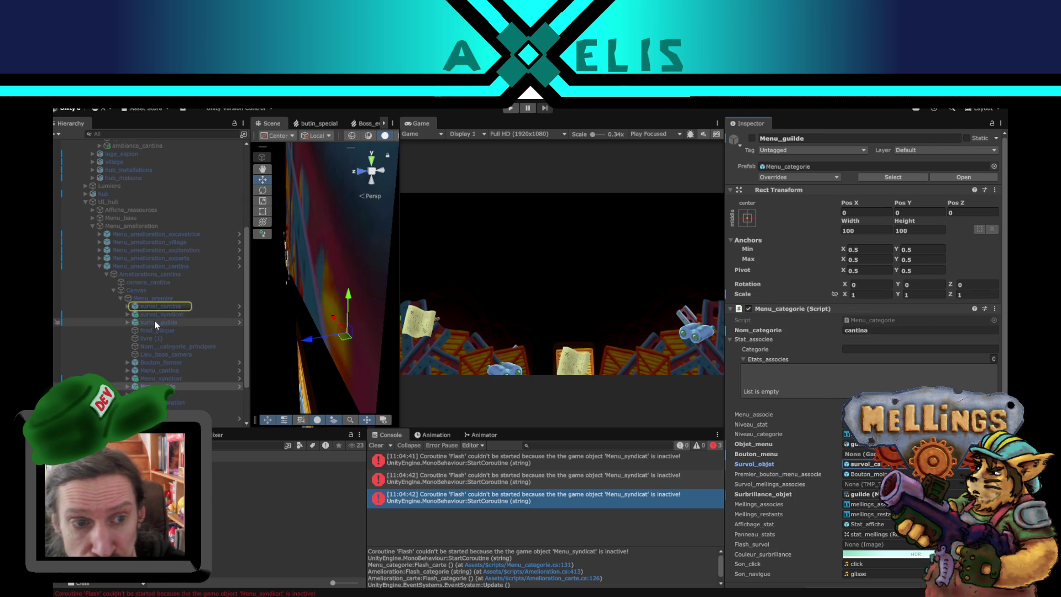
Step: Assign survol_guilde to Menu_guilde's Survol_objet field and review its highlight and stats references
click(903, 465)
drag(905, 470, 904, 469)
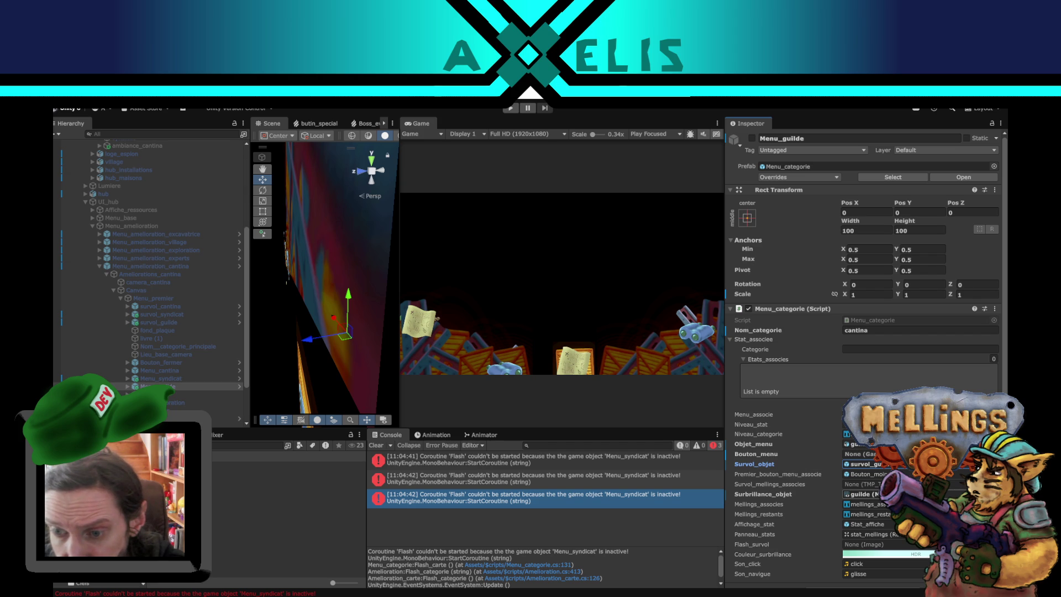
click(884, 494)
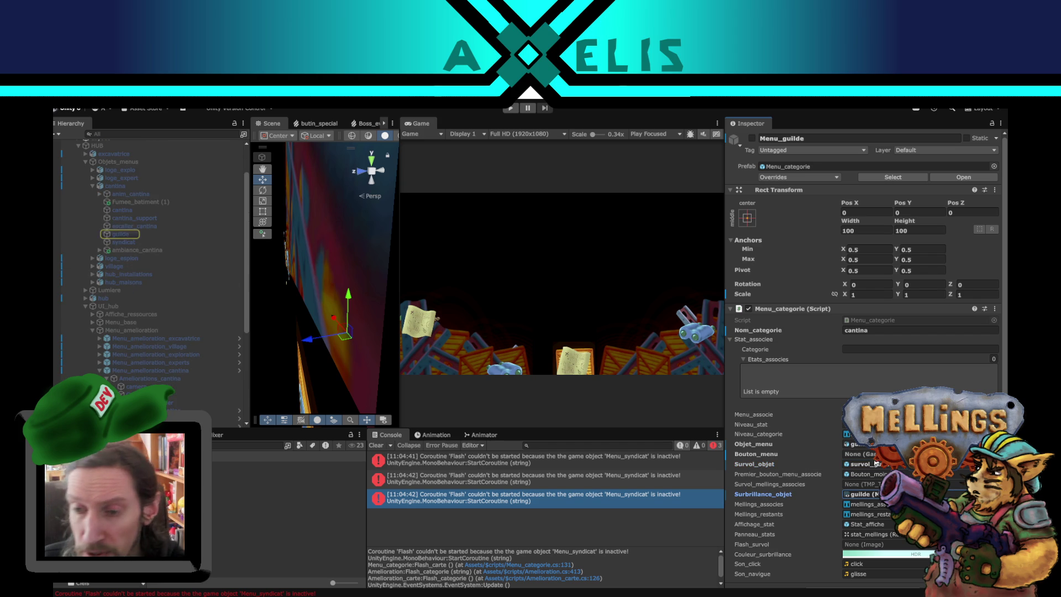
scroll(861, 354, down, 1)
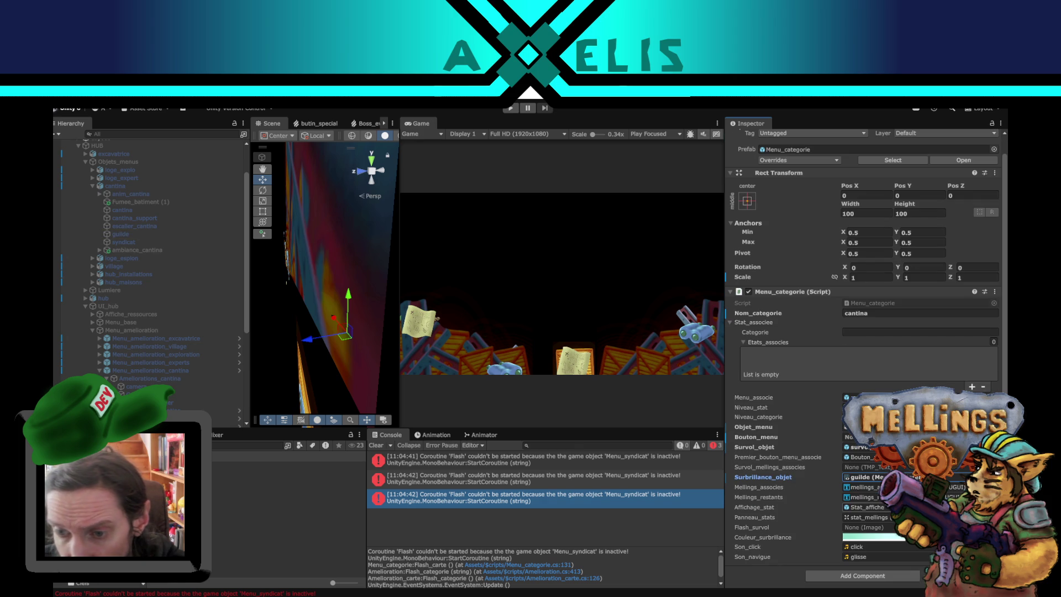
scroll(205, 346, down, 3)
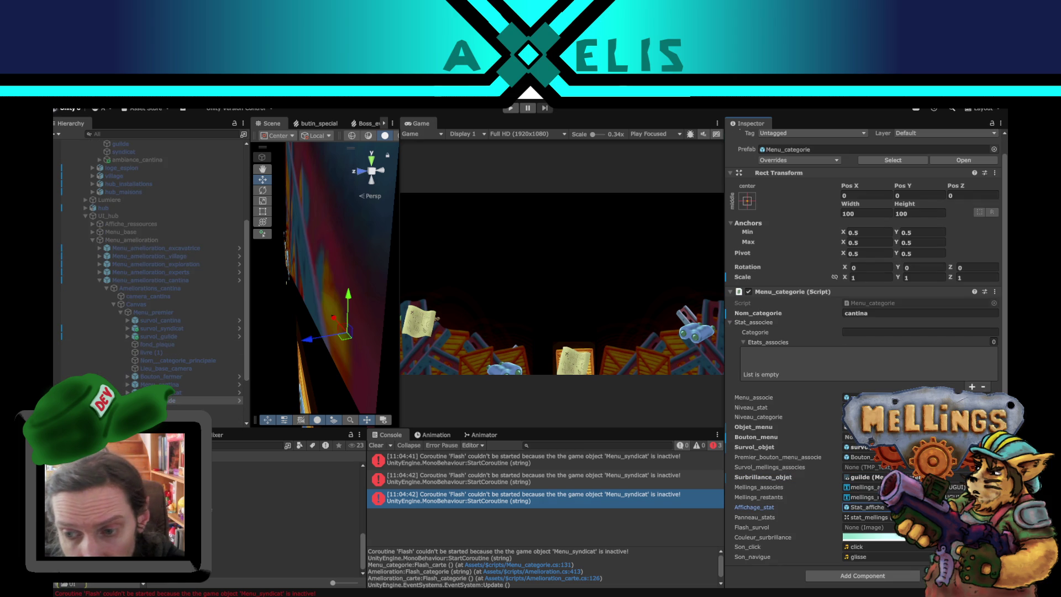
click(866, 517)
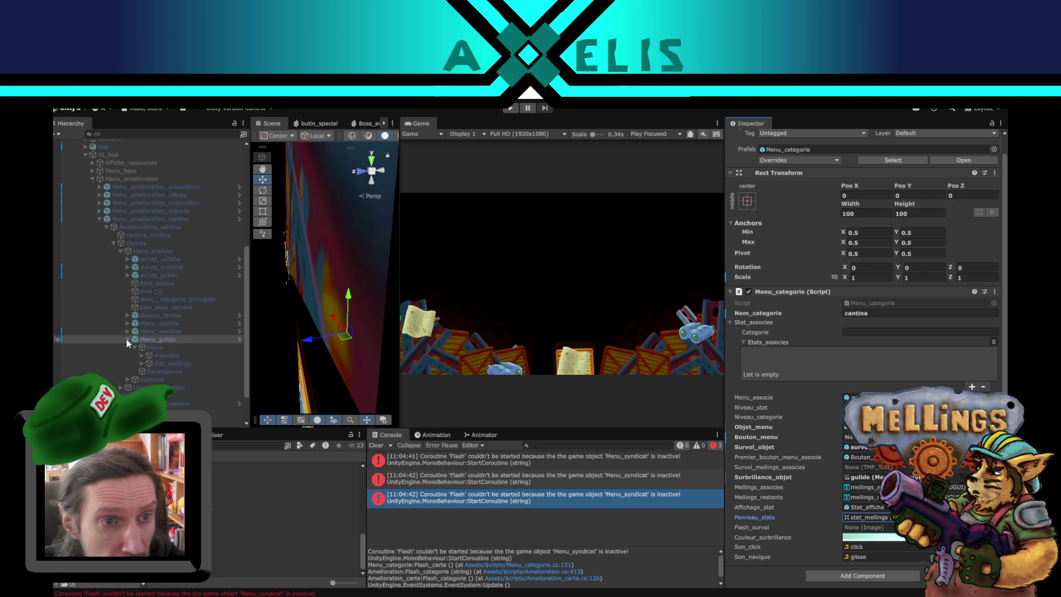
click(99, 211)
Step: Inspect Menu_expert's category settings inside the experts upgrade menu
click(105, 218)
click(113, 236)
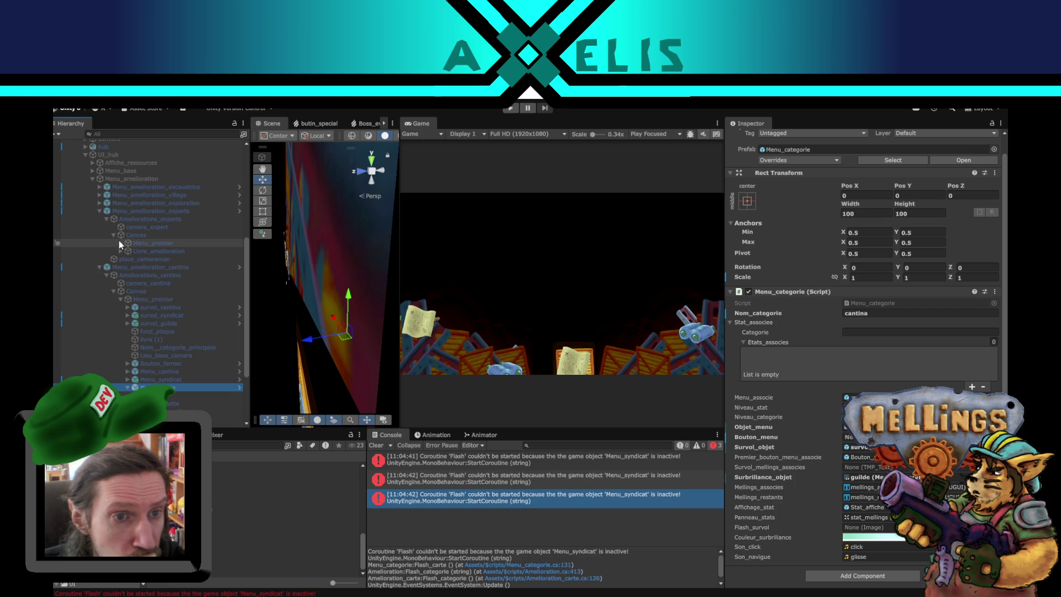
click(120, 243)
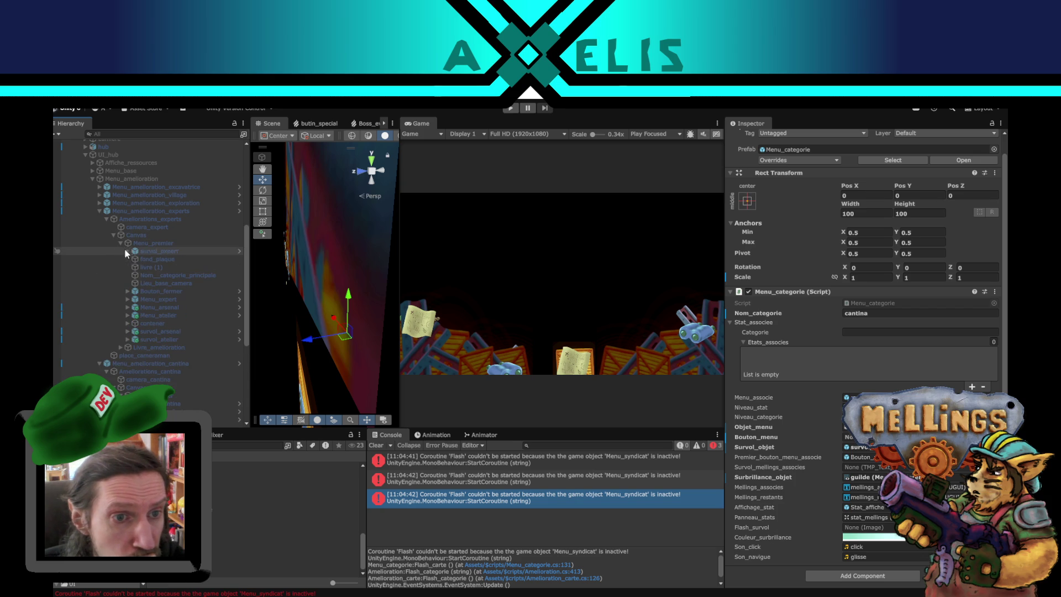
click(185, 299)
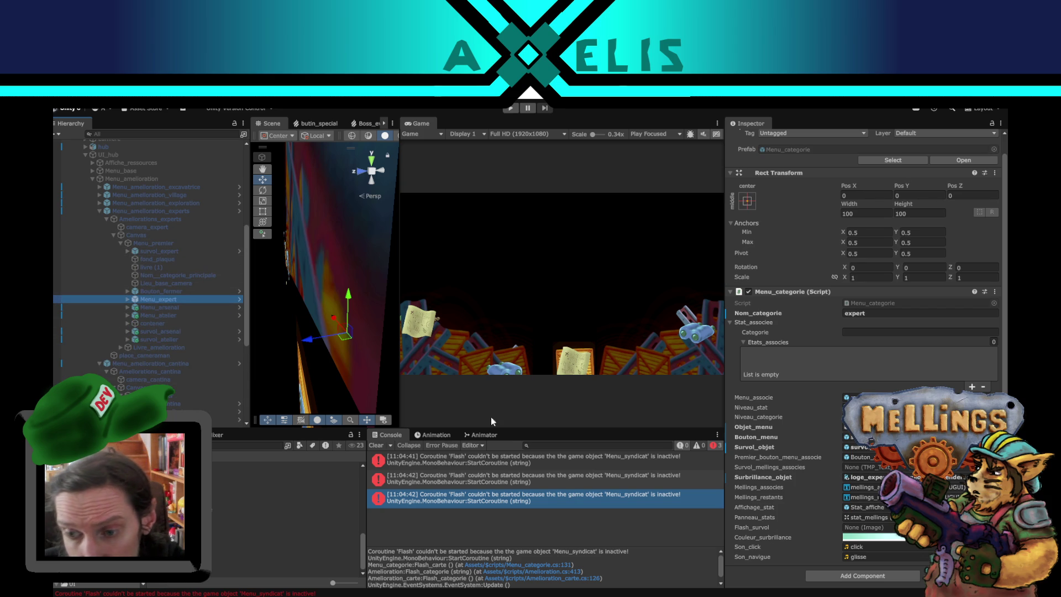
click(99, 211)
Step: Inspect Menu_exploration's category settings, then bring up Menu_syndicat's settings
click(99, 204)
click(107, 211)
click(113, 227)
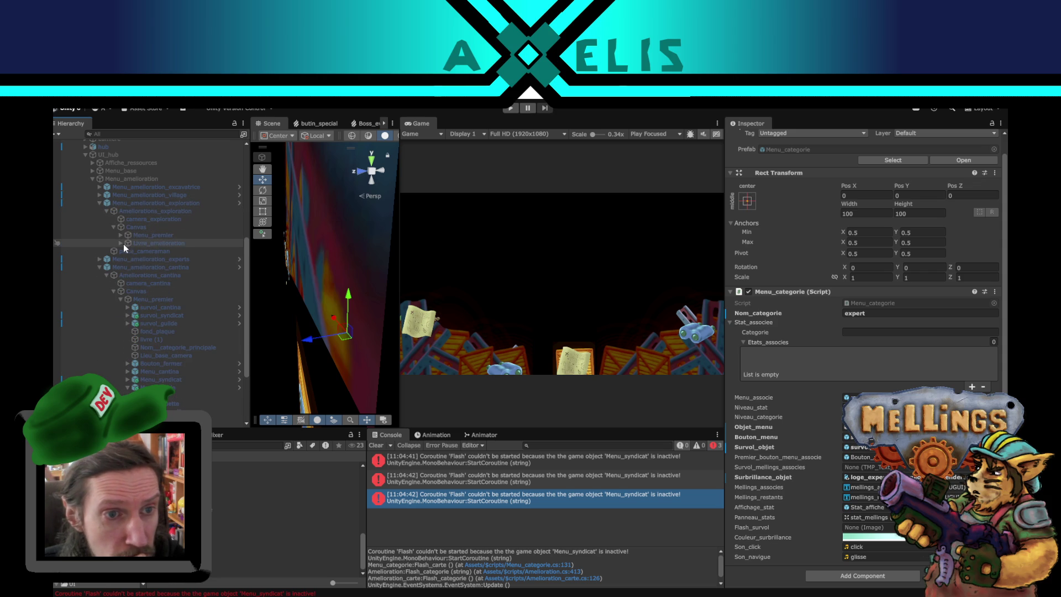
click(124, 244)
click(119, 235)
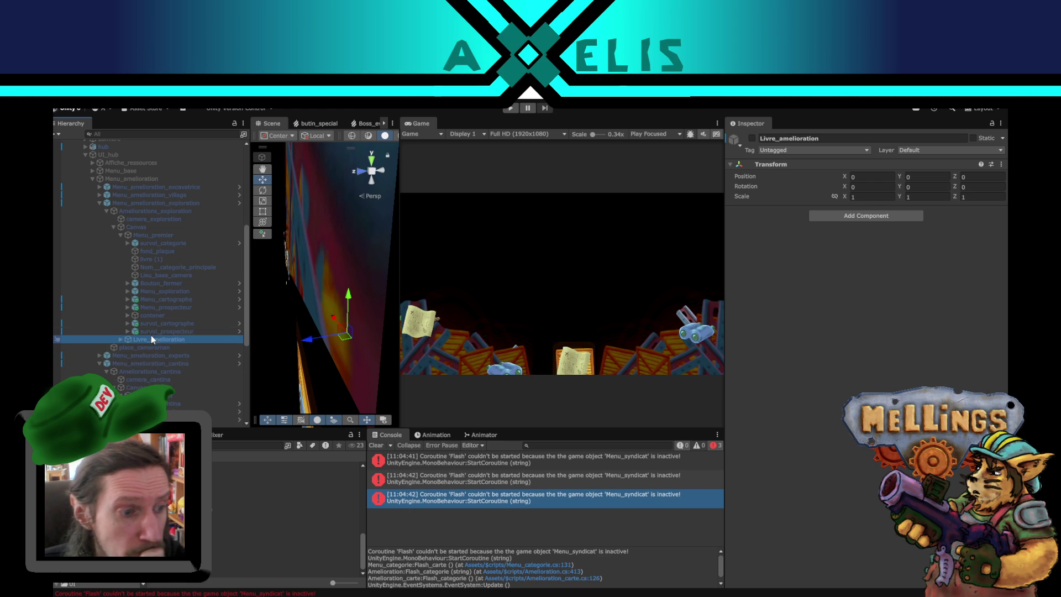
click(175, 291)
scroll(840, 472, down, 1)
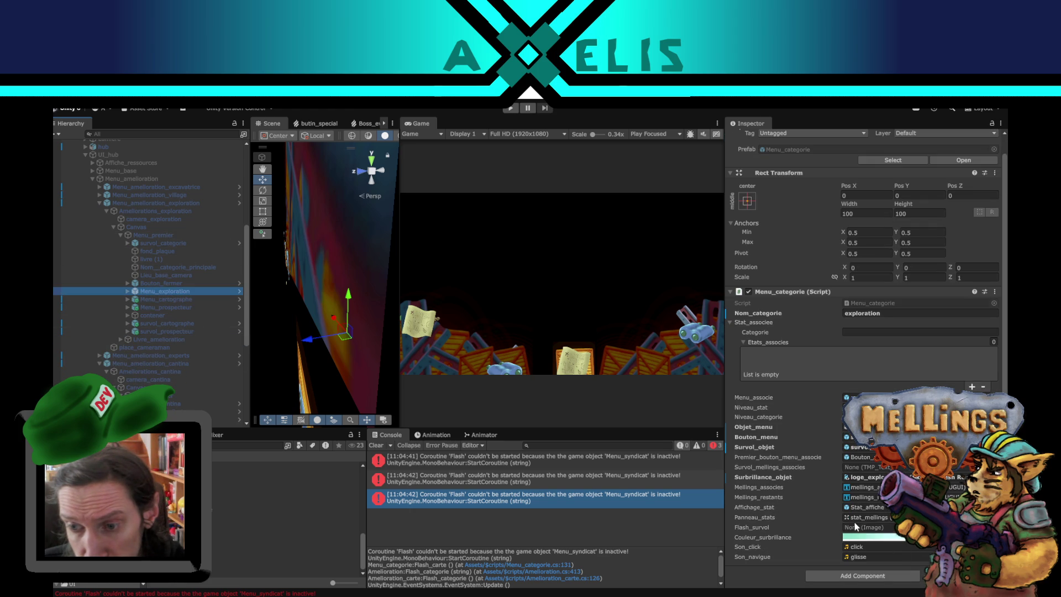
click(100, 203)
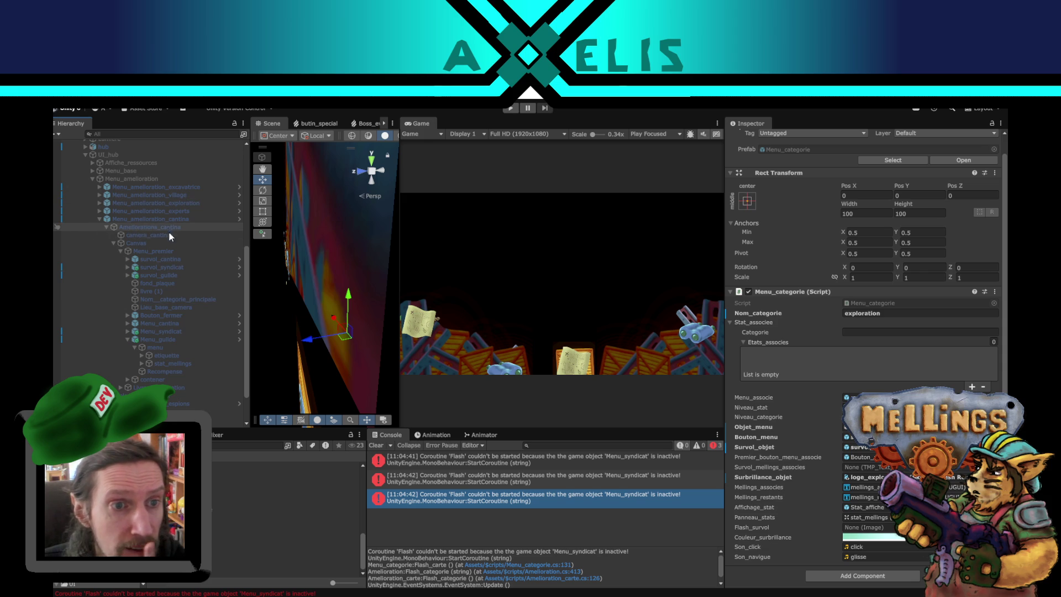
click(126, 339)
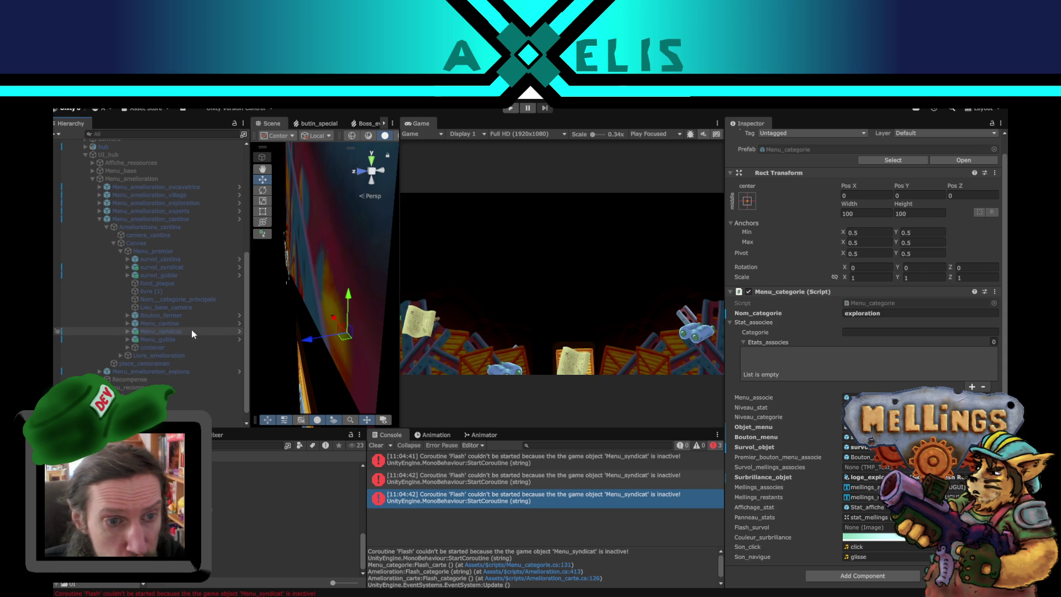
click(192, 331)
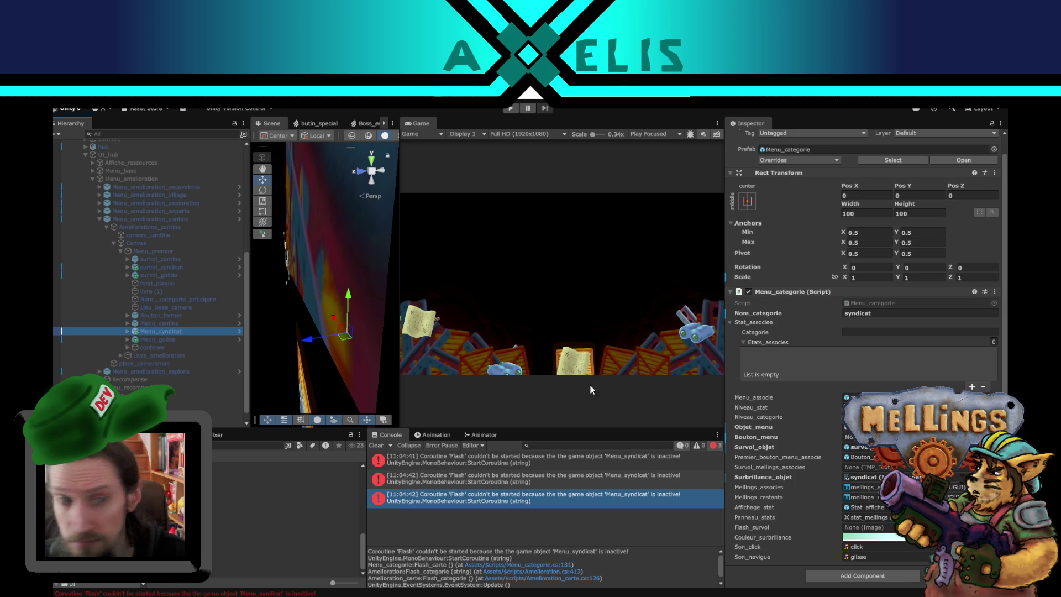
Step: Change Menu_guilde's Nom_categorie to guilde
click(863, 312)
key(ctrl+a)
text(g)
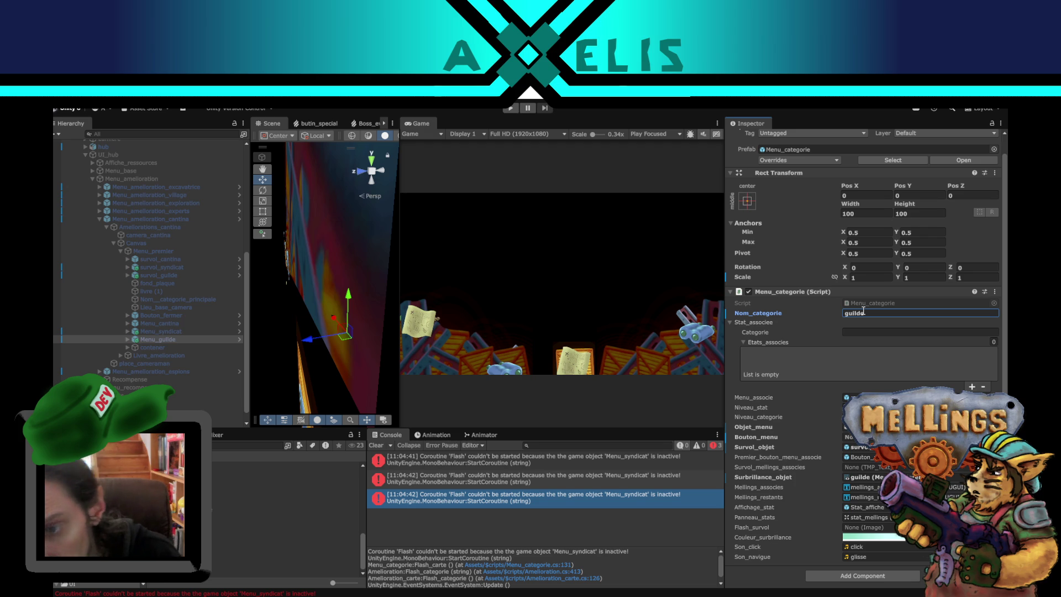
Step: Compare the Menu_cantina, Menu_guilde and Menu_syndicat settings, then open the Intro scene
click(179, 324)
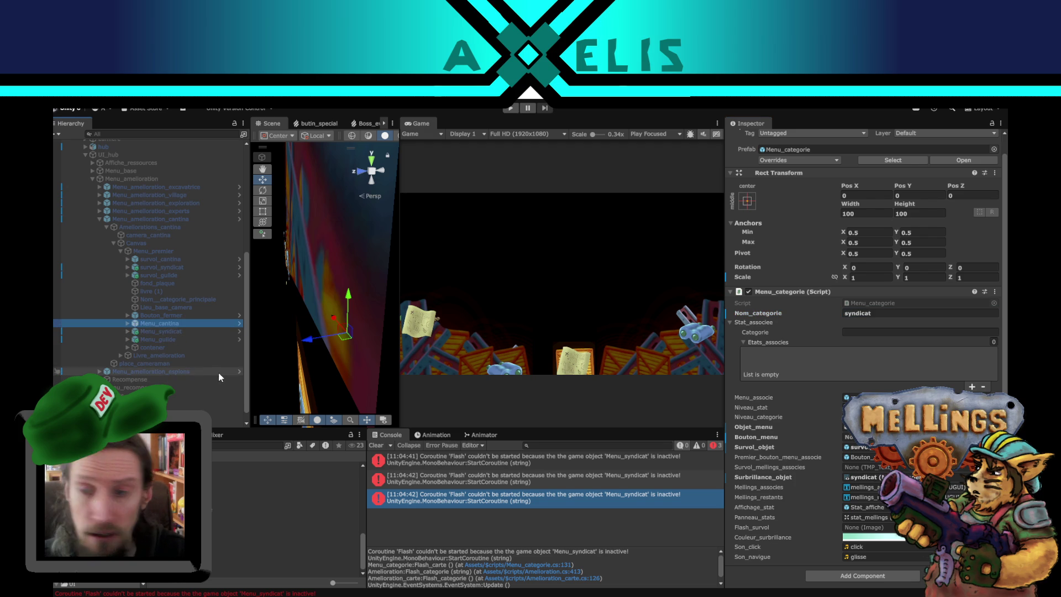
key(Down)
key(Down)
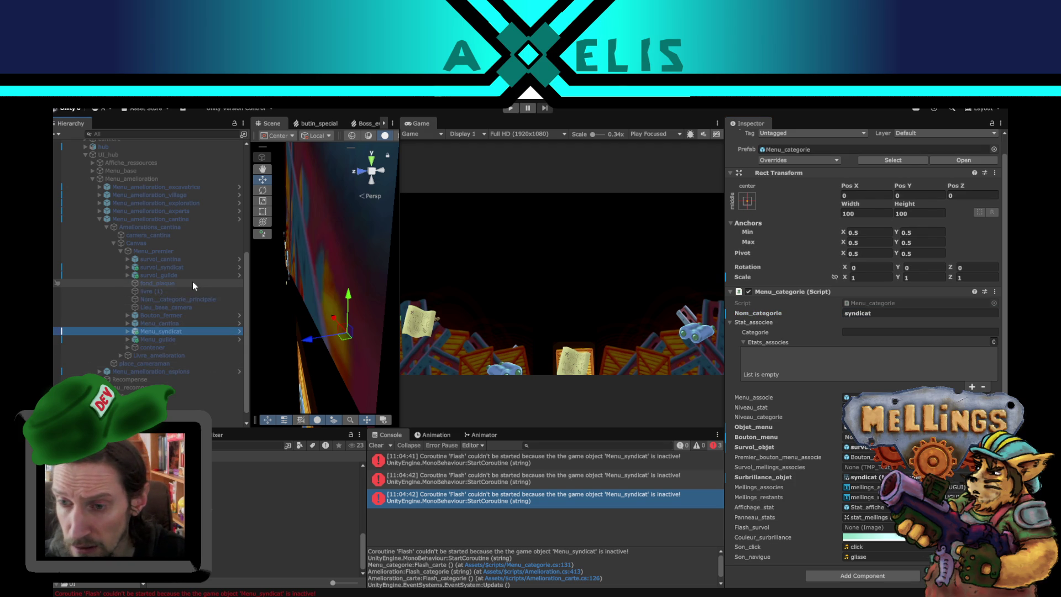
key(Up)
key(Up)
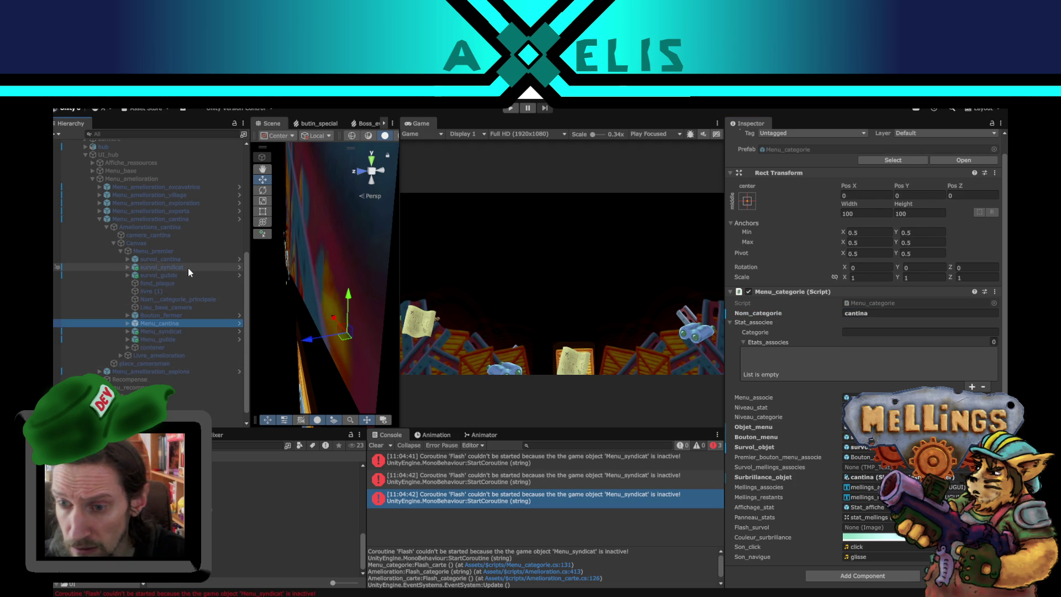
key(Down)
key(Down)
key(Up)
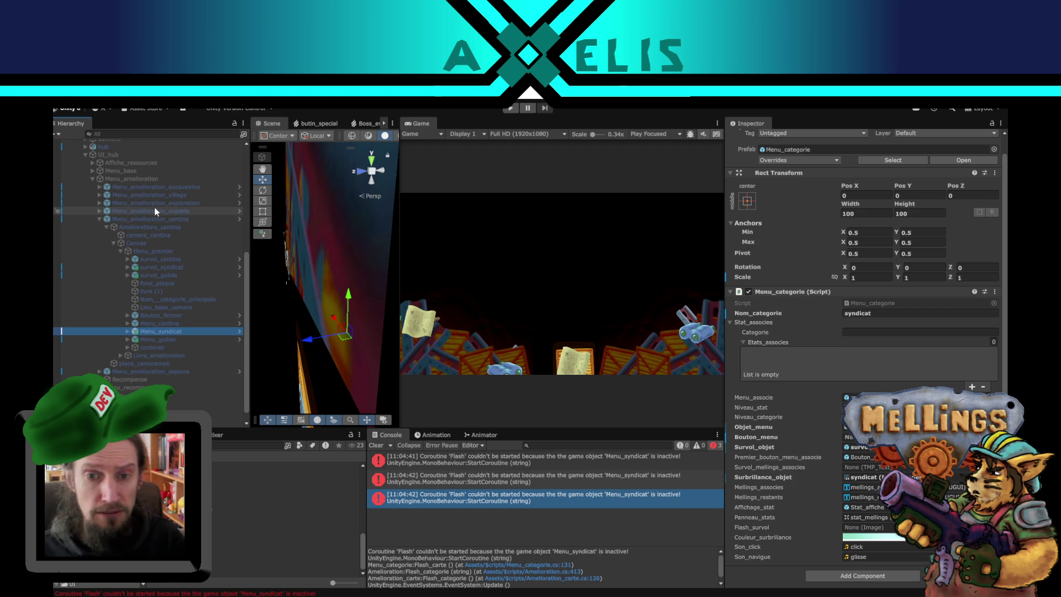
scroll(193, 284, up, 3)
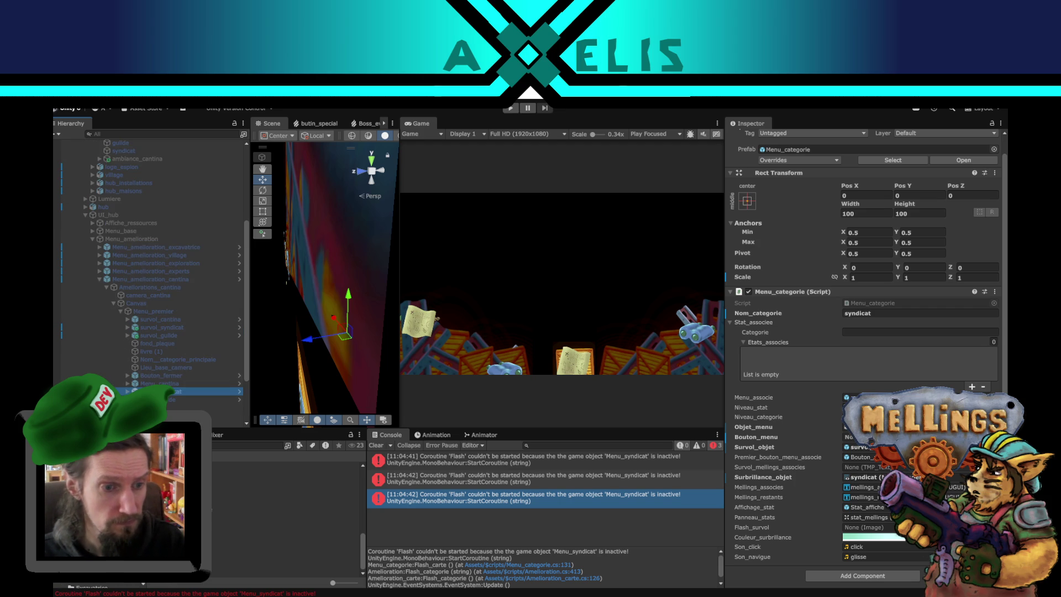
click(249, 497)
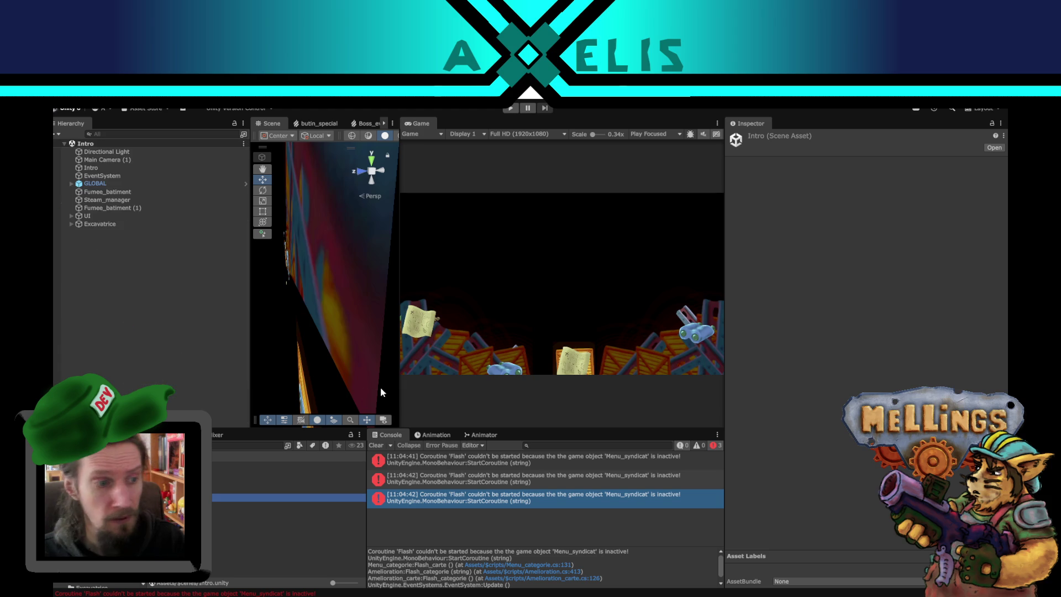
Step: Play the game, start it with Démarrer, and open the Cantina upgrade book
click(510, 108)
key(XF86AudioLowerVolume)
key(XF86AudioLowerVolume)
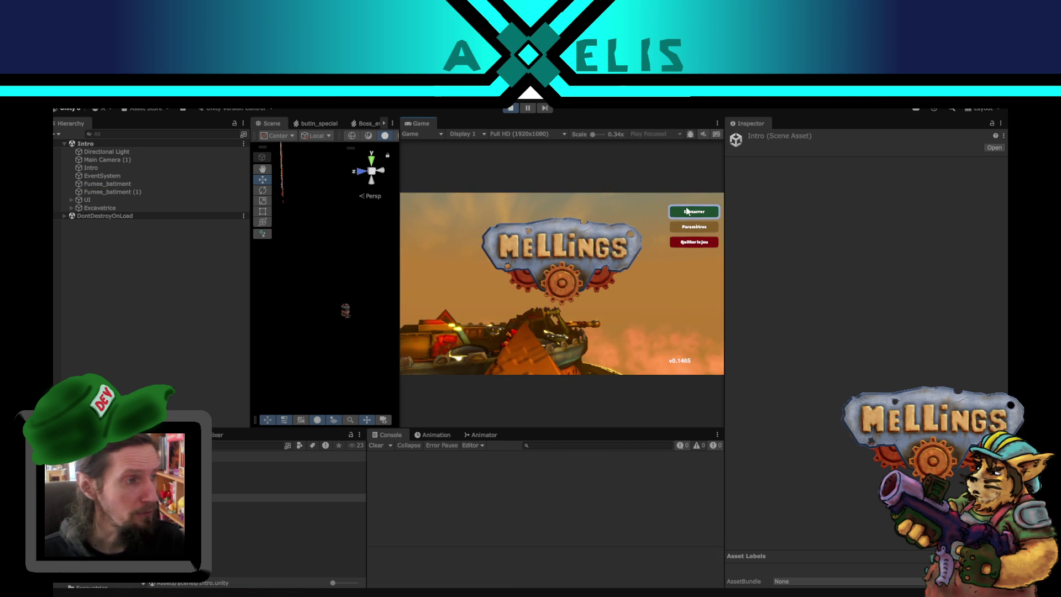
click(689, 211)
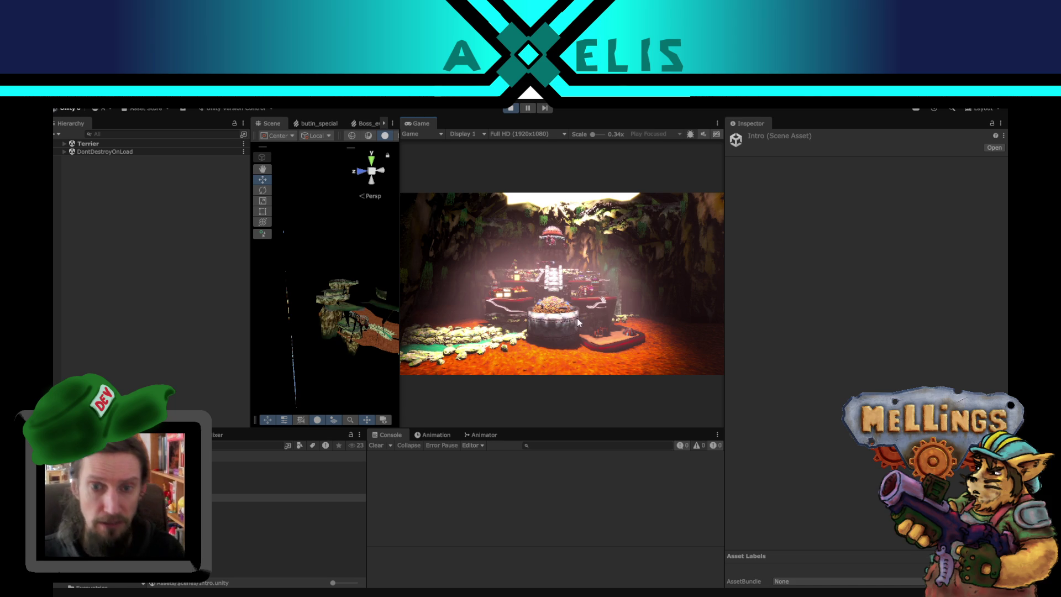
click(508, 295)
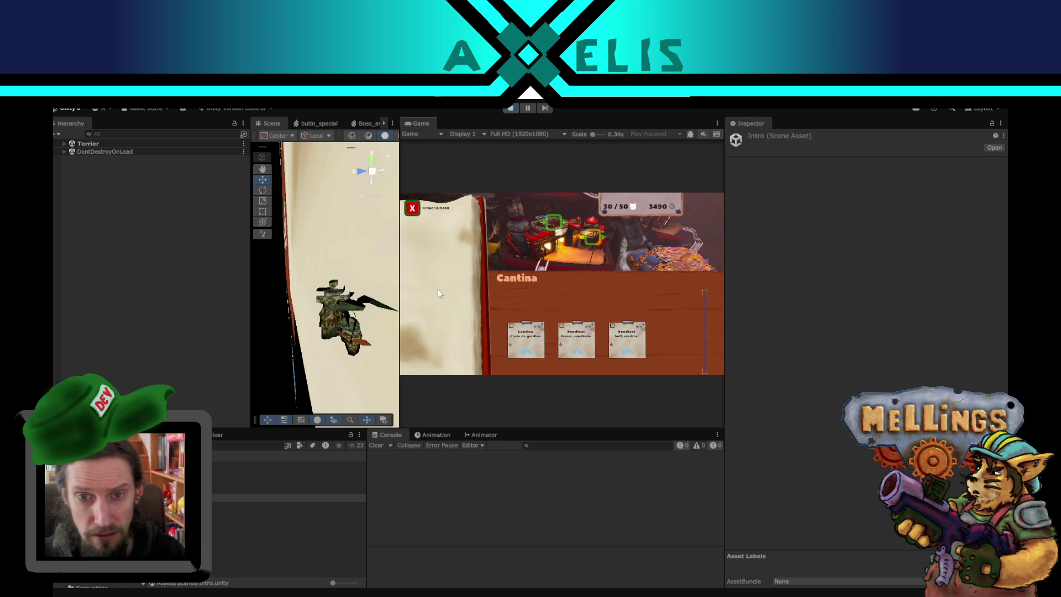
Step: Click the Cantina upgrade card and view the resulting Flash error's stack trace
click(550, 235)
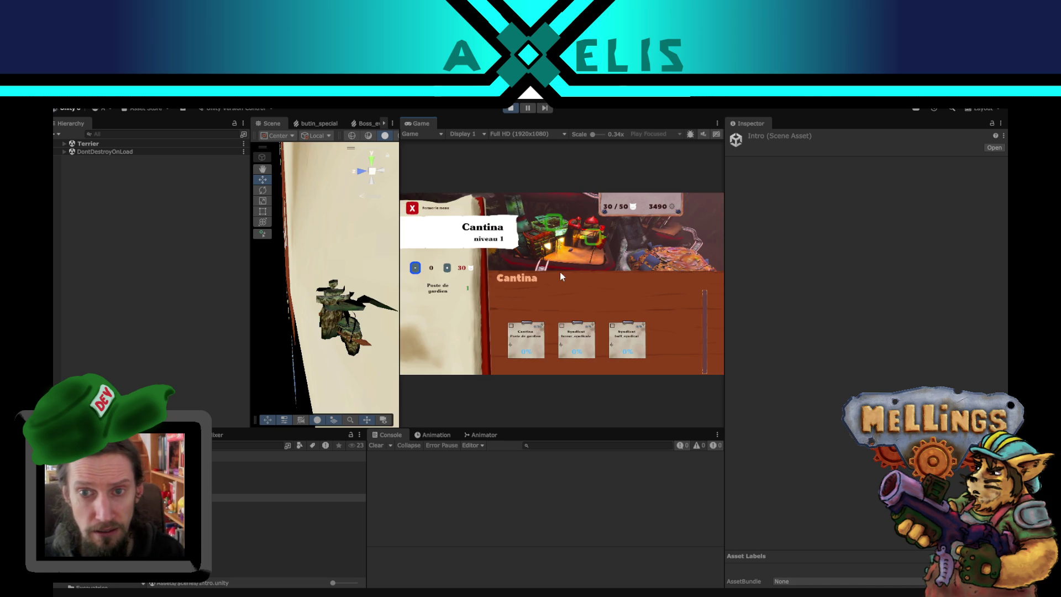
click(594, 239)
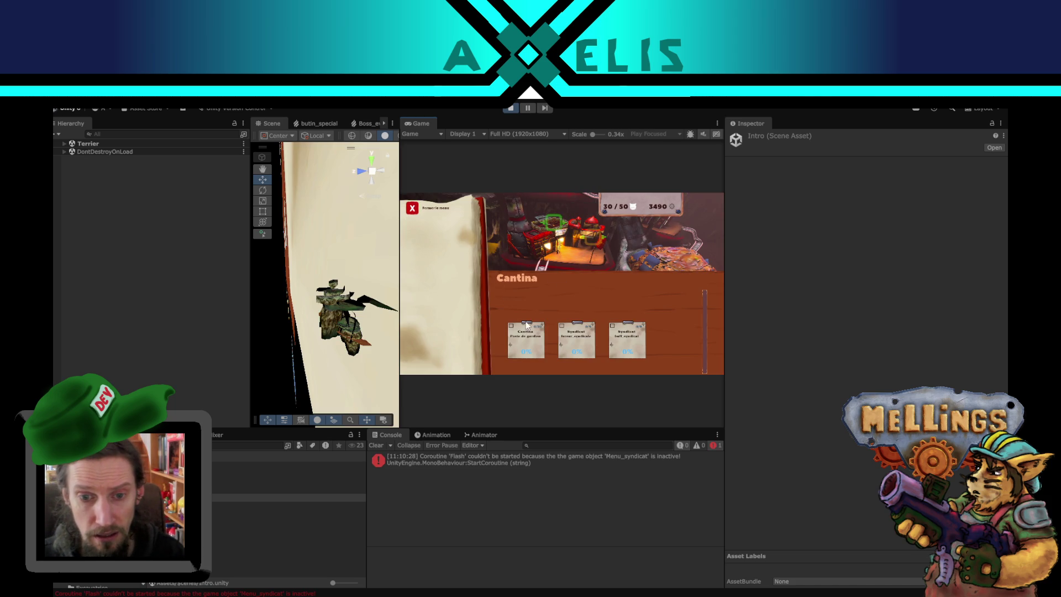
click(495, 456)
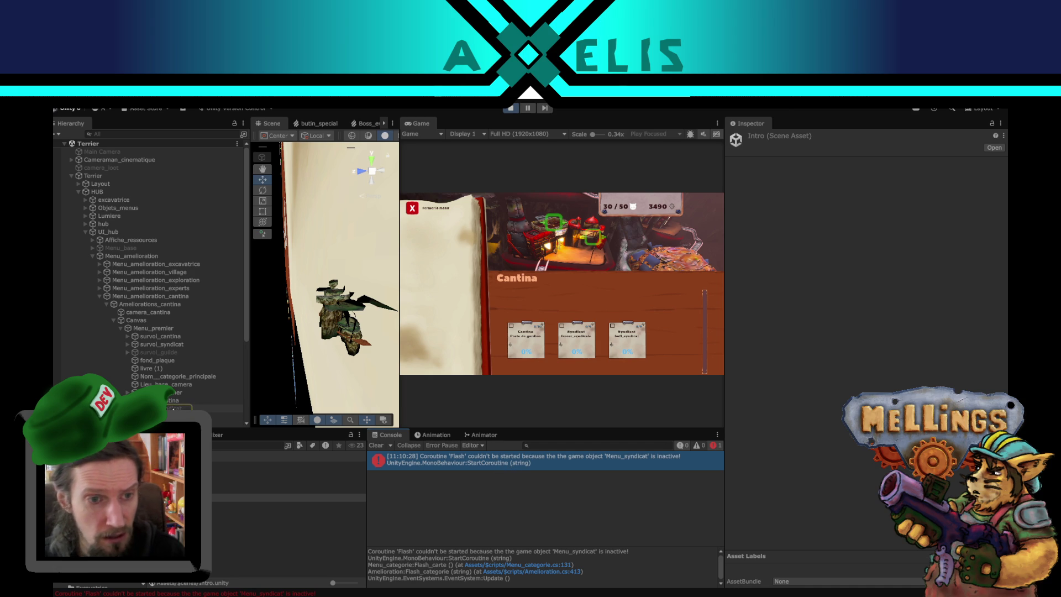
Step: Confirm Menu_syndicat's Nom_categorie is syndicat, then close the in-game Cantina menu
click(177, 408)
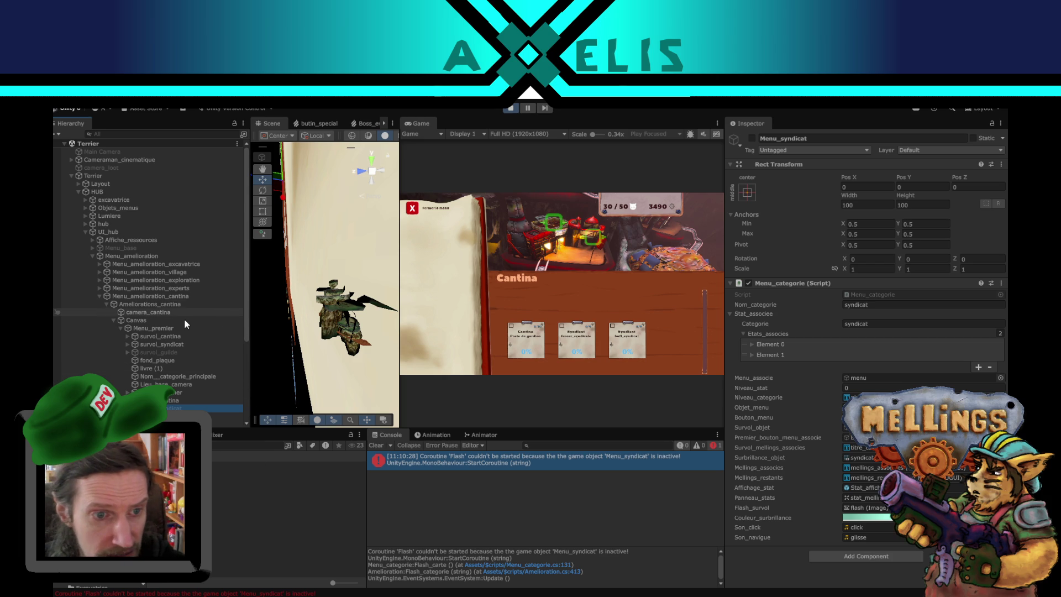
scroll(183, 321, down, 2)
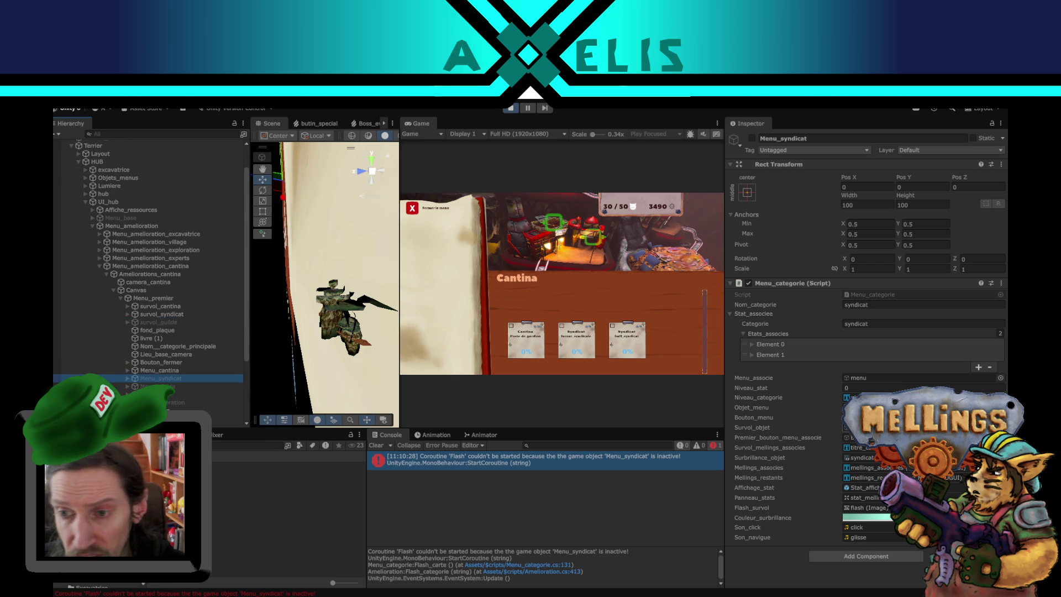
click(884, 302)
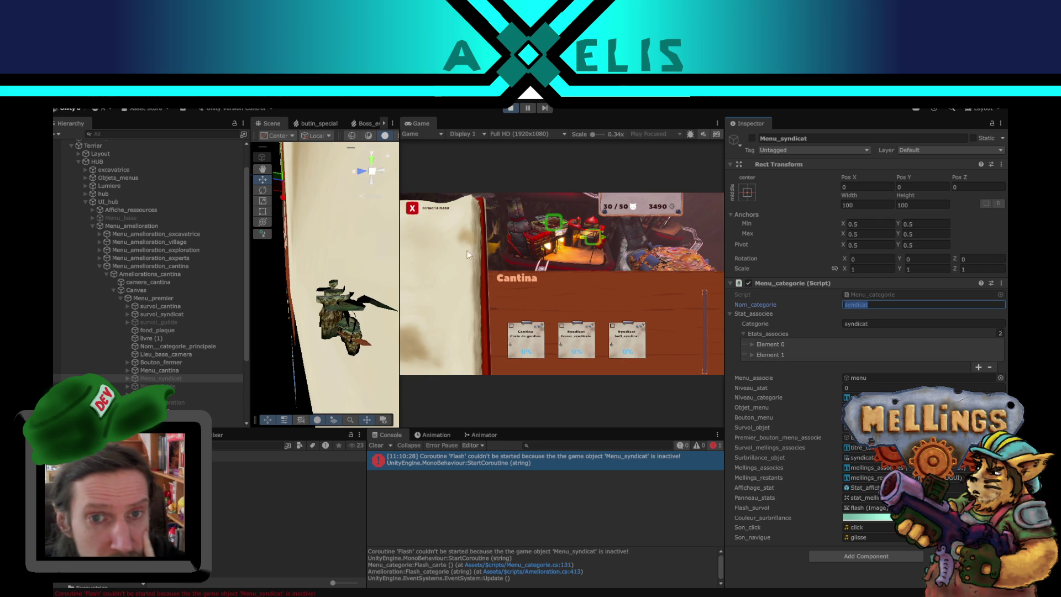
click(413, 208)
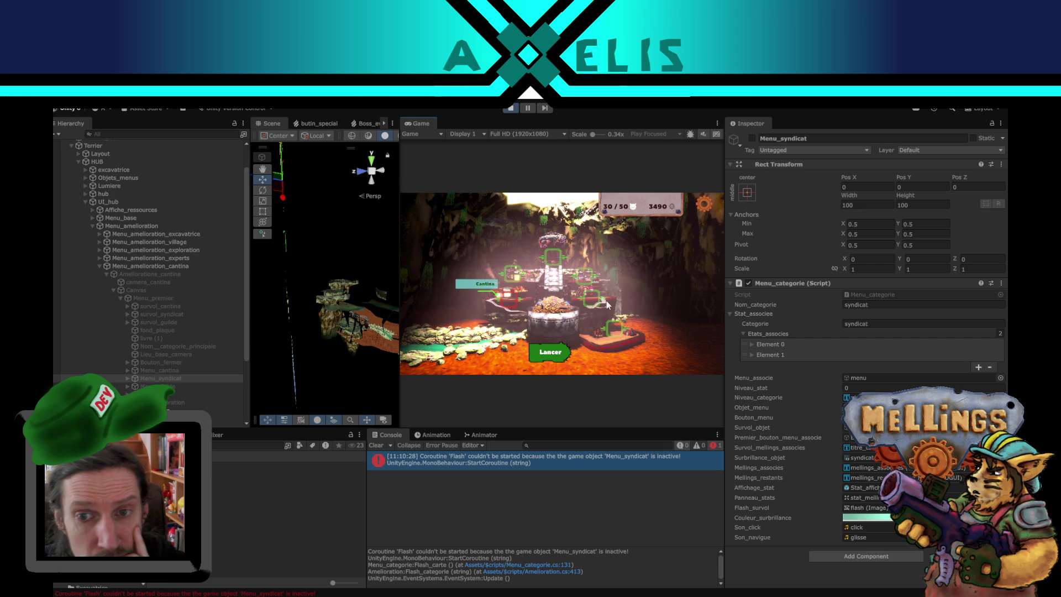
Step: Open Loge des espions showing deblocage_espions, then orbit and widen the Scene view
click(589, 280)
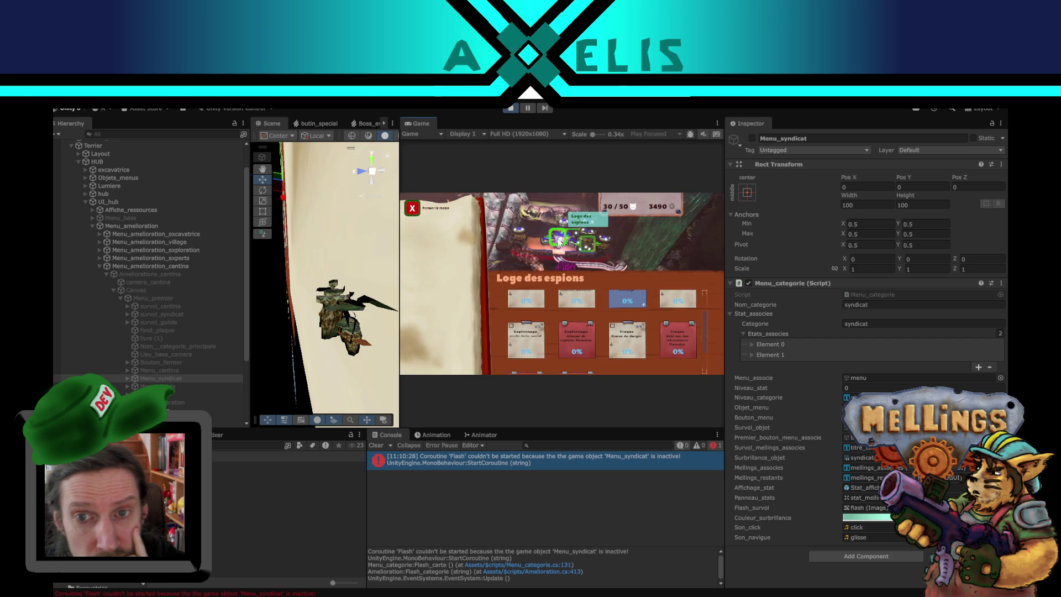
click(587, 249)
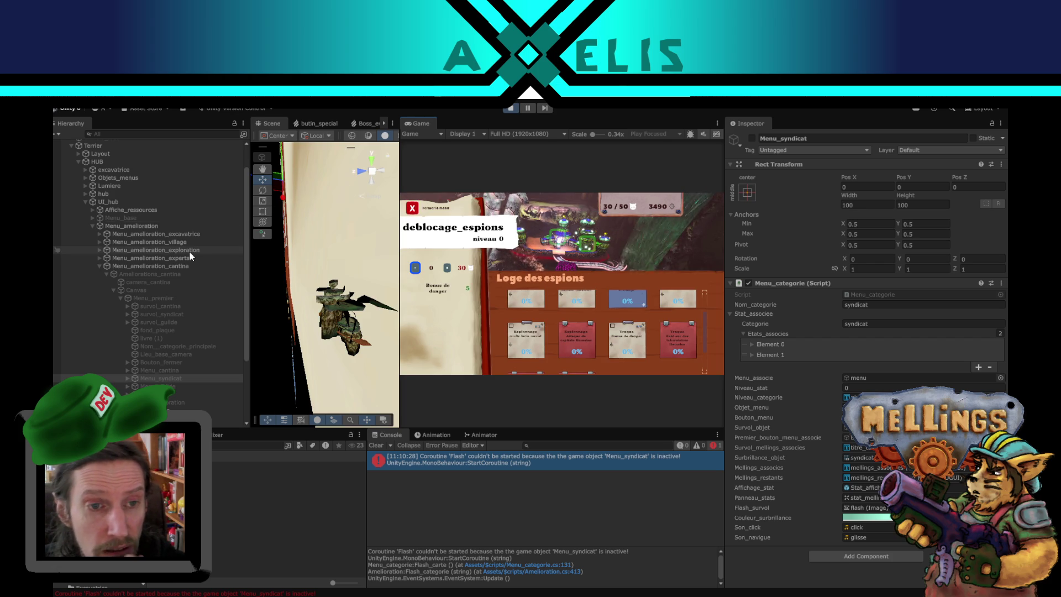
scroll(189, 251, down, 5)
scroll(327, 269, down, 3)
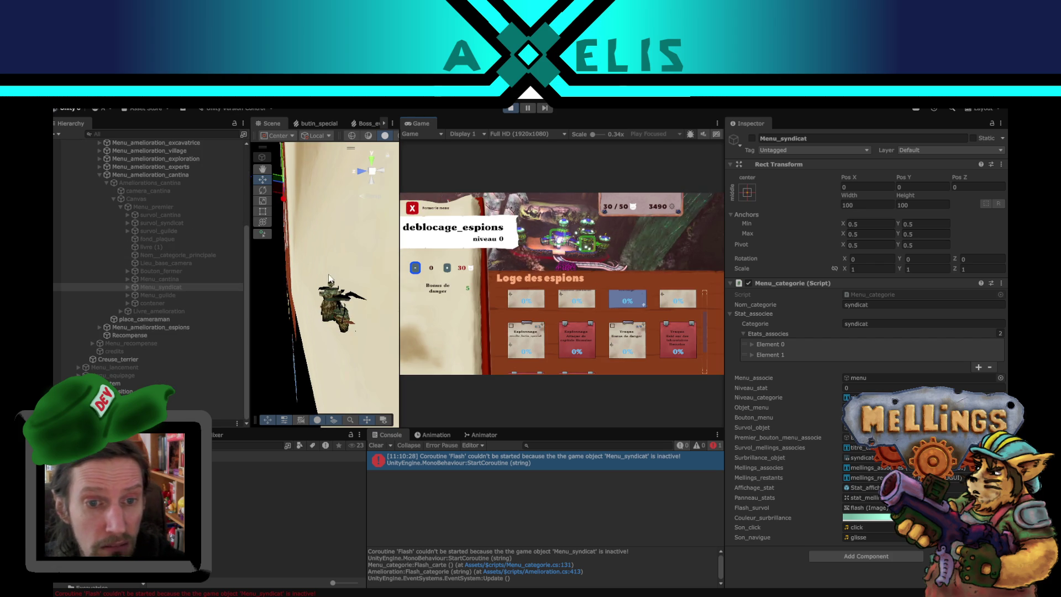
click(330, 387)
scroll(323, 331, down, 4)
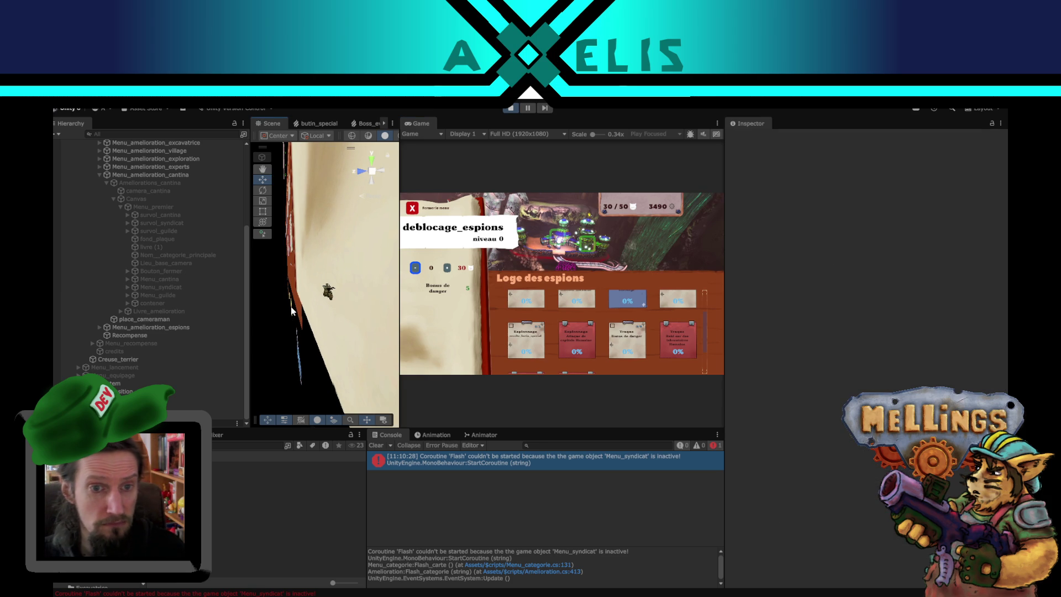
mouse_move(298, 315)
mouse_down()
mouse_move(254, 286)
mouse_move(319, 313)
mouse_move(426, 141)
mouse_up()
drag(400, 174, 611, 168)
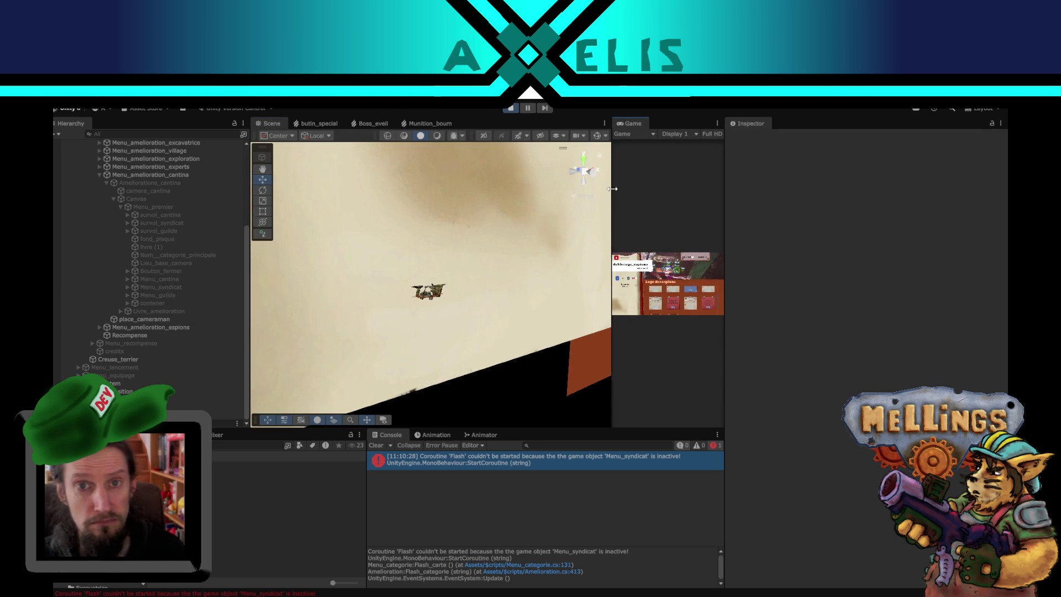
Step: Turn on scene gizmos, then select and frame the espions menu's fond_plaque background
click(596, 138)
click(540, 311)
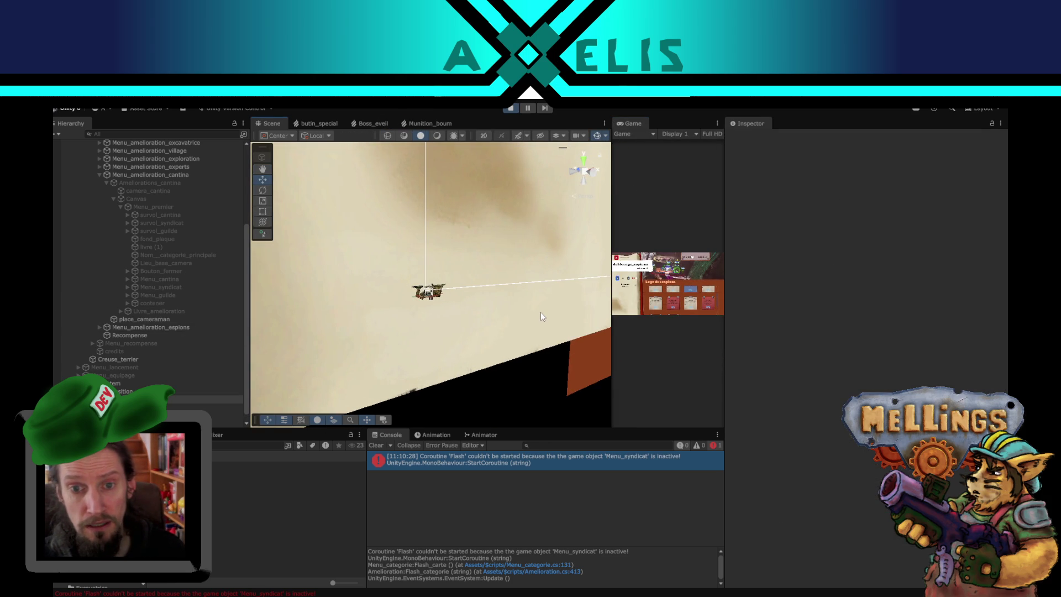
drag(527, 317, 550, 337)
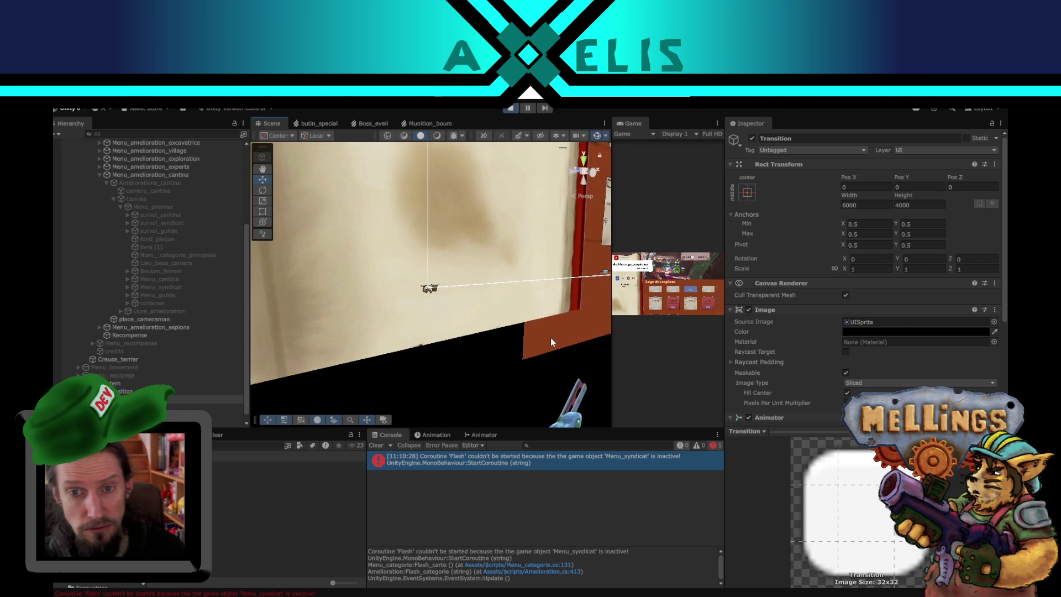
click(550, 337)
key(f)
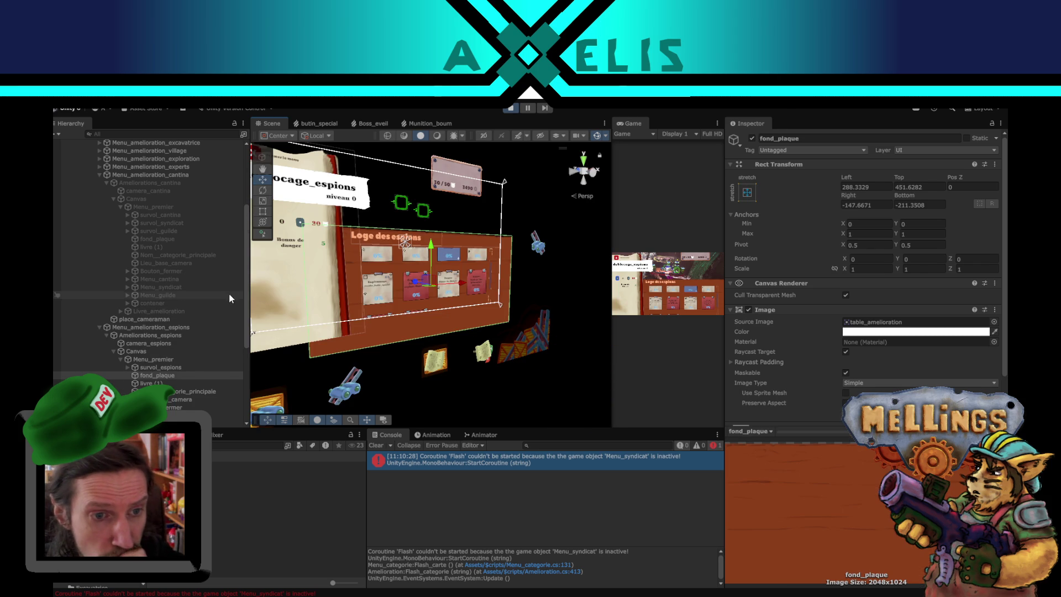
scroll(229, 296, down, 3)
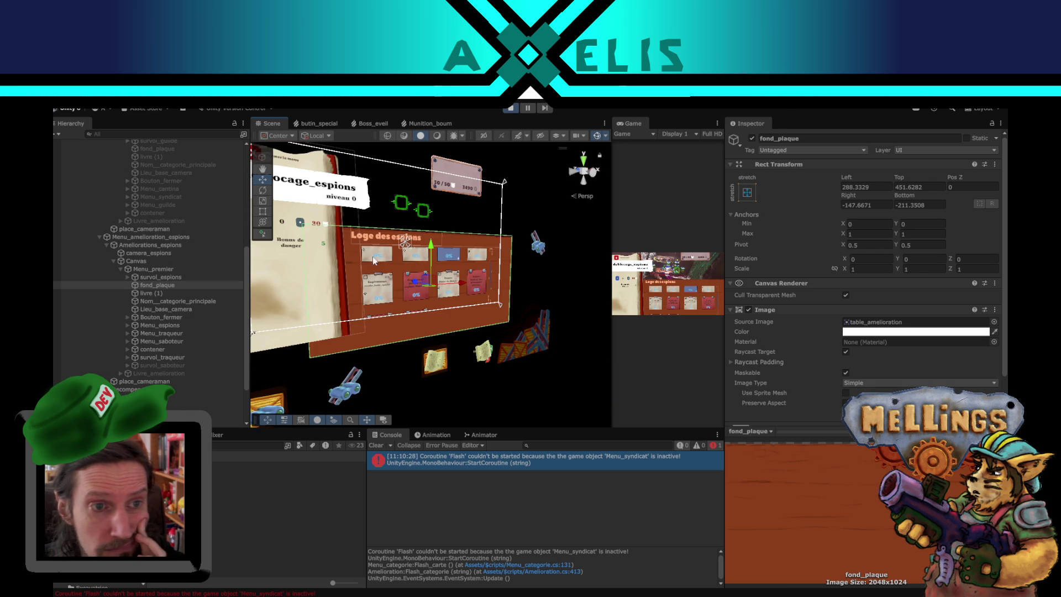
drag(438, 264, 418, 292)
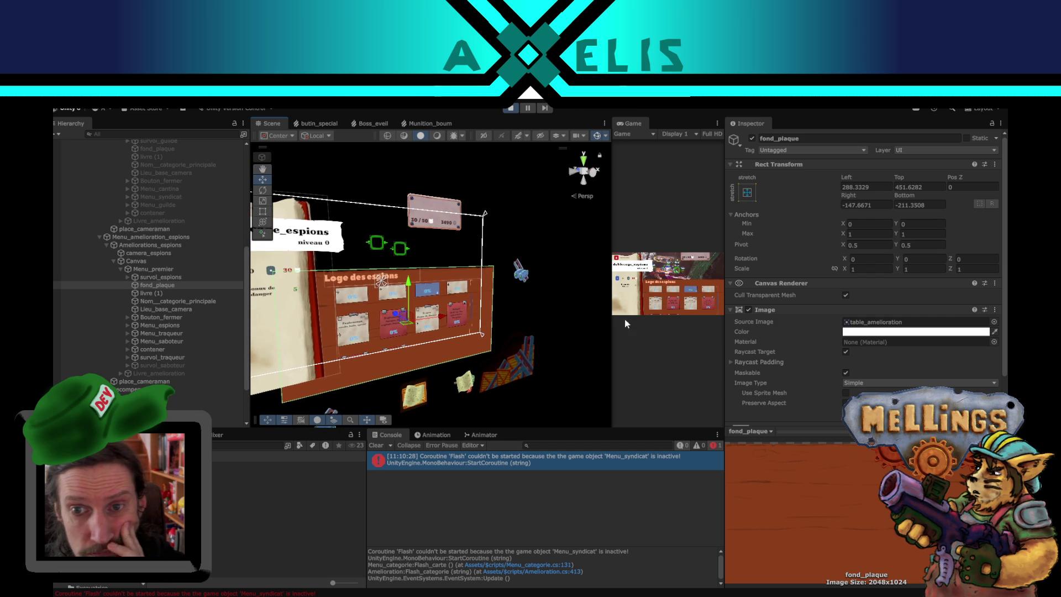
mouse_move(610, 325)
mouse_down()
mouse_move(506, 339)
mouse_move(321, 318)
mouse_move(474, 323)
mouse_up()
Step: Show the Loge des espions niveau 1 details; inspect the cadre (1) frame and deblocage_espions title
click(593, 249)
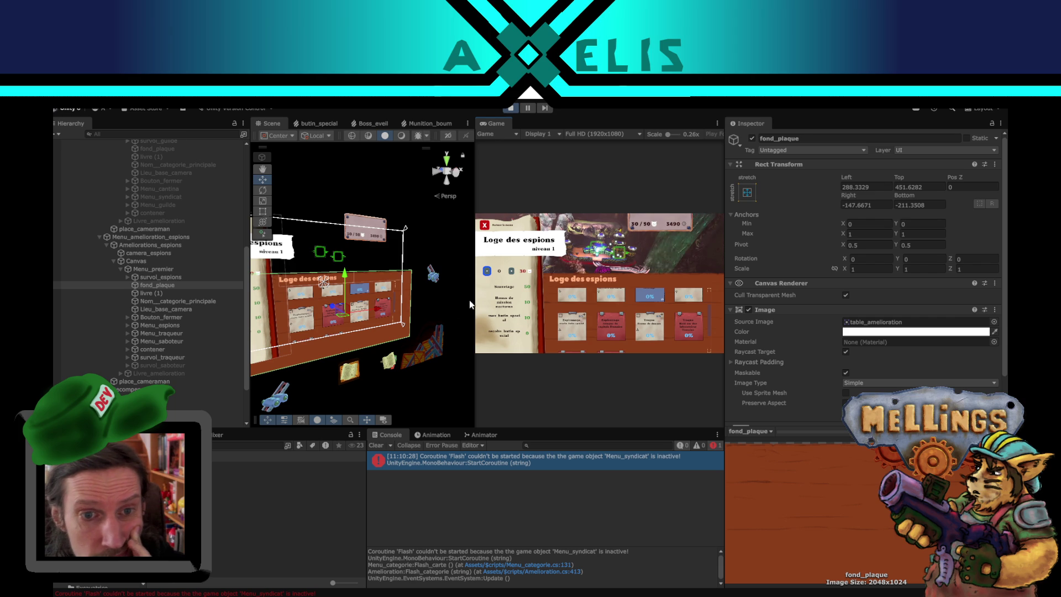
click(403, 336)
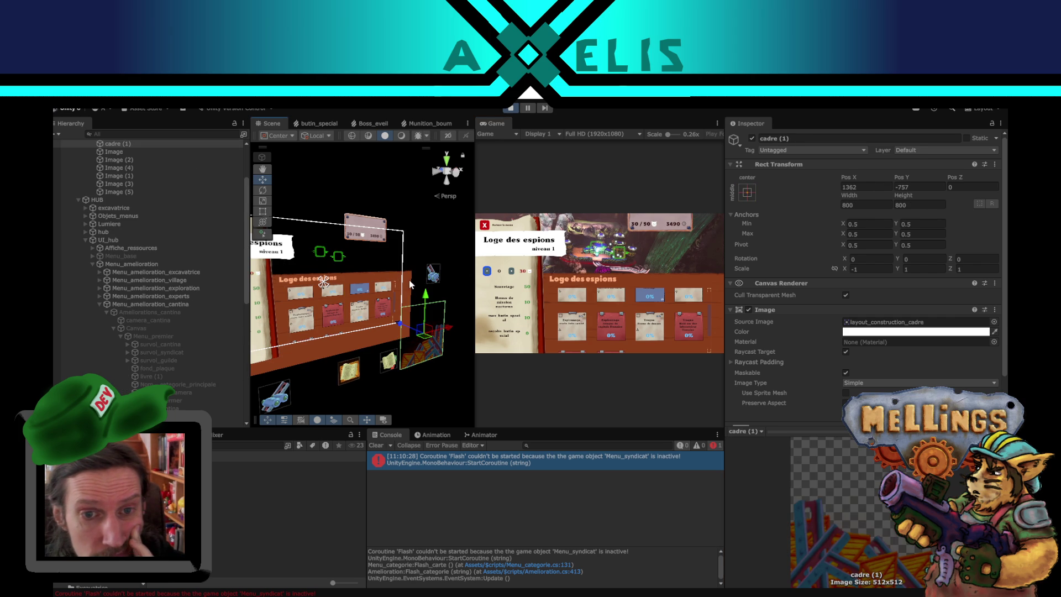
scroll(170, 272, down, 5)
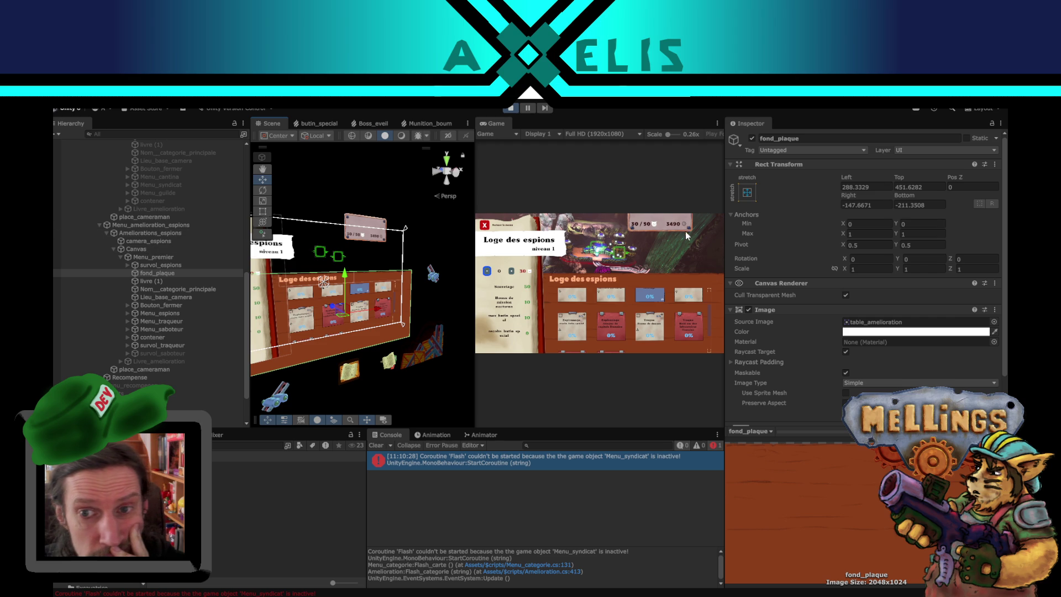
mouse_move(624, 254)
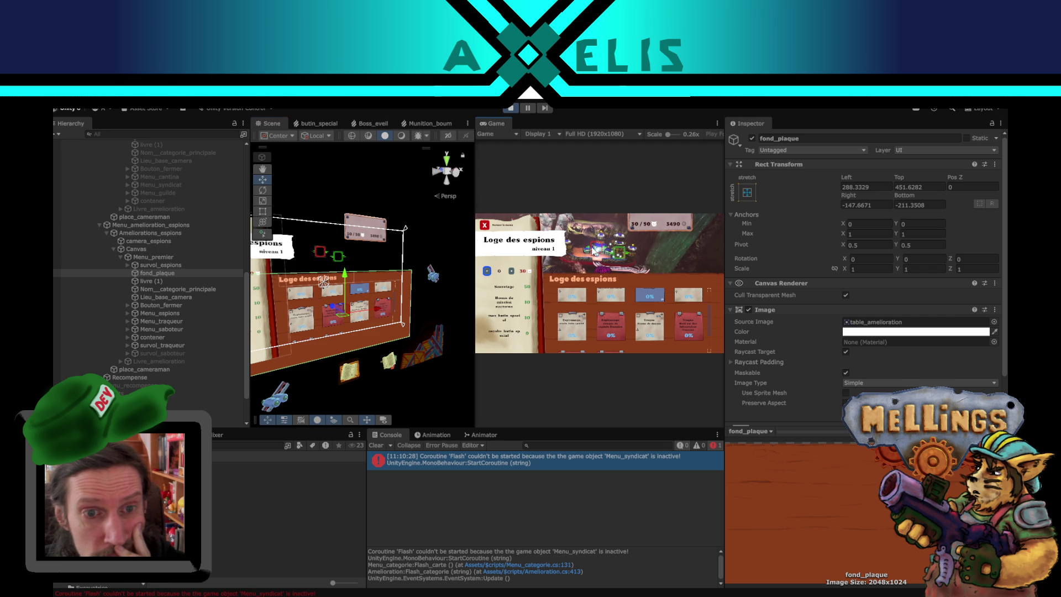
drag(410, 257, 440, 274)
click(287, 270)
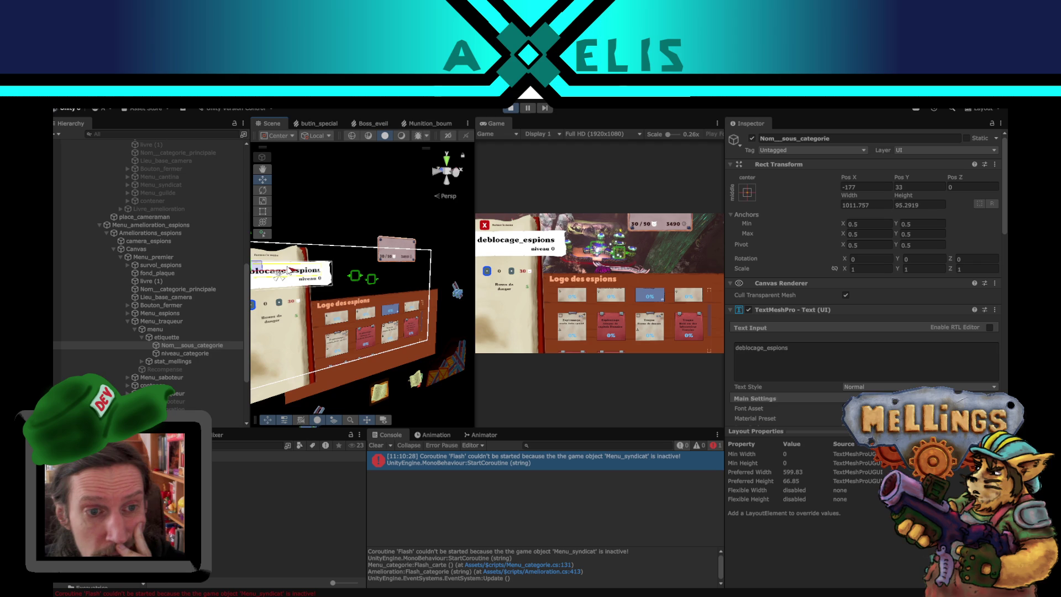
drag(348, 308, 370, 309)
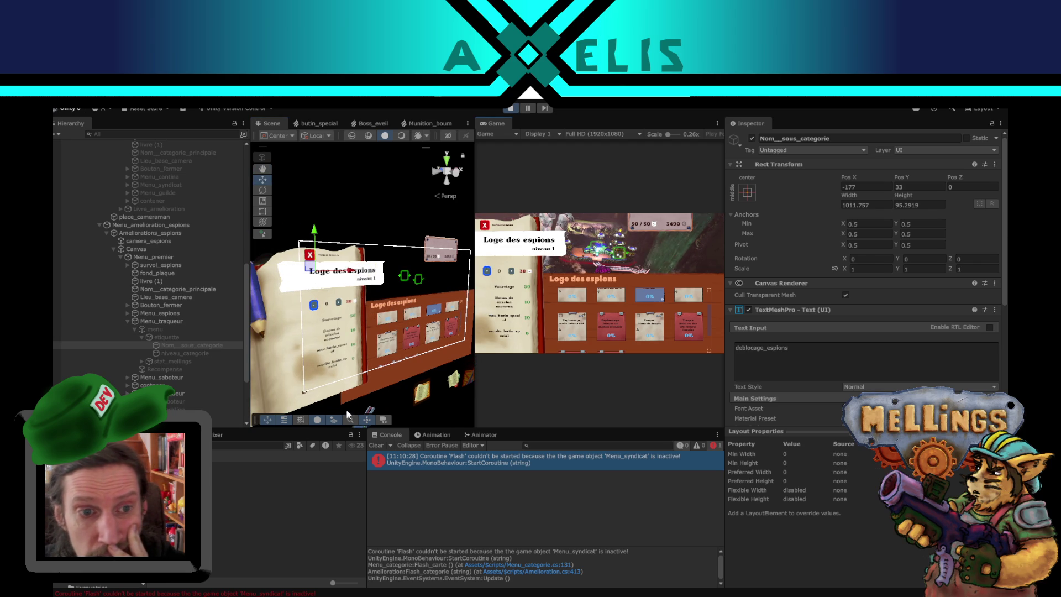
Step: Inspect livre (1) and niveau_categorie, then close the espions menu back to the hub
click(597, 243)
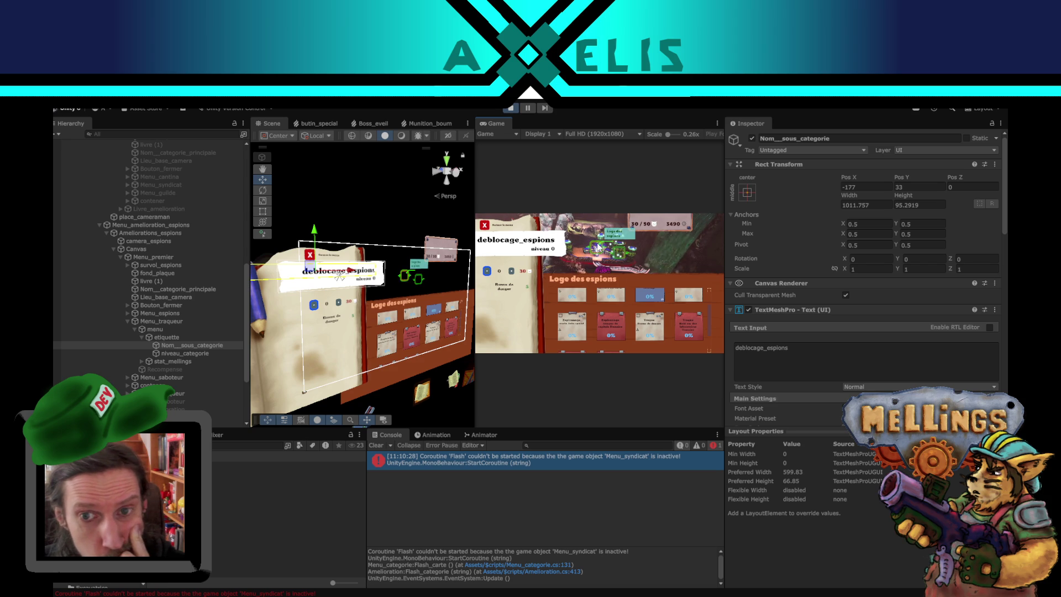
click(602, 251)
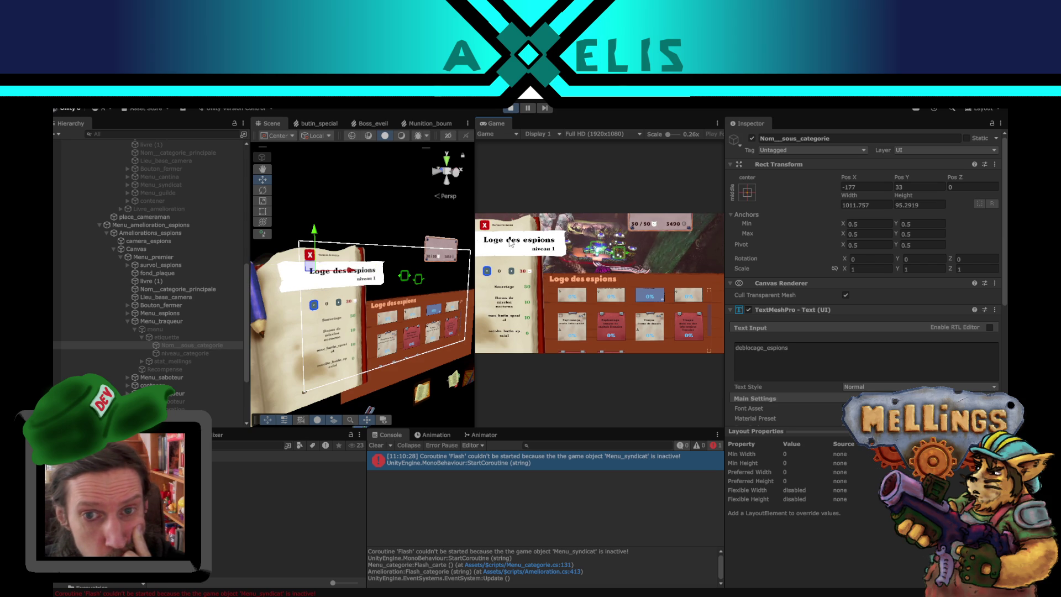
click(354, 283)
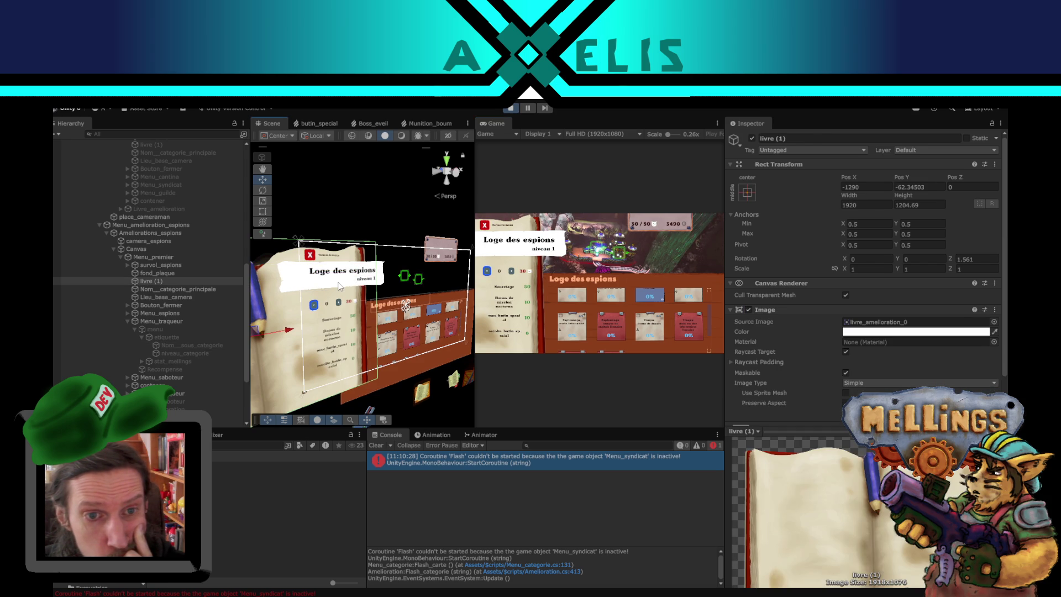
click(339, 286)
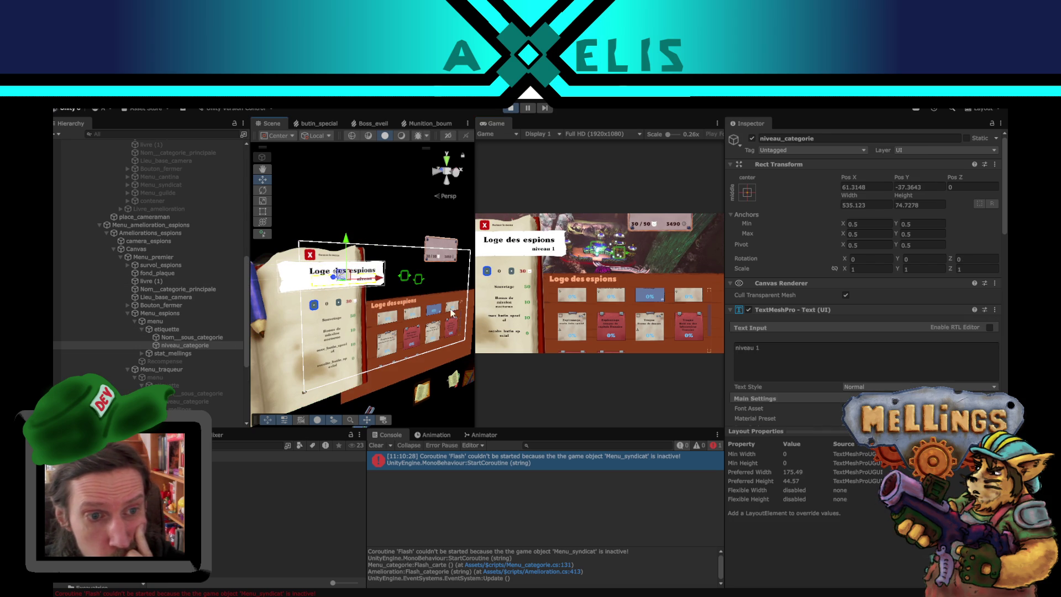
click(620, 256)
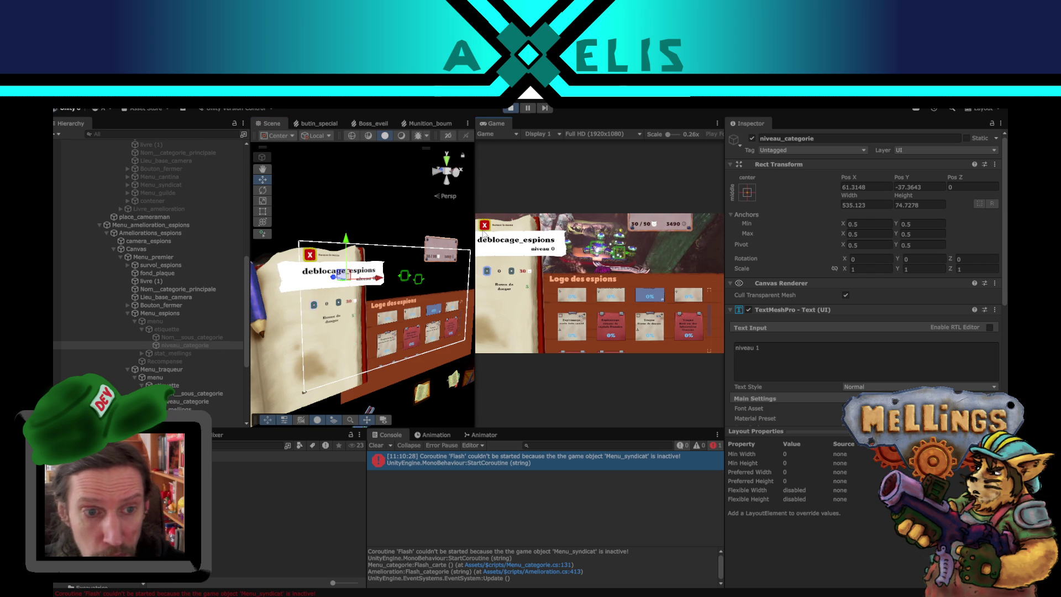
click(484, 225)
scroll(195, 310, down, 5)
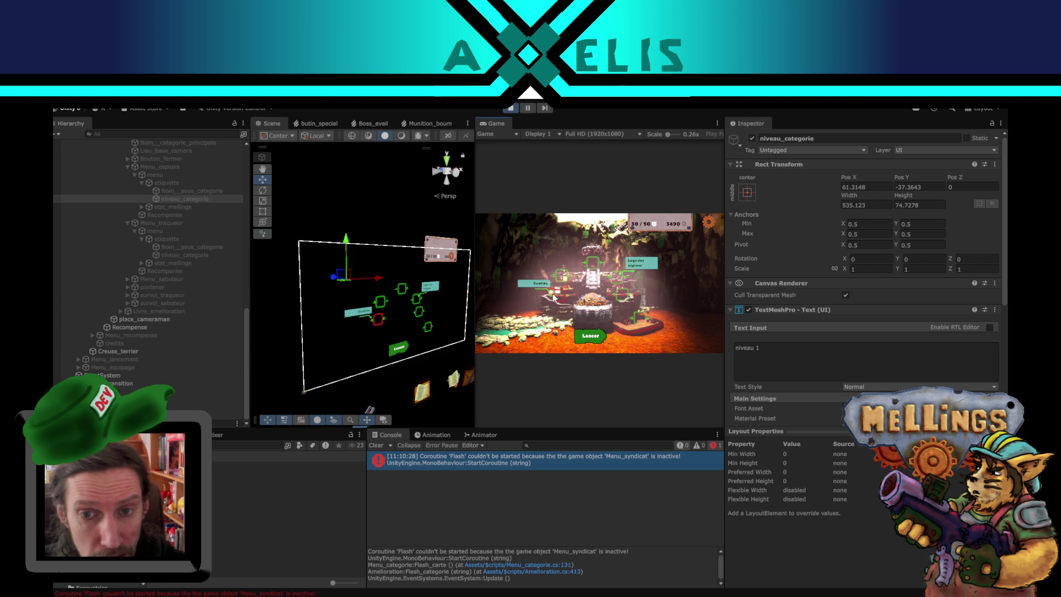
Step: Reopen the Cantina menu, inspect its book and level text, then locate Menu_syndicat from the error
click(551, 292)
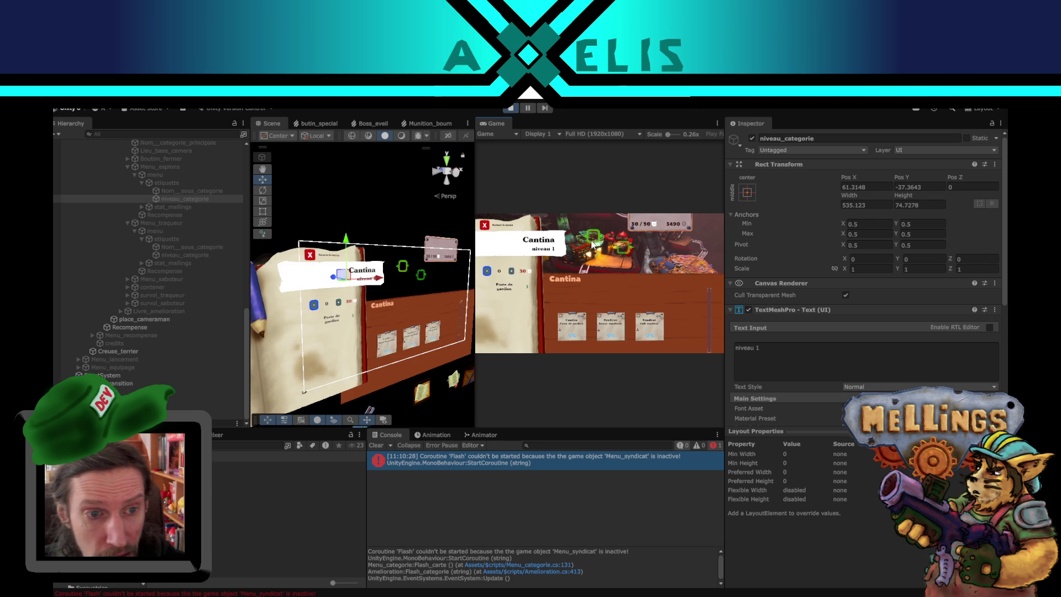
click(314, 281)
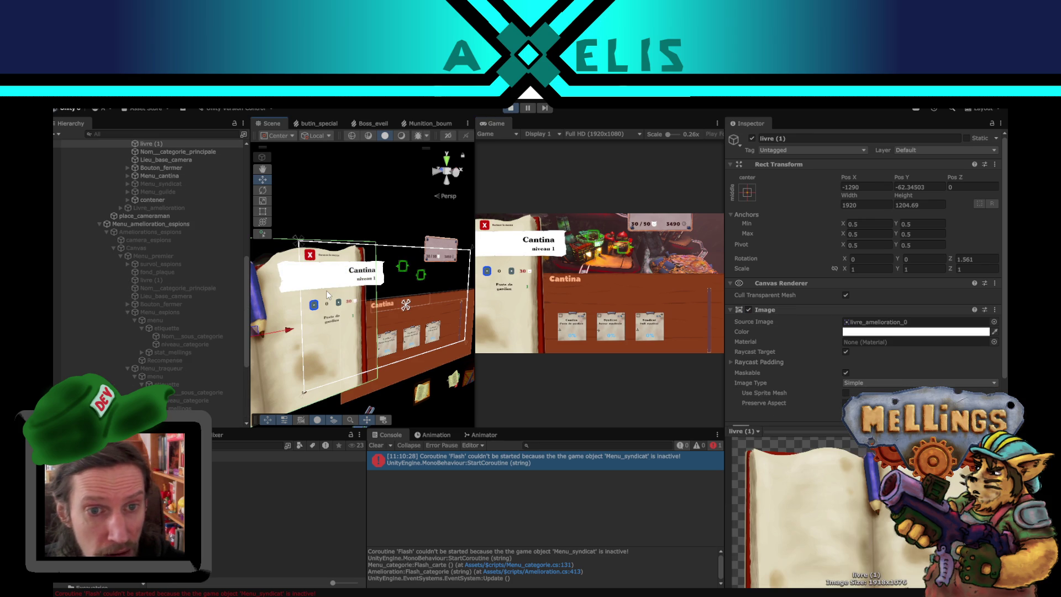
click(314, 281)
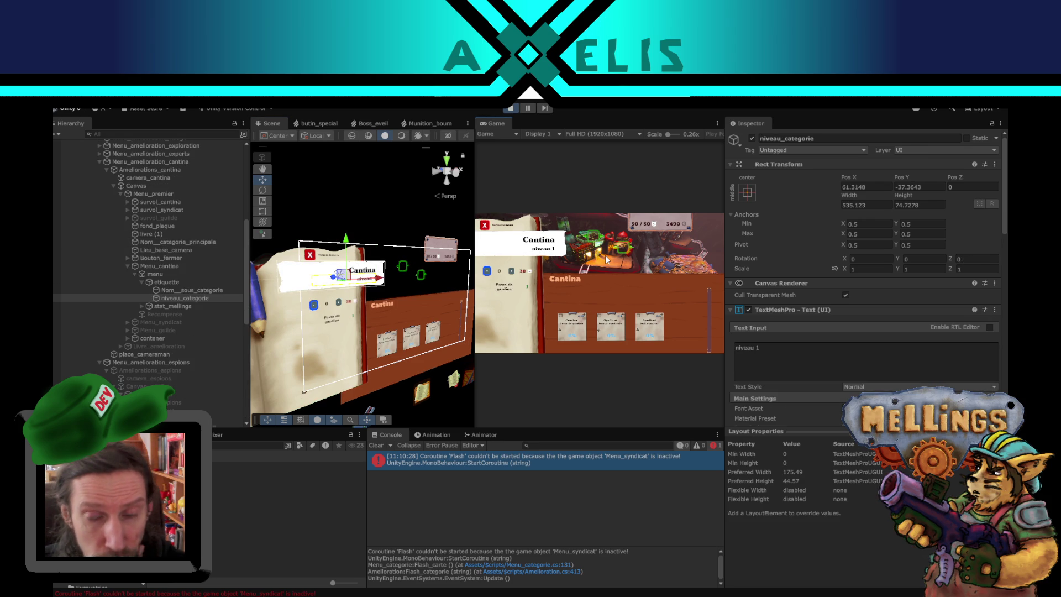
mouse_move(624, 253)
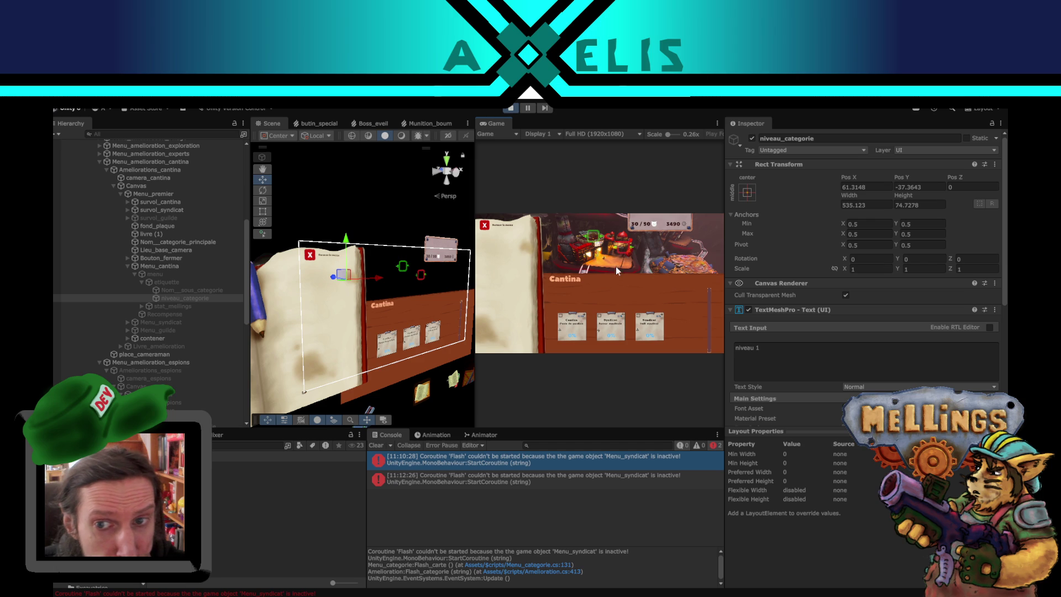
click(531, 477)
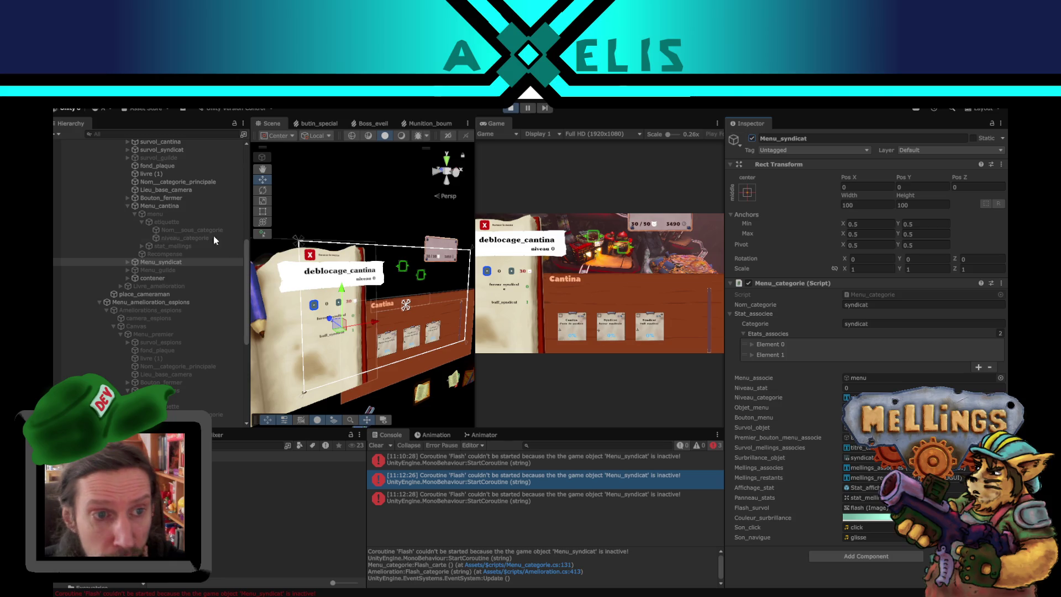
Step: Expand Menu_syndicat and cycle the game menu back to the Cantina niveau 1 page
click(128, 262)
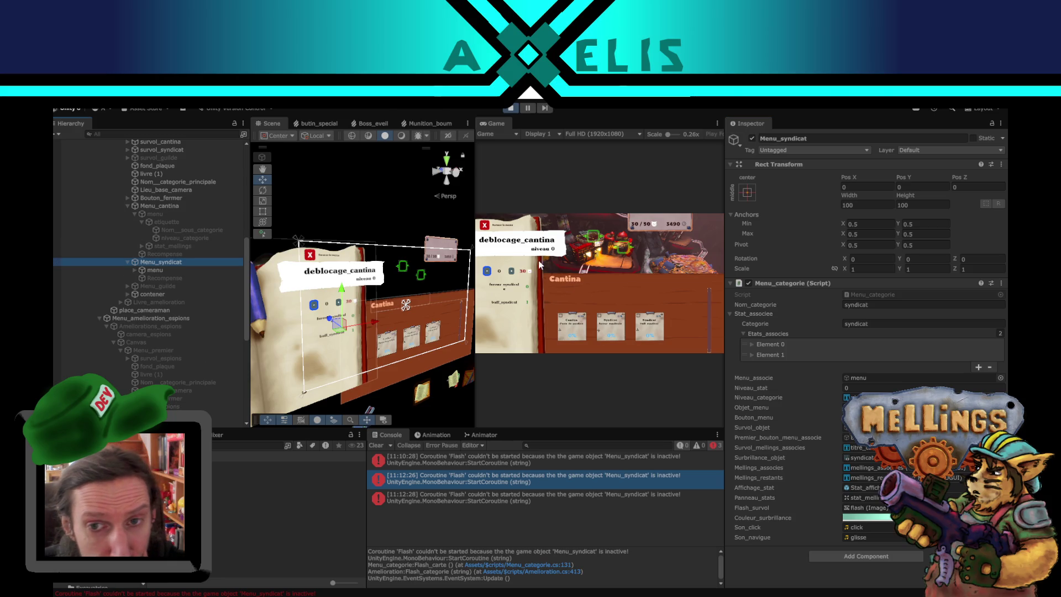
click(630, 251)
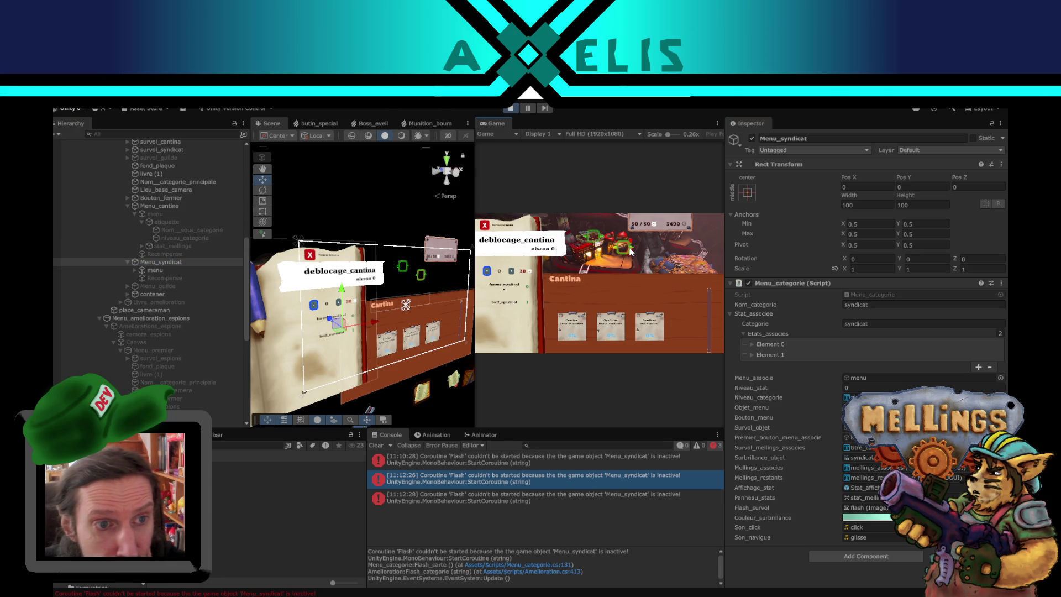
click(593, 242)
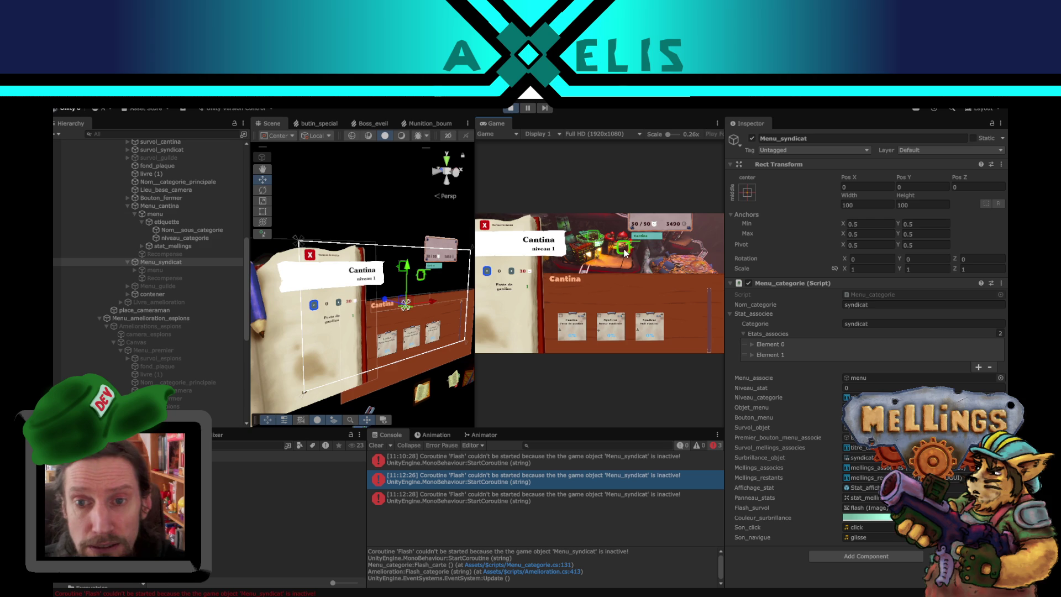
click(596, 240)
click(597, 236)
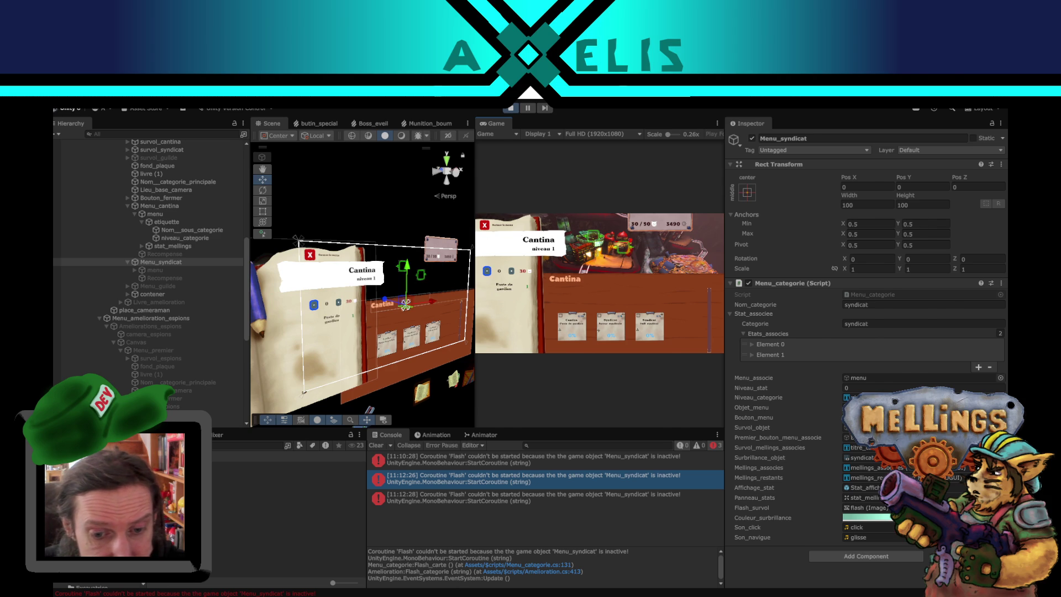
Step: Open Amelioration.cs in the code editor, then return to Unity
key(alt+Tab)
click(441, 118)
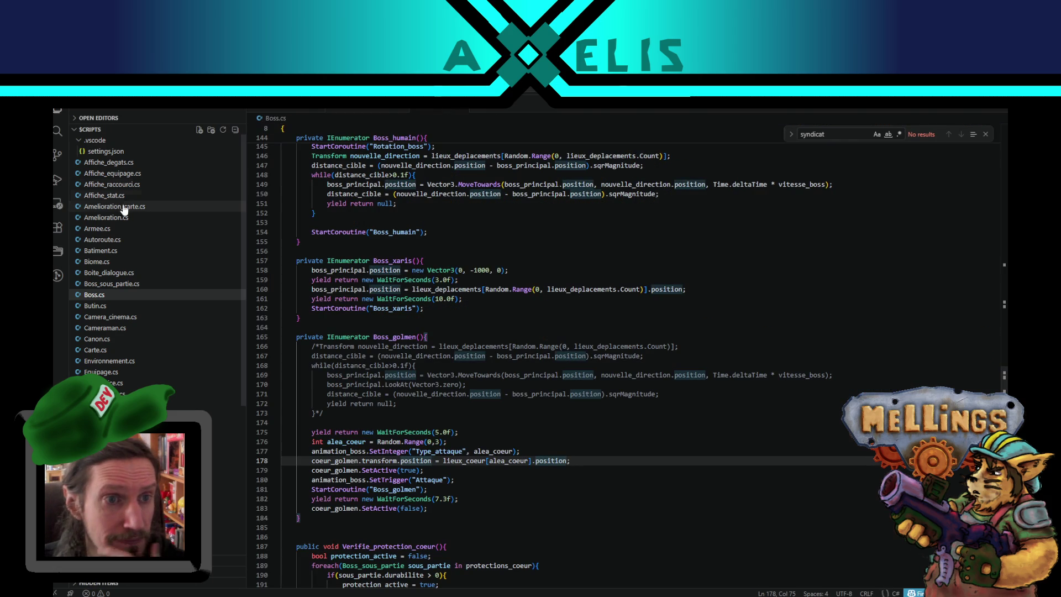
click(110, 217)
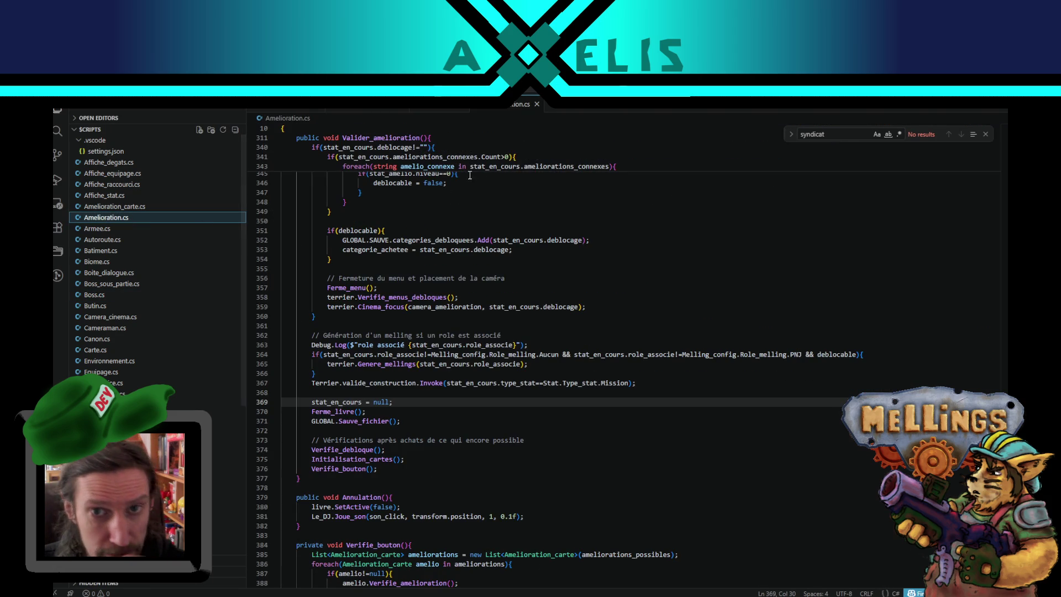
key(alt+Tab)
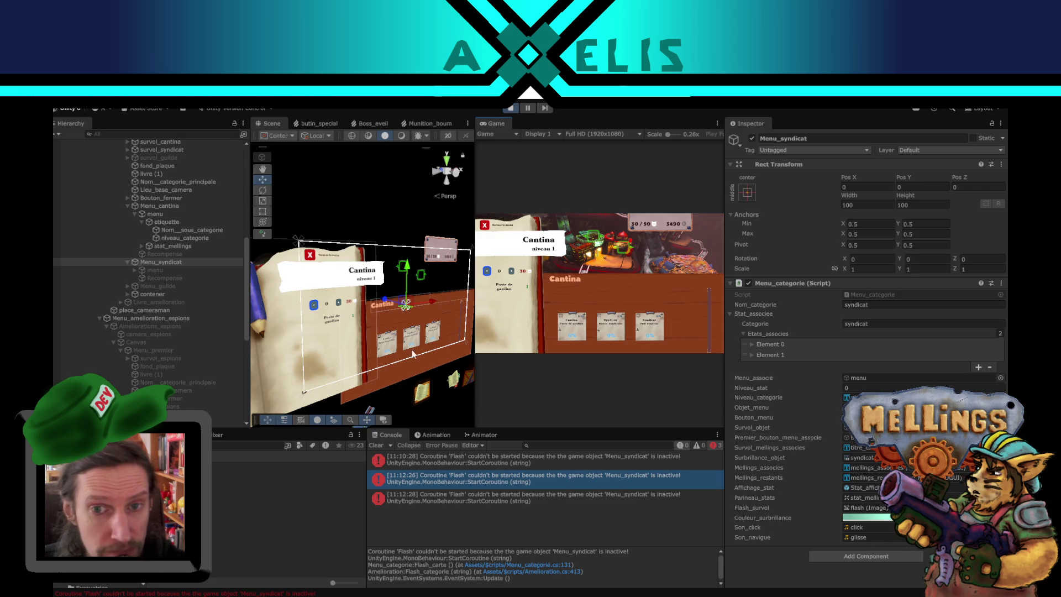
Step: Select survol_syndicat and ping the objects its Pointer Enter and Select events toggle
click(420, 279)
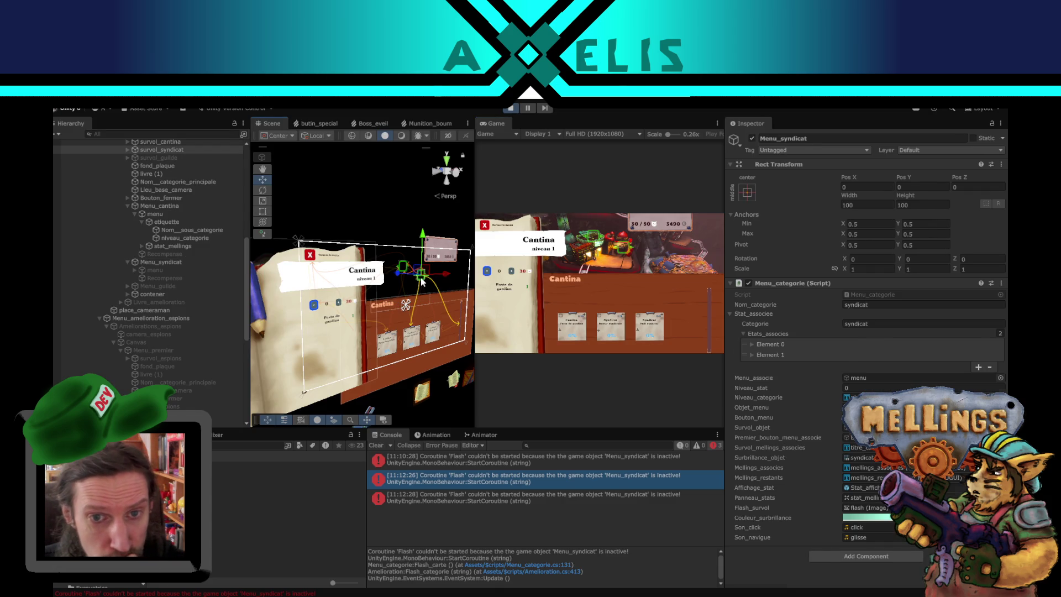
scroll(807, 334, down, 4)
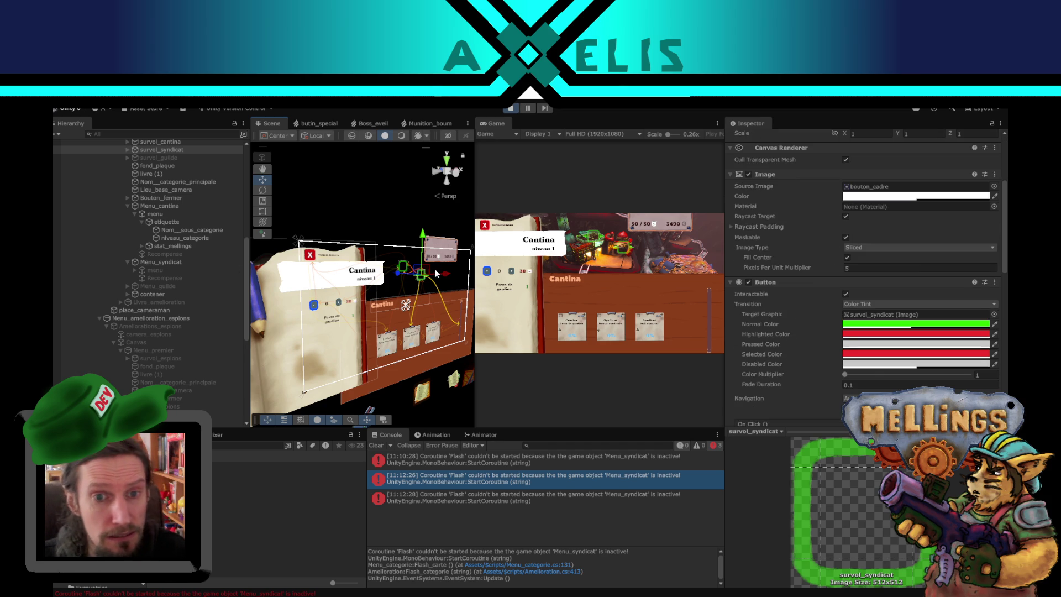
scroll(871, 378, down, 4)
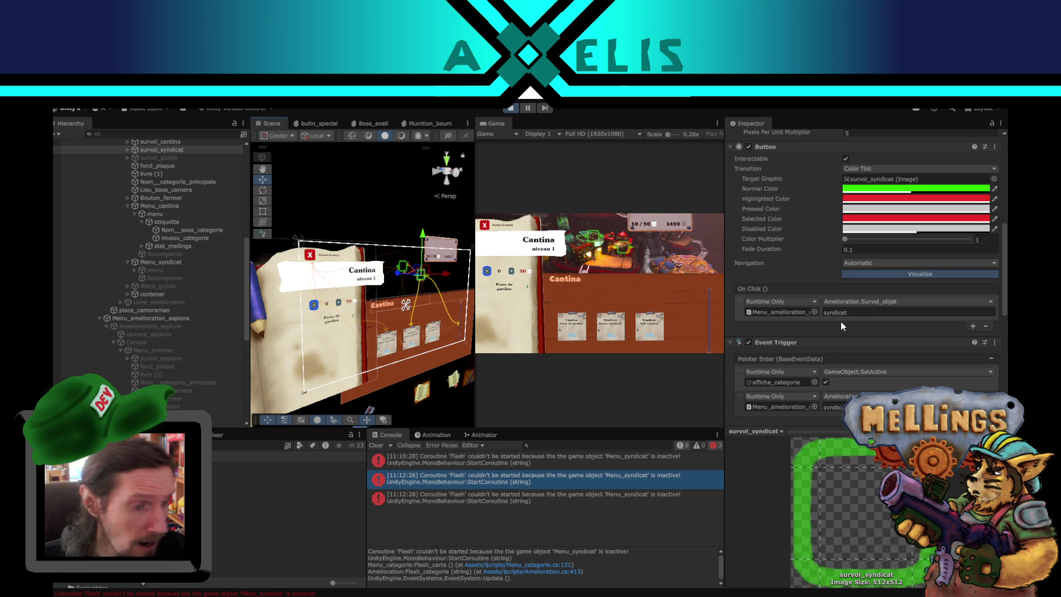
scroll(840, 340, down, 2)
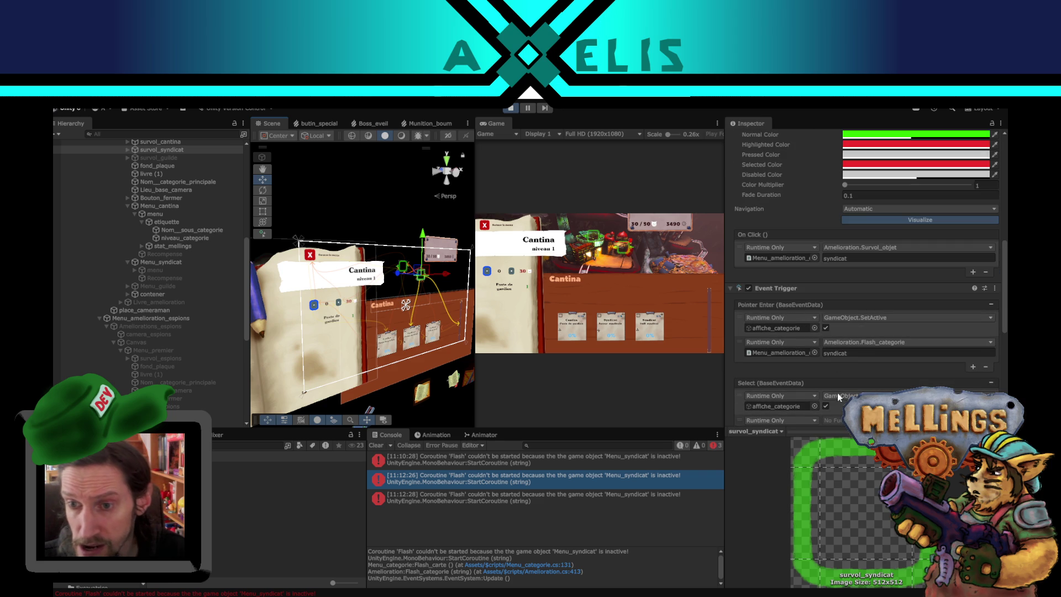
scroll(841, 367, down, 4)
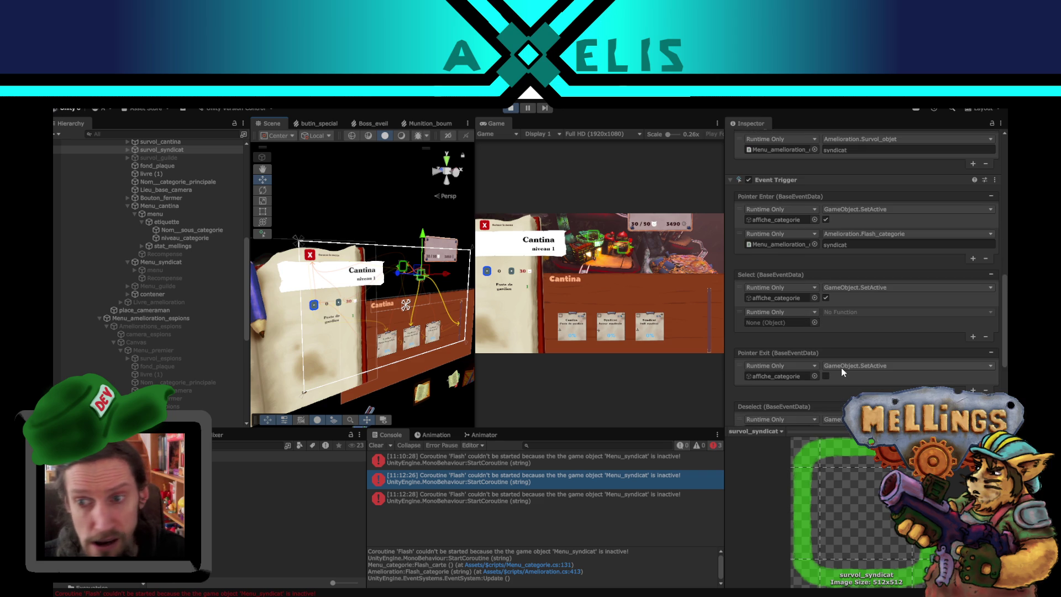
scroll(841, 372, down, 2)
scroll(842, 349, up, 3)
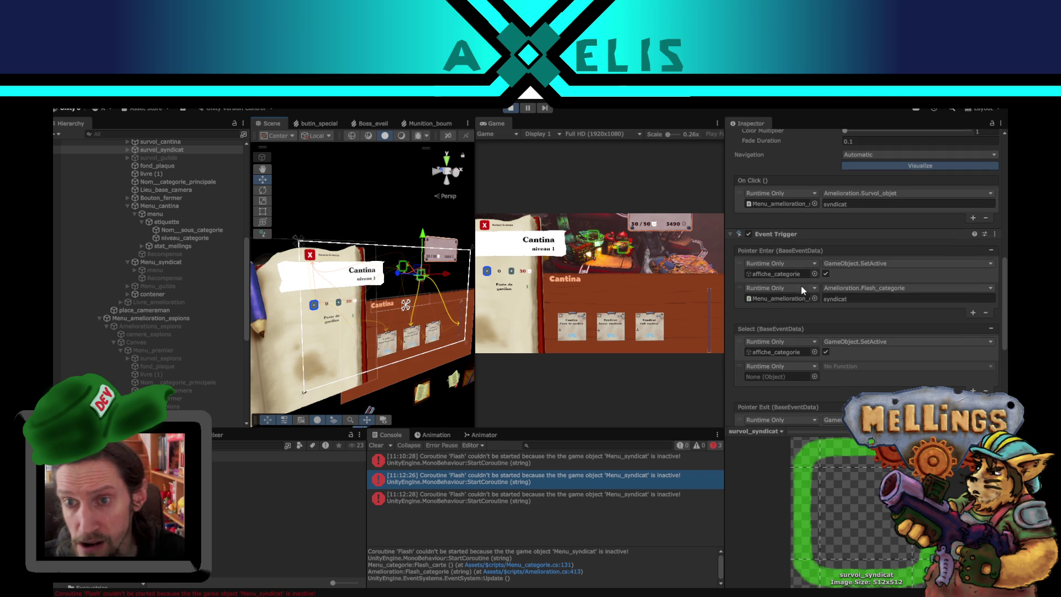
click(780, 273)
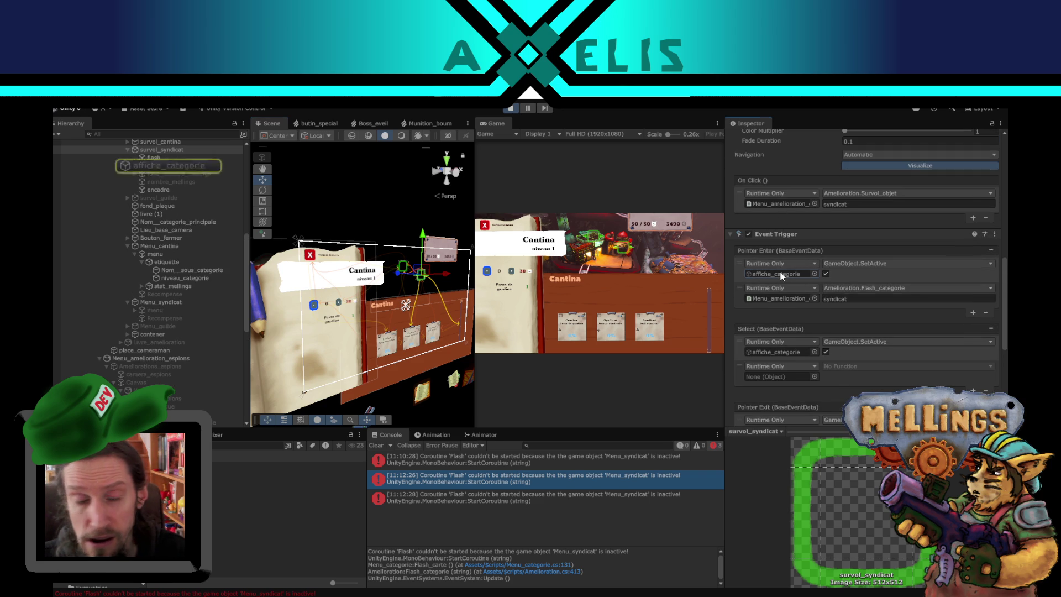
scroll(204, 239, up, 5)
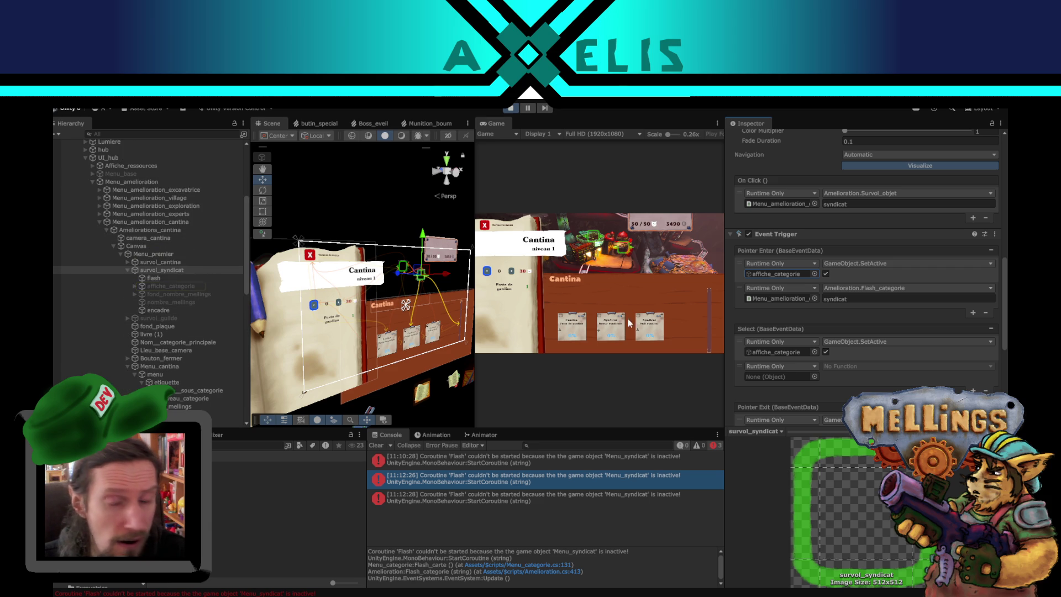
click(771, 353)
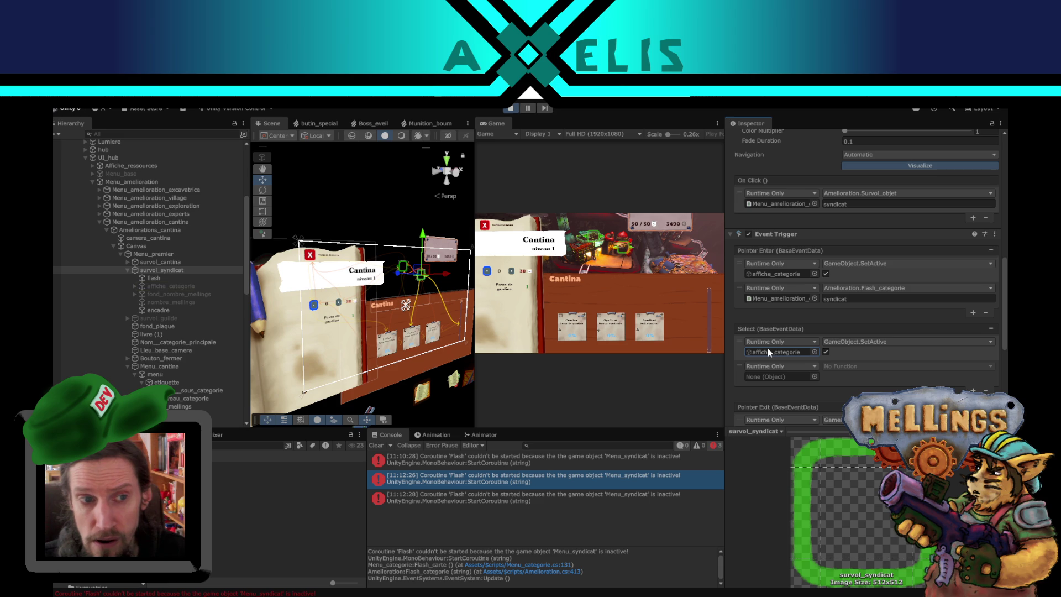
Step: Ping affiche_categorie targeted by the Pointer Exit events and the On Click target
scroll(767, 348, down, 2)
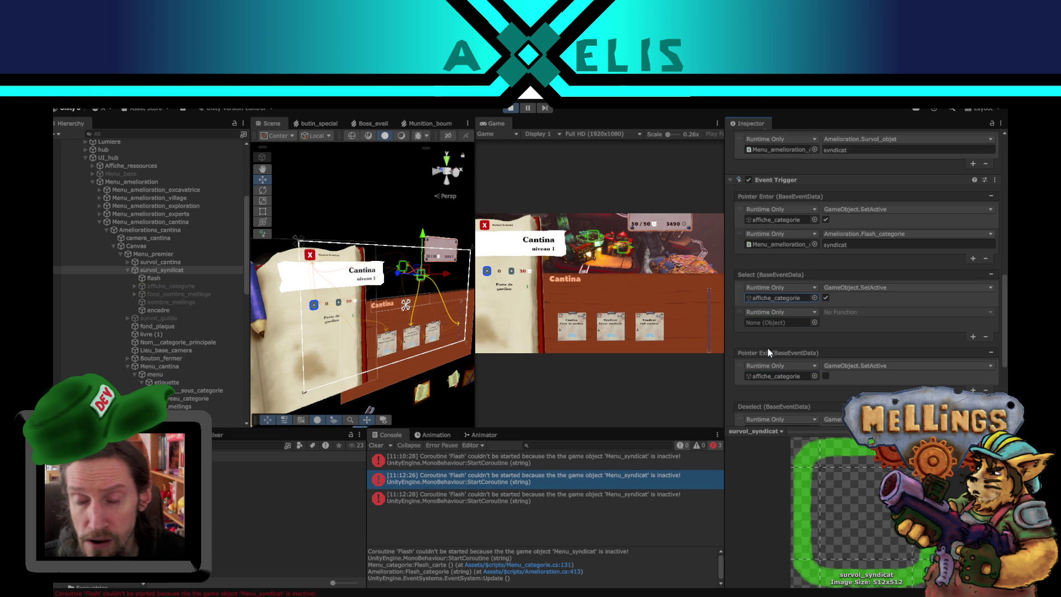
scroll(779, 299, down, 2)
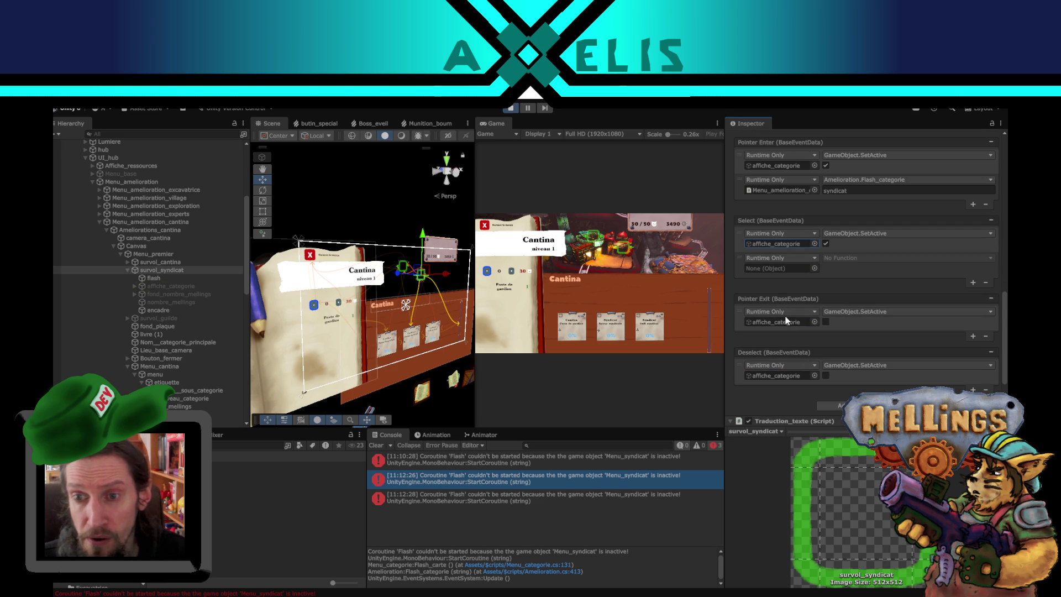
click(782, 327)
click(775, 321)
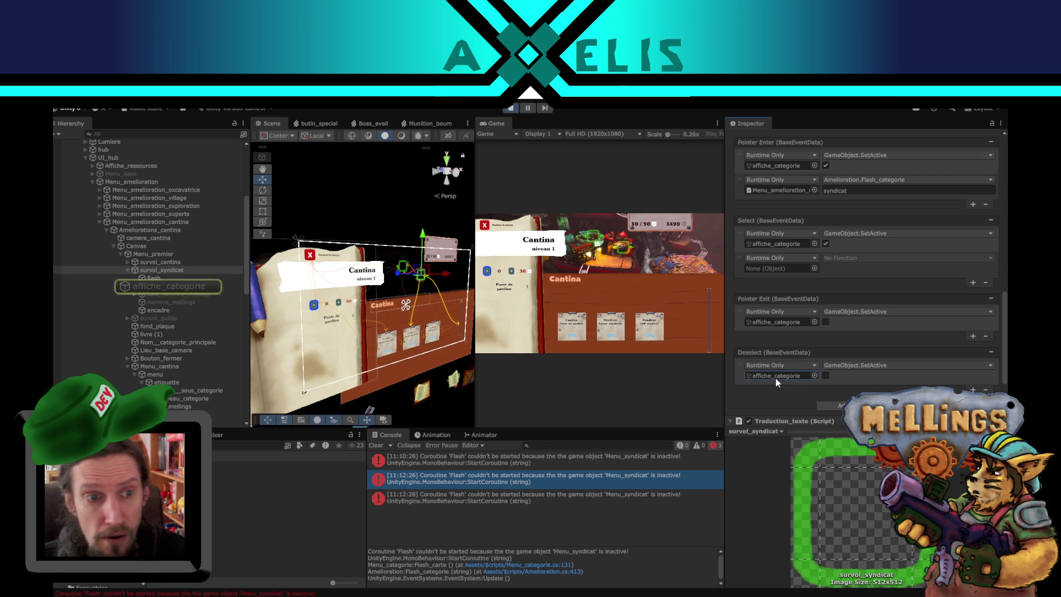
scroll(818, 282, up, 6)
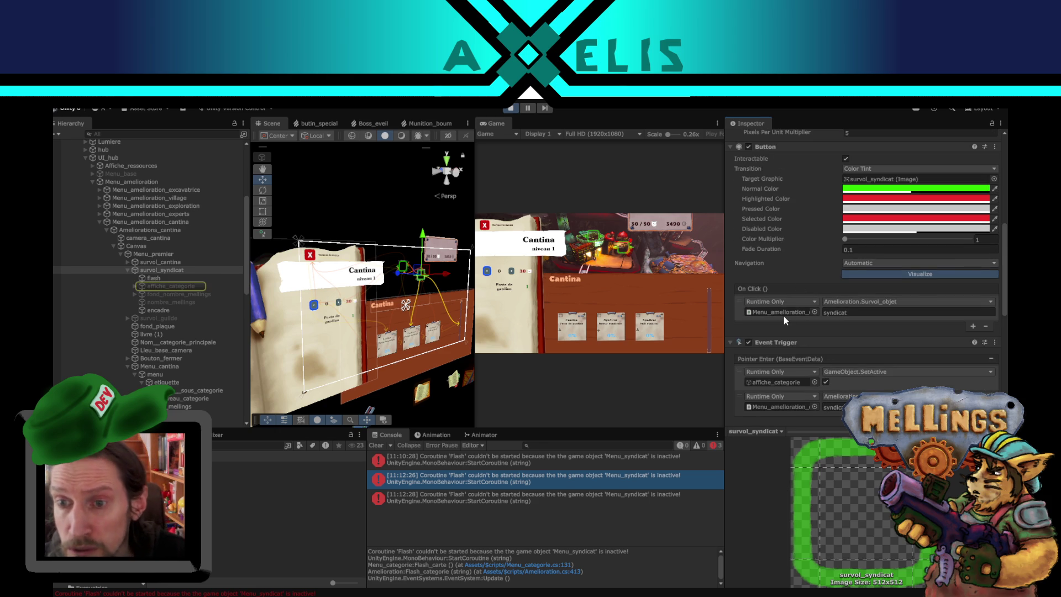
click(783, 313)
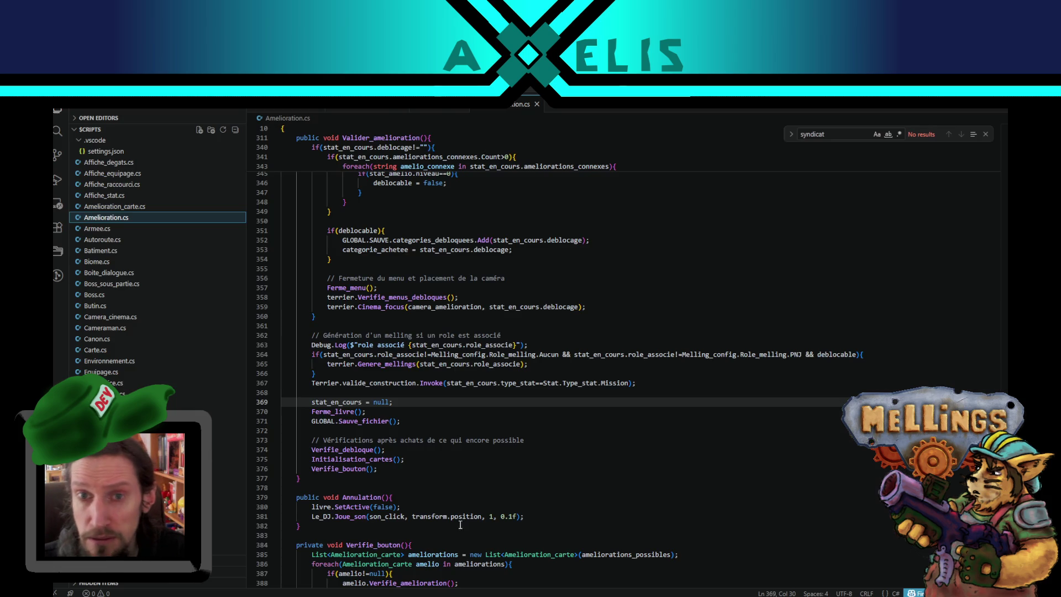
Step: Check the script in the code editor briefly, then return to Unity
click(447, 558)
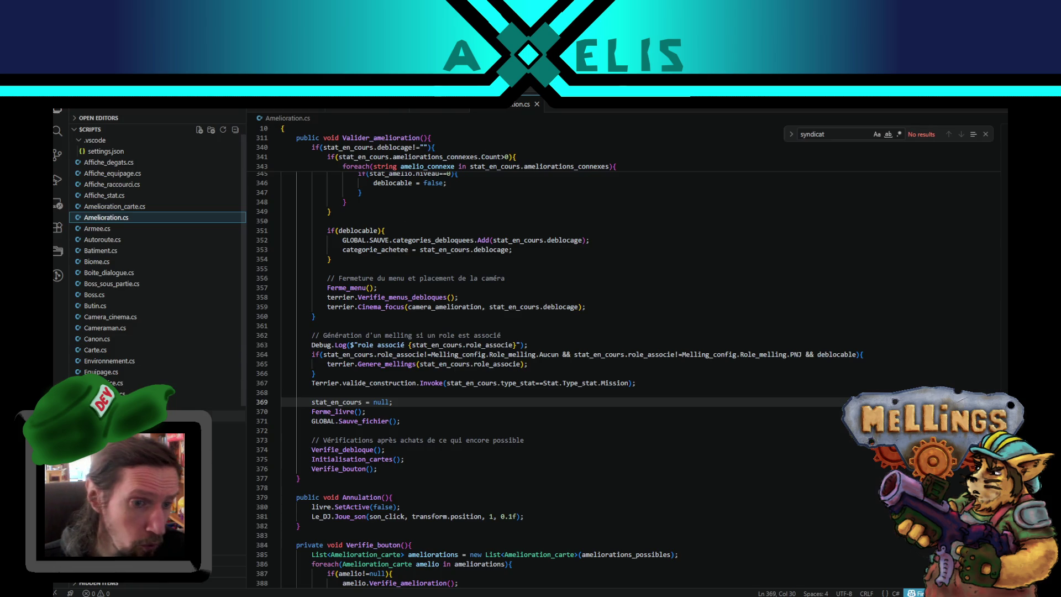
scroll(155, 254, down, 3)
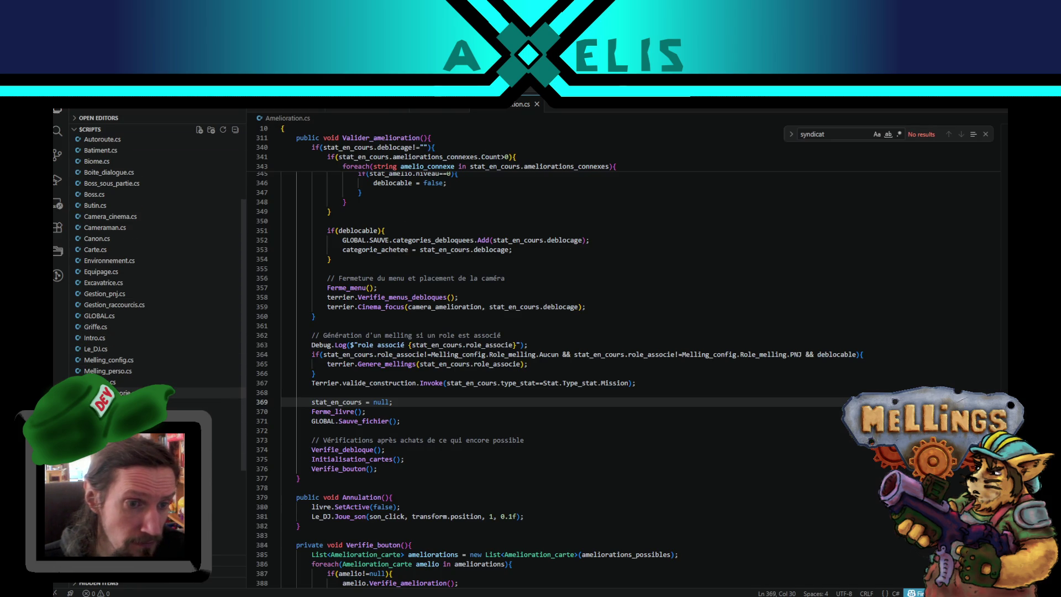
key(alt+Tab)
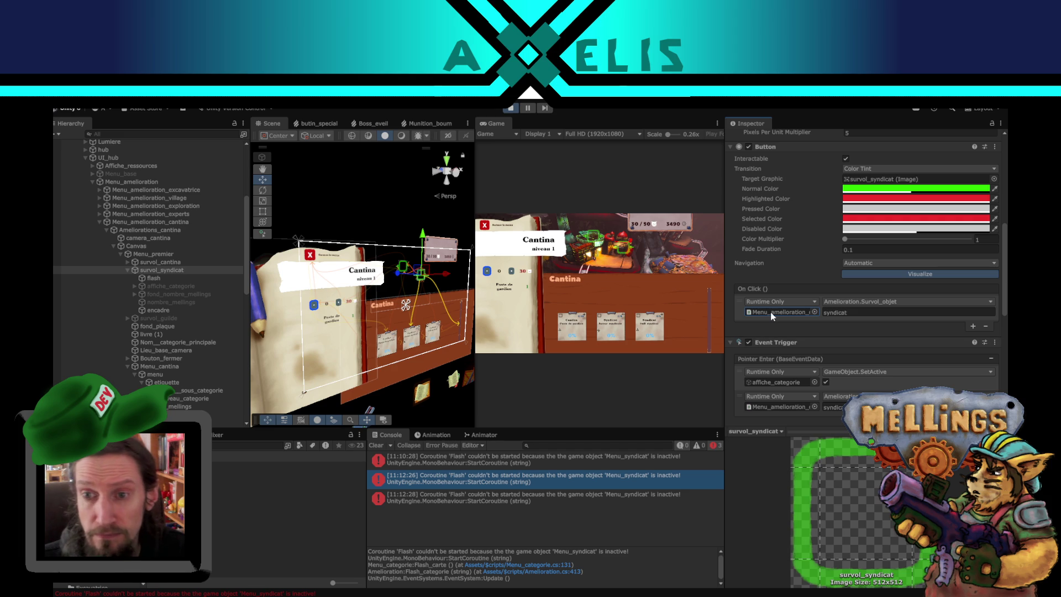
Step: Select Menu_amelioration_cantina and view Menus_associes: Menu_cantina, Menu_syndicat, Menu_guilde
click(181, 221)
scroll(928, 344, down, 10)
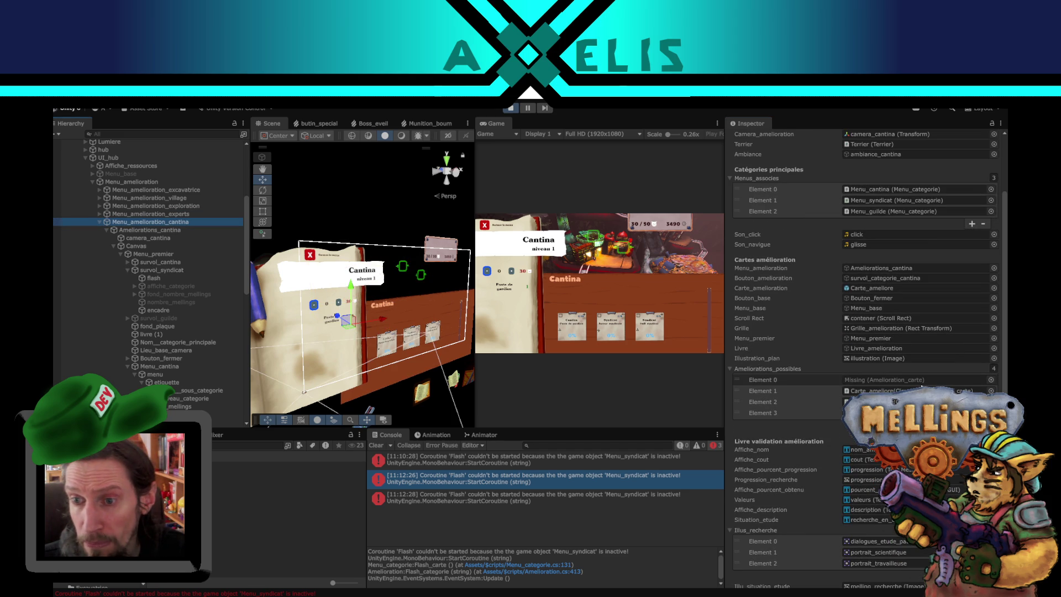
scroll(927, 381, up, 5)
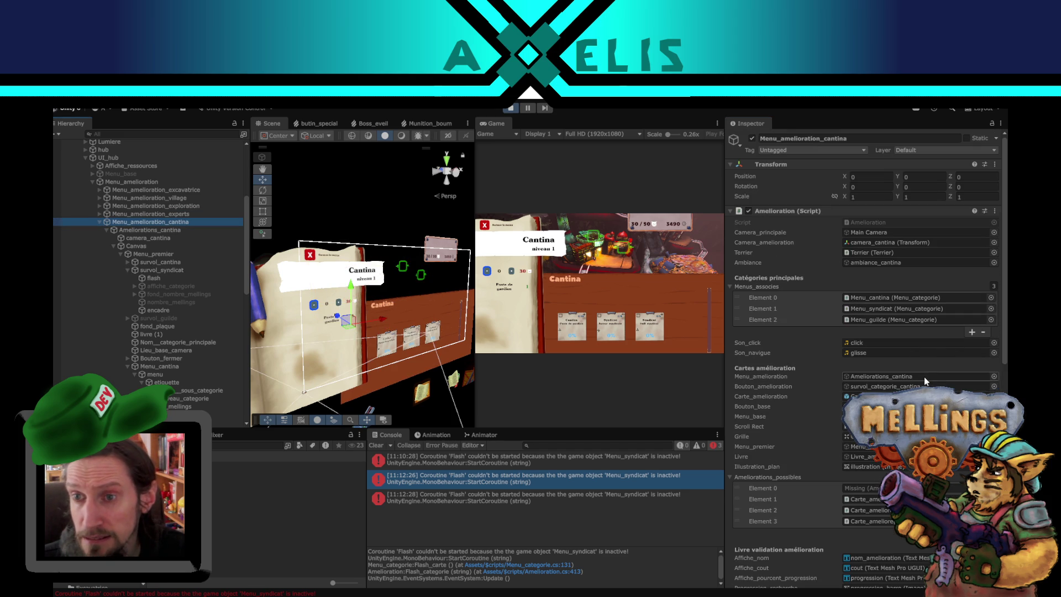
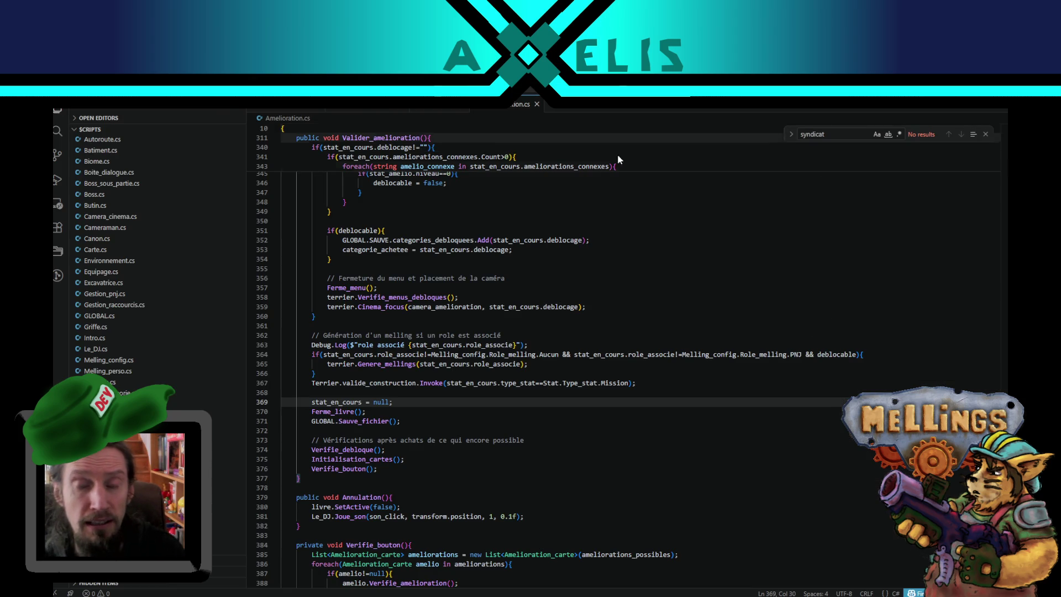
Step: Search Amelioration.cs for ameliorations_possibles and jump to where cards are added to it
key(ctrl+f)
text(a)
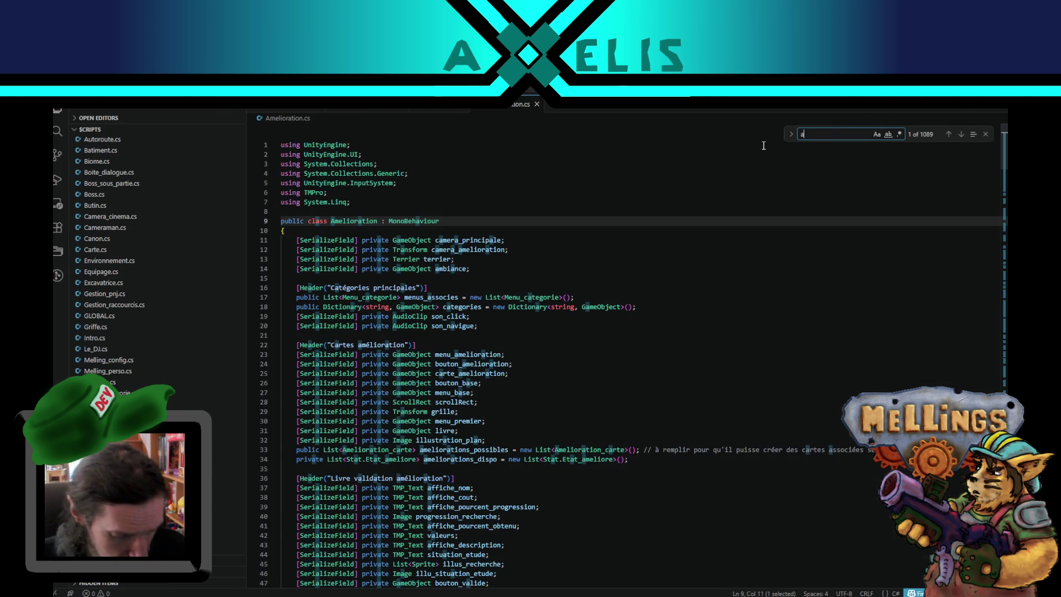
text(meliorations_pos)
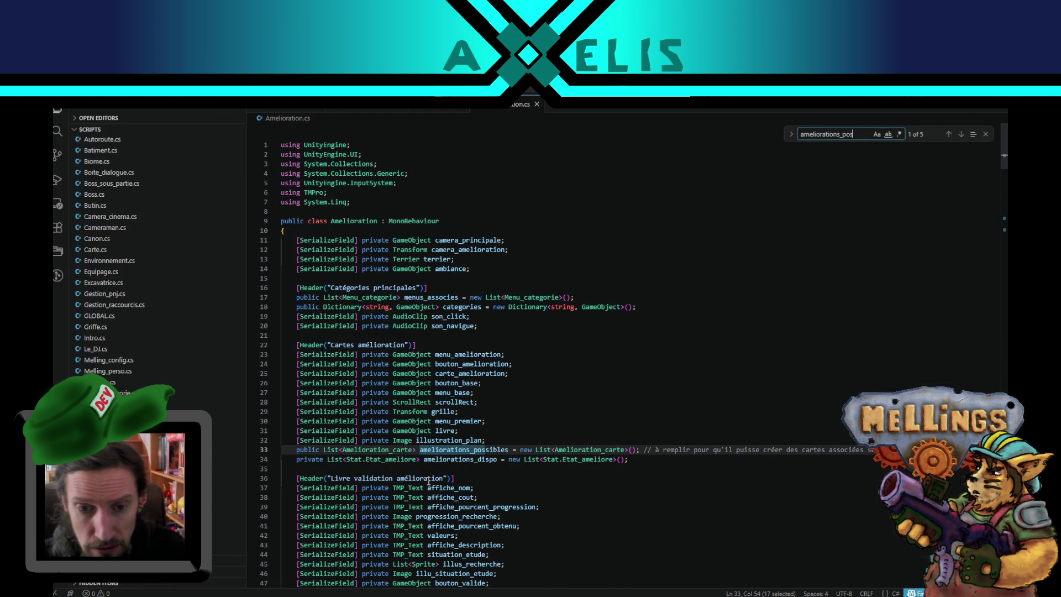
double_click(462, 452)
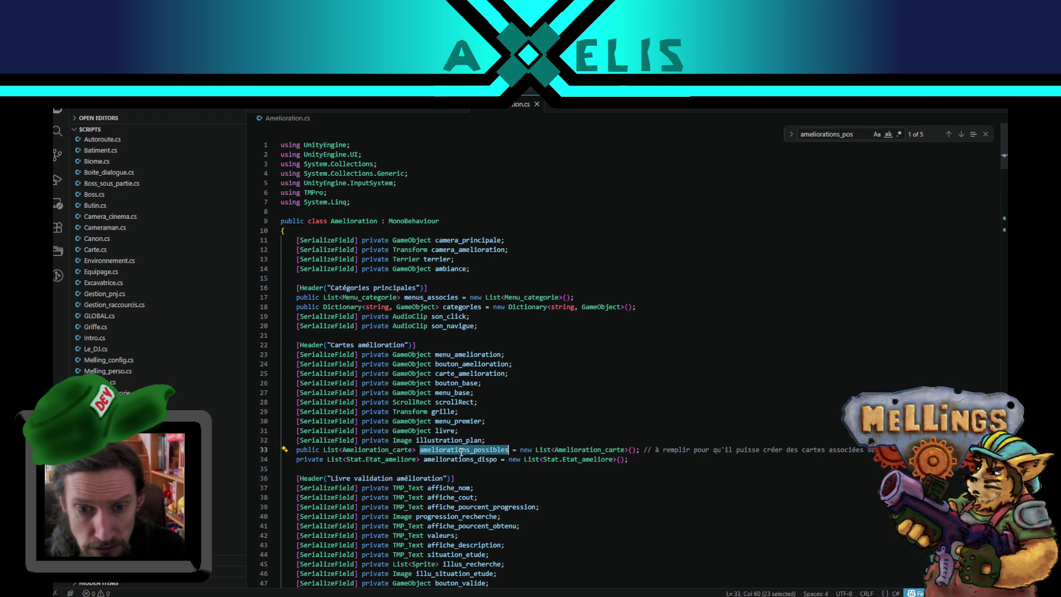
key(ctrl+f)
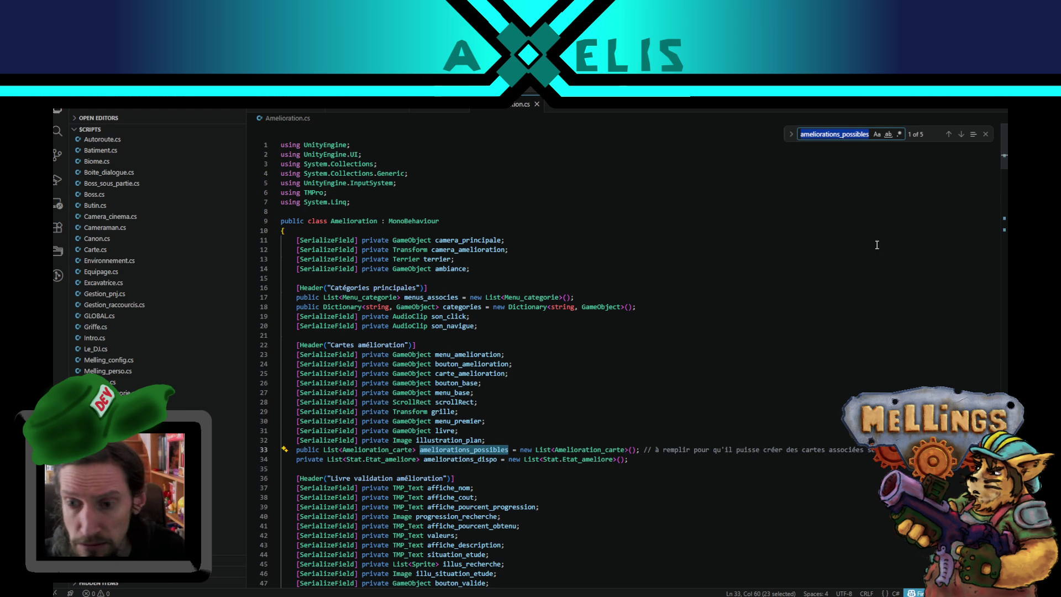
click(964, 136)
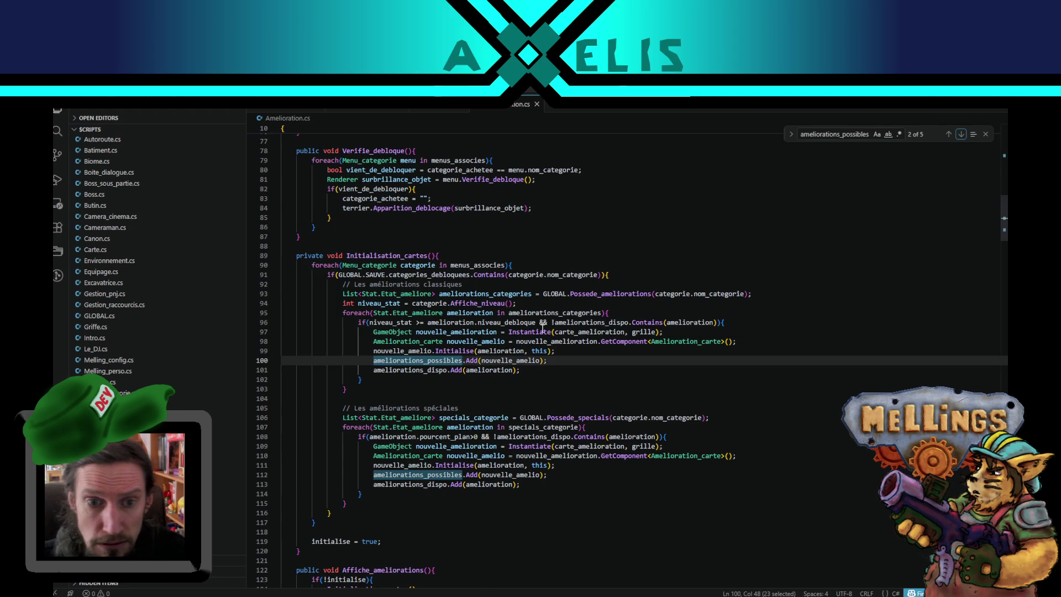
Step: Review the niveau_stat and amelioration uses up to line 100, then bring up the Unity window
double_click(401, 322)
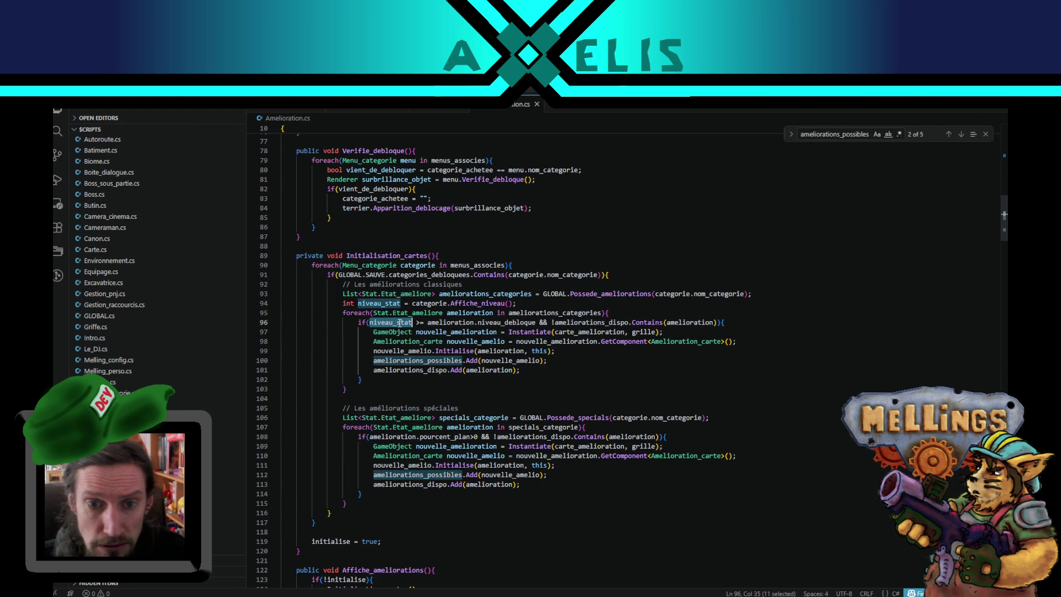
double_click(443, 323)
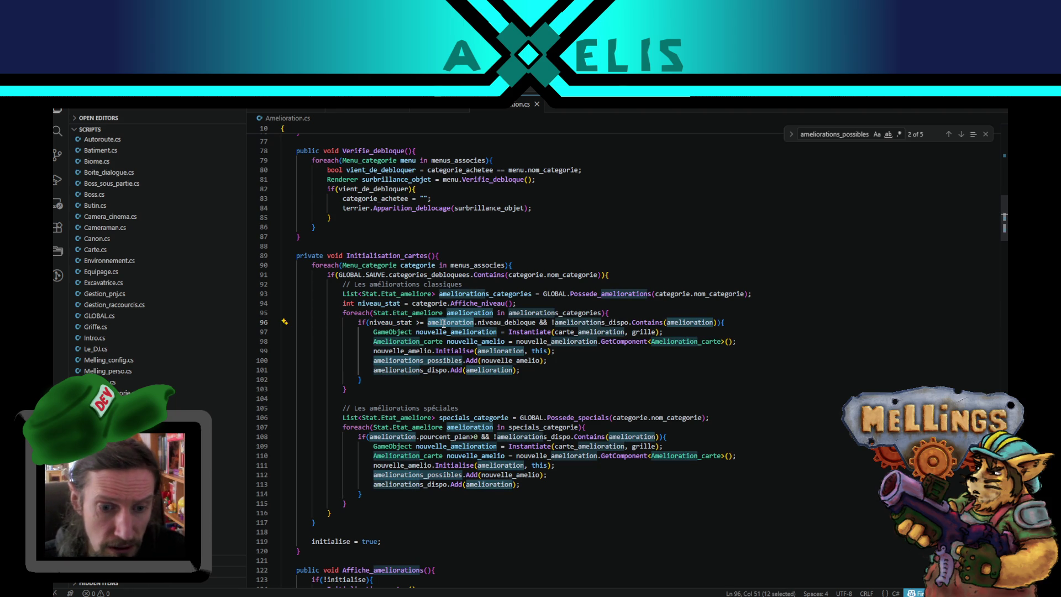
scroll(444, 324, down, 2)
scroll(409, 314, up, 2)
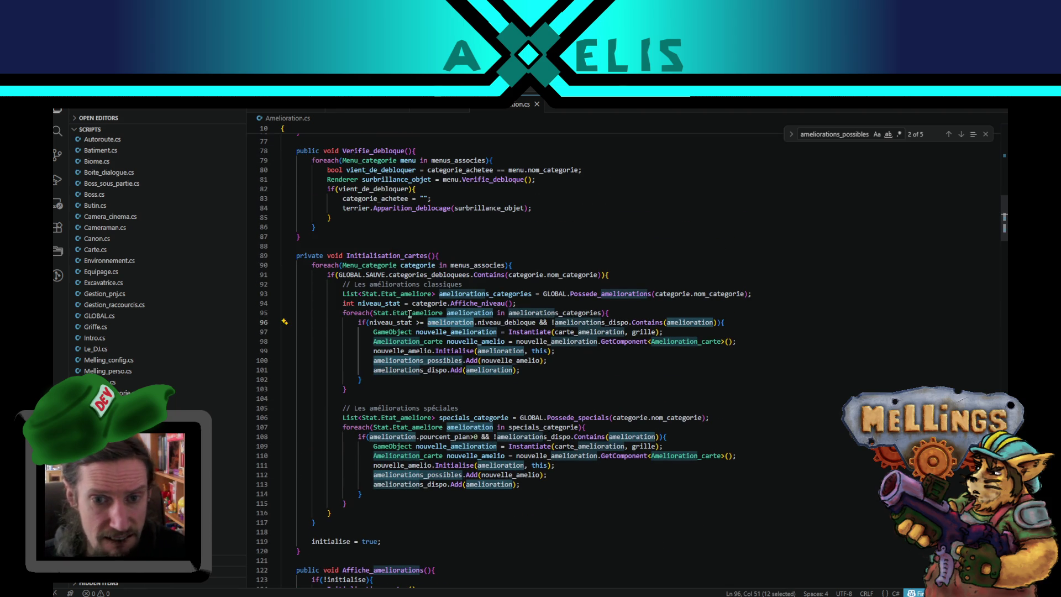
double_click(402, 360)
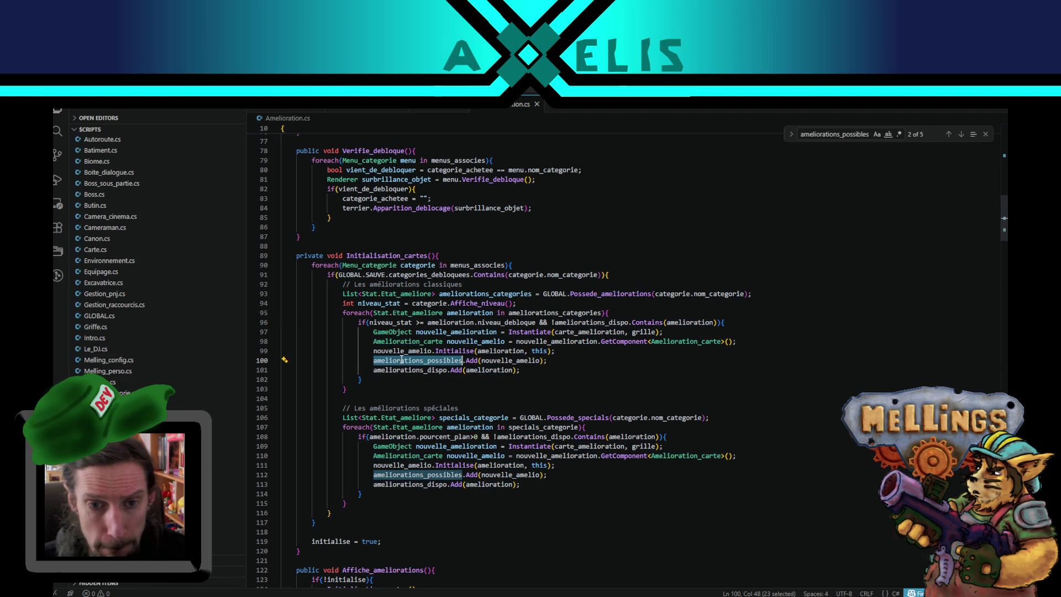
mouse_move(519, 596)
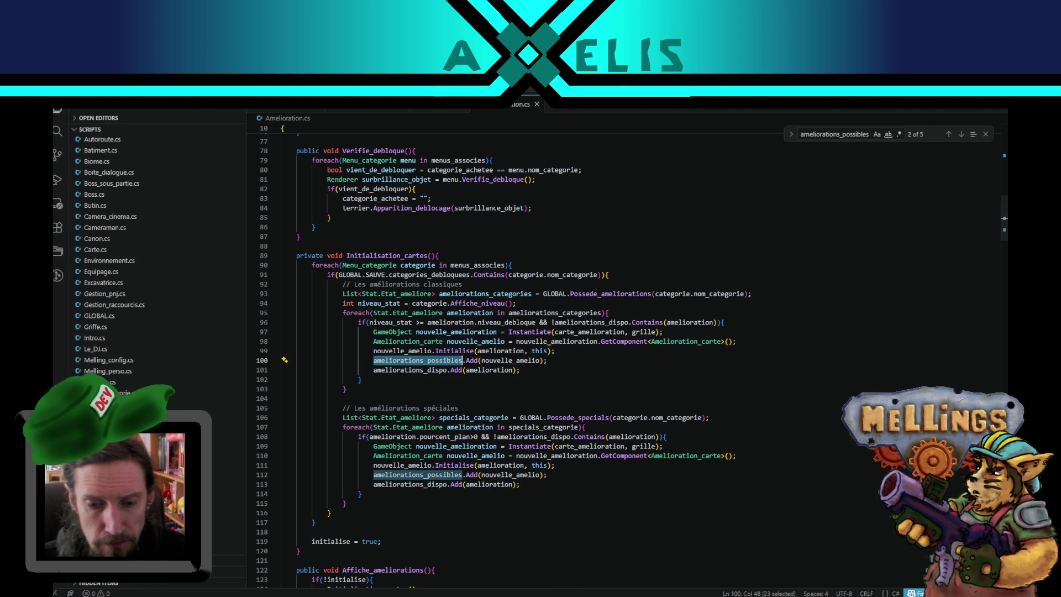
click(519, 567)
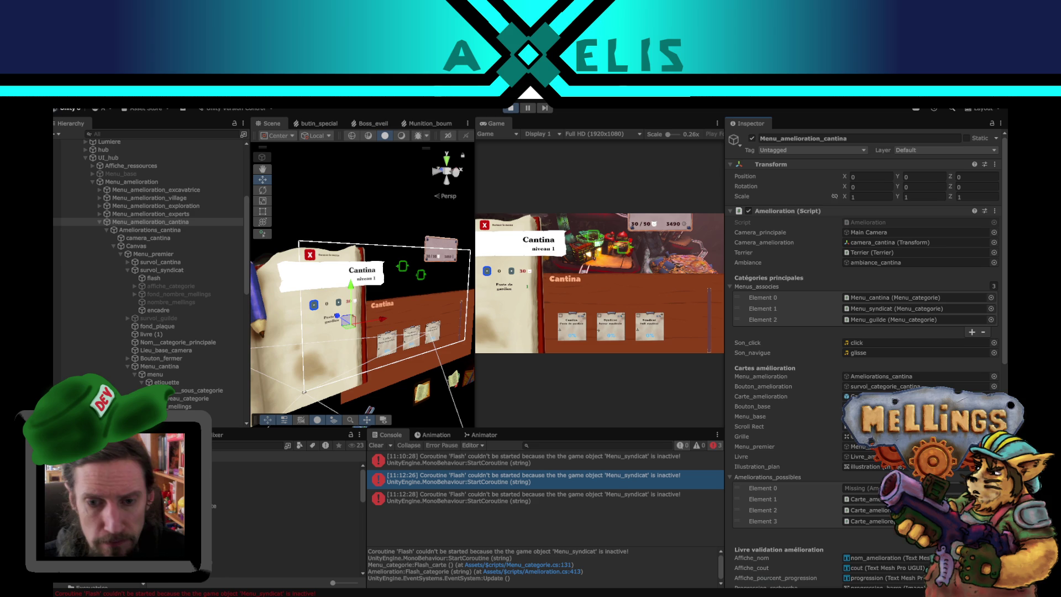
Step: Inspect Element 0 of Ameliorations_possibles, exit play mode, and go back to VS Code
click(866, 489)
key(alt+Tab)
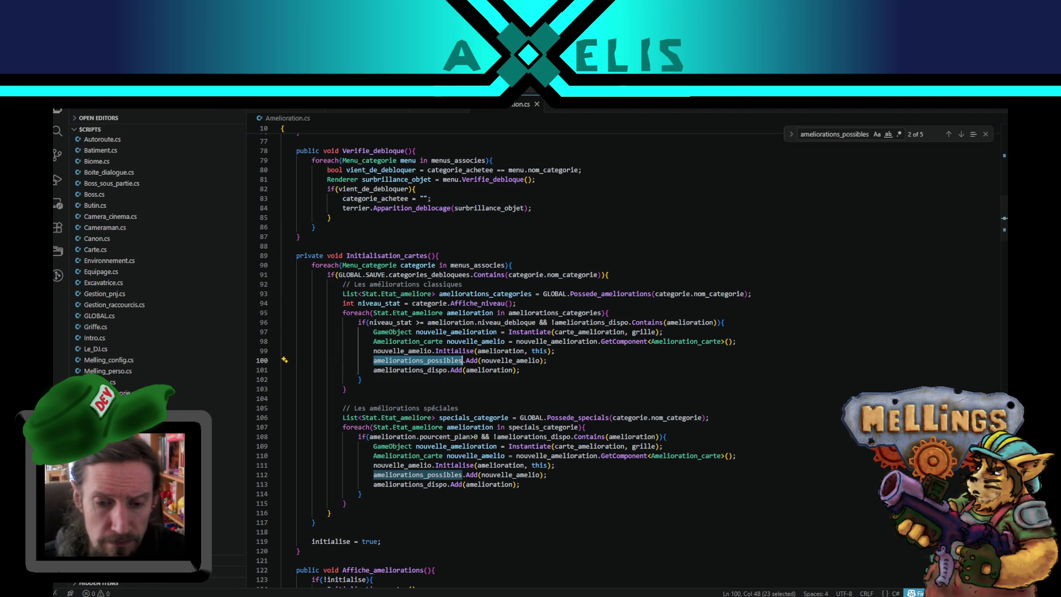
key(alt+Tab)
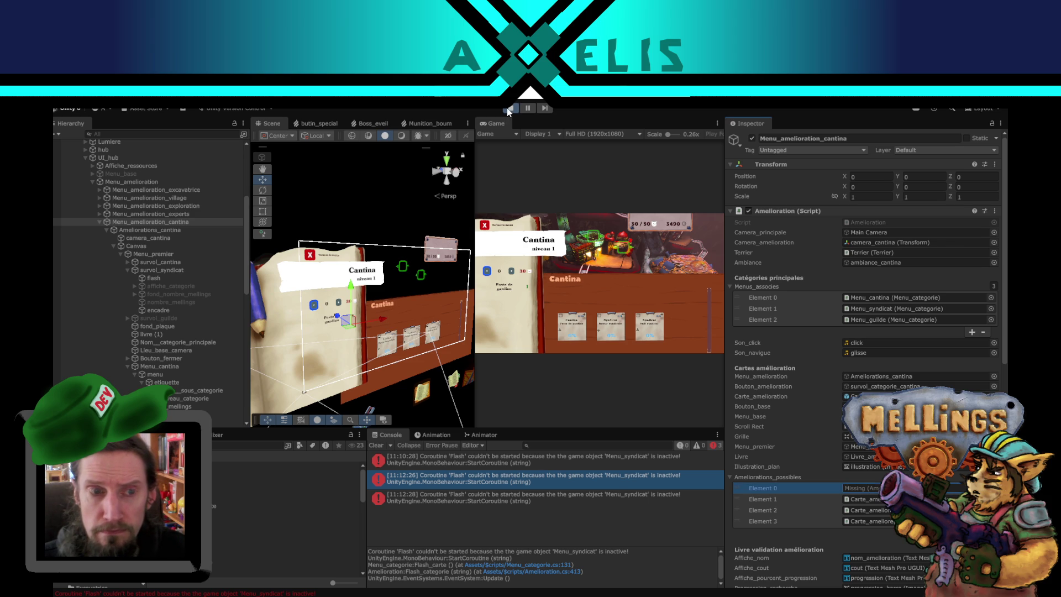
click(506, 108)
key(alt+Tab)
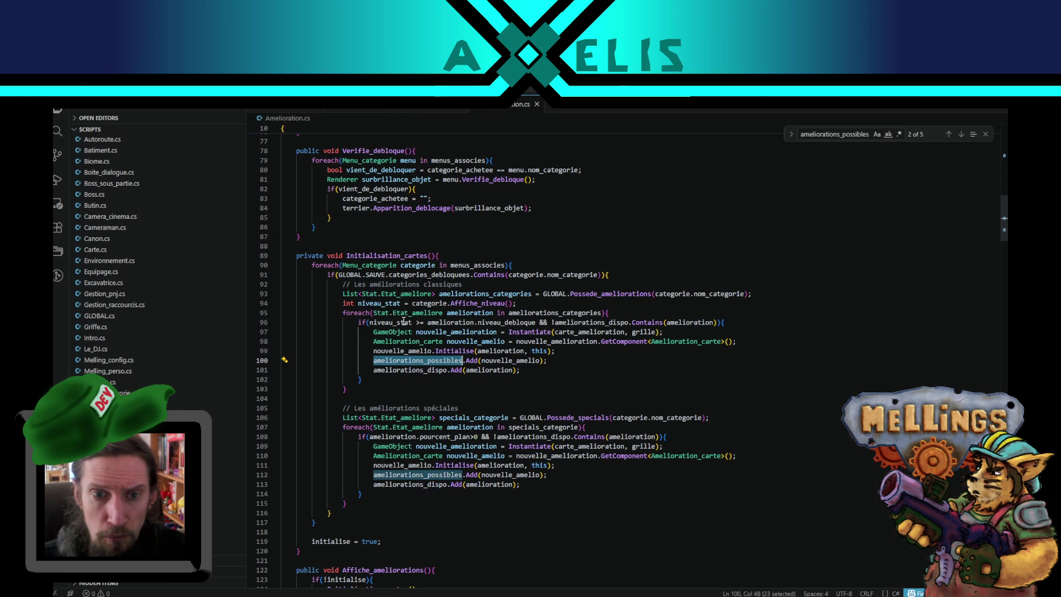
click(396, 322)
double_click(397, 322)
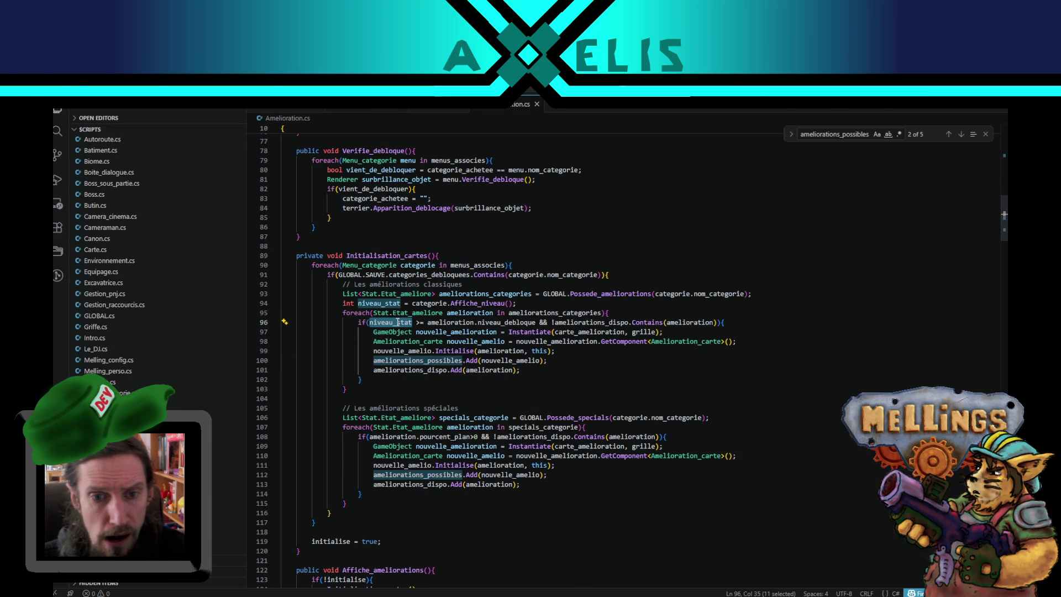
double_click(482, 332)
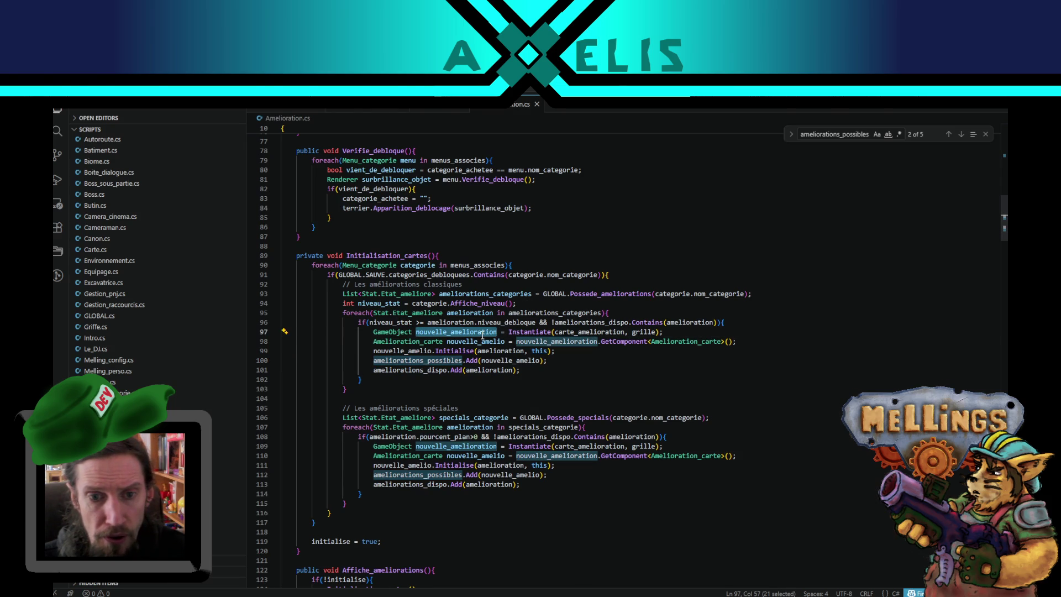
double_click(574, 341)
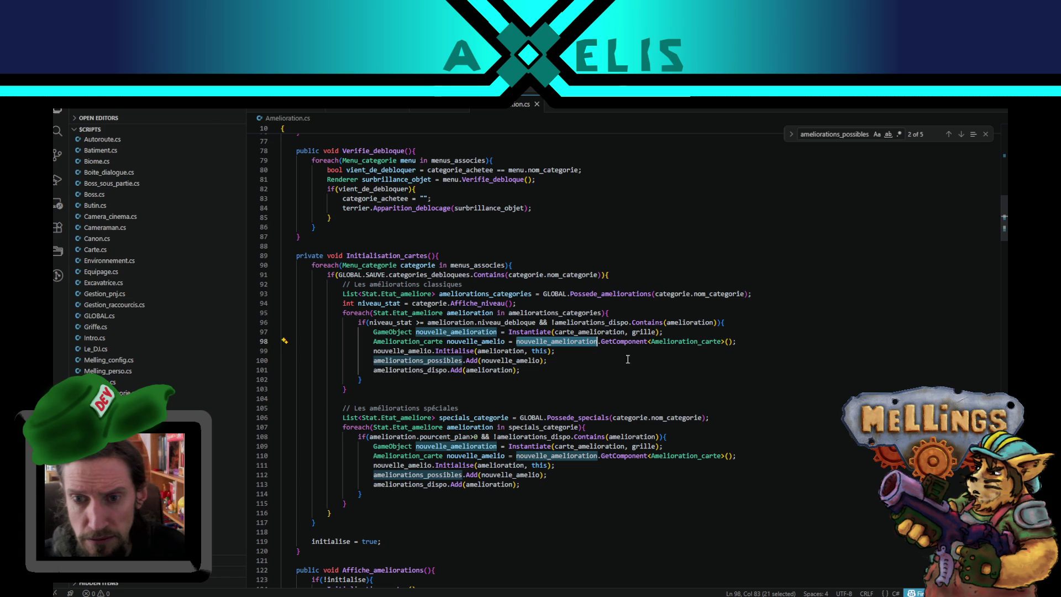
double_click(669, 341)
scroll(122, 245, up, 3)
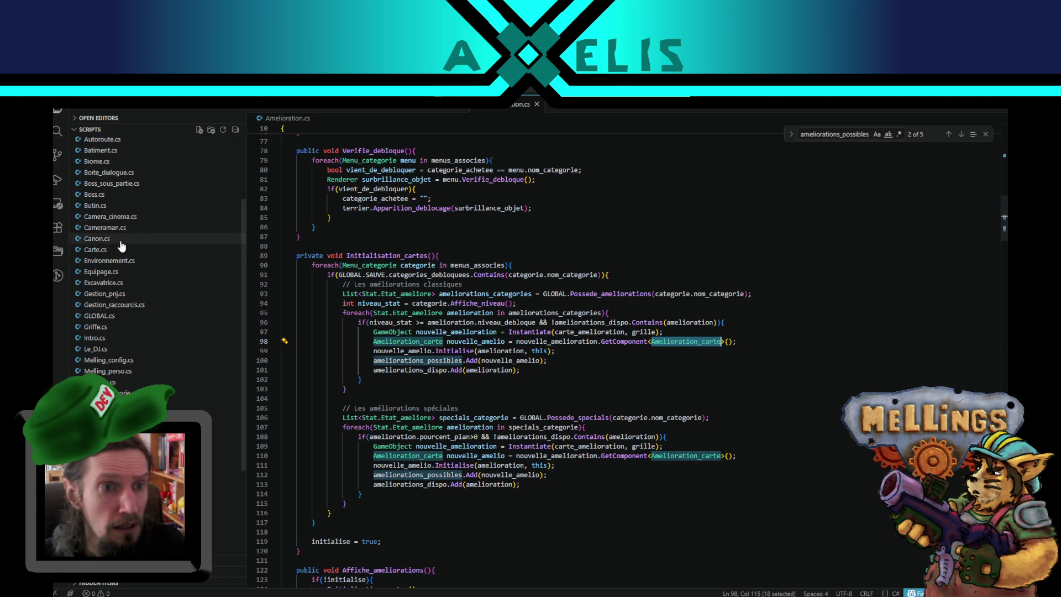
click(128, 215)
click(129, 207)
scroll(453, 294, up, 15)
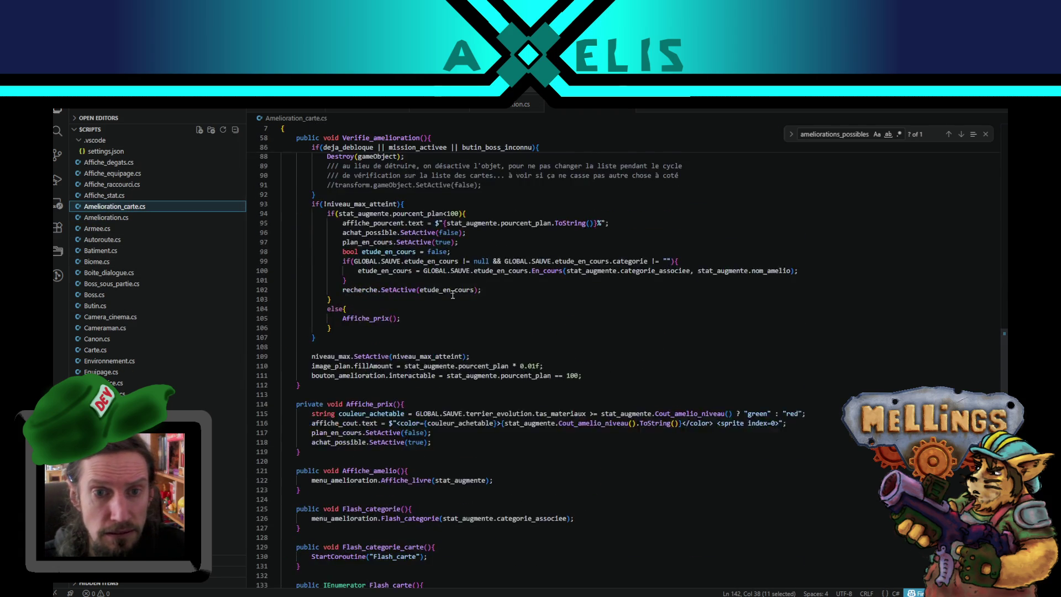
scroll(794, 378, up, 7)
scroll(503, 412, down, 4)
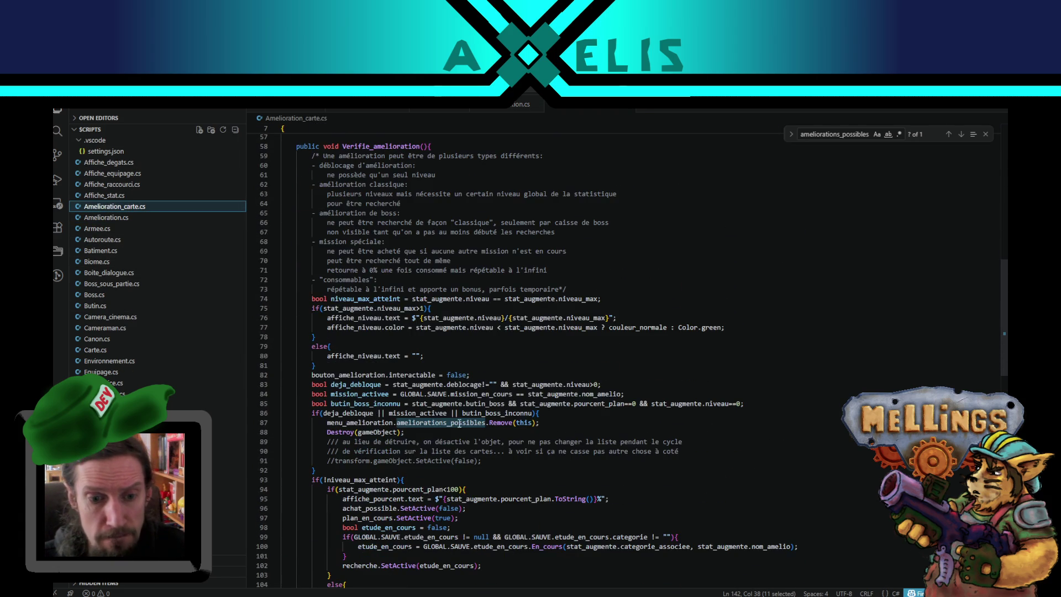
double_click(340, 432)
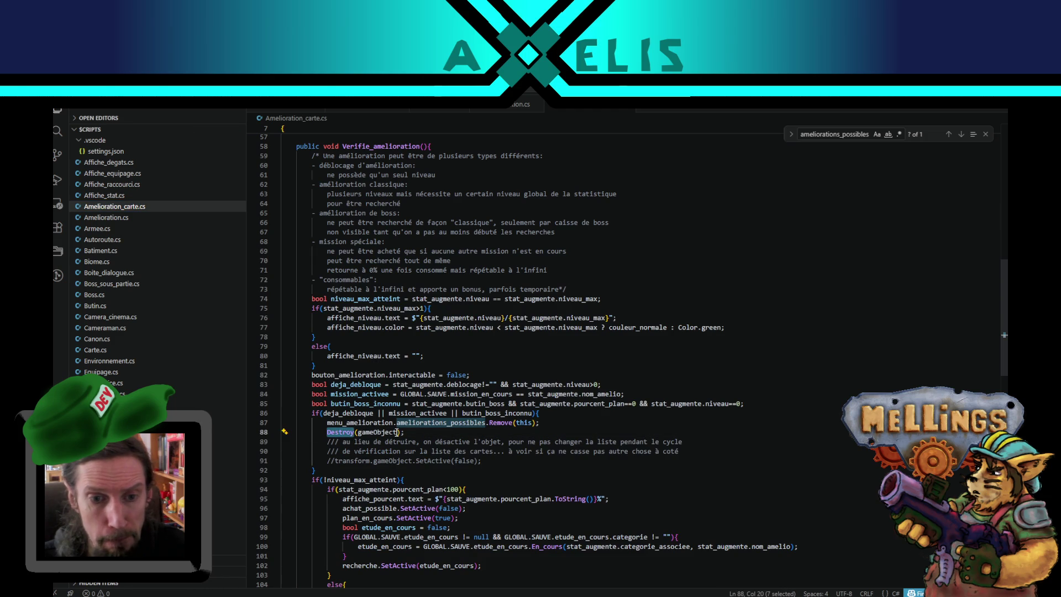
double_click(421, 413)
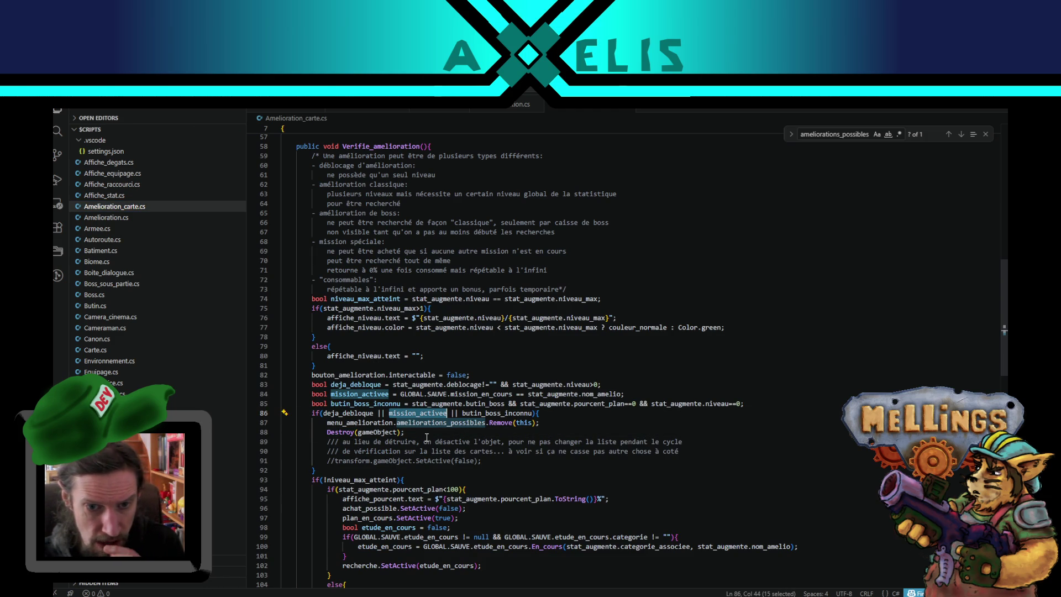
double_click(360, 422)
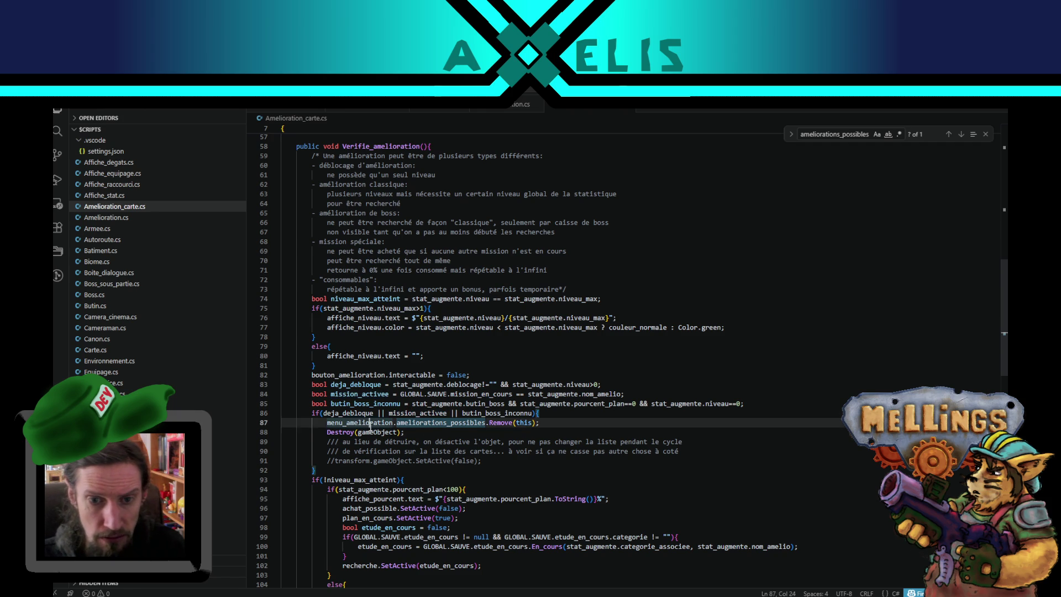
click(427, 433)
scroll(424, 428, up, 5)
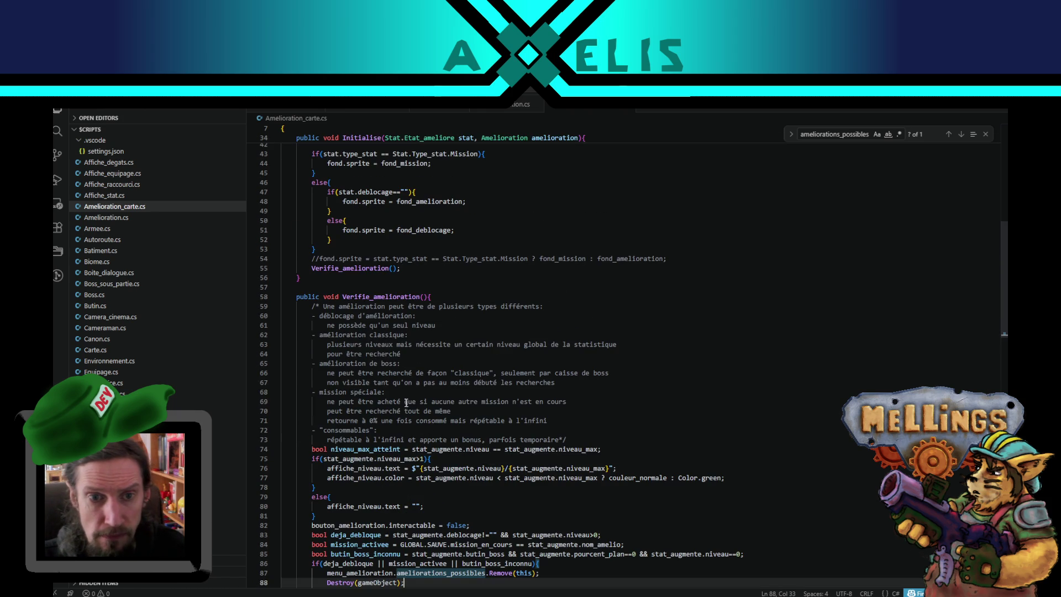
double_click(380, 297)
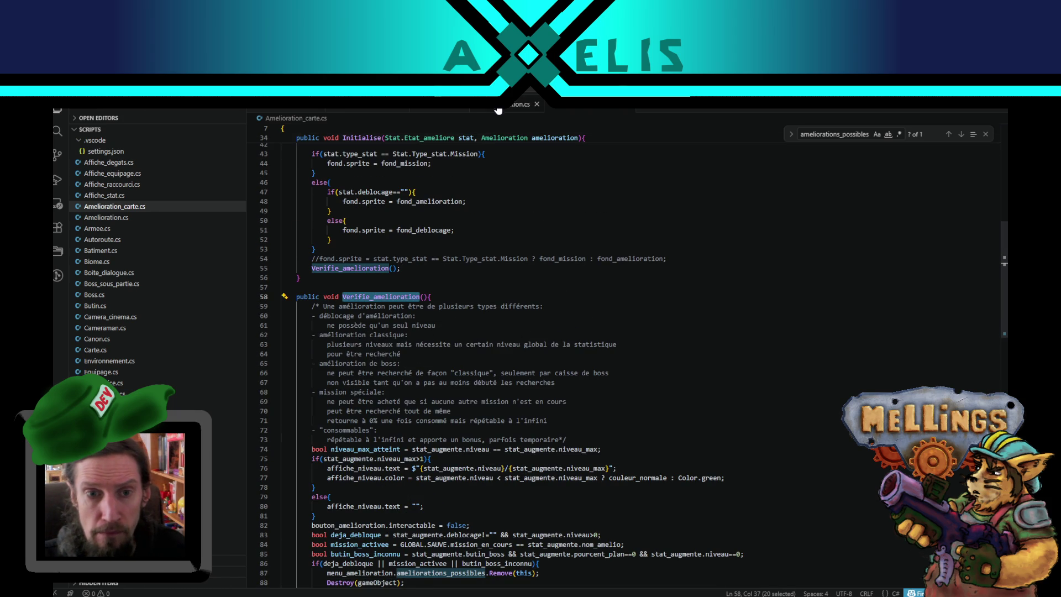
click(497, 106)
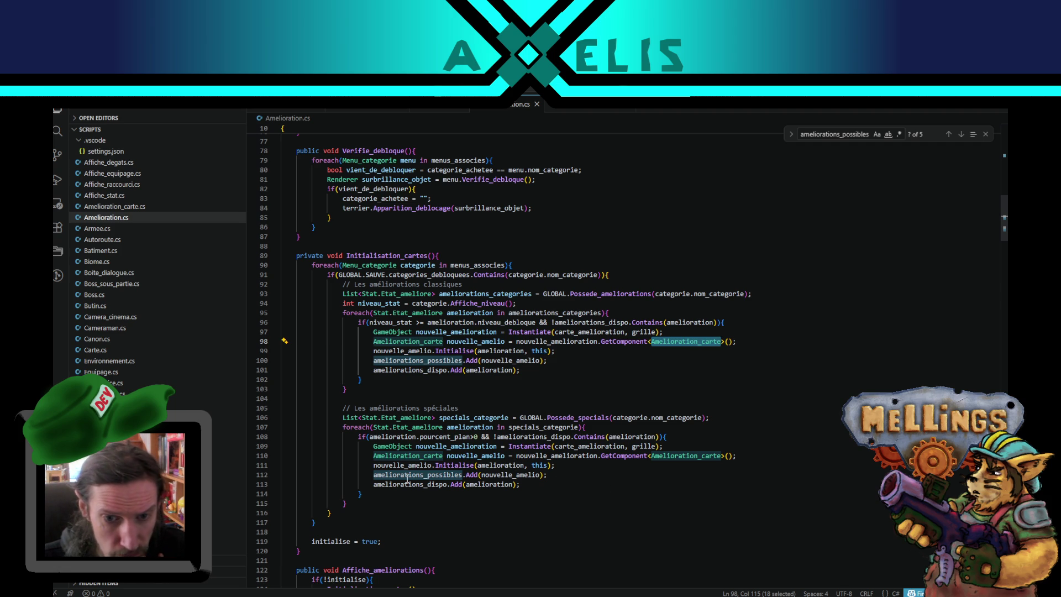
scroll(407, 478, down, 3)
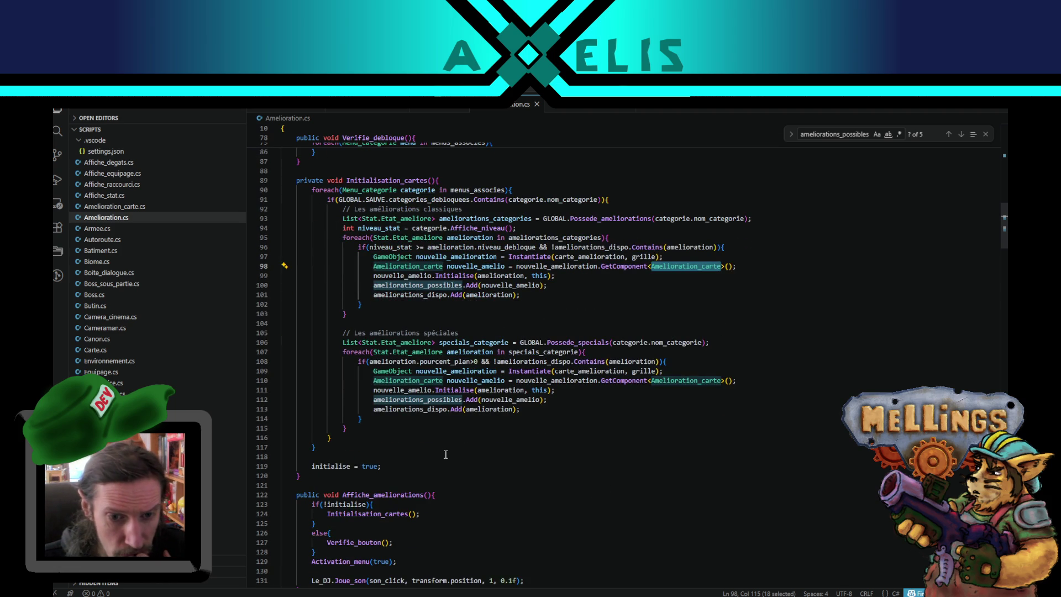
scroll(392, 443, up, 2)
scroll(392, 443, down, 1)
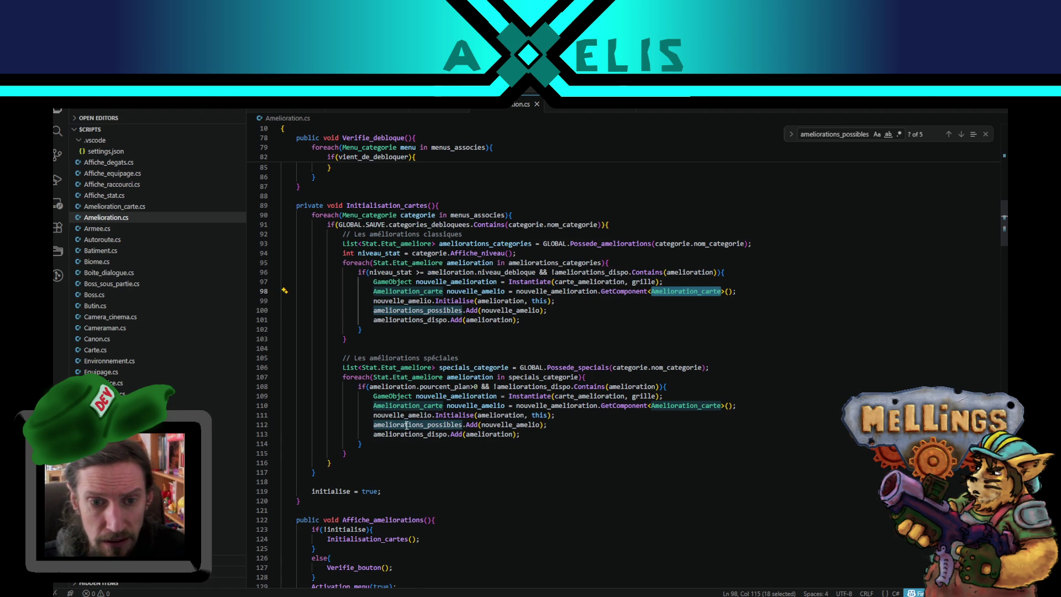
scroll(406, 430, up, 3)
double_click(387, 280)
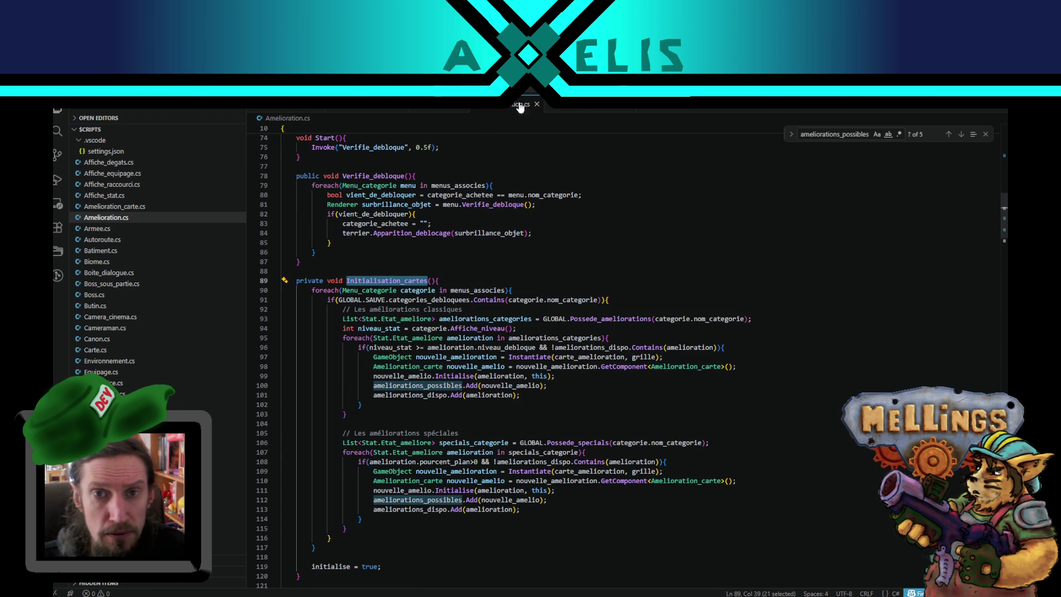
click(502, 110)
click(381, 297)
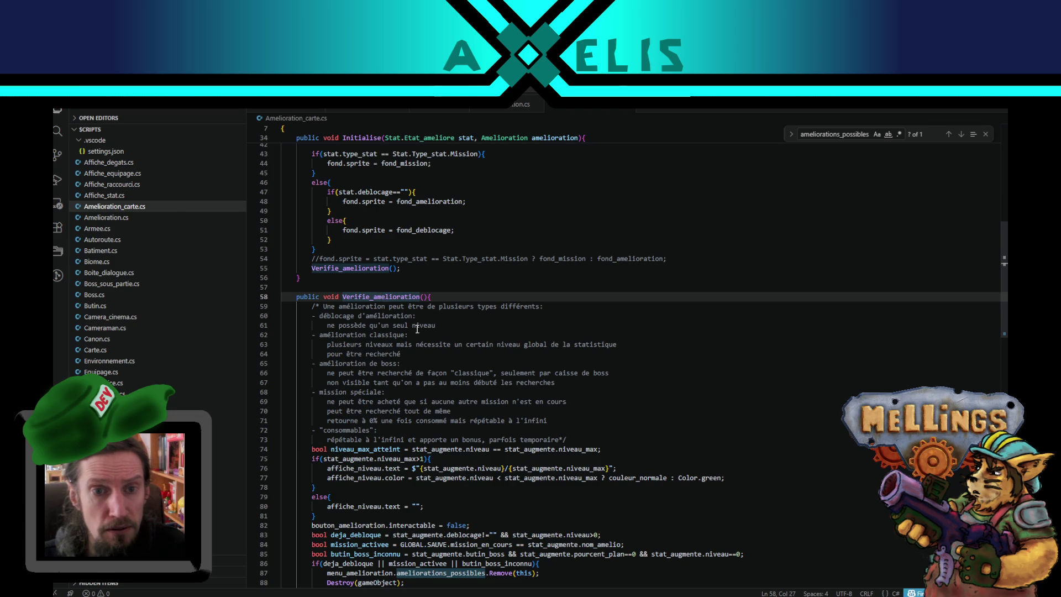
scroll(415, 327, up, 5)
double_click(362, 218)
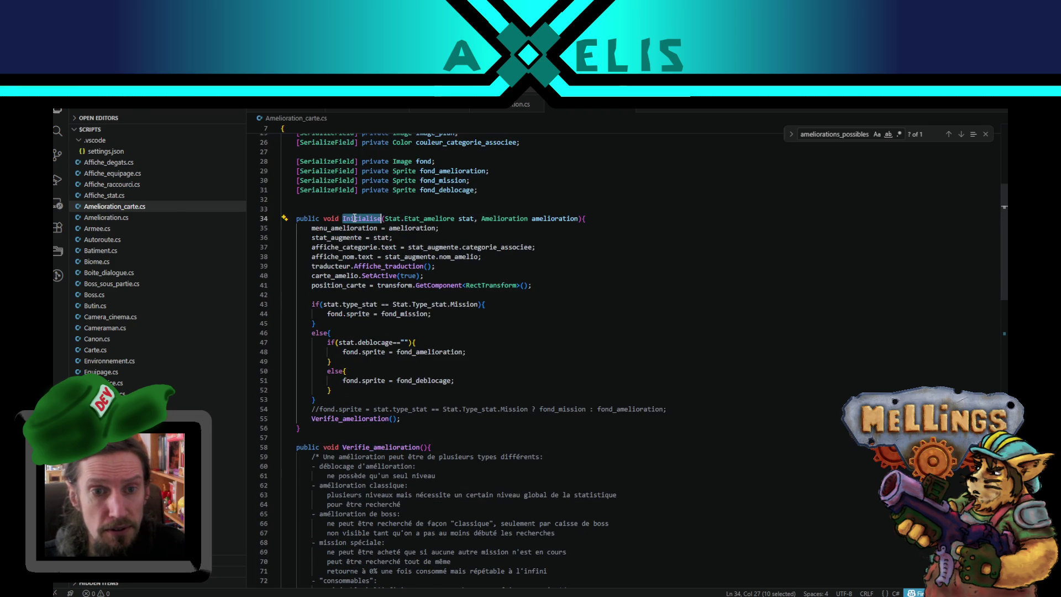
click(515, 104)
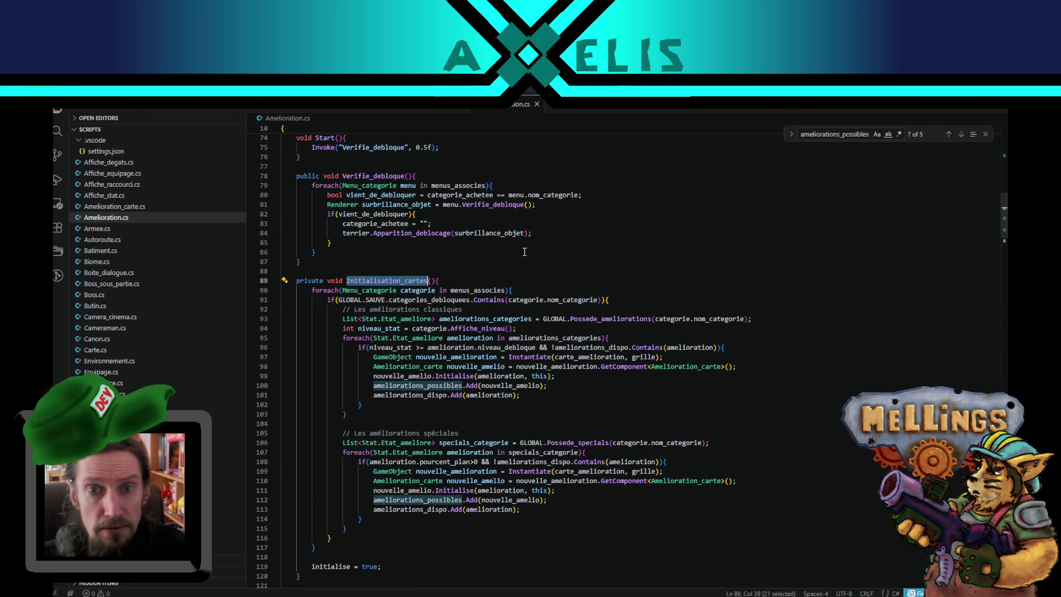
double_click(453, 376)
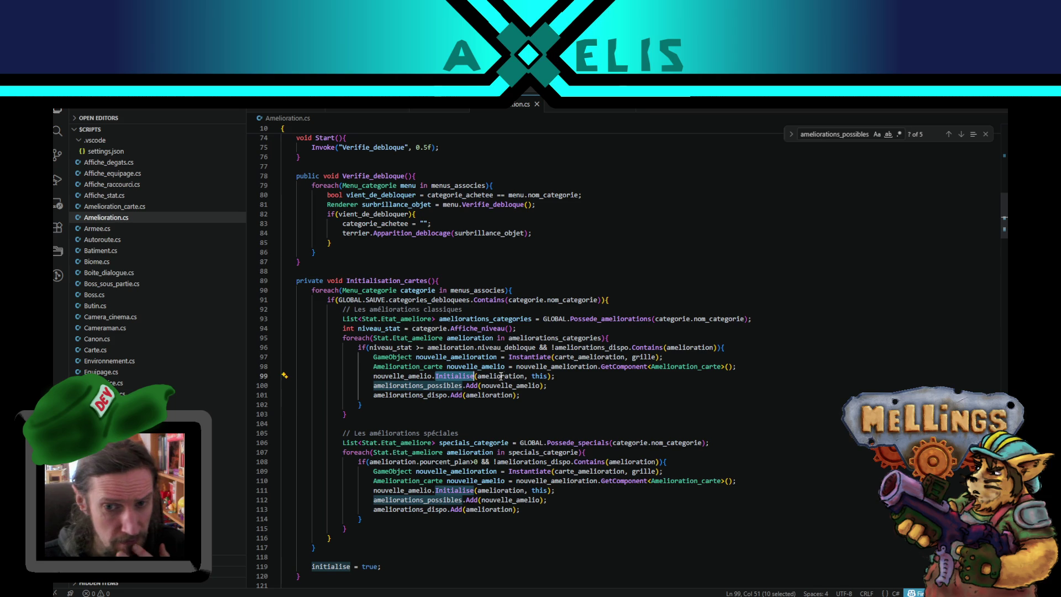
double_click(500, 376)
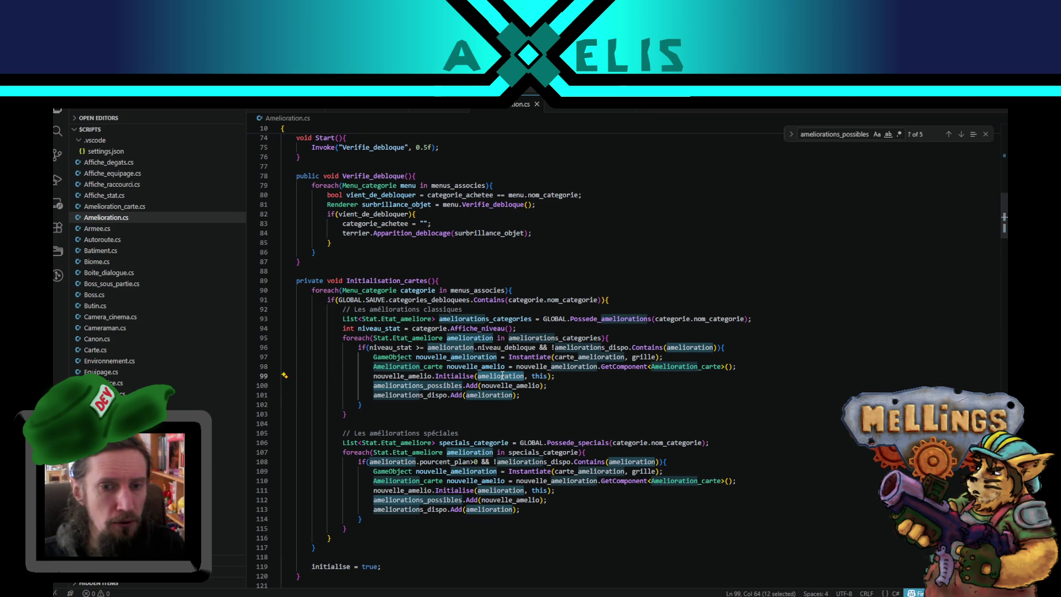
double_click(410, 375)
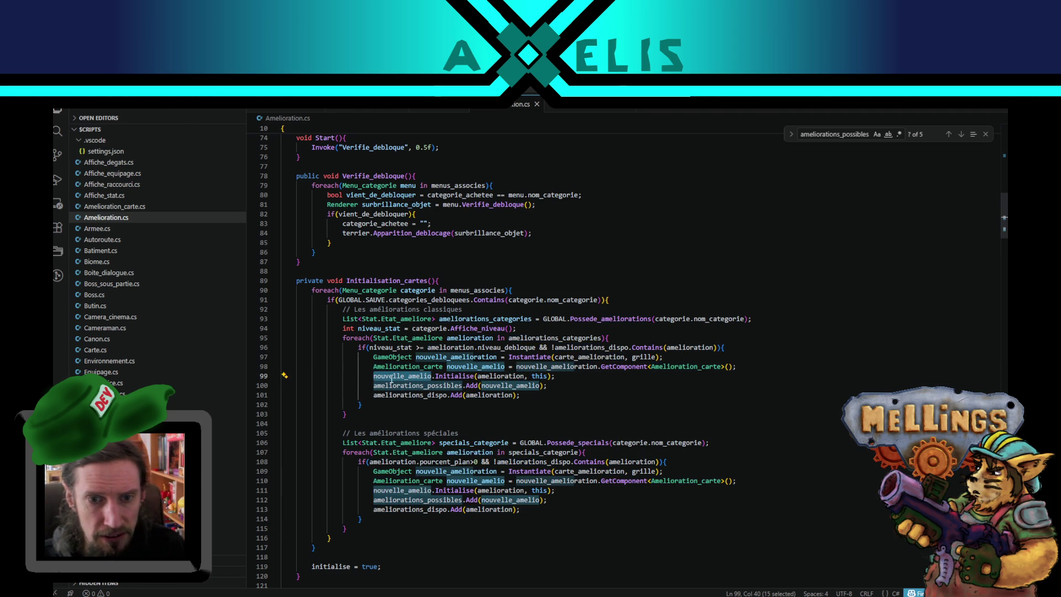
click(388, 281)
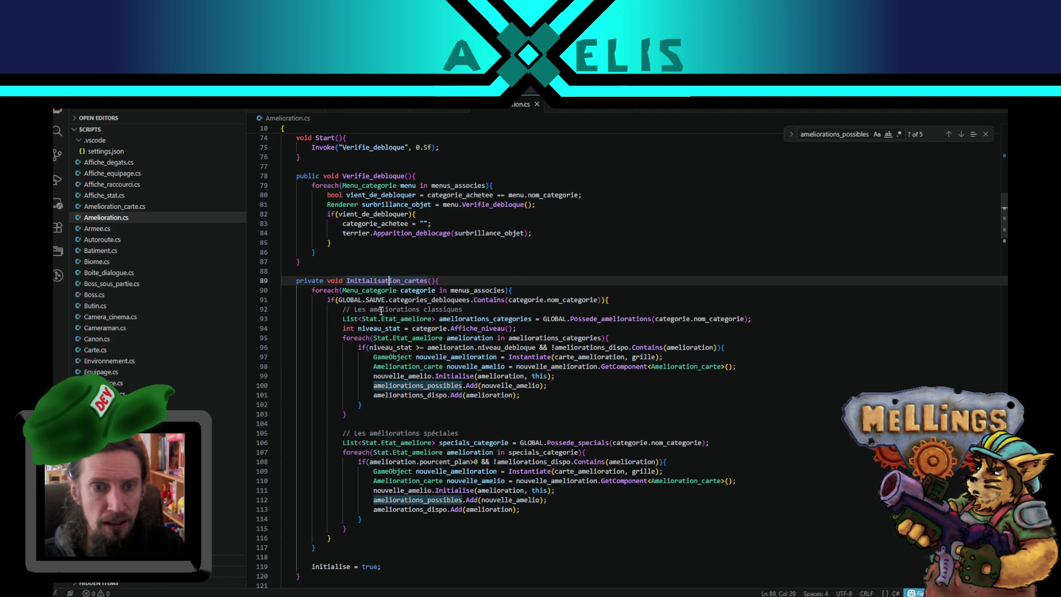
click(525, 290)
ctrl+click(449, 375)
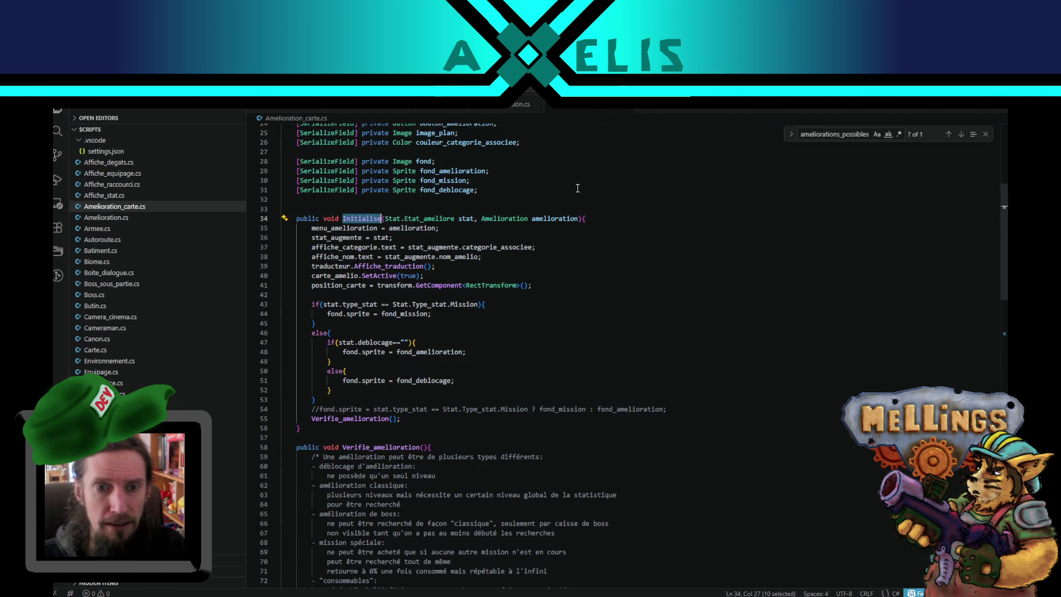
click(521, 104)
click(439, 280)
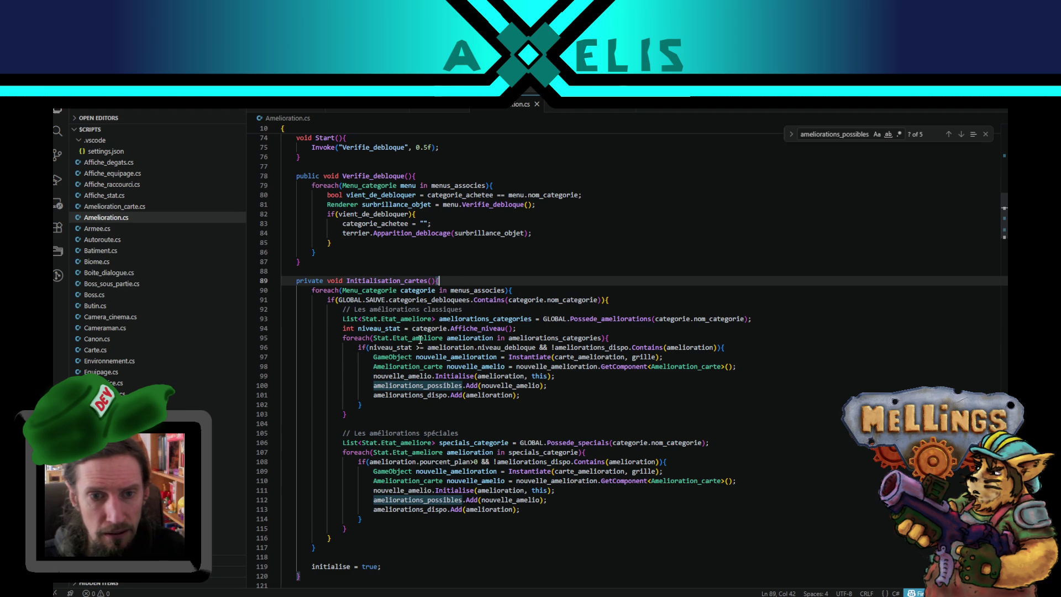
drag(311, 290, 514, 291)
key(ctrl+c)
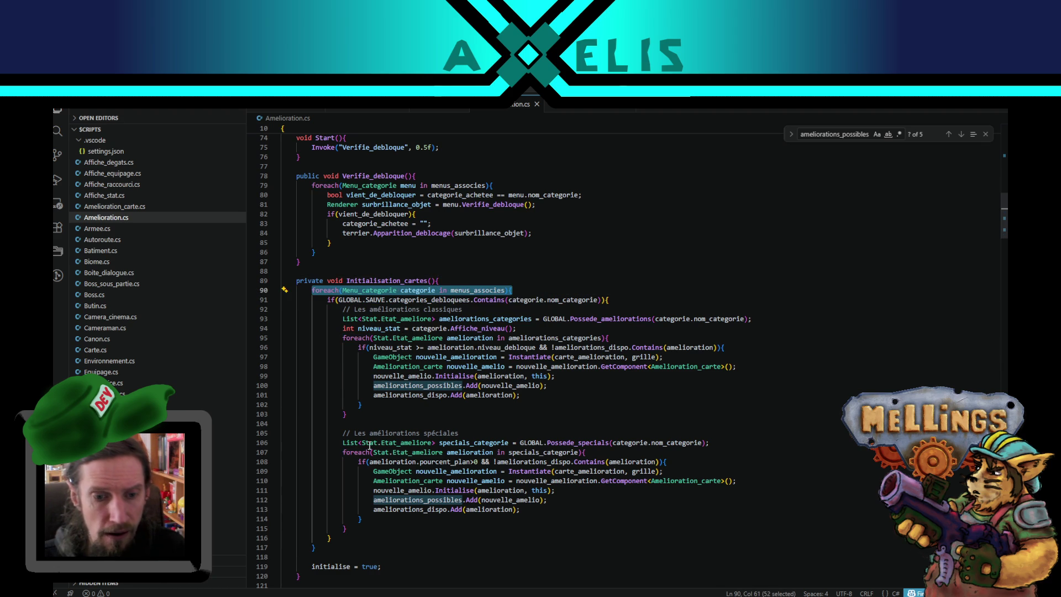
scroll(361, 451, down, 4)
click(323, 431)
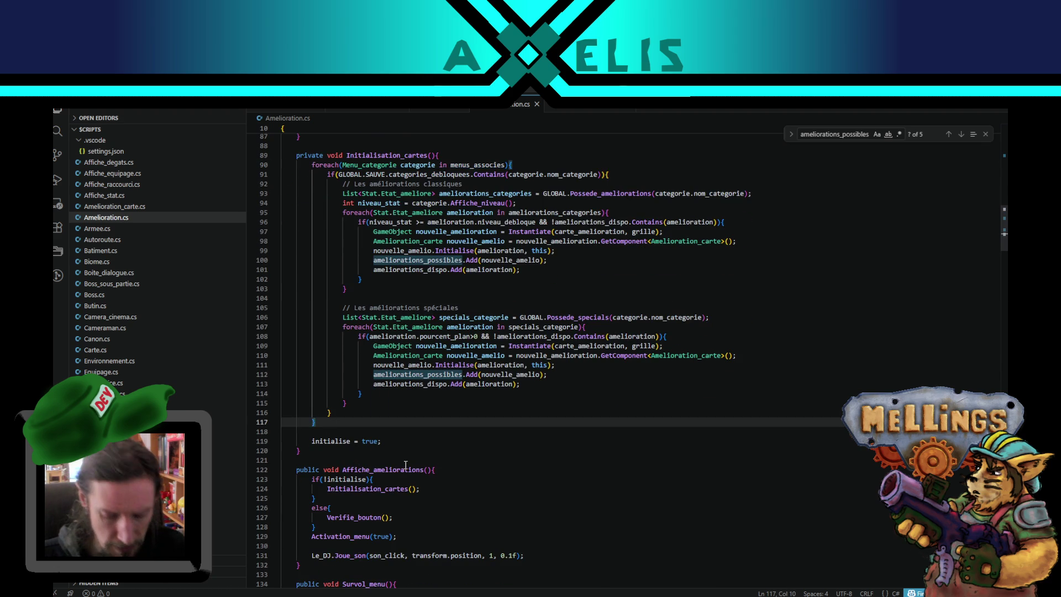
Step: Paste a foreach loop header with an opening brace on line 119
key(Return)
key(Return)
key(Up)
key(ctrl+v)
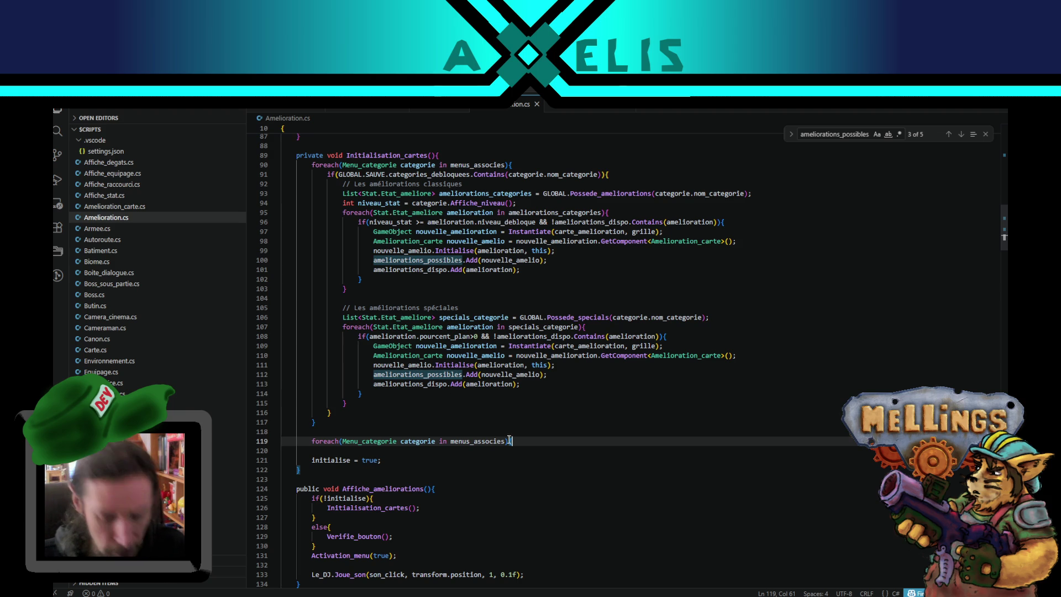
text({)
key(Return)
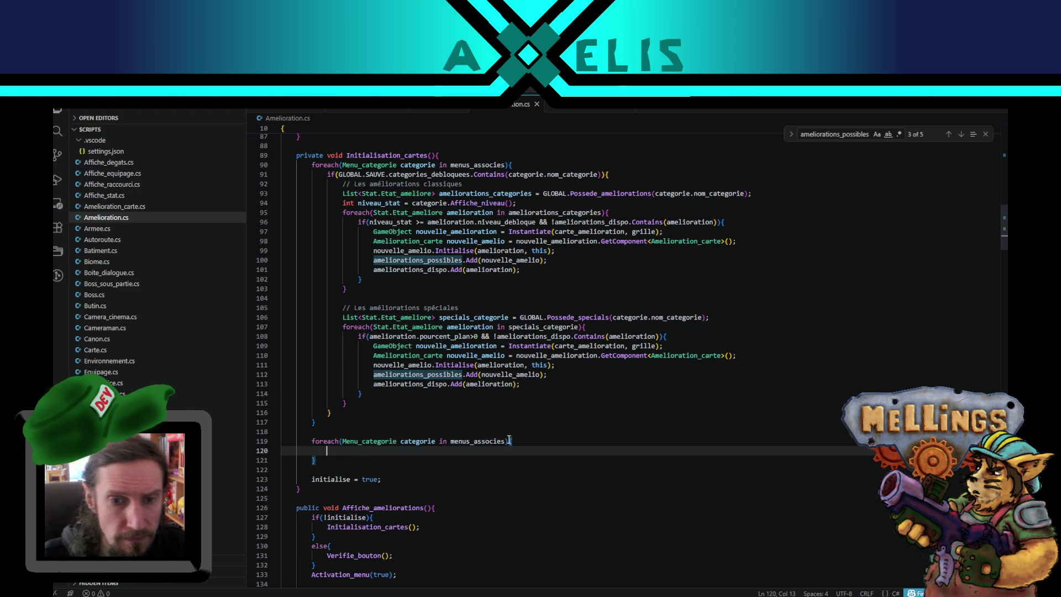
Step: Change the loop's element type from Menu_categorie to Amelioration_carte
double_click(420, 365)
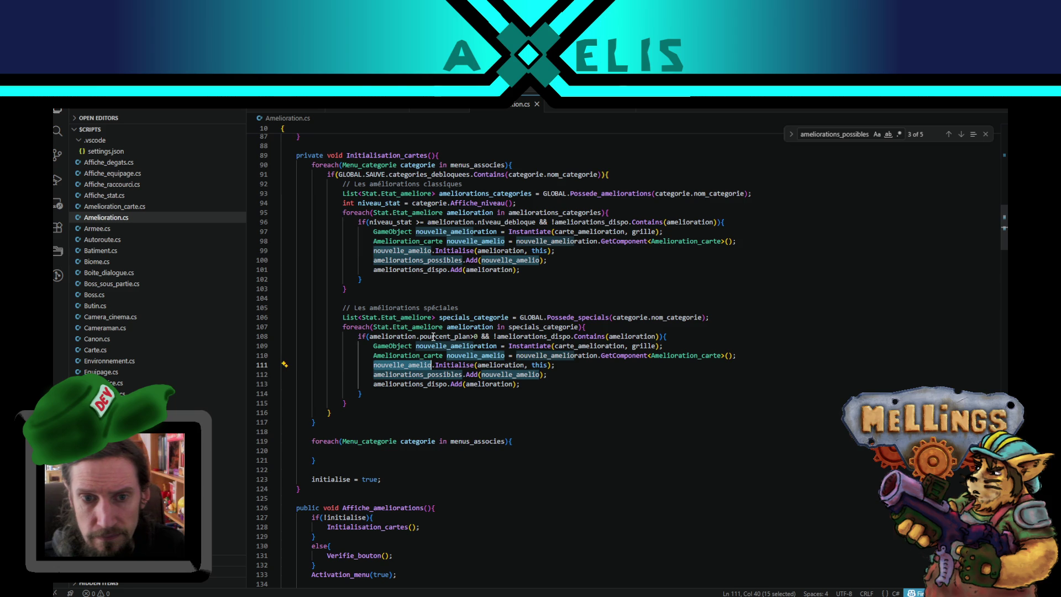
double_click(459, 374)
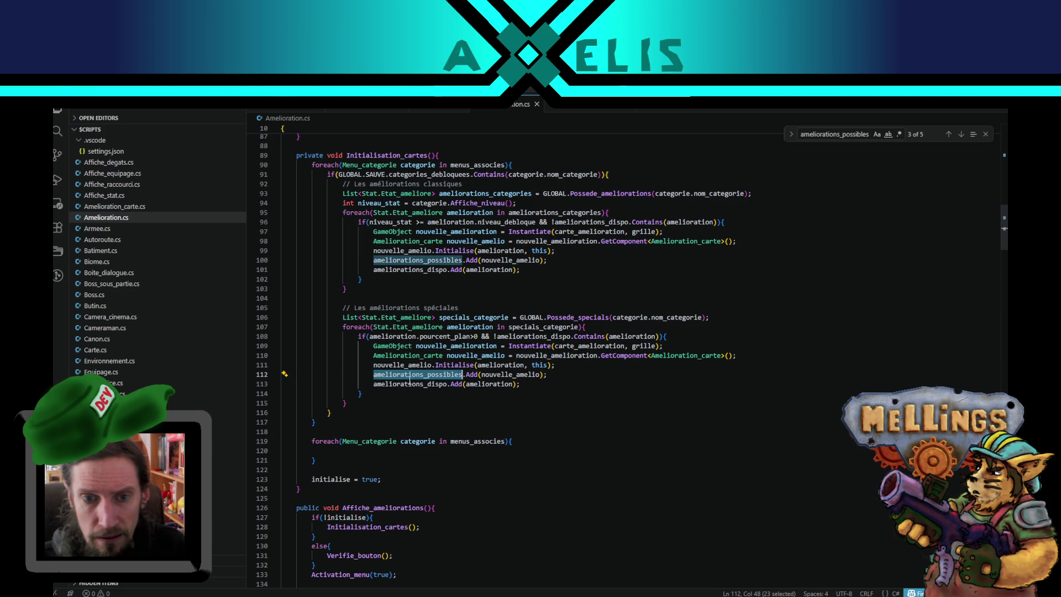
double_click(402, 355)
key(ctrl+c)
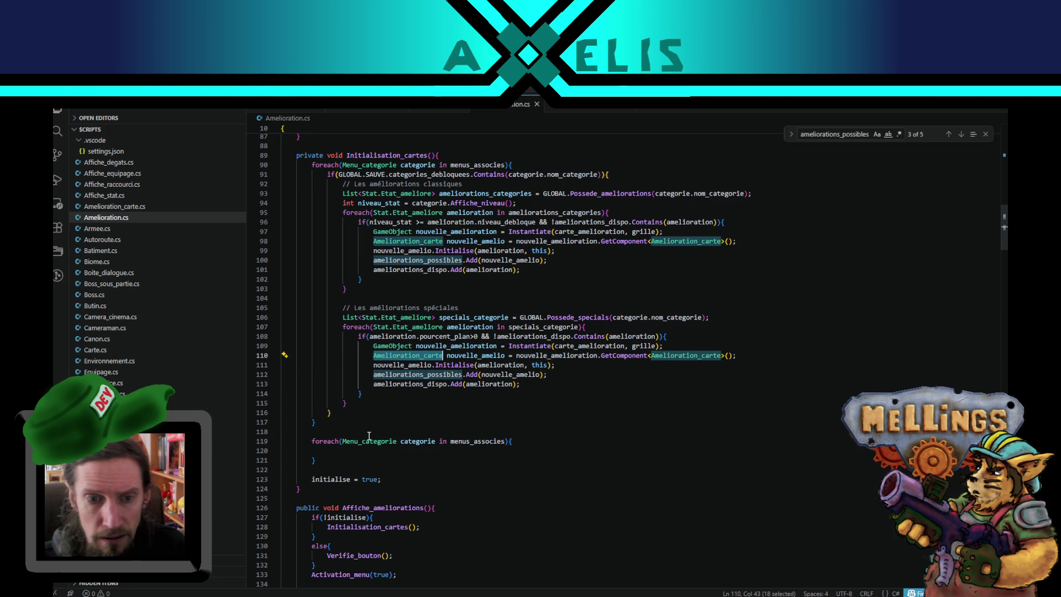
click(370, 432)
double_click(376, 440)
key(ctrl+v)
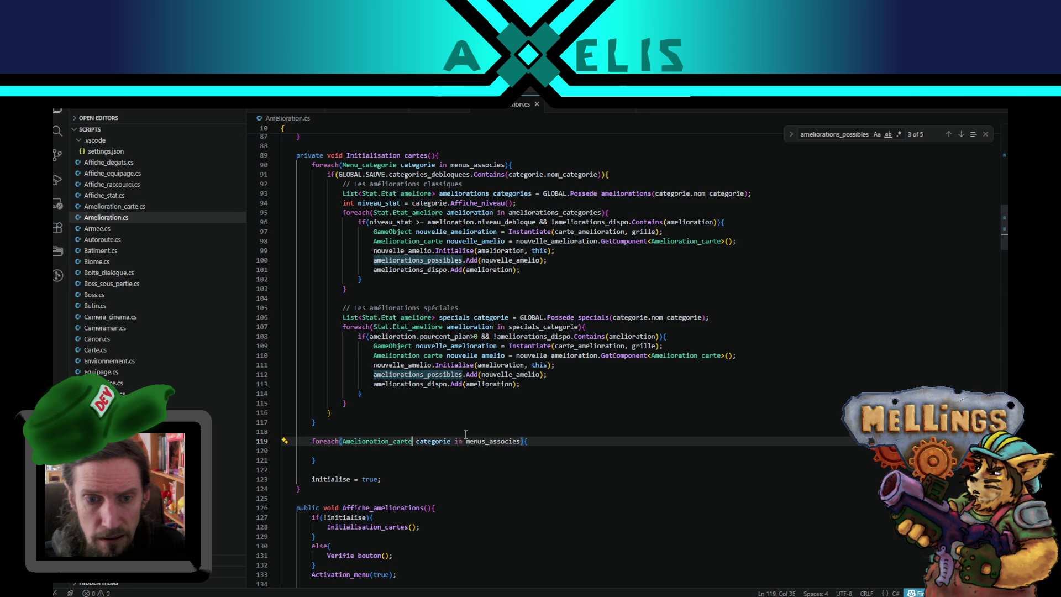
double_click(423, 440)
text(am)
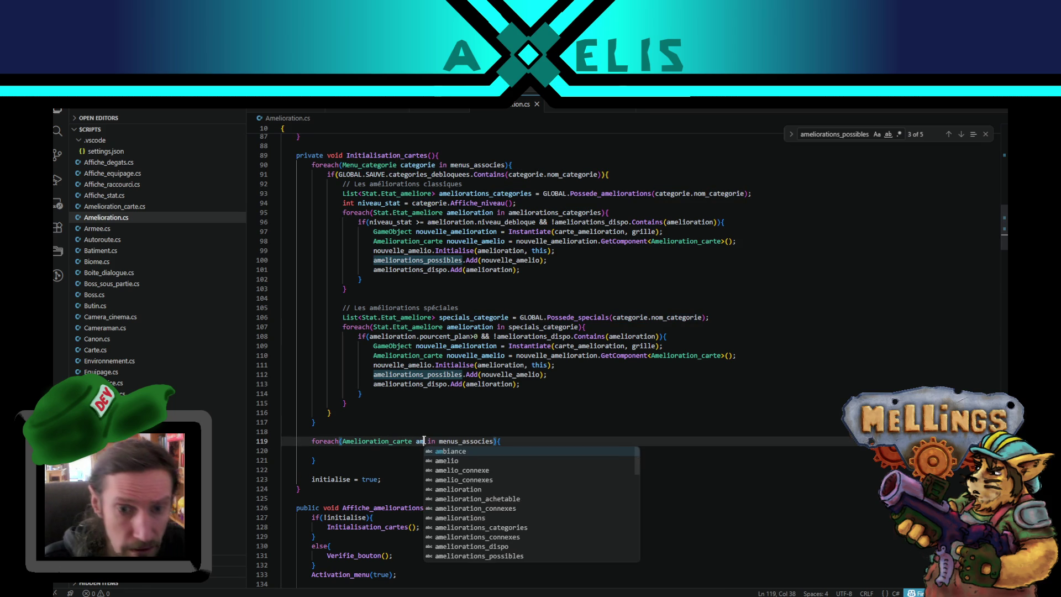
key(Escape)
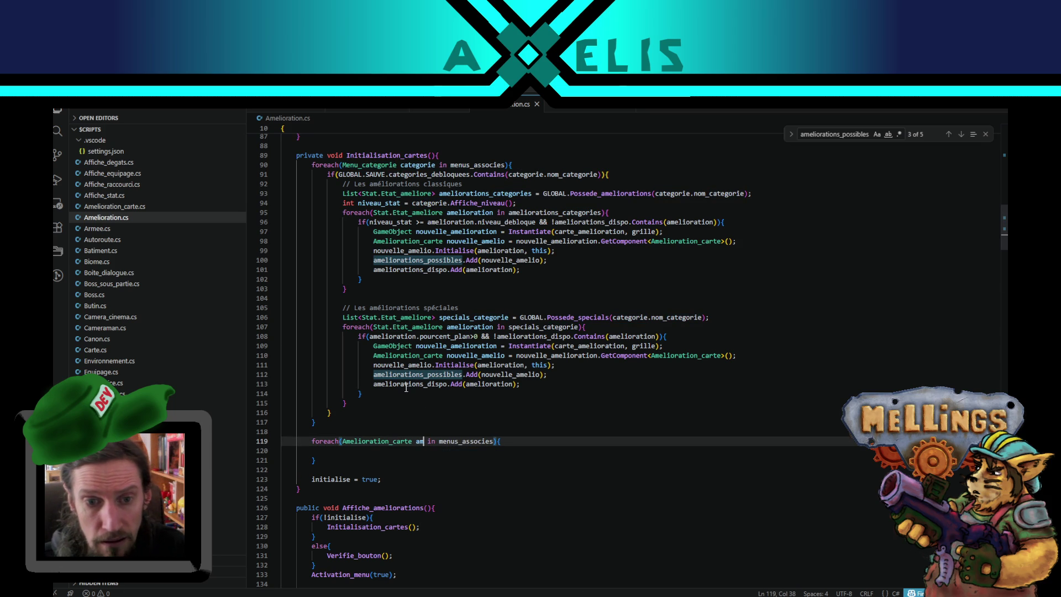
Step: Make the loop iterate over ameliorations_possibles instead of menus_associes
click(401, 383)
double_click(400, 383)
key(ctrl+c)
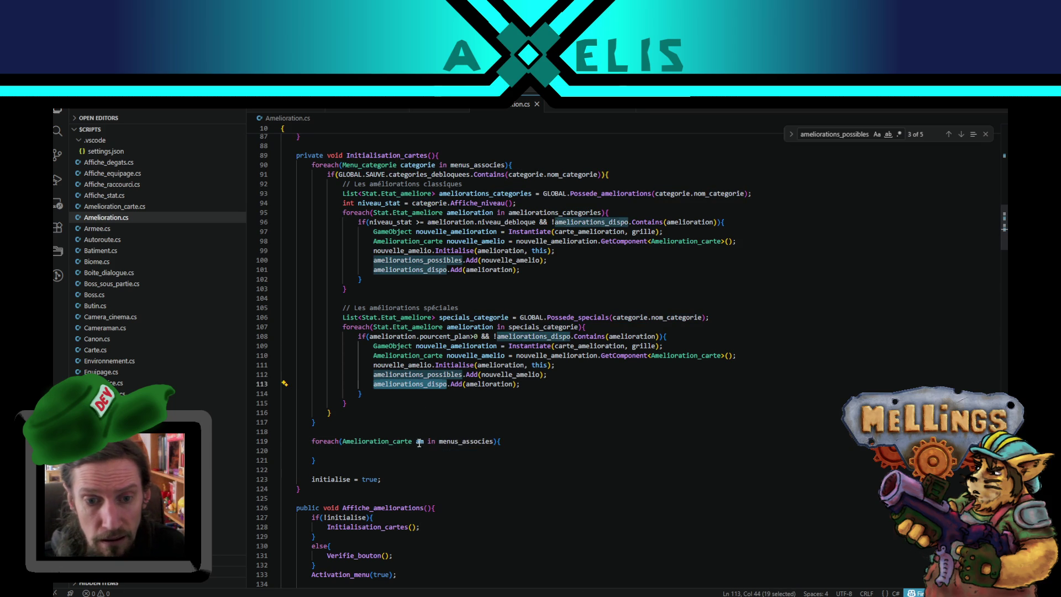
double_click(419, 441)
key(ctrl+v)
key(shift+F3)
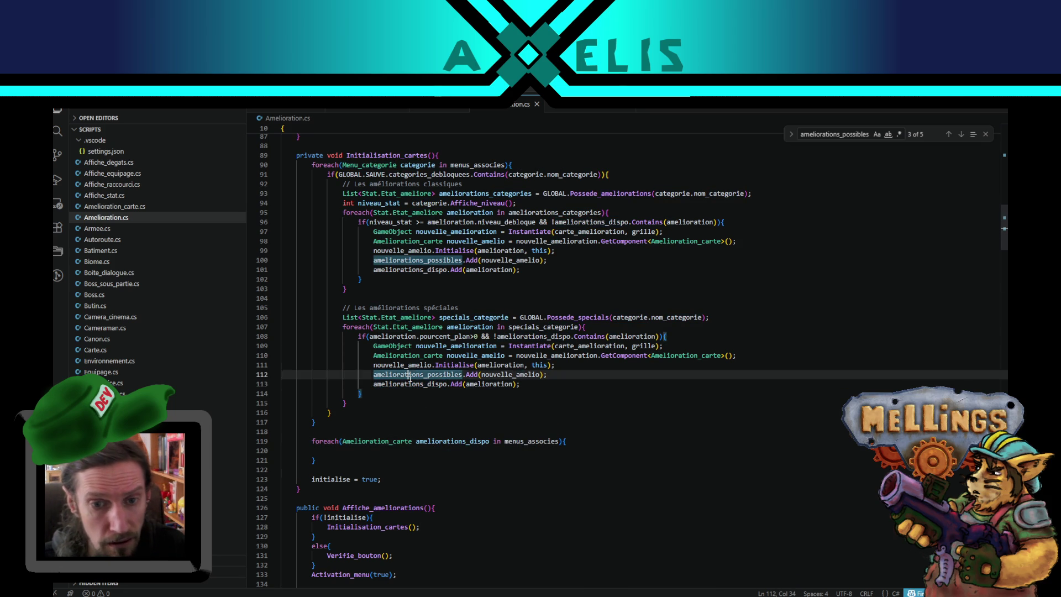
key(ctrl+c)
double_click(539, 441)
key(ctrl+v)
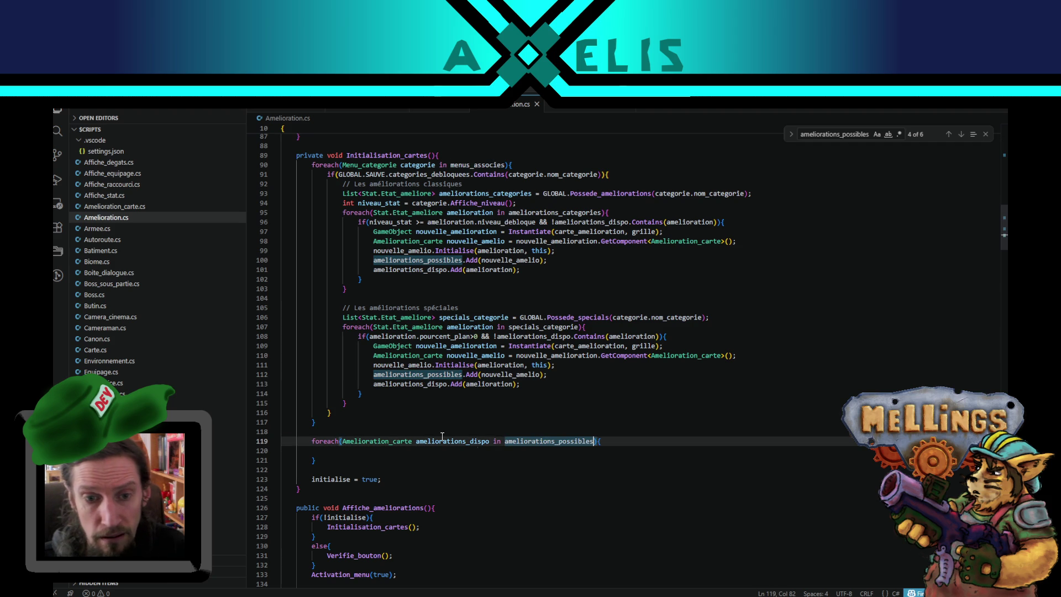
Step: Rename the loop variable to amelioration
click(397, 365)
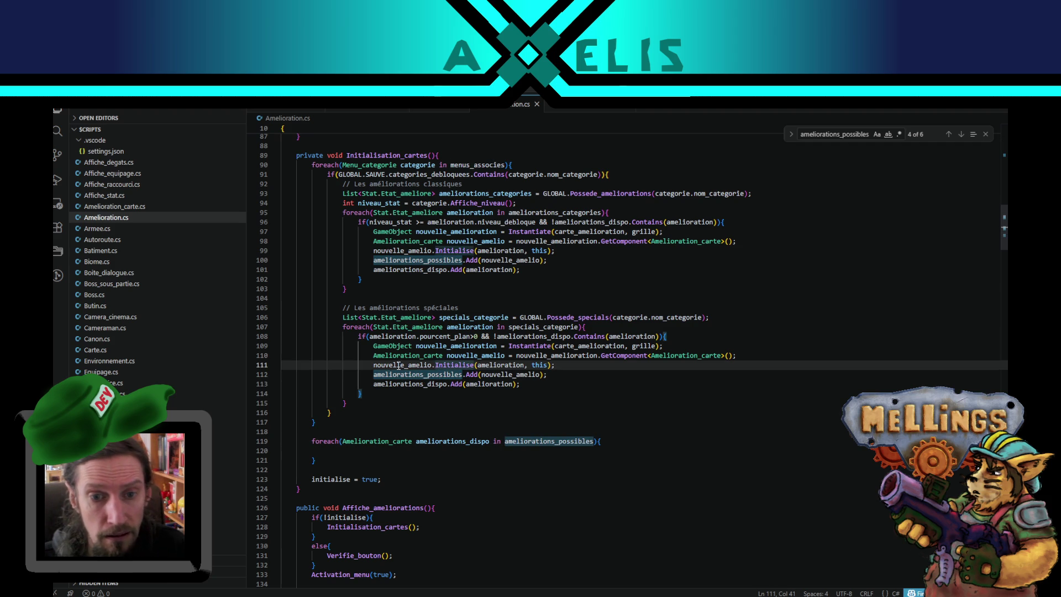
double_click(452, 441)
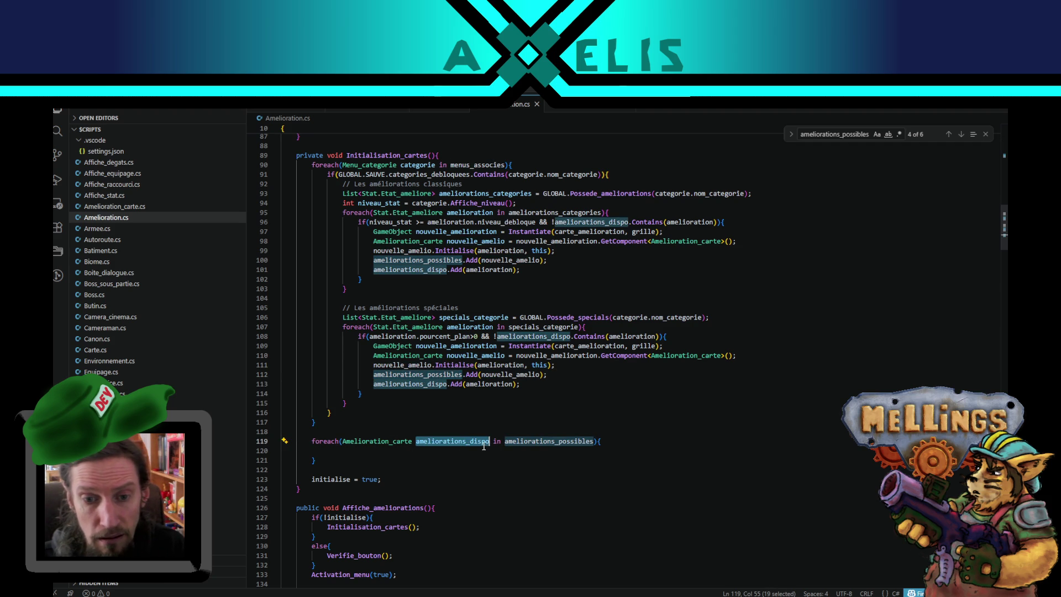
click(482, 441)
key(BackSpace)
key(Delete)
key(BackSpace)
key(BackSpace)
key(BackSpace)
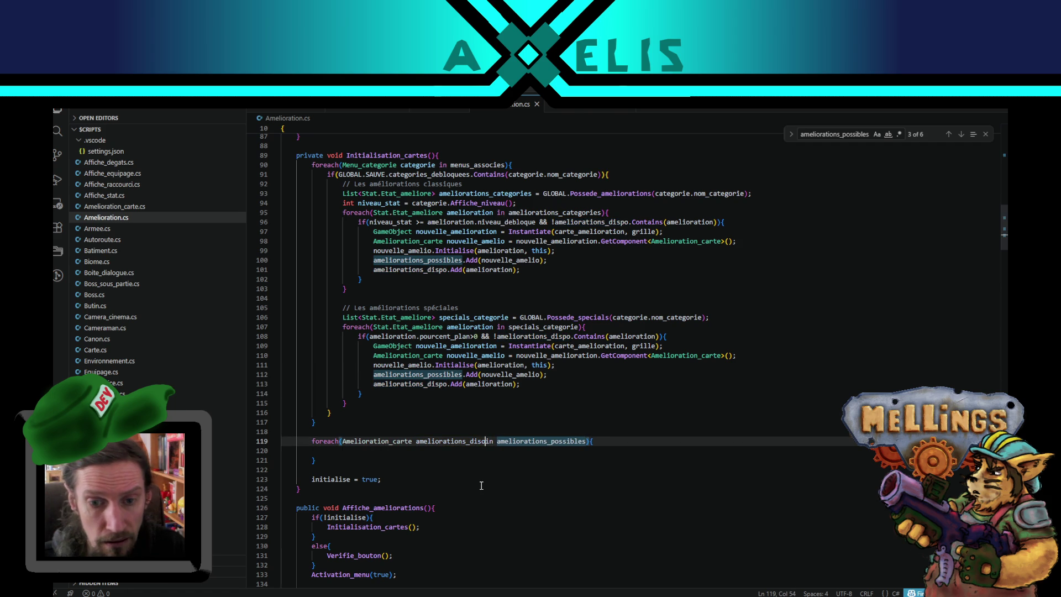
key(BackSpace)
key(BackSpace)
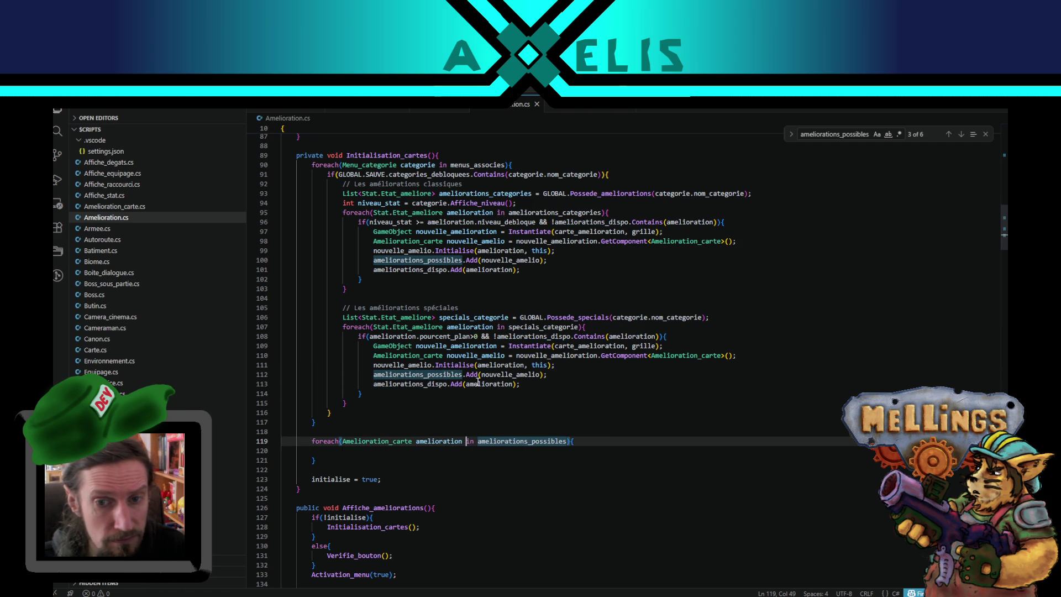
Step: Fill the loop body with amelioration.Initialise(amelioration, this);
double_click(458, 365)
drag(459, 367, 574, 365)
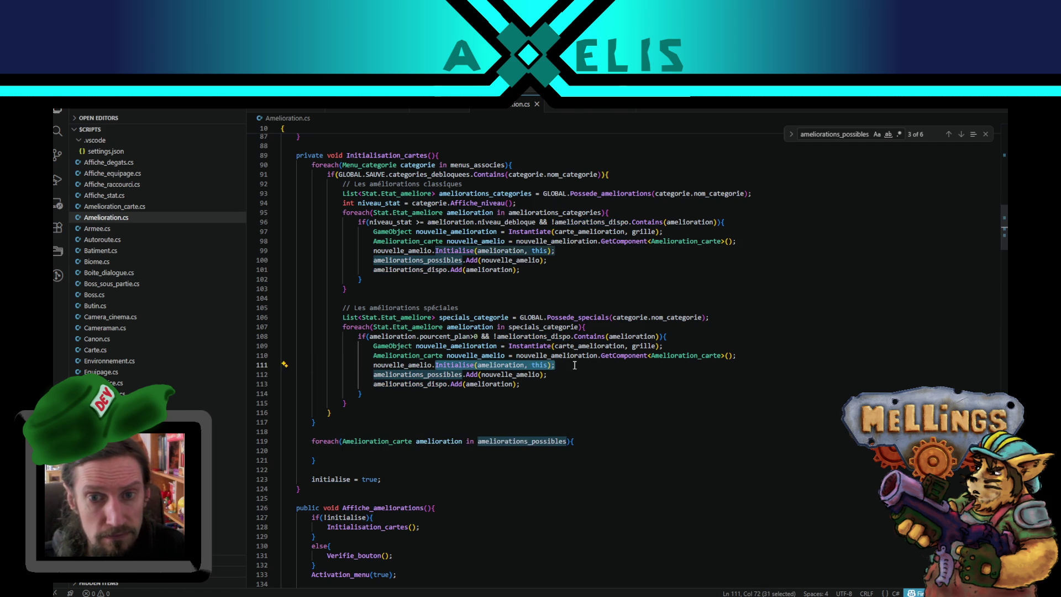
click(376, 451)
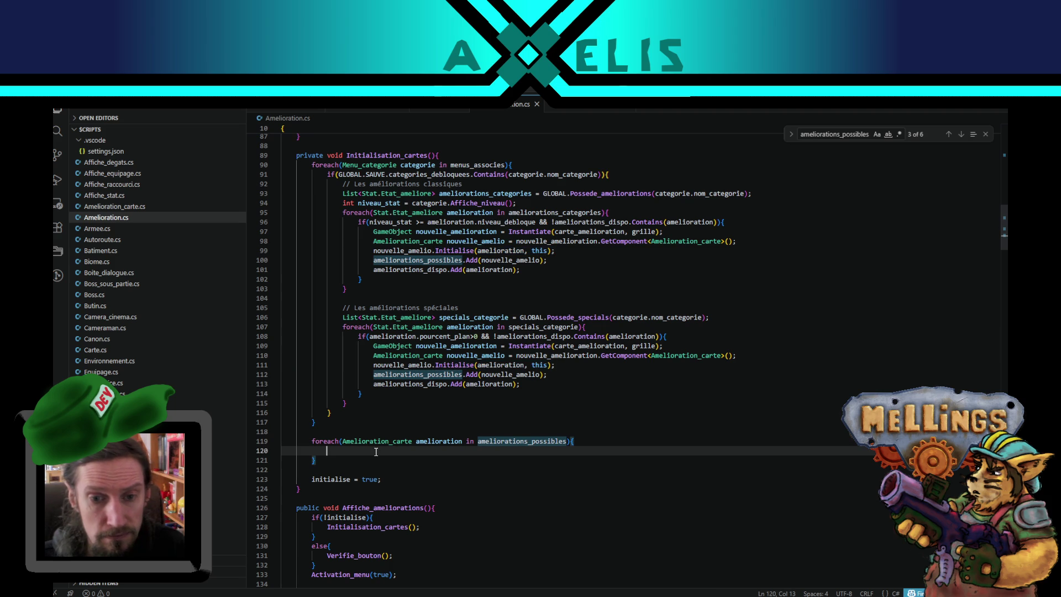
text(amelio)
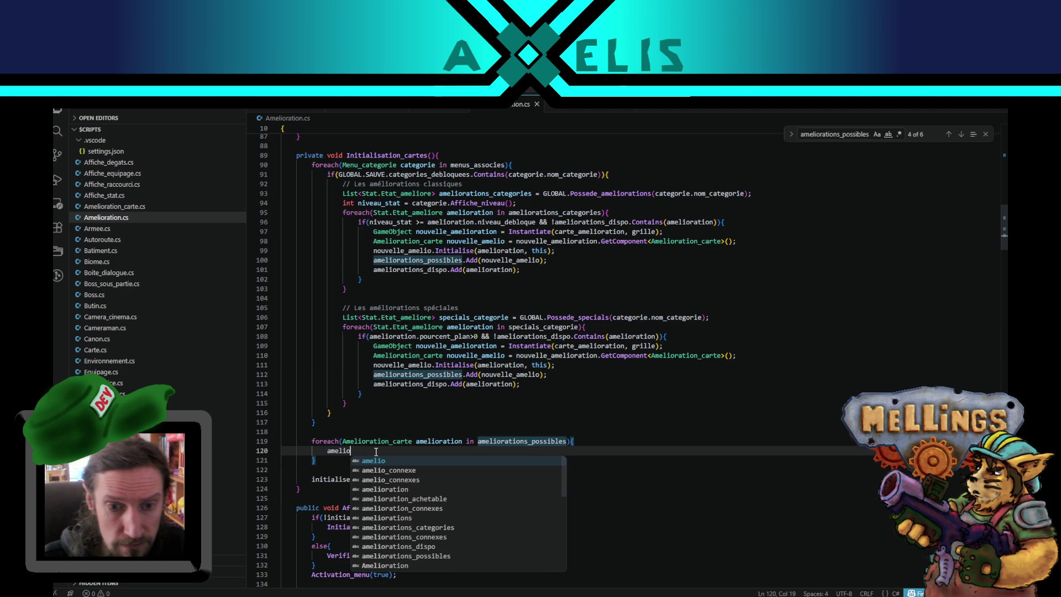
key(Down)
key(Down)
key(Down)
key(Return)
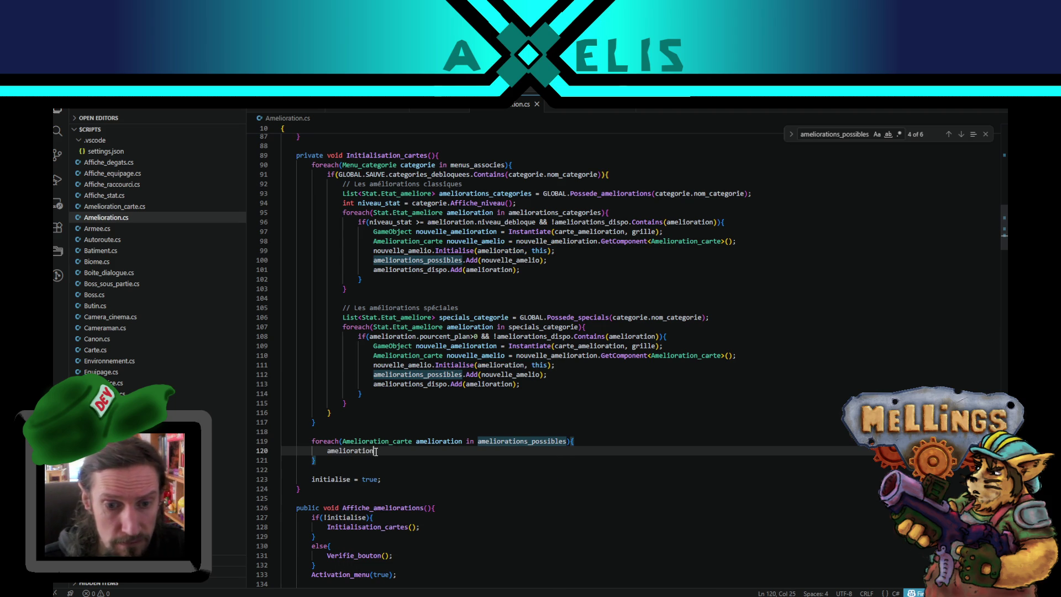
key(ctrl+v)
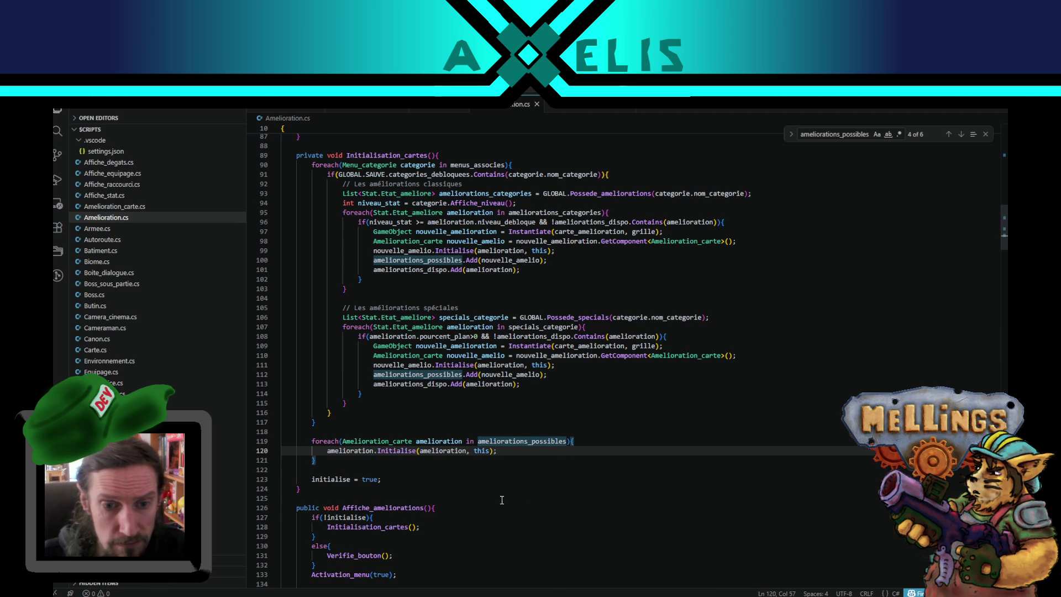
click(376, 374)
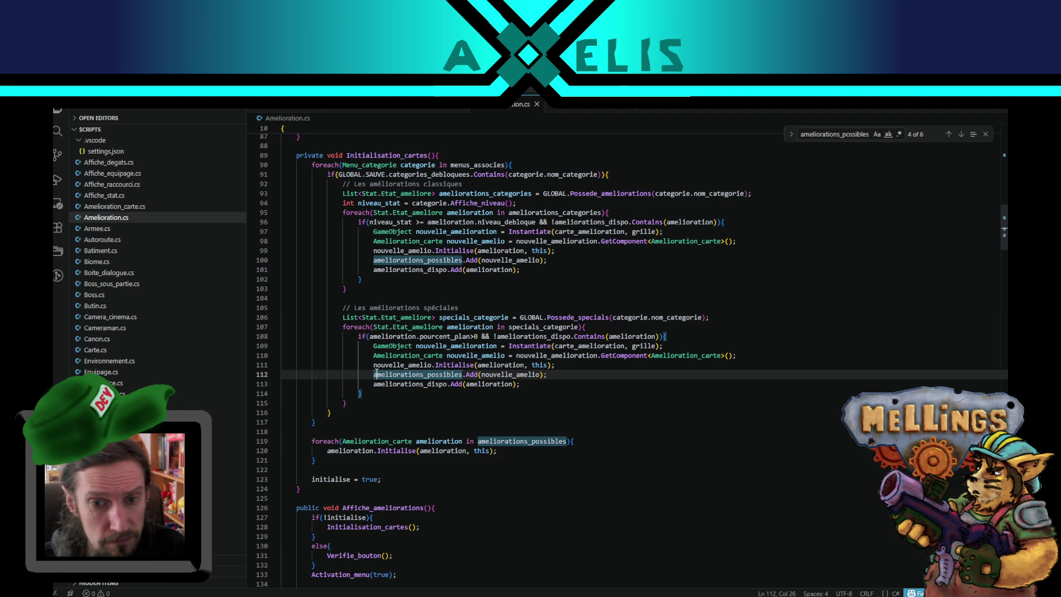
click(375, 365)
text(//)
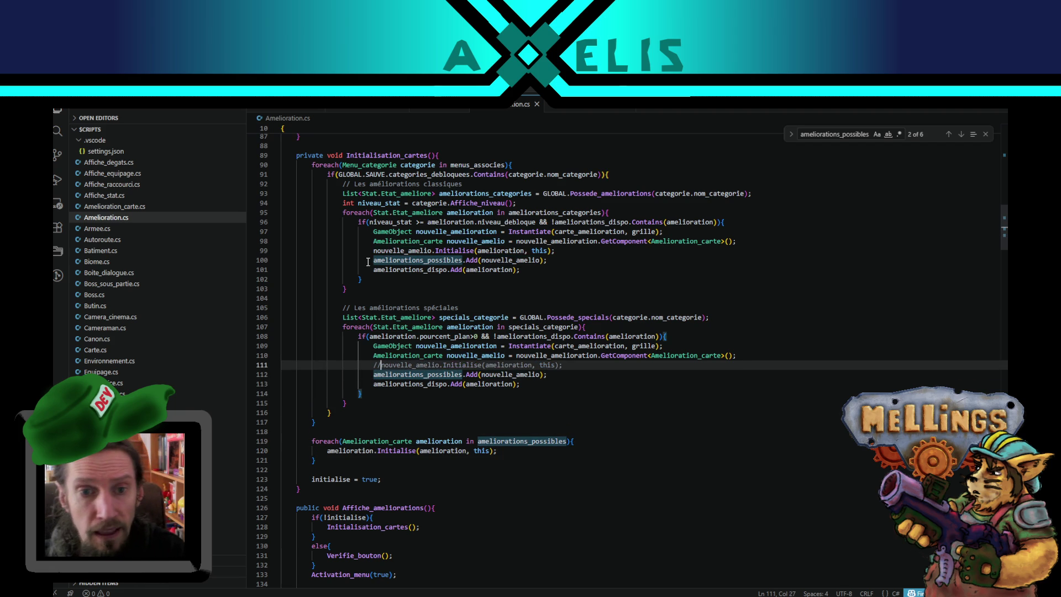
click(369, 252)
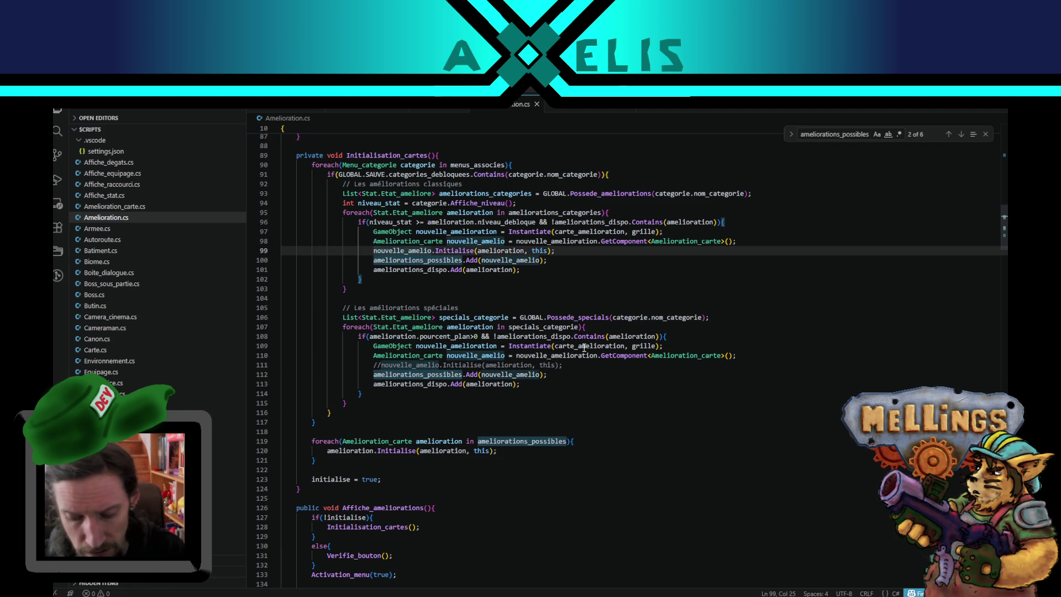
text(//)
click(566, 366)
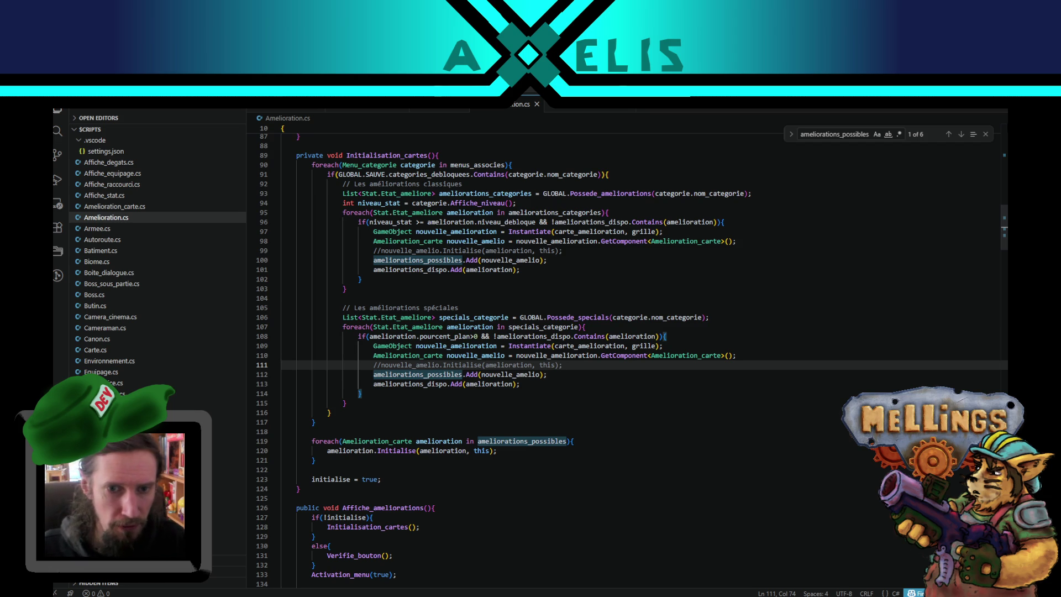
drag(326, 175, 401, 431)
click(316, 442)
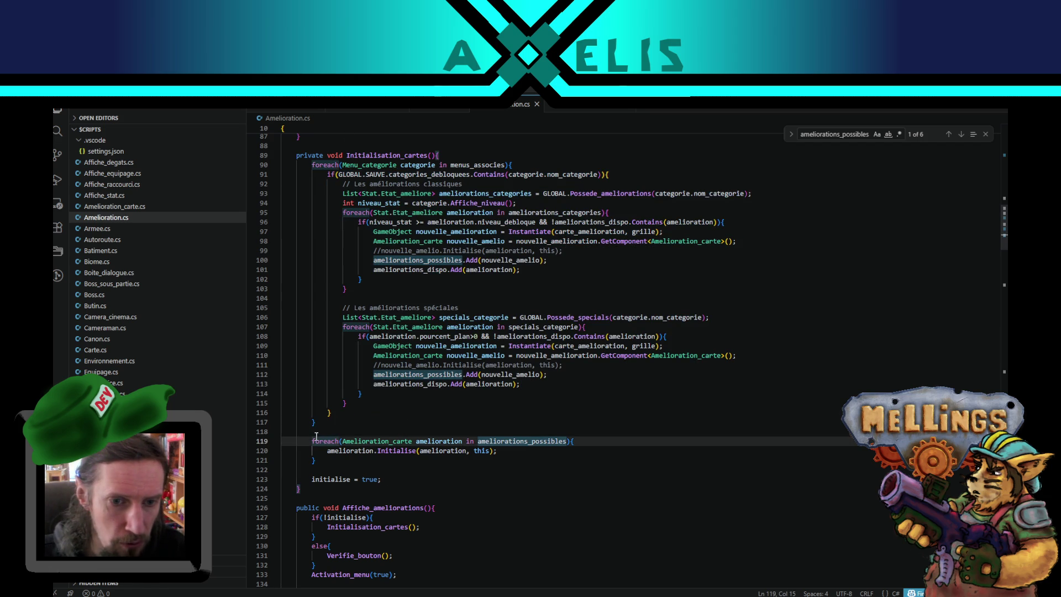
drag(316, 441, 316, 460)
click(316, 460)
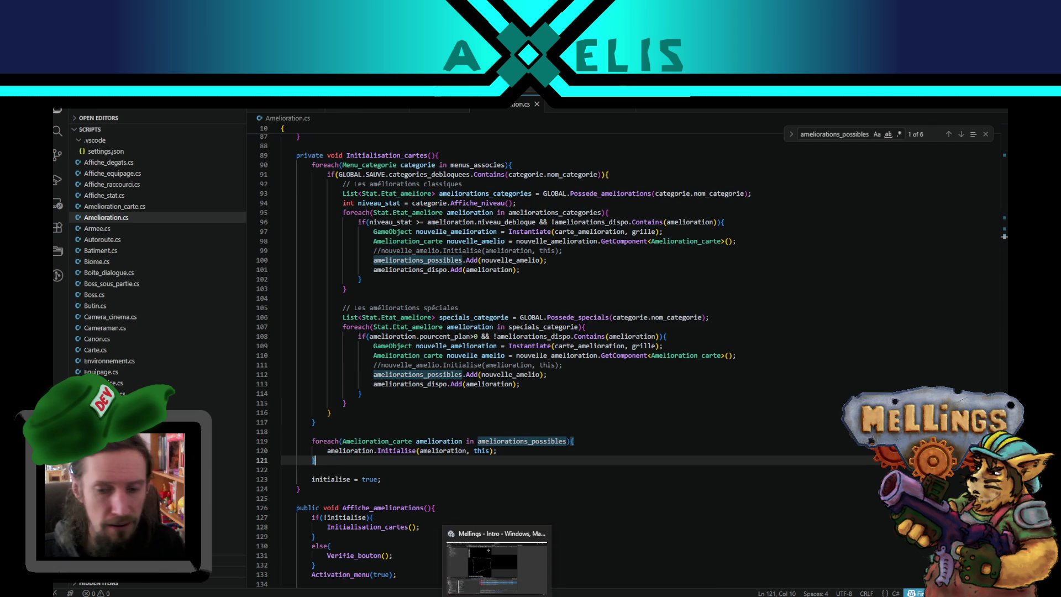
click(510, 592)
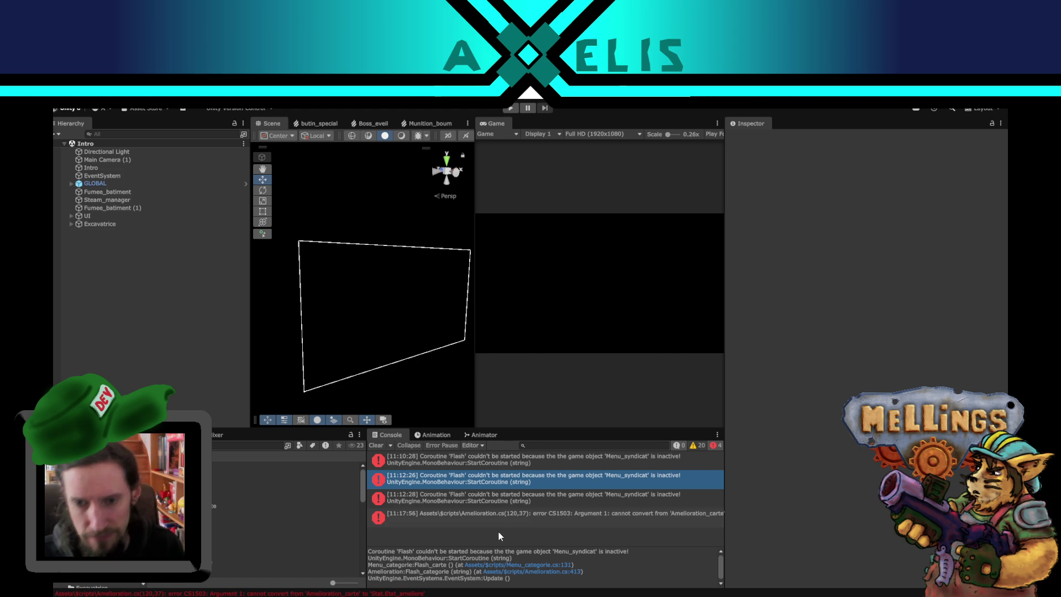
Step: Read the CS1503 Amelioration_carte-to-Stat.Etat_ameliore error and open Amelioration.cs line 120
click(604, 505)
click(614, 520)
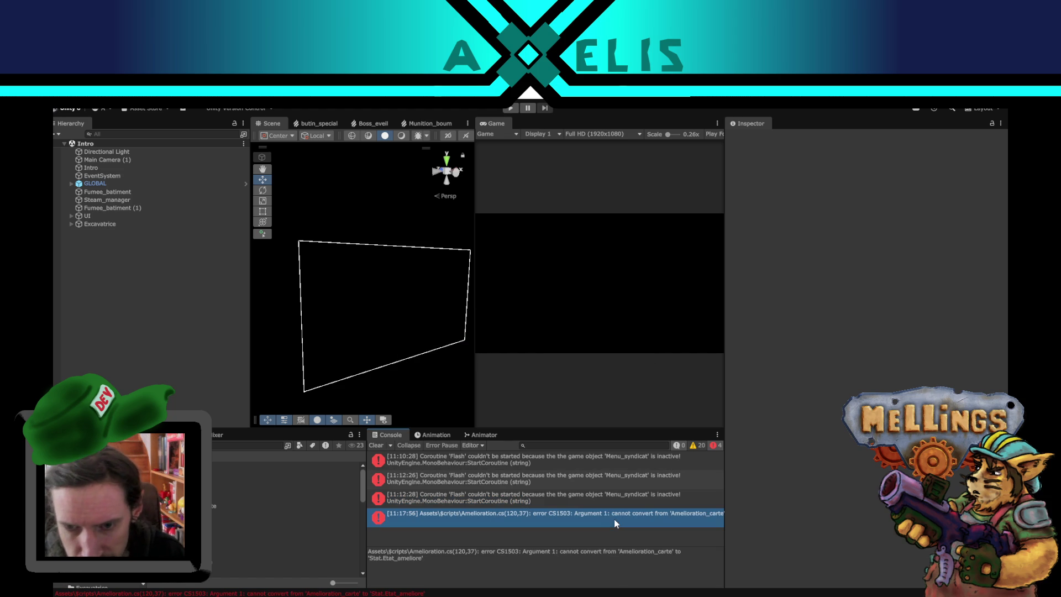
double_click(582, 553)
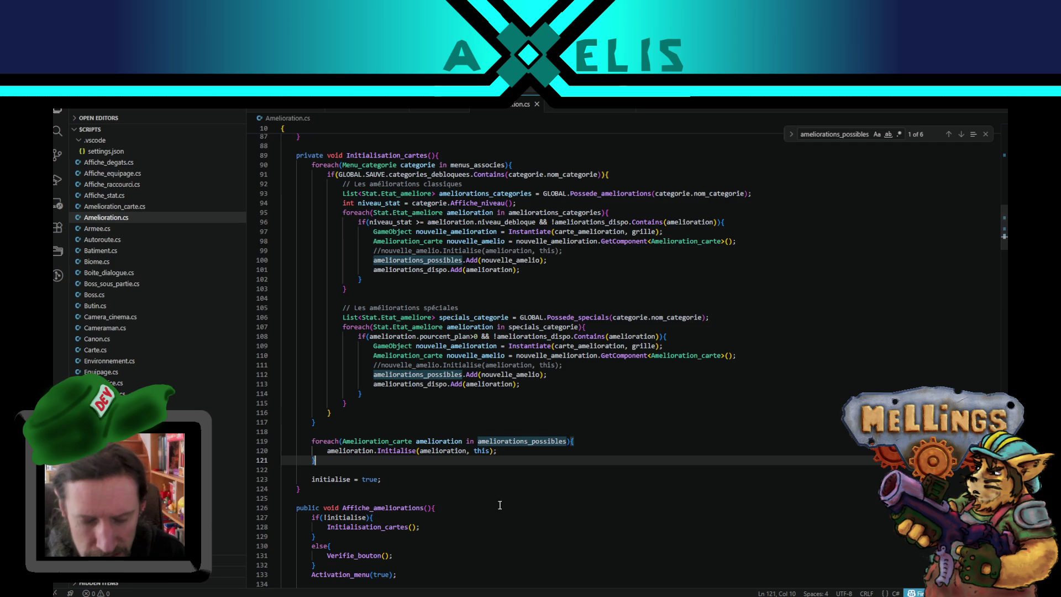
Step: Trace Amelioration_carte, amelioration, nouvelle_amelio and ameliorations_possibles uses in Initialisation_cartes
double_click(421, 356)
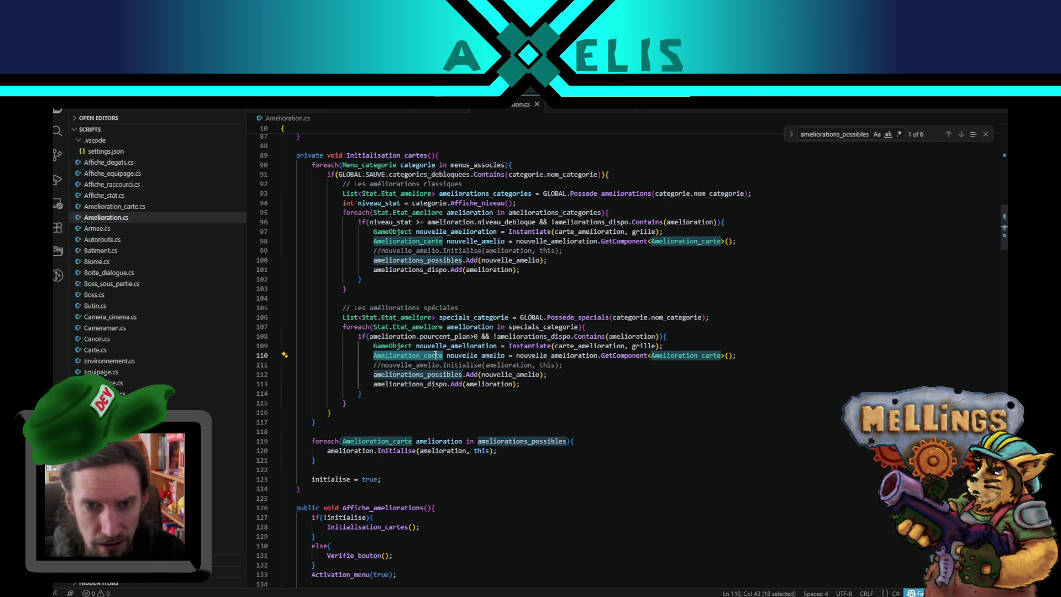
double_click(439, 441)
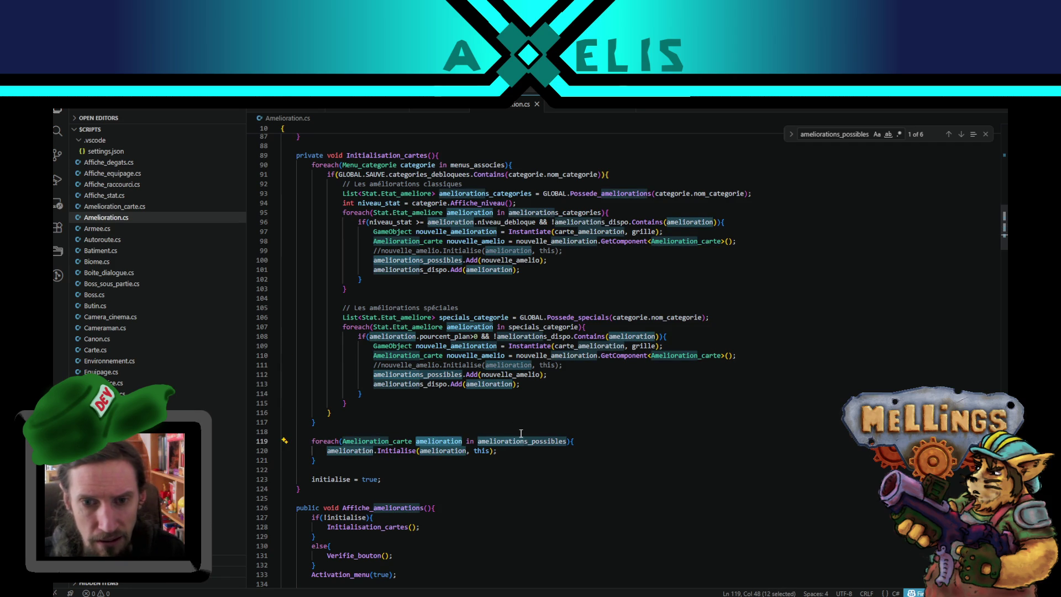
double_click(503, 374)
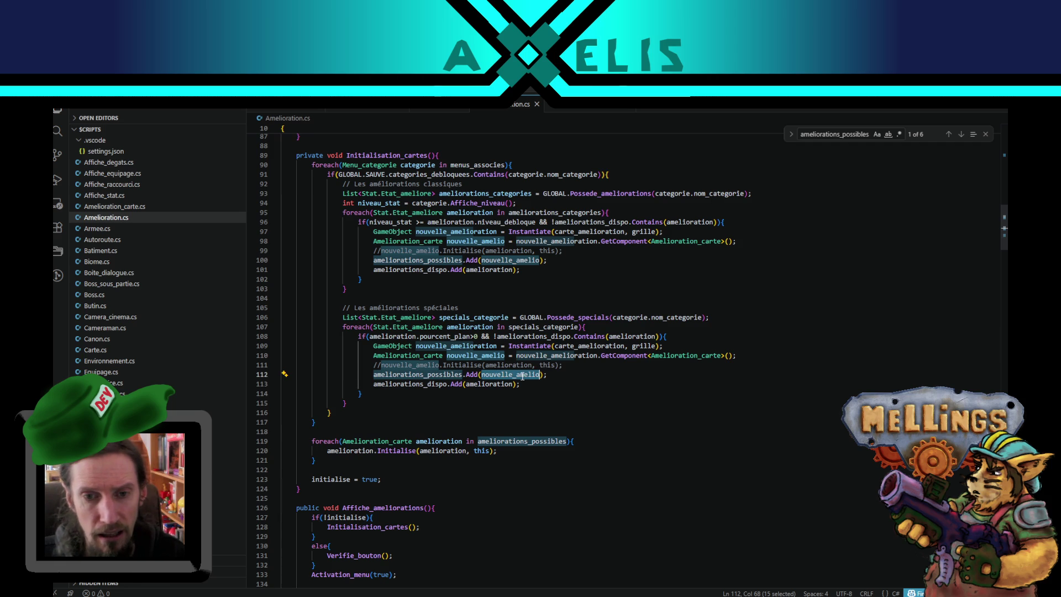
scroll(564, 361, up, 1)
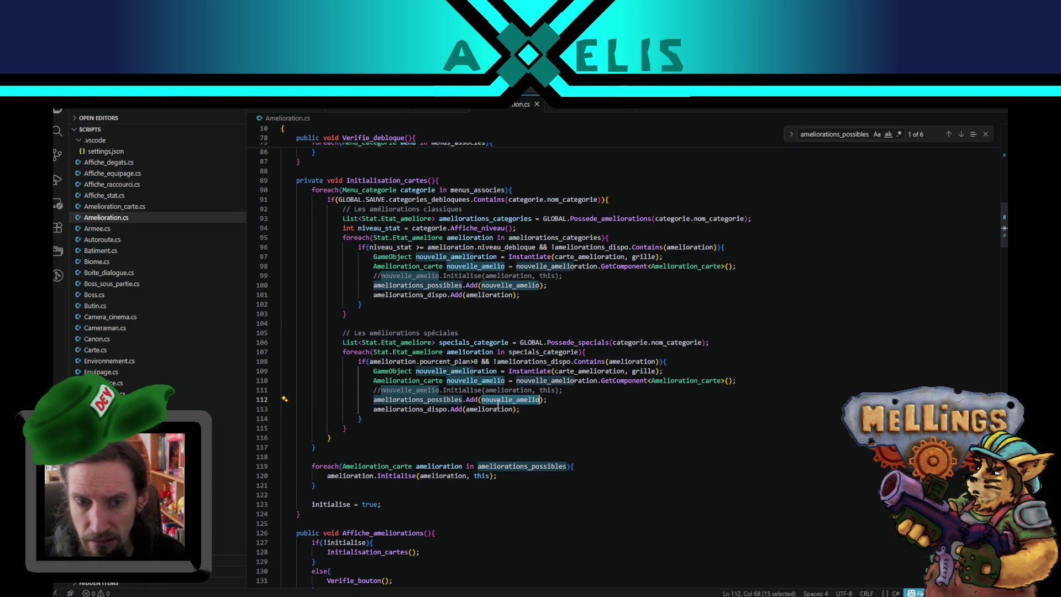
double_click(437, 398)
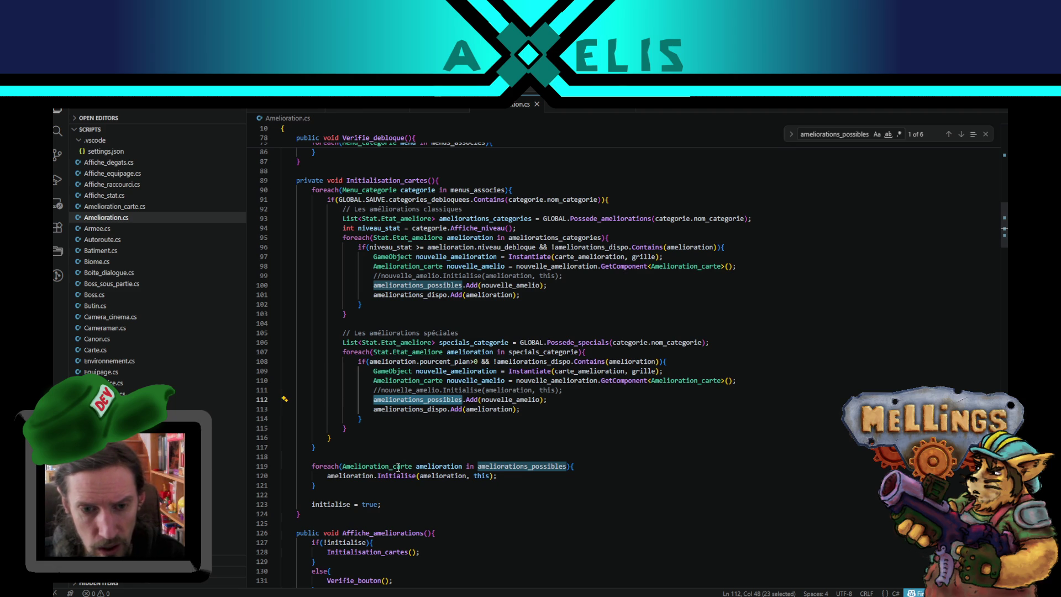
double_click(412, 390)
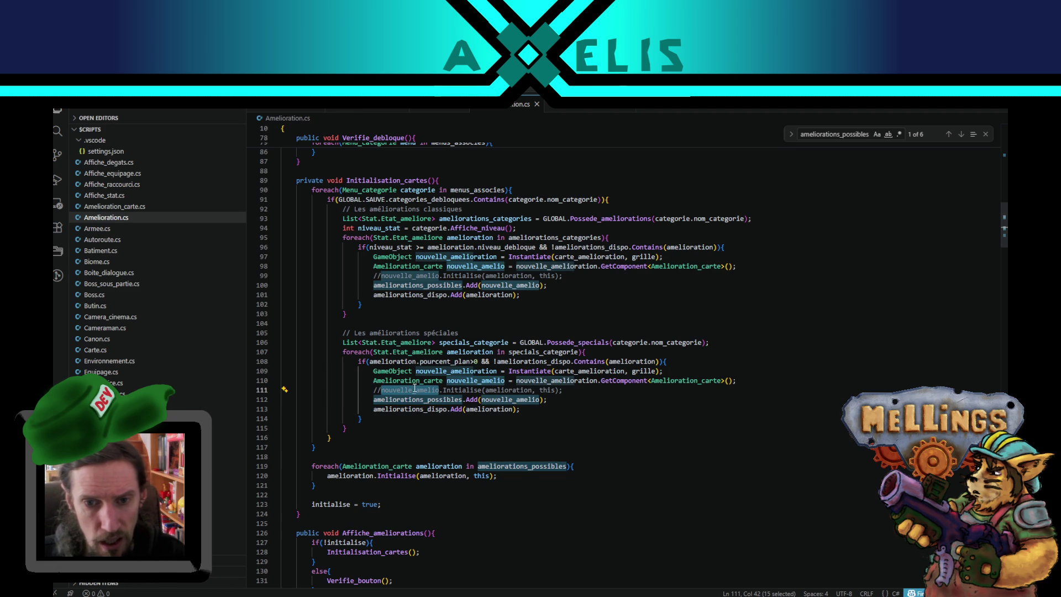
double_click(503, 390)
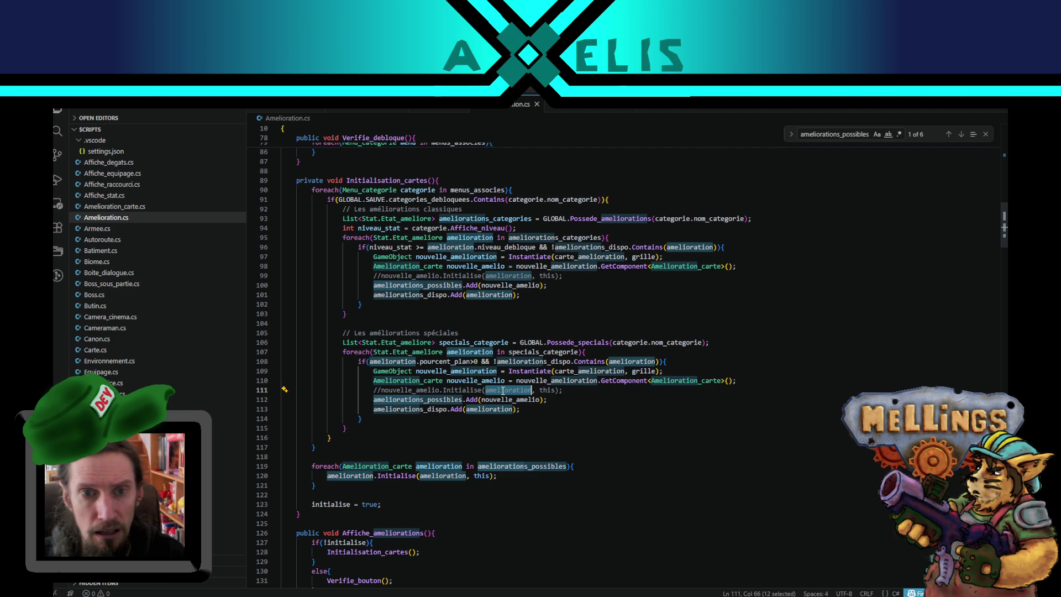
Step: Check the special branch and Etat_ameliore uses, then open Amelioration_carte.cs at Initialise
drag(503, 390, 508, 381)
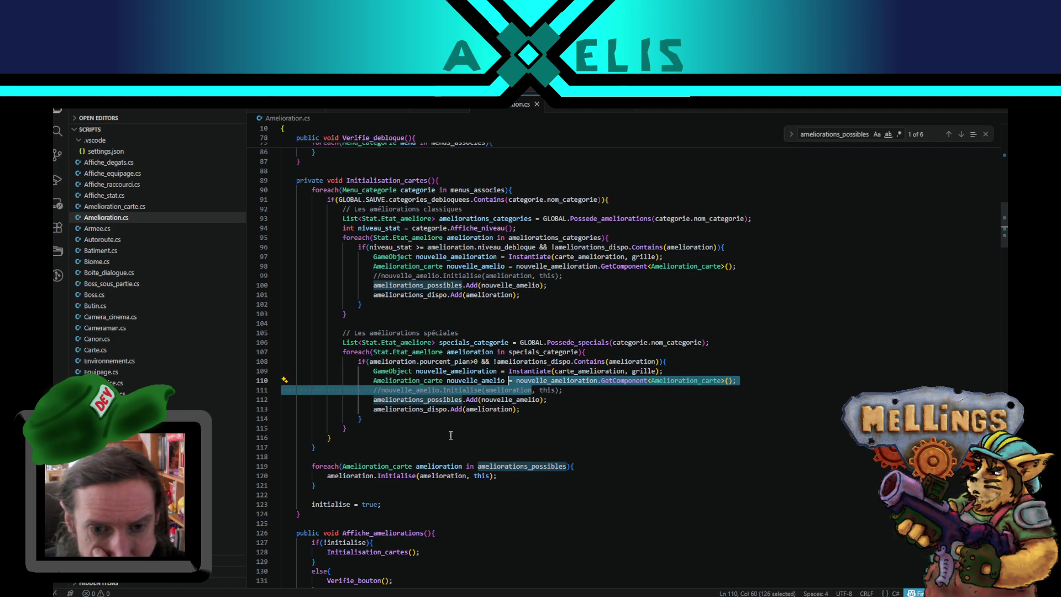
double_click(471, 380)
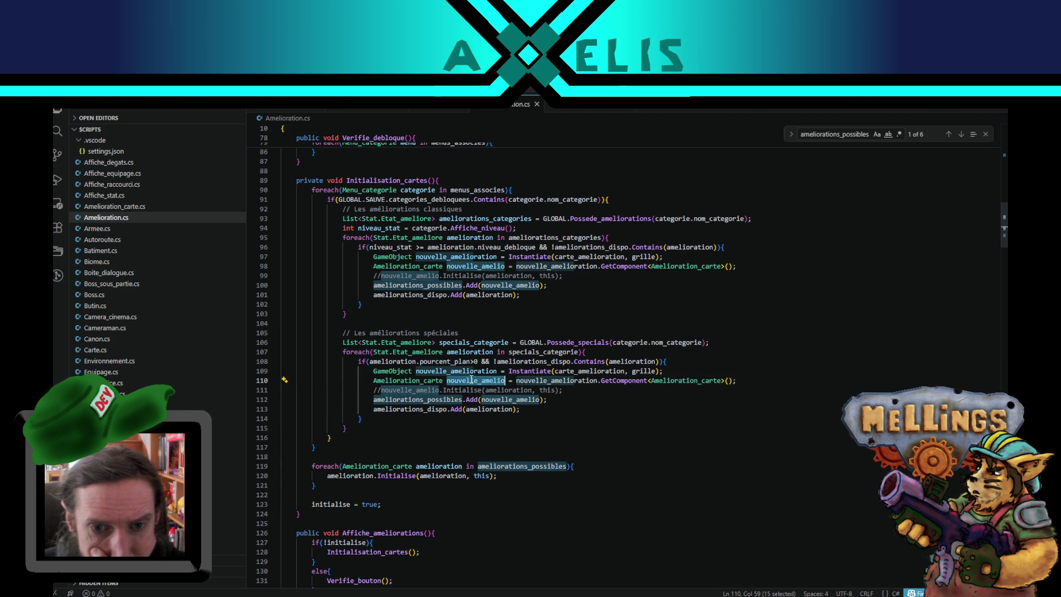
double_click(478, 351)
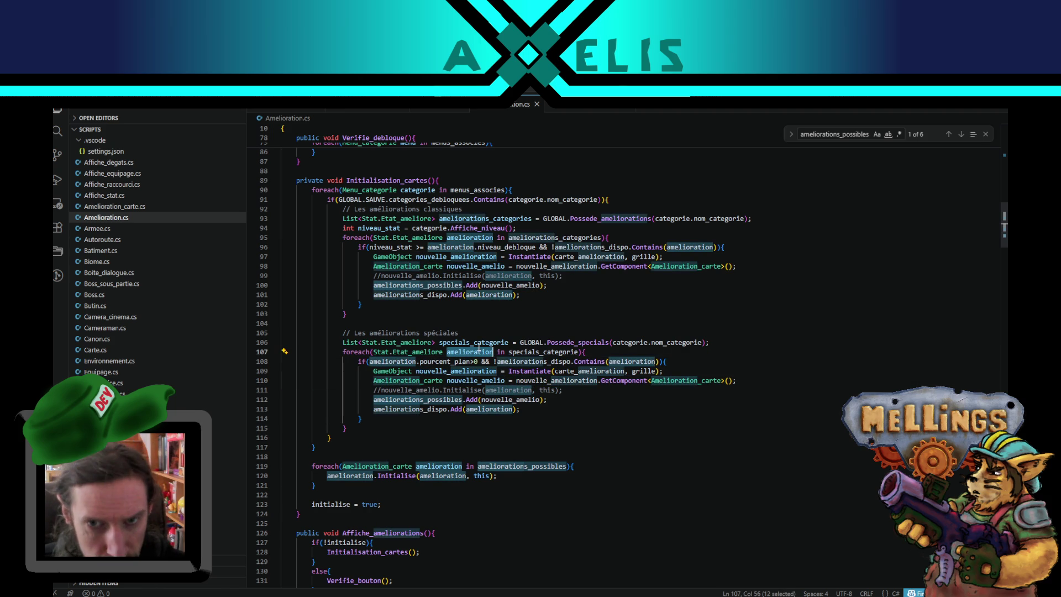
click(365, 304)
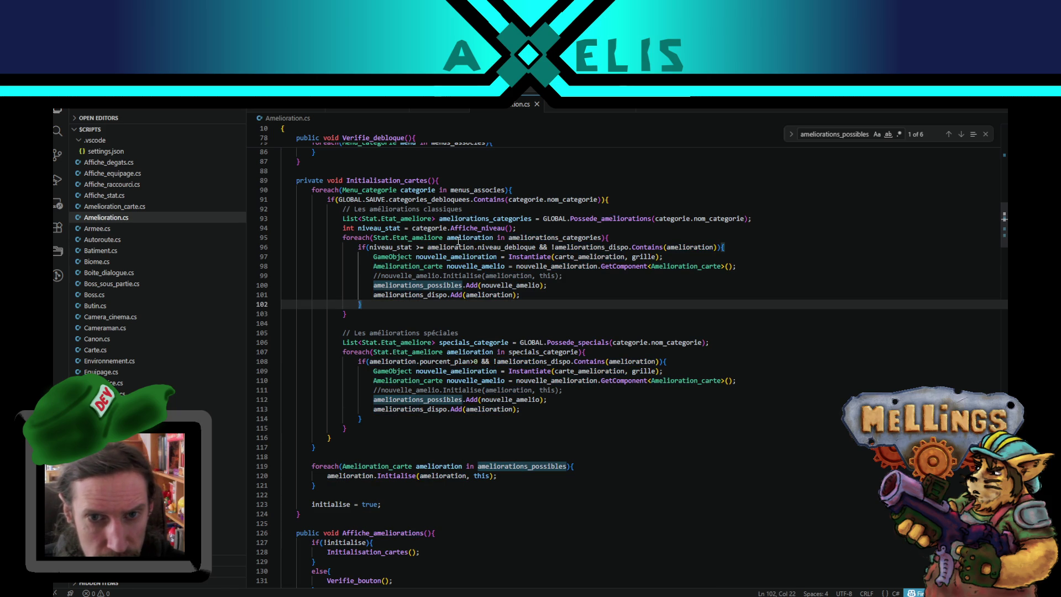
double_click(458, 240)
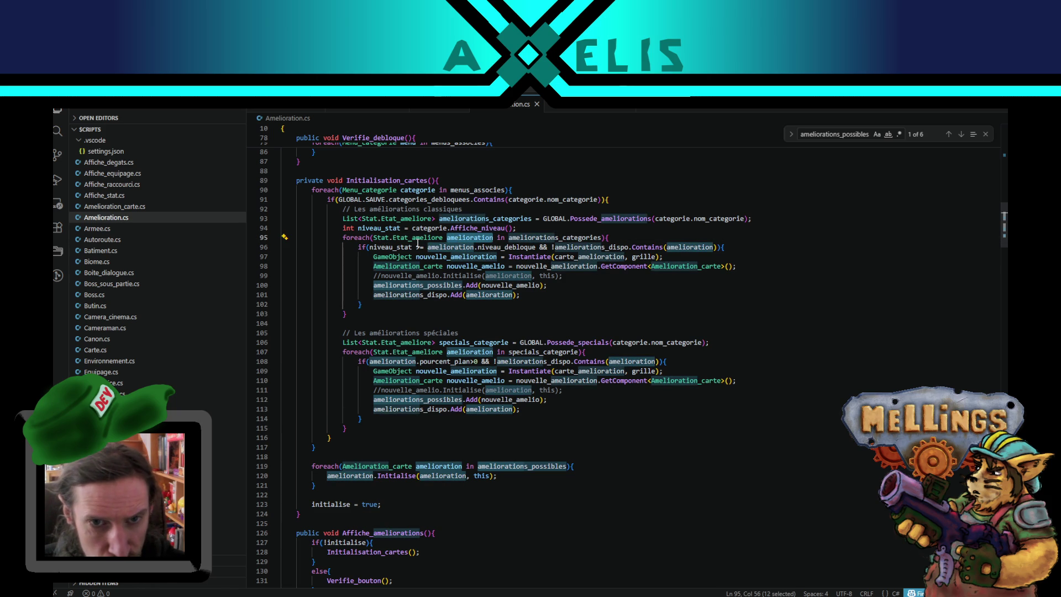
double_click(417, 238)
double_click(369, 465)
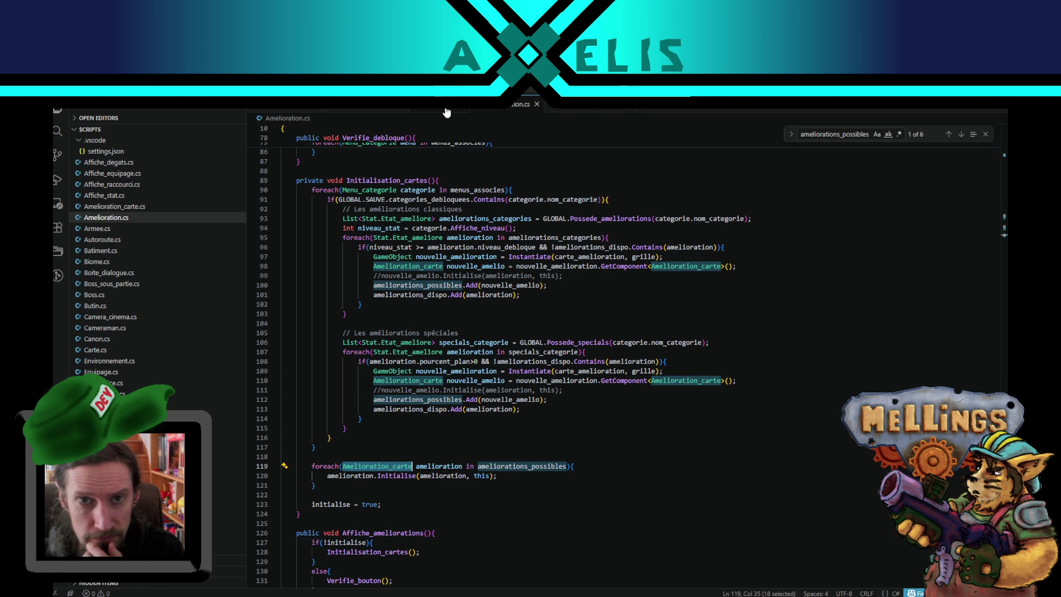
click(592, 117)
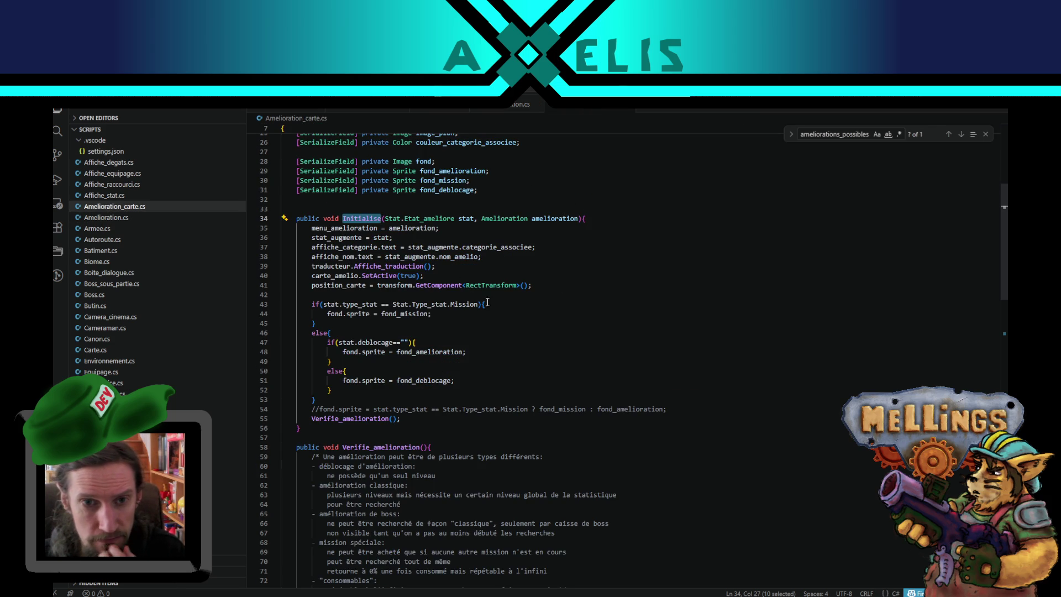
Step: Trace where the stat parameter and stat_augmente are used in Amelioration_carte.cs
double_click(468, 219)
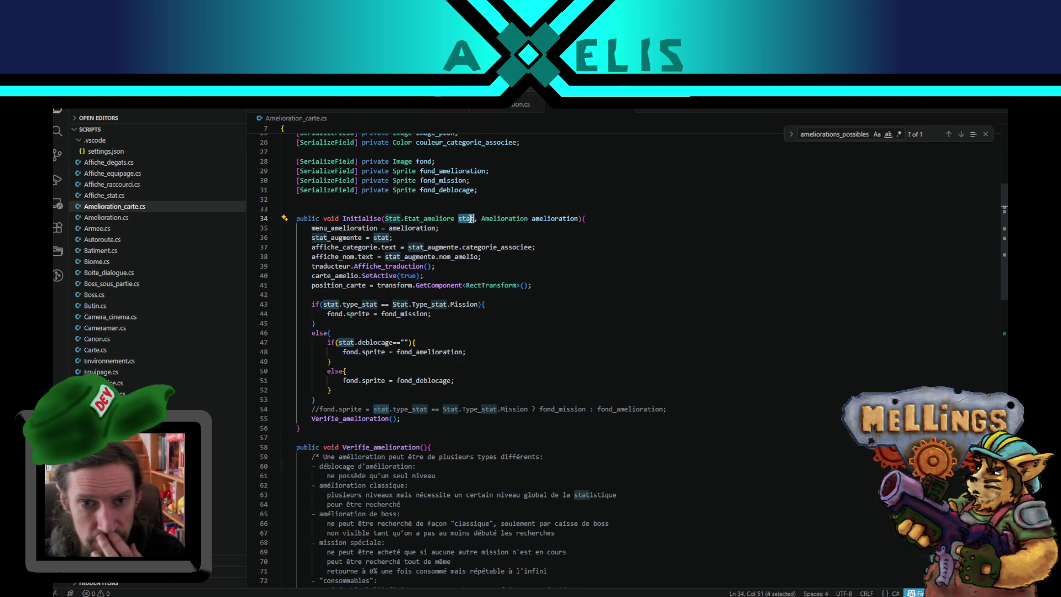
scroll(473, 238, up, 1)
scroll(474, 243, up, 3)
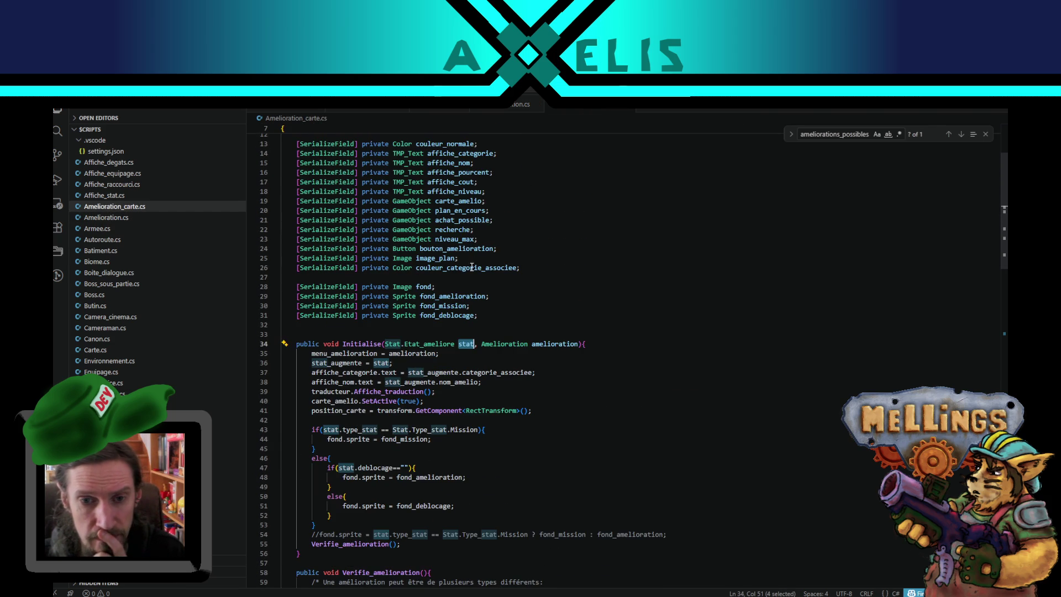
double_click(334, 362)
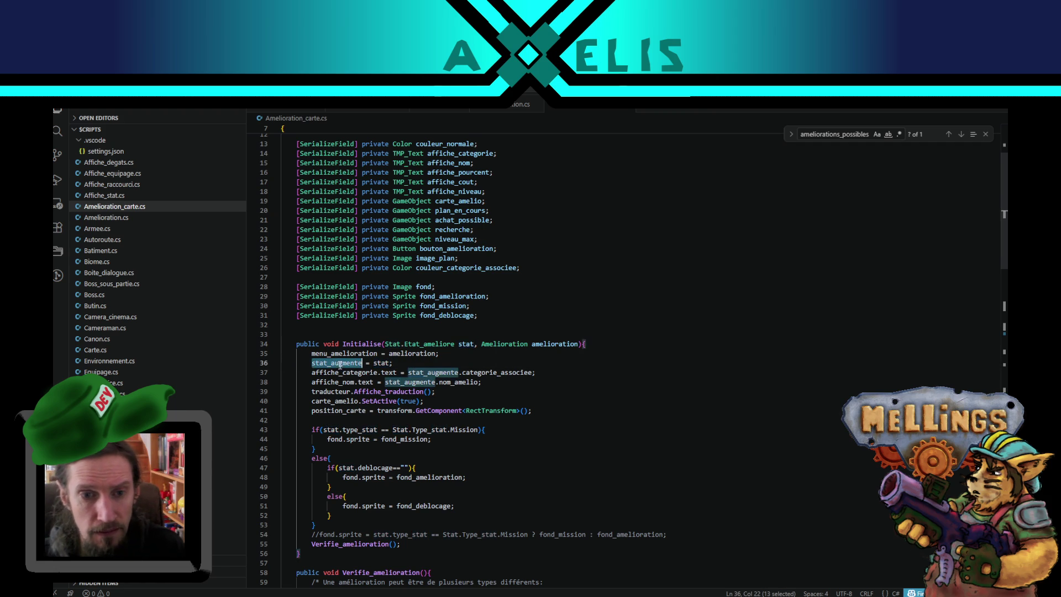
scroll(447, 390, up, 4)
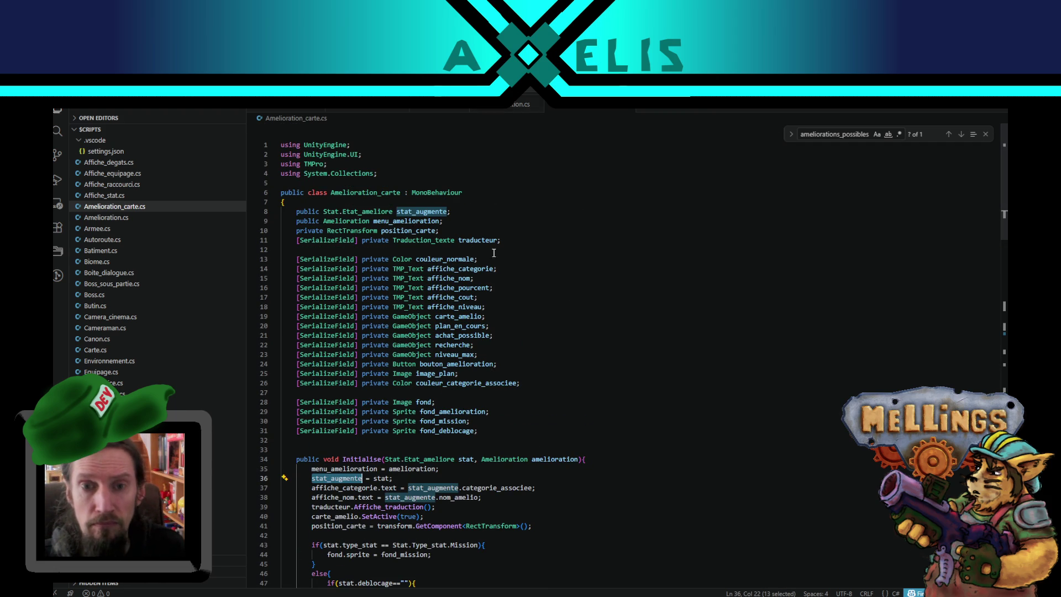
scroll(466, 460, down, 1)
scroll(466, 460, down, 2)
Step: Duplicate the Initialise signature, comment out the original, and drop the Stat.Etat_ameliore parameter
click(486, 383)
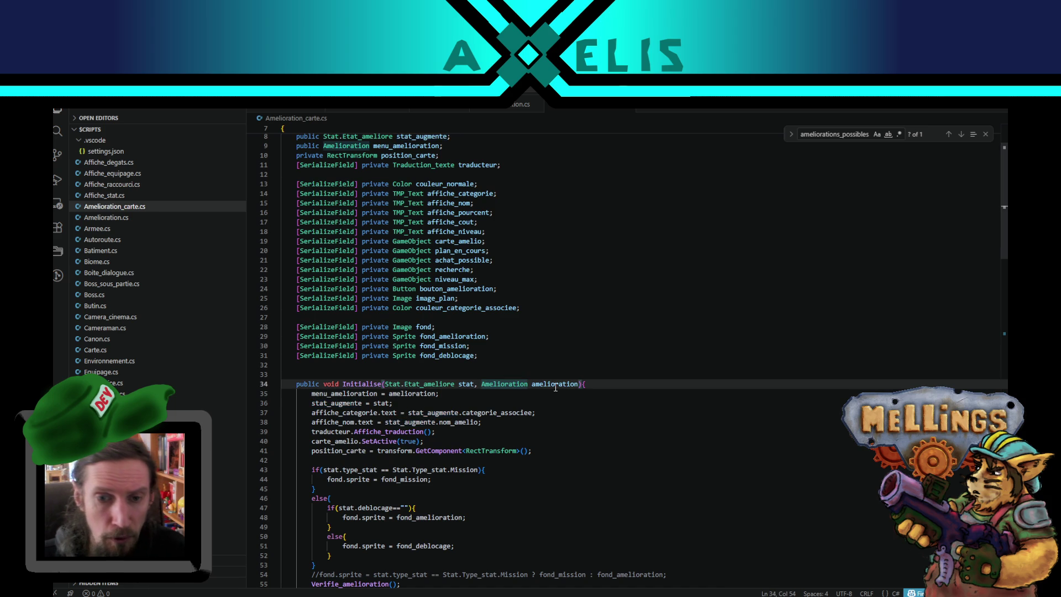
key(shift+alt+Down)
key(Up)
key(Home)
text(//)
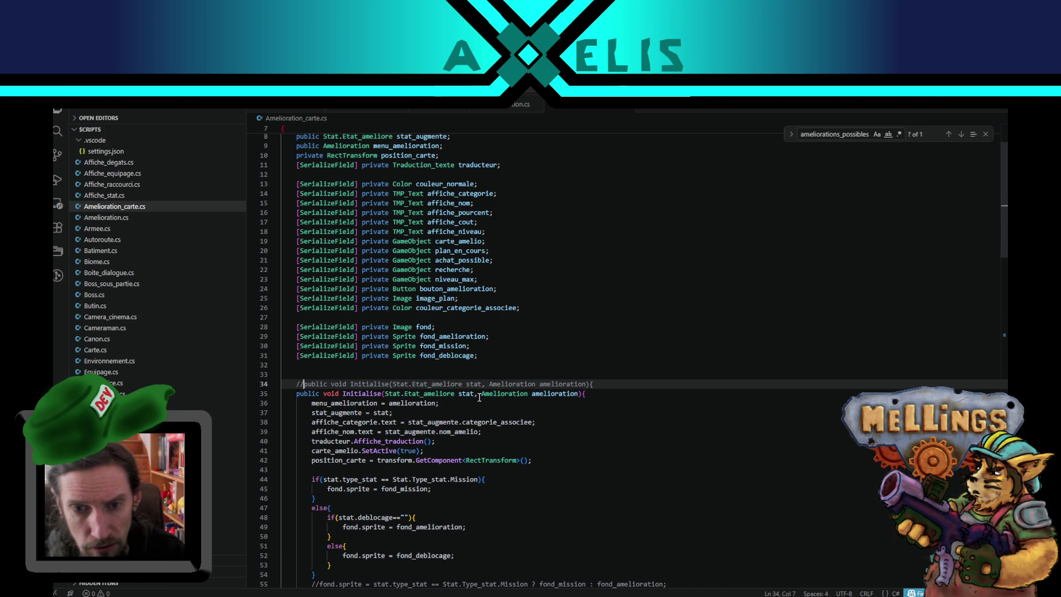
mouse_move(480, 393)
mouse_down()
mouse_move(531, 393)
mouse_move(385, 403)
mouse_up()
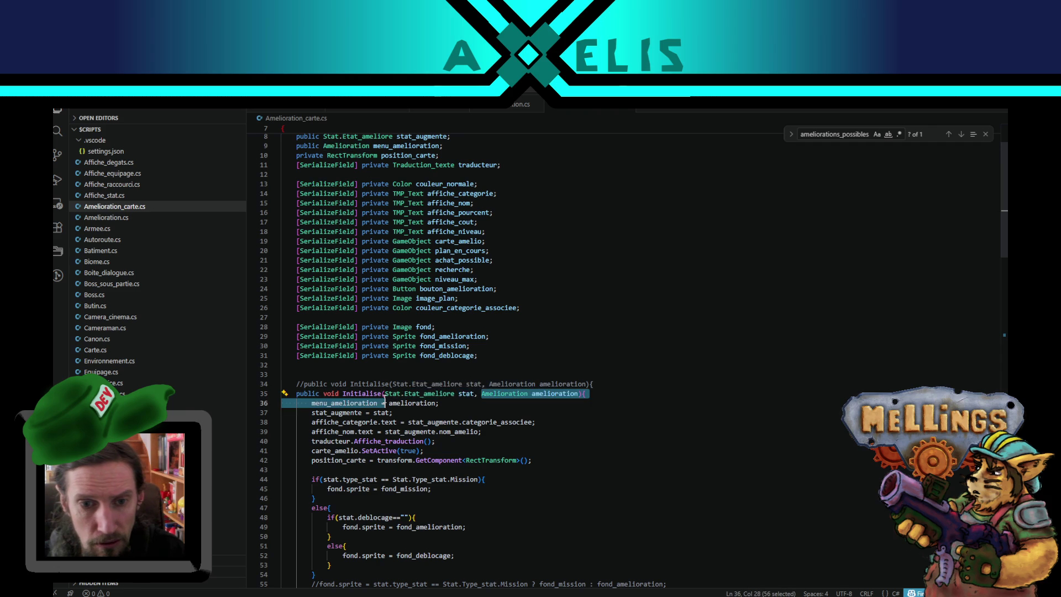
click(385, 393)
shift+click(480, 394)
key(Delete)
Step: Comment out the stat_augmente = stat; line and go back to Amelioration.cs
double_click(464, 394)
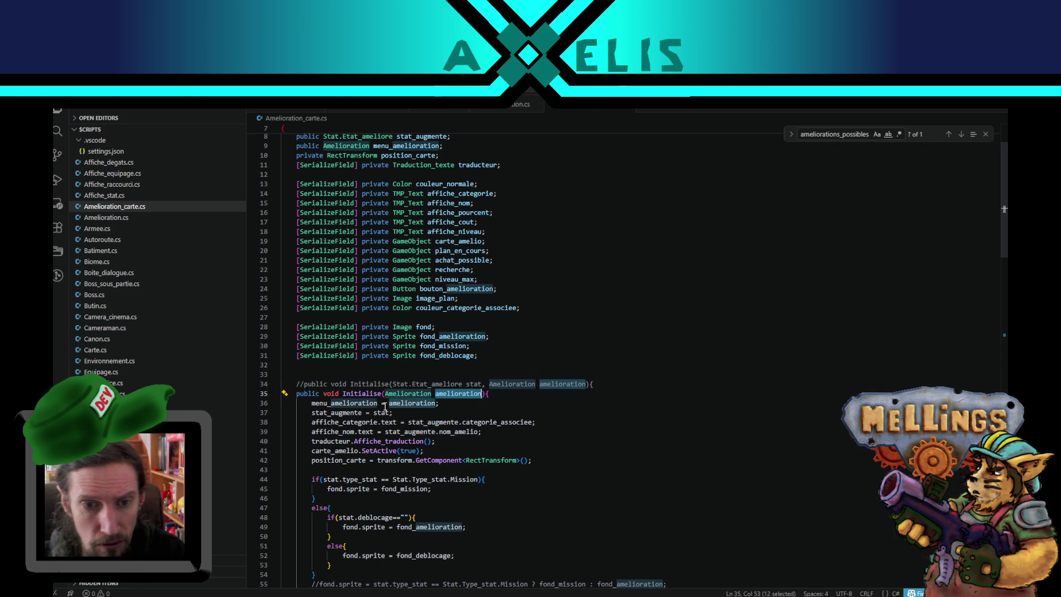
click(310, 412)
text(//)
double_click(463, 394)
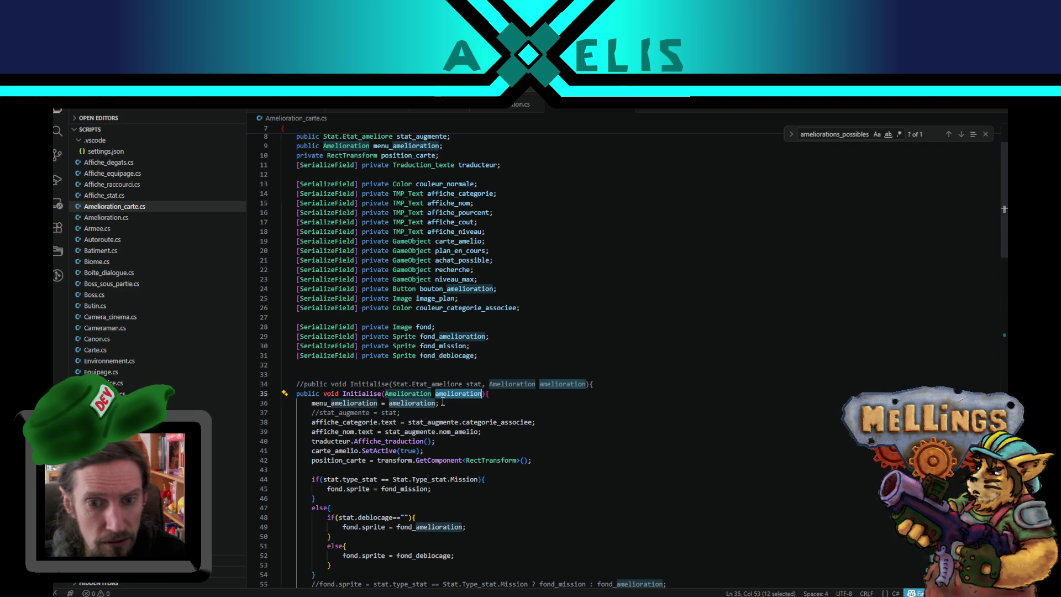
click(500, 113)
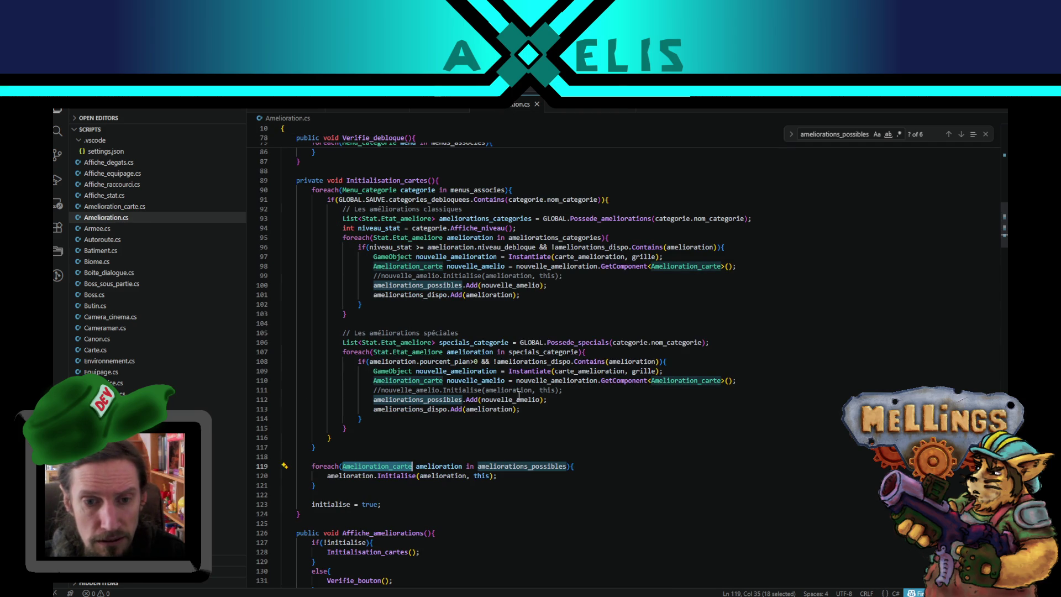
key(ctrl+Tab)
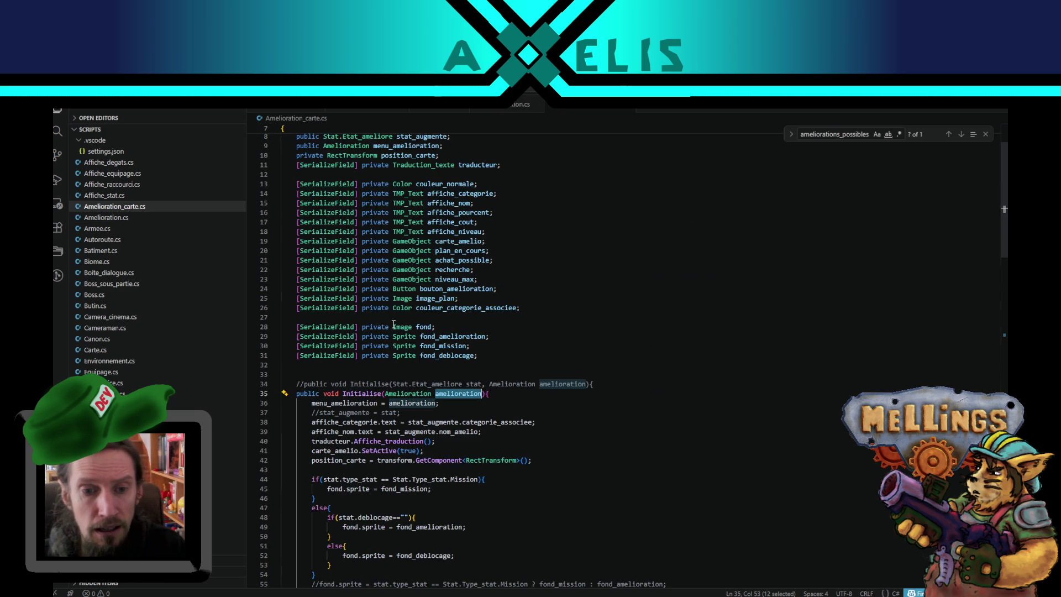
double_click(335, 412)
click(500, 113)
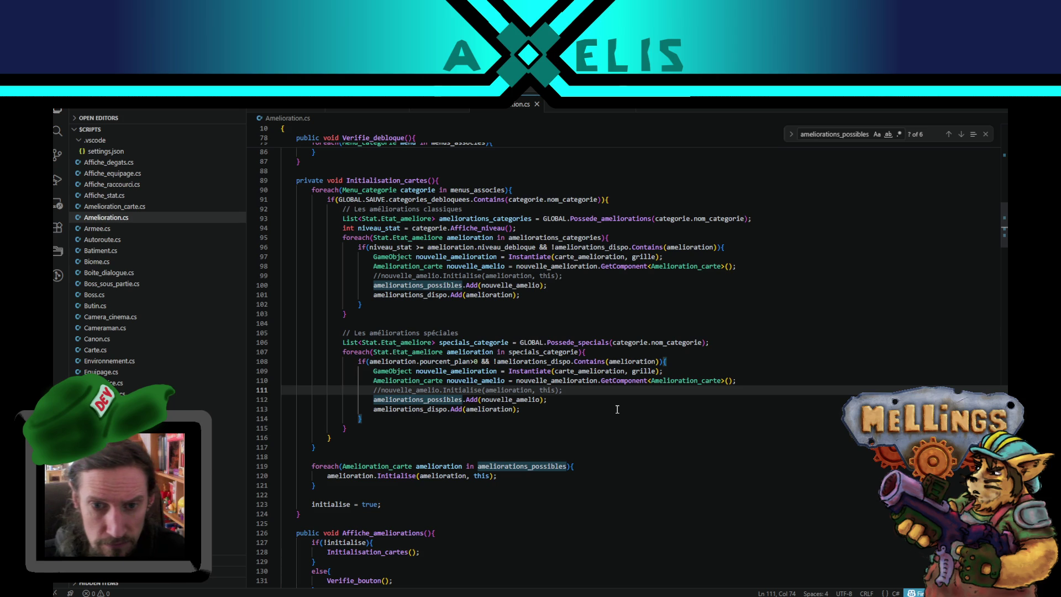
key(Return)
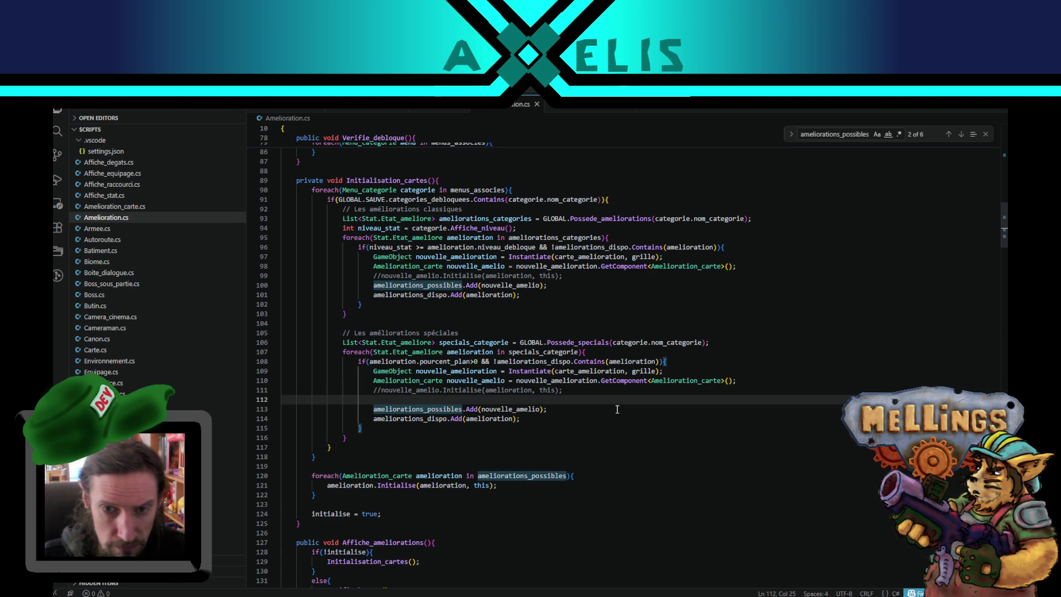
Step: Add nouvelle_amelio.stat_augmente = this; to the special loop and copy it into the classic loop
text(nouvele)
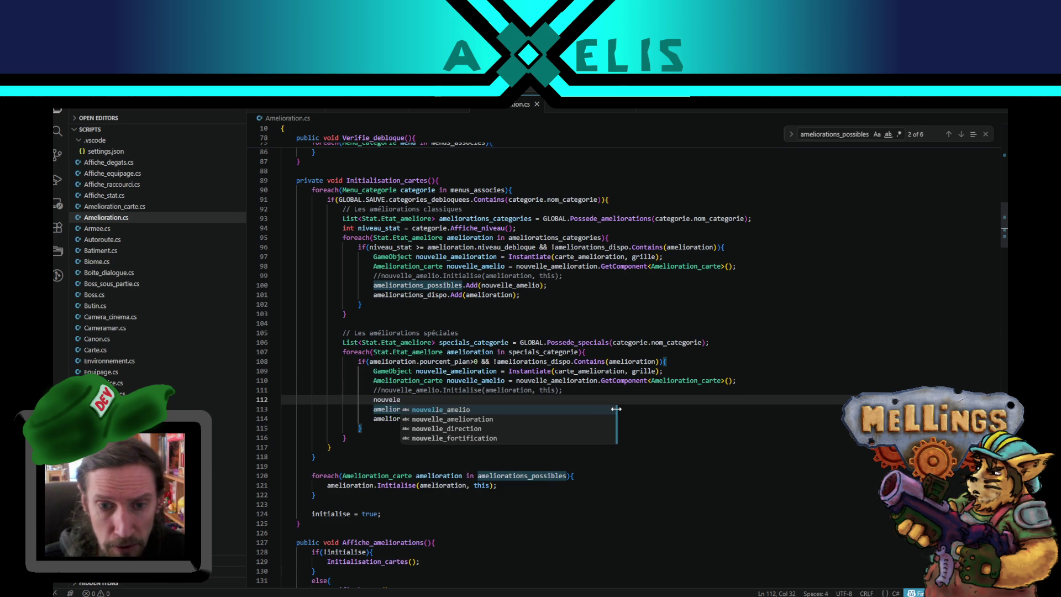
key(Return)
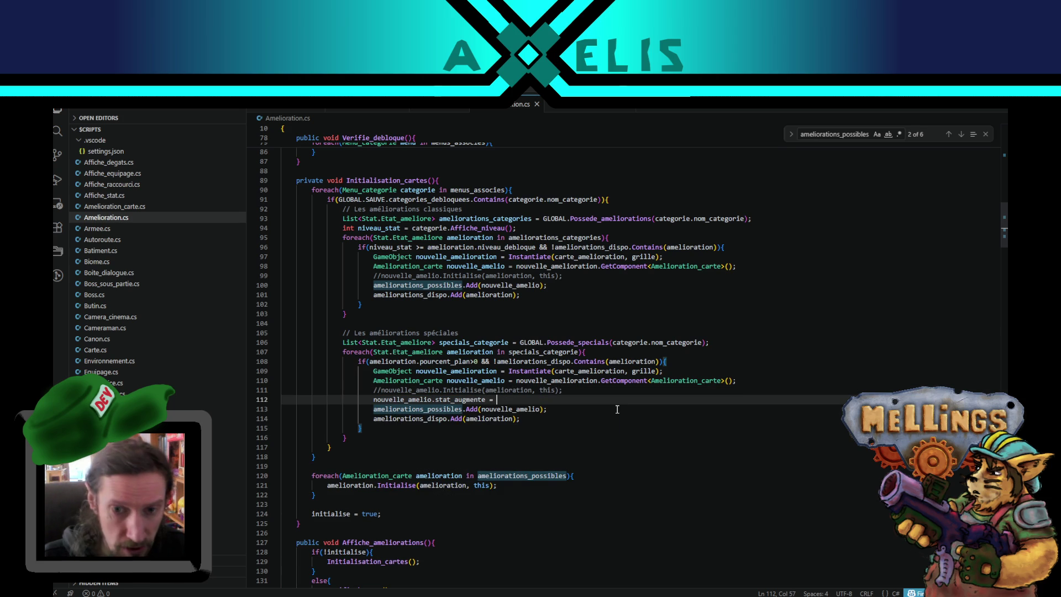
text(this;)
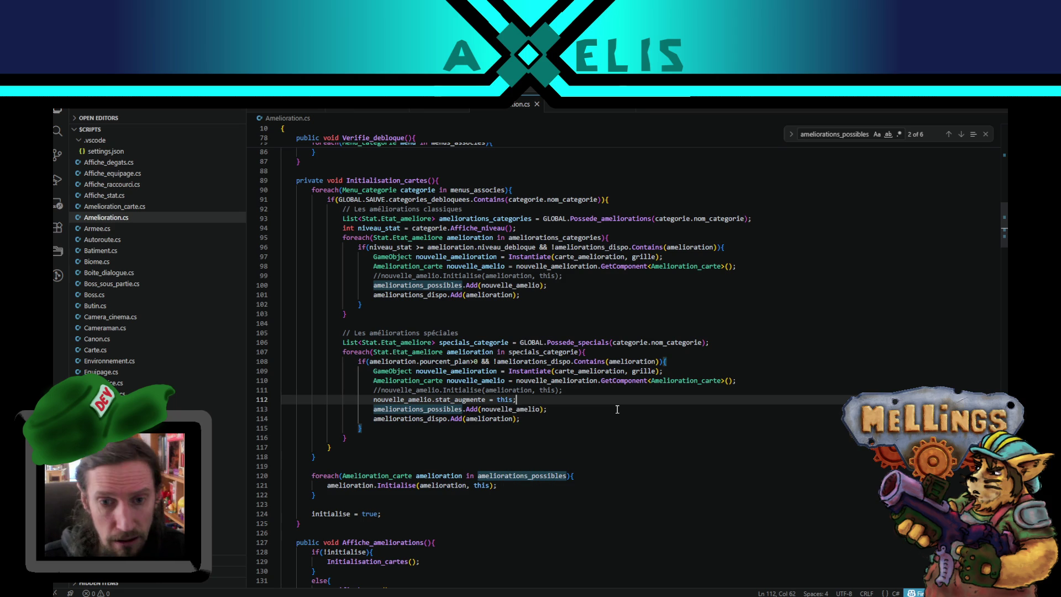
key(shift+alt+Up)
key(alt+Up)
key(alt+Up)
key(alt+Up)
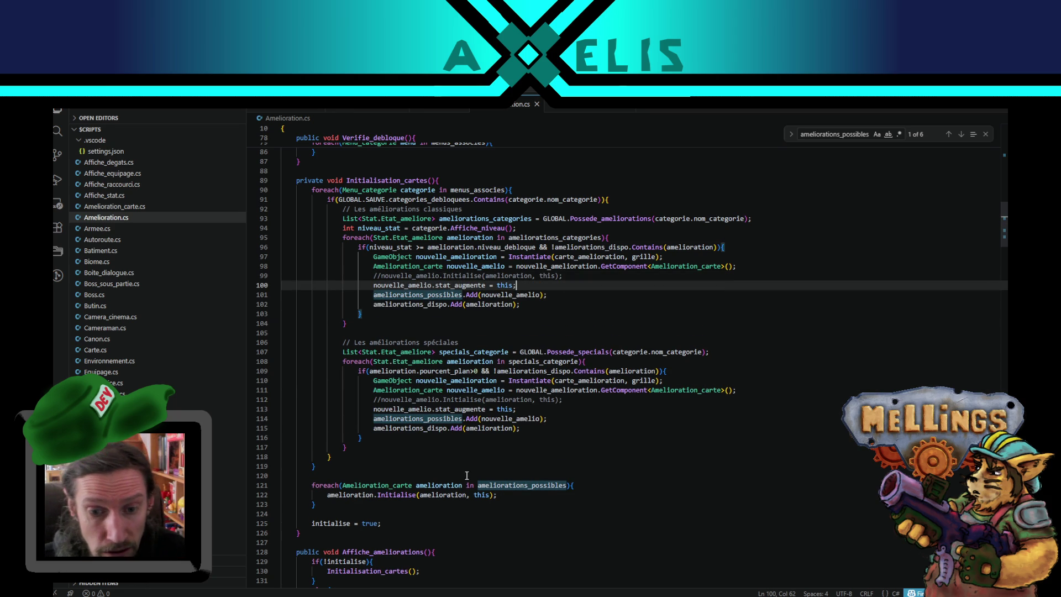
Step: Remove the this argument from line 122's Initialise call and trace amelioration and nouvelle_amelio uses
click(488, 494)
key(BackSpace)
key(BackSpace)
key(BackSpace)
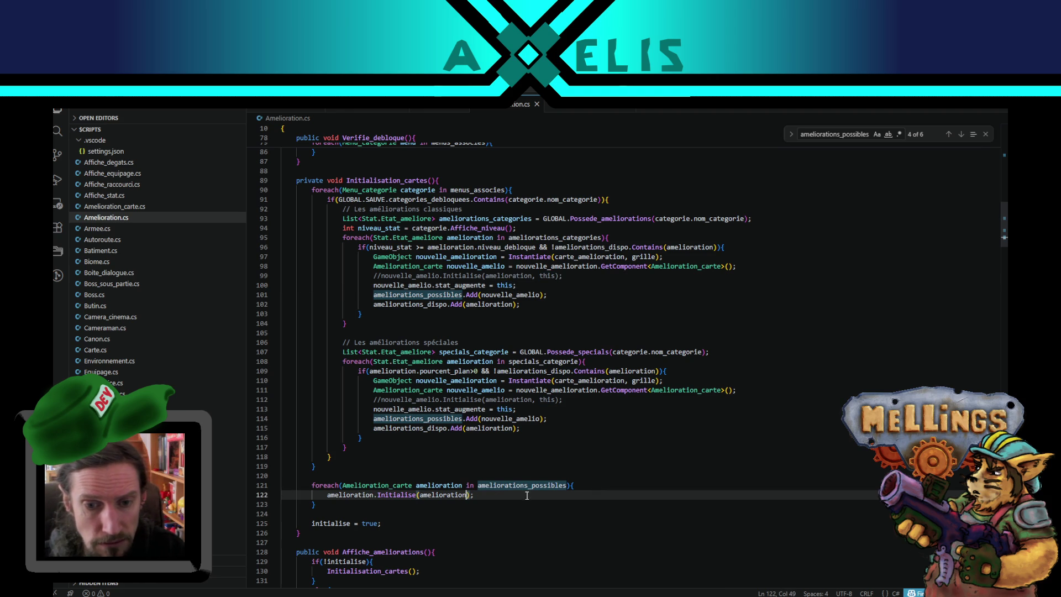
double_click(433, 495)
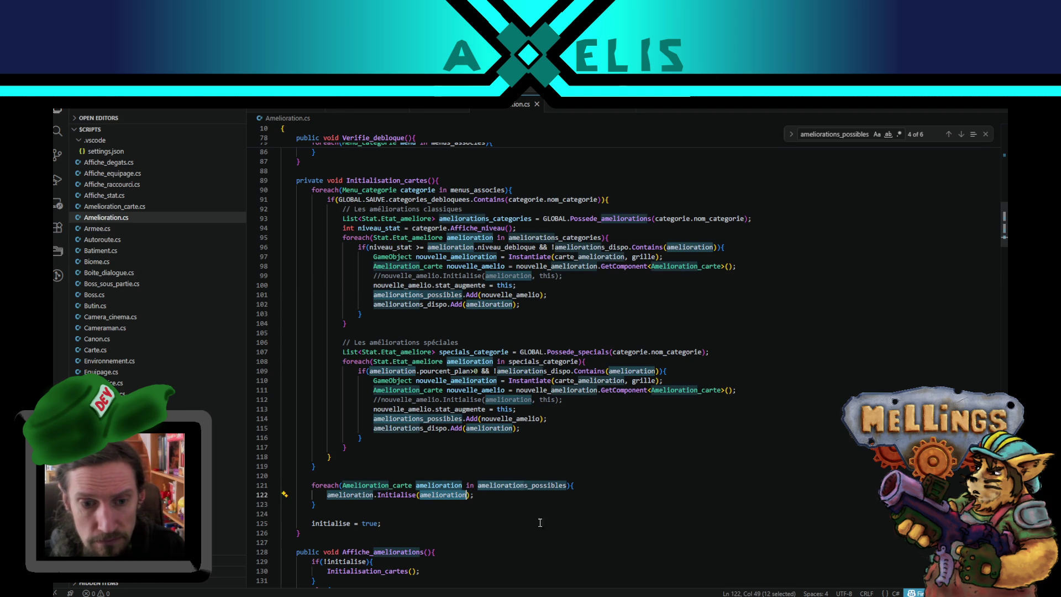
double_click(499, 429)
double_click(456, 495)
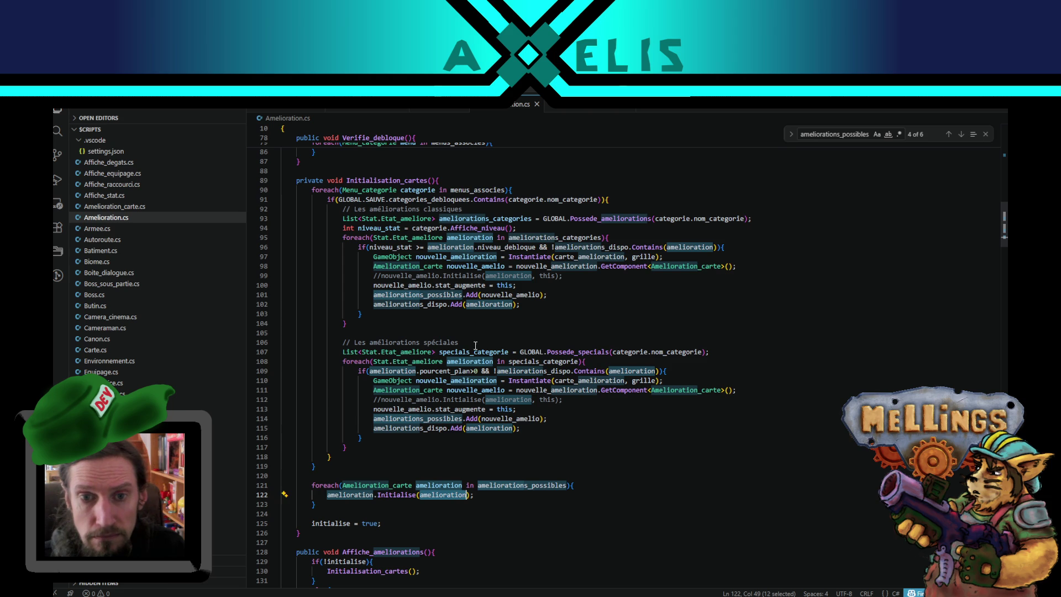
click(513, 308)
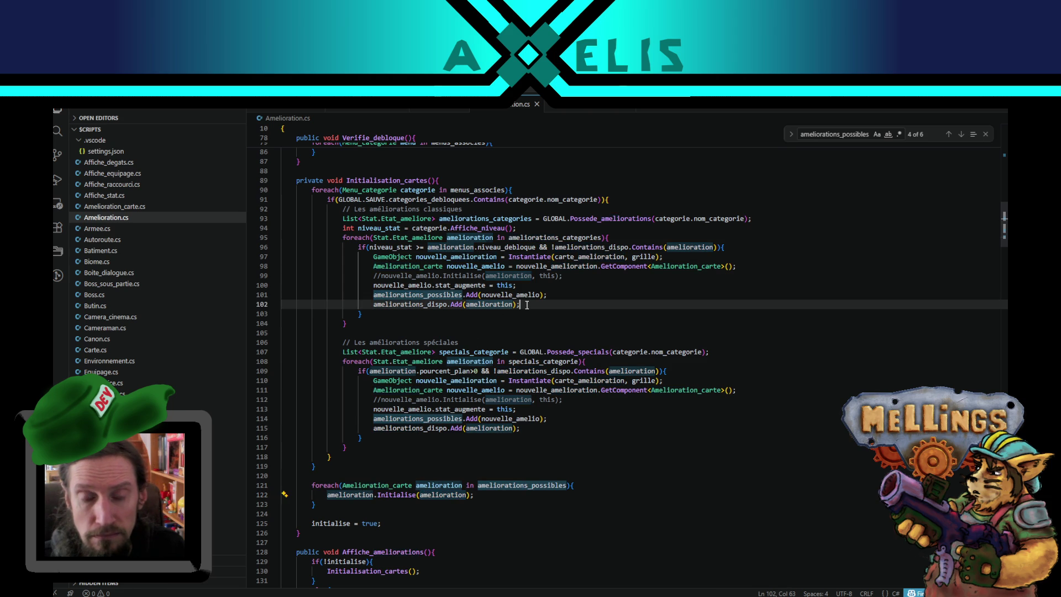
click(526, 295)
double_click(526, 295)
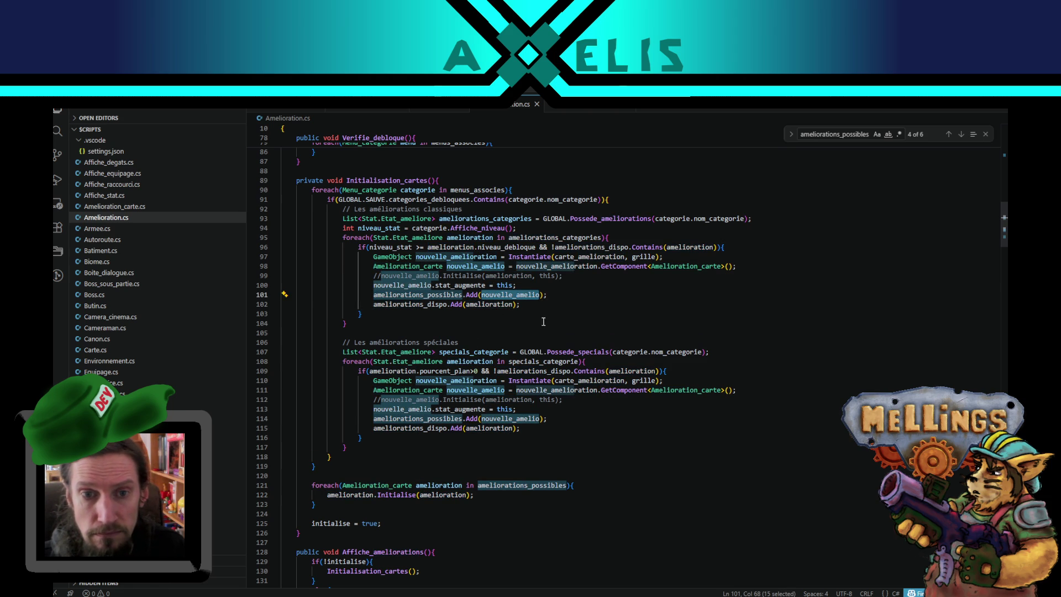
double_click(500, 276)
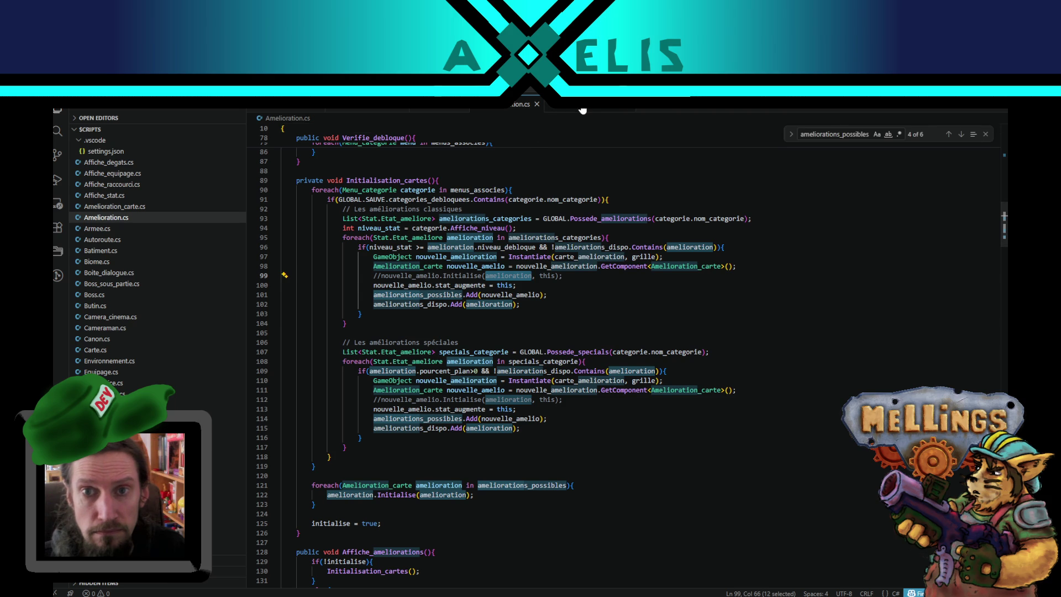
Step: Compare with the amelioration parameter of Initialise in Amelioration_carte.cs
click(579, 109)
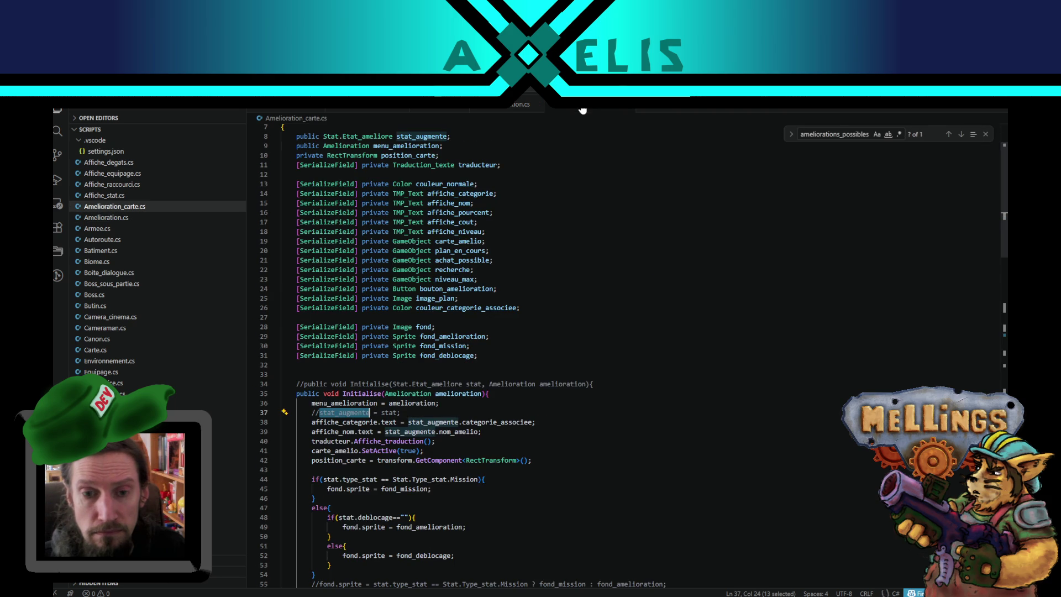
click(464, 394)
key(ctrl+Tab)
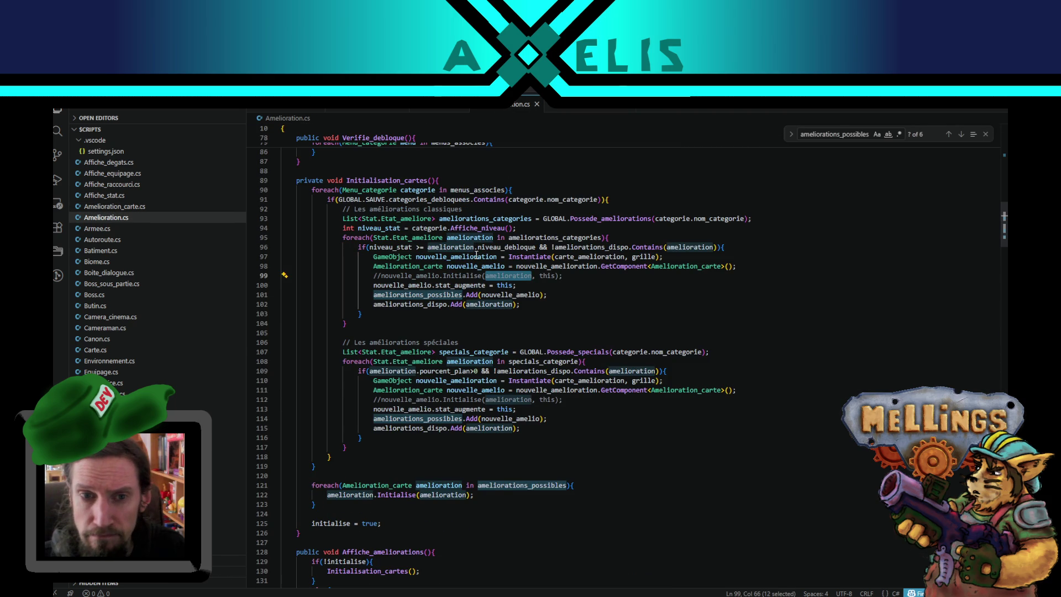
key(ctrl+Tab)
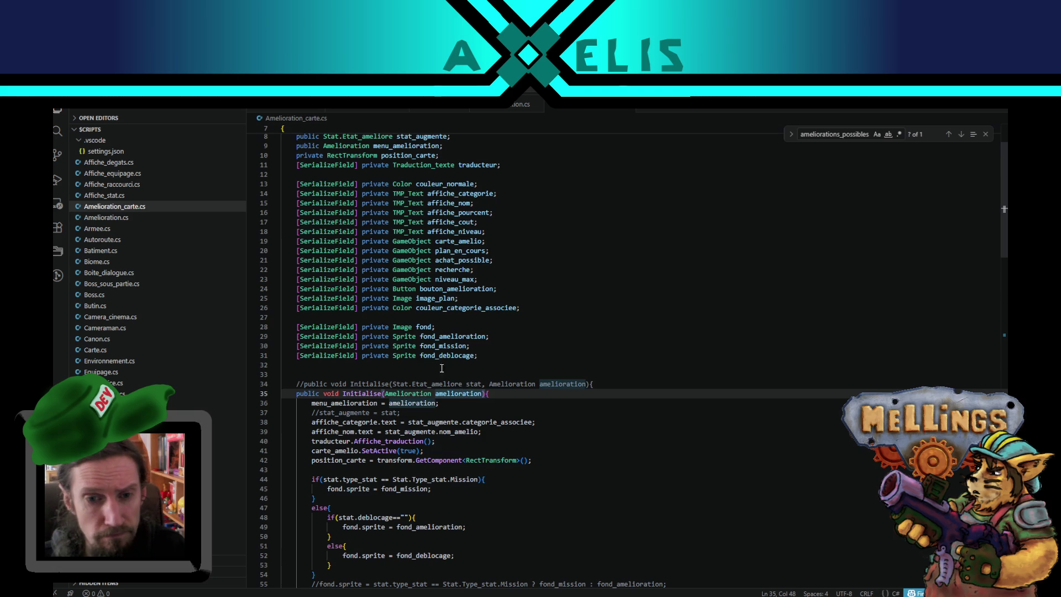
click(508, 109)
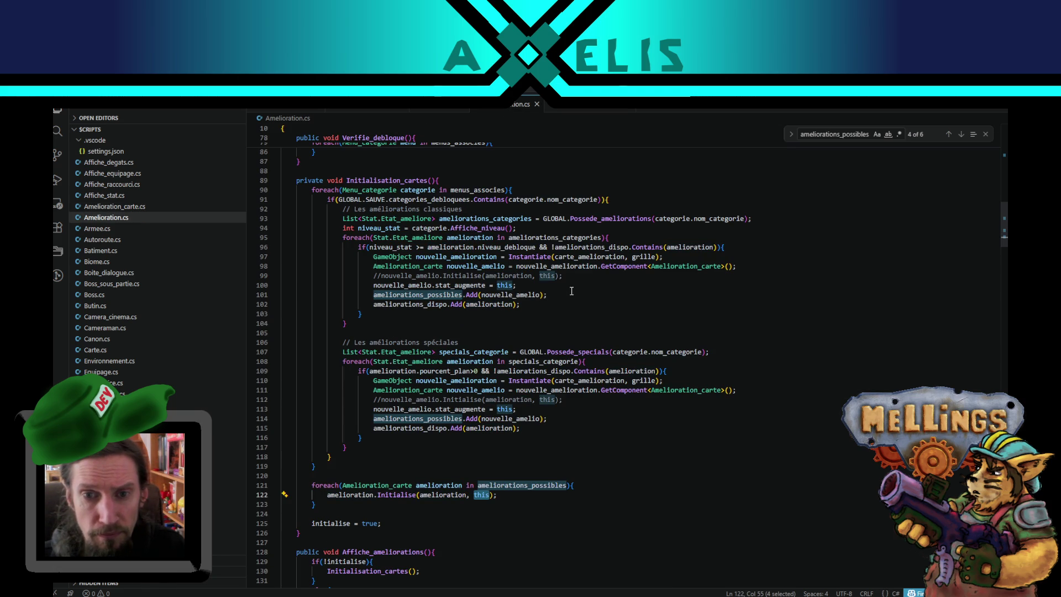
Step: Change line 122 to amelioration.Initialise(this) and switch to Unity to recompile
key(BackSpace)
key(BackSpace)
key(BackSpace)
double_click(443, 496)
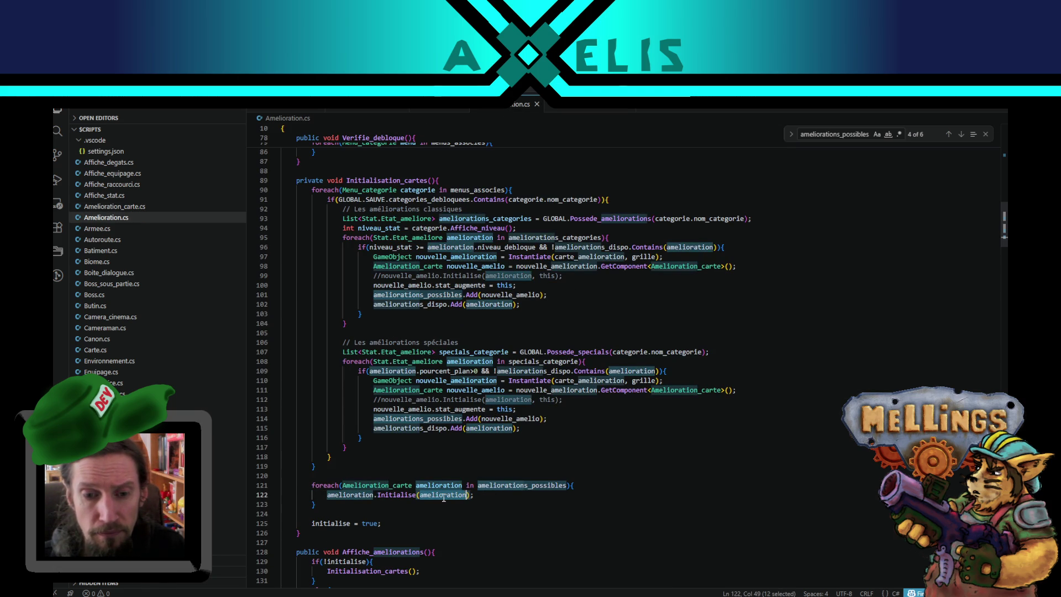
text(this)
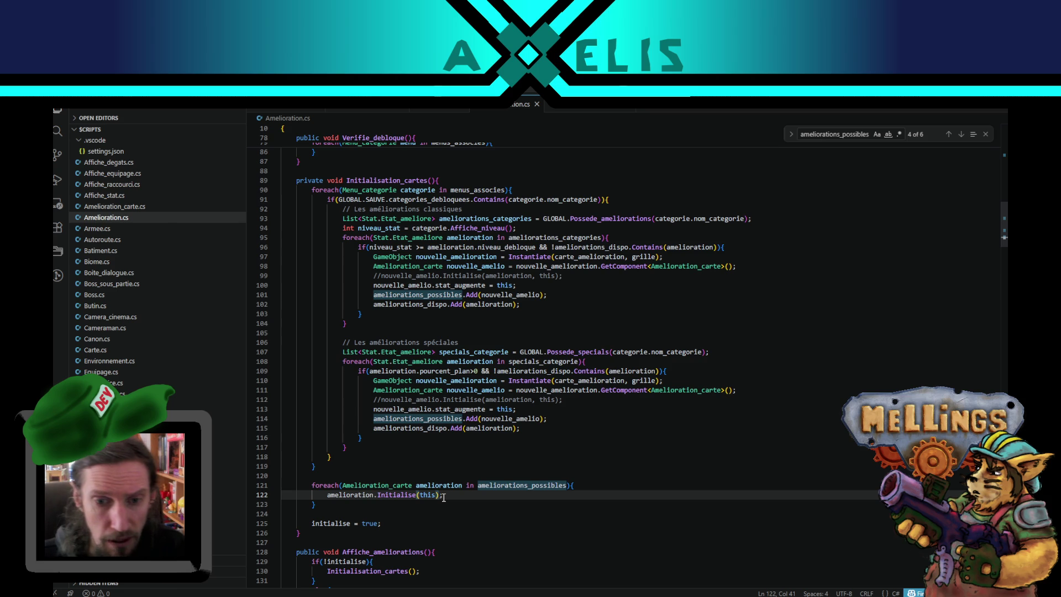
scroll(474, 390, up, 3)
scroll(473, 426, down, 5)
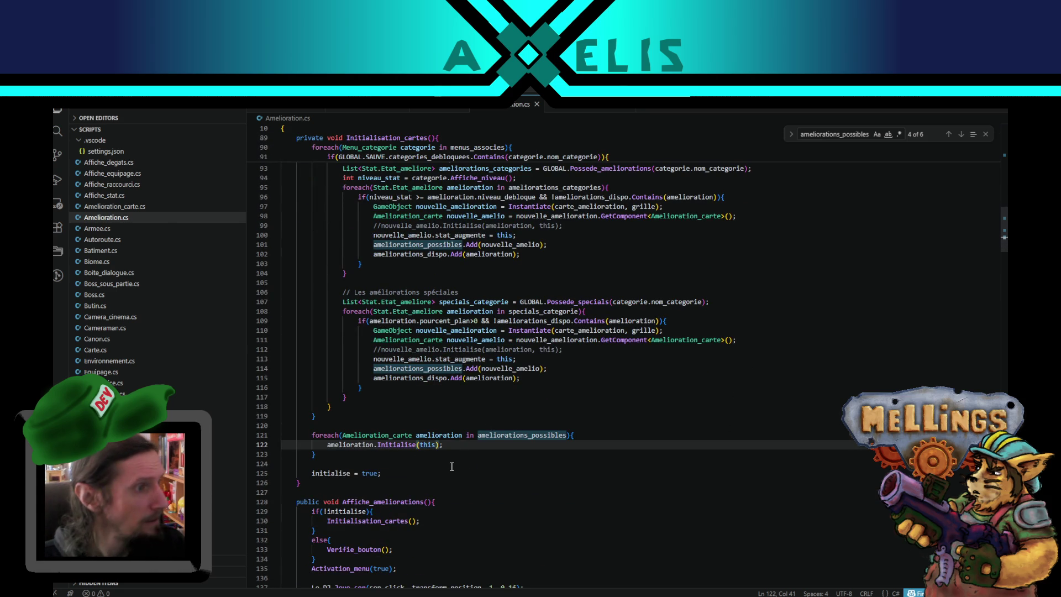
double_click(379, 446)
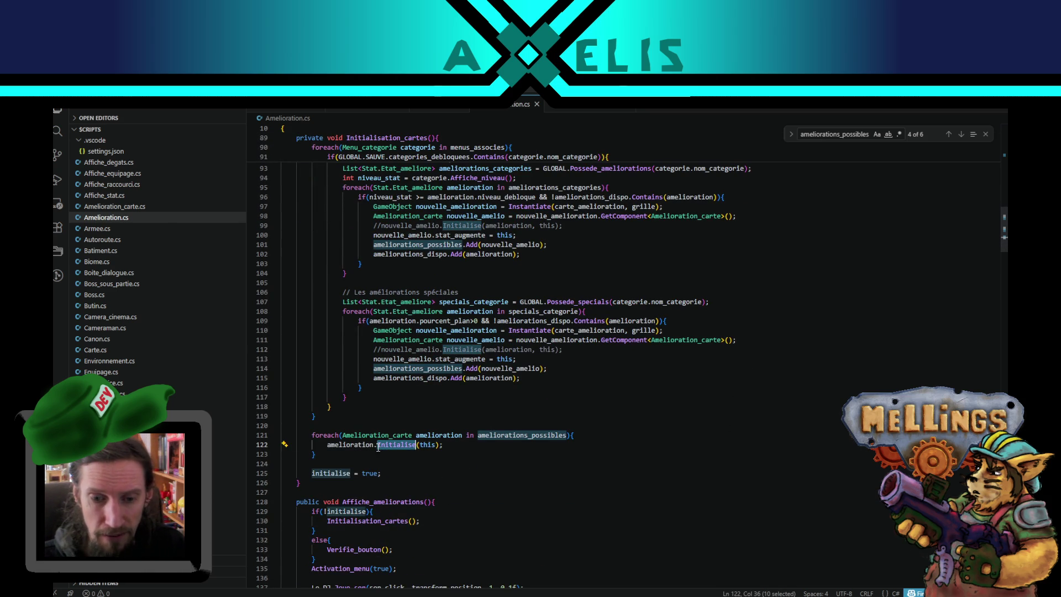
key(alt+Tab)
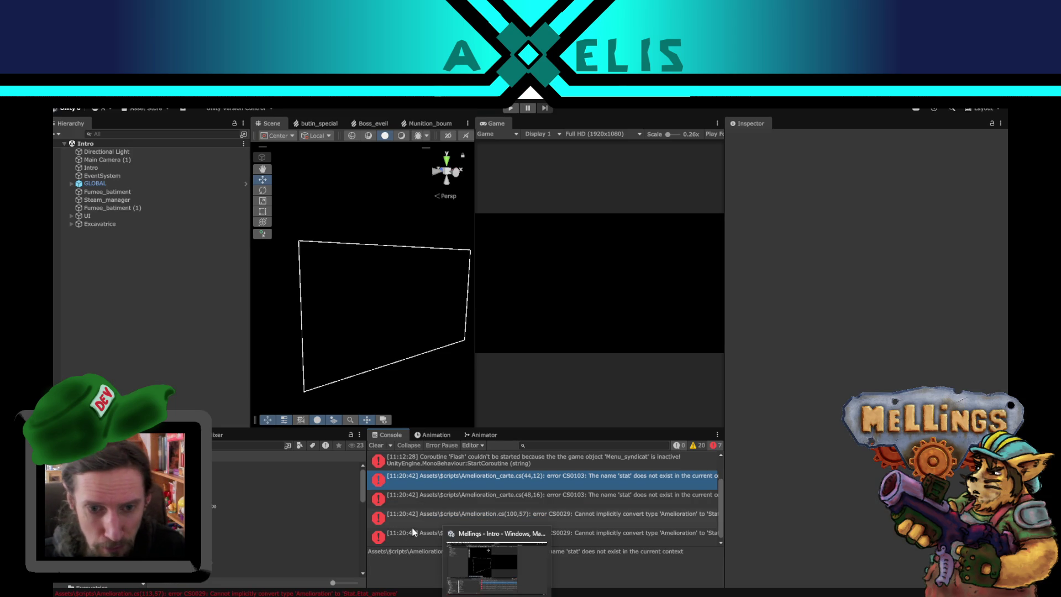
Step: Show the full CS0103 message that 'stat' does not exist in Amelioration_carte.cs
click(591, 461)
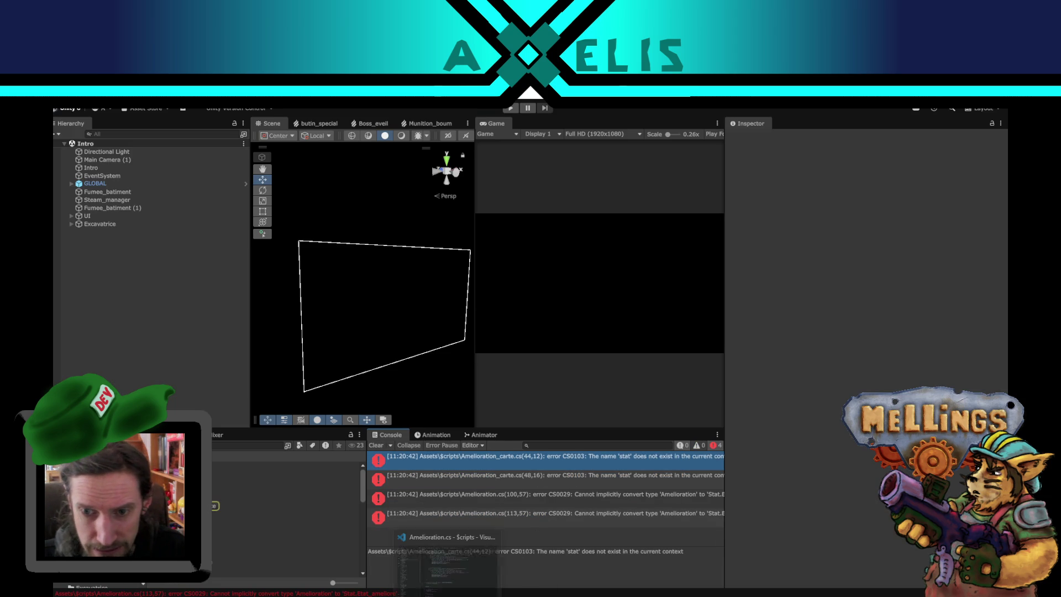
Step: Open the erroring file and replace stat with stat_augmente on lines 44 and 48
double_click(487, 458)
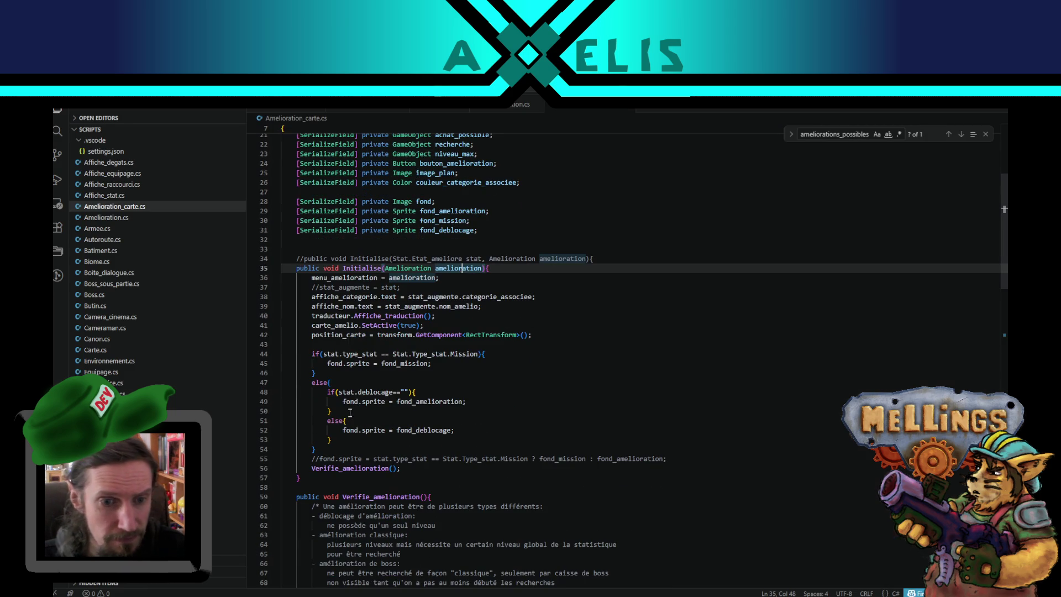
scroll(344, 412, down, 2)
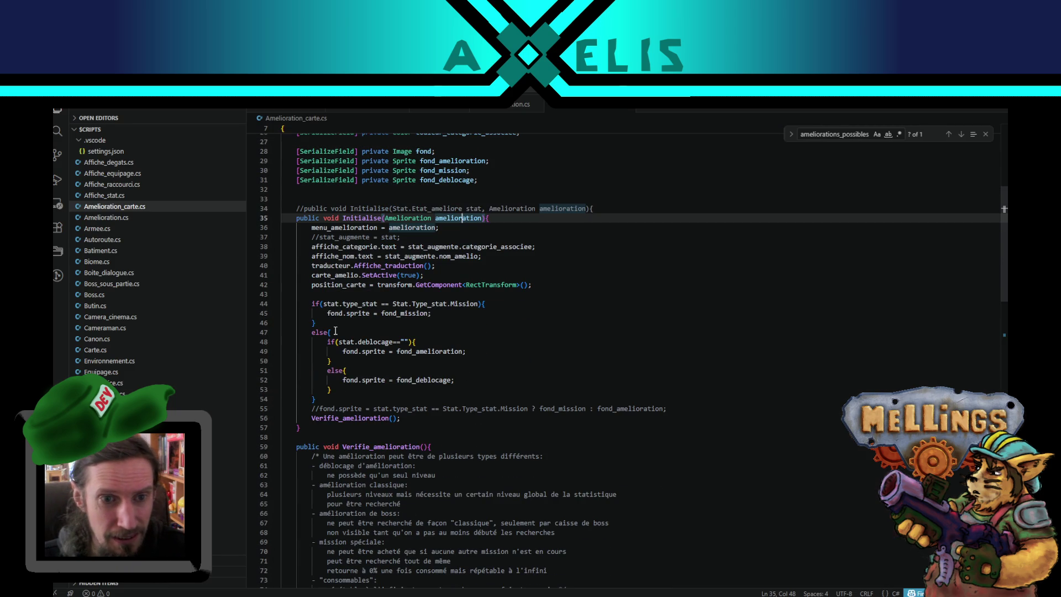
double_click(331, 304)
scroll(548, 351, up, 2)
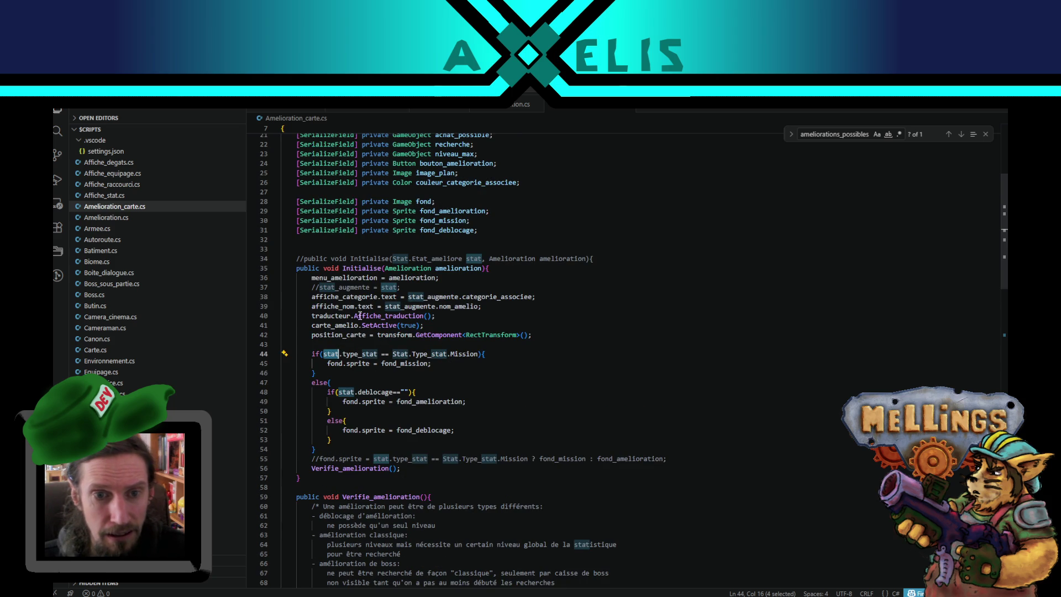
double_click(341, 287)
key(ctrl+c)
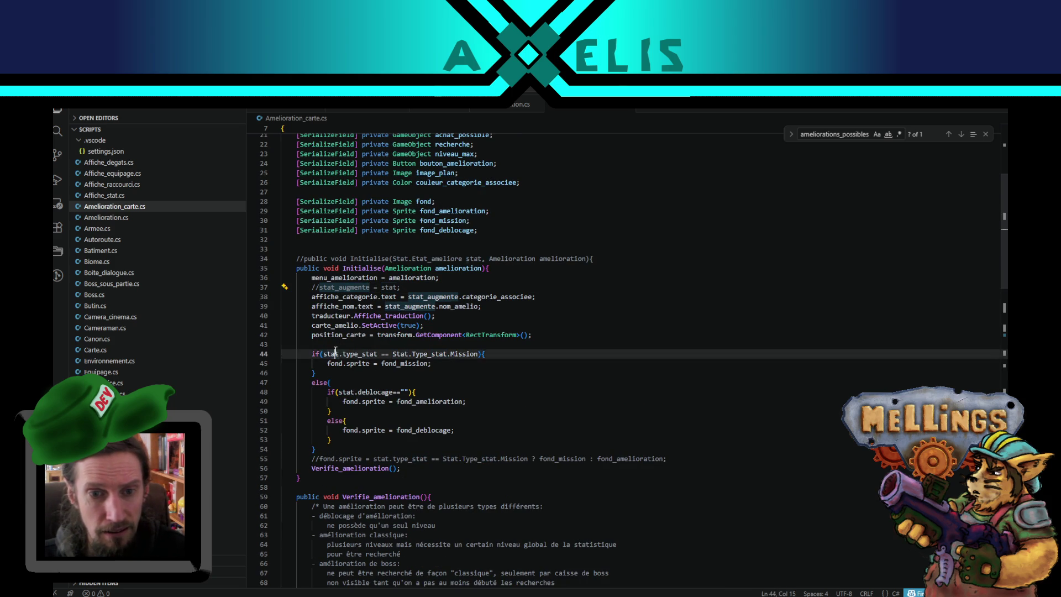
double_click(335, 353)
key(ctrl+v)
double_click(346, 391)
key(ctrl+v)
Step: Delete the commented fond.sprite line and switch to Unity to recompile
scroll(624, 419, down, 1)
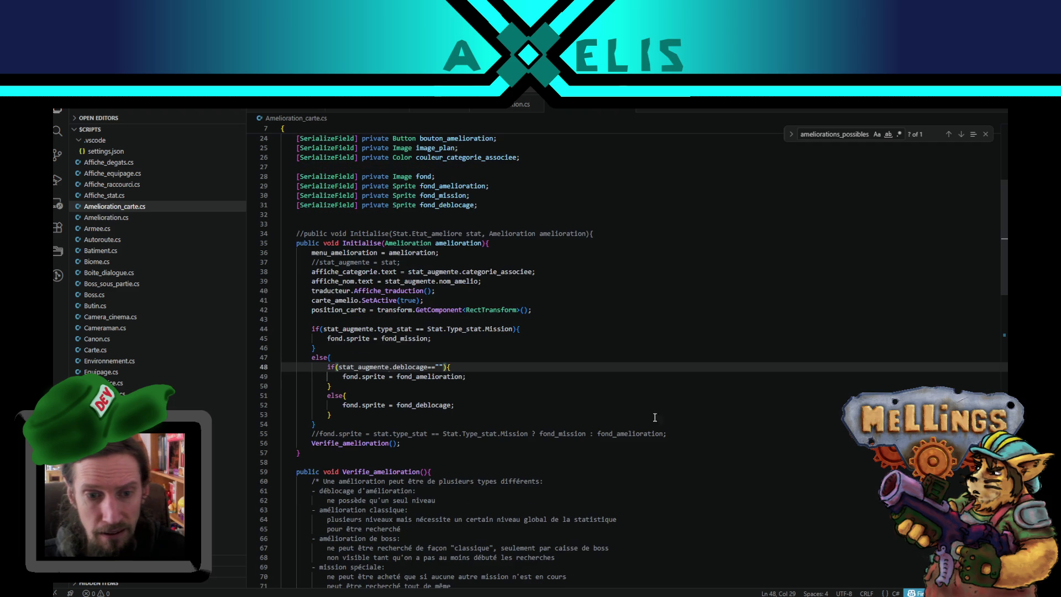
drag(688, 431, 688, 427)
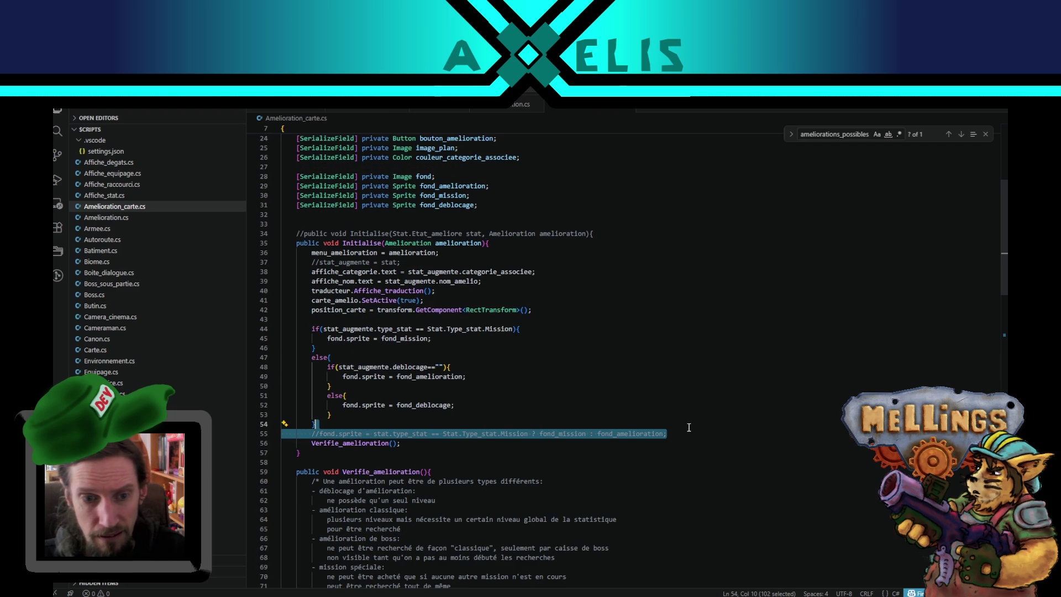
key(BackSpace)
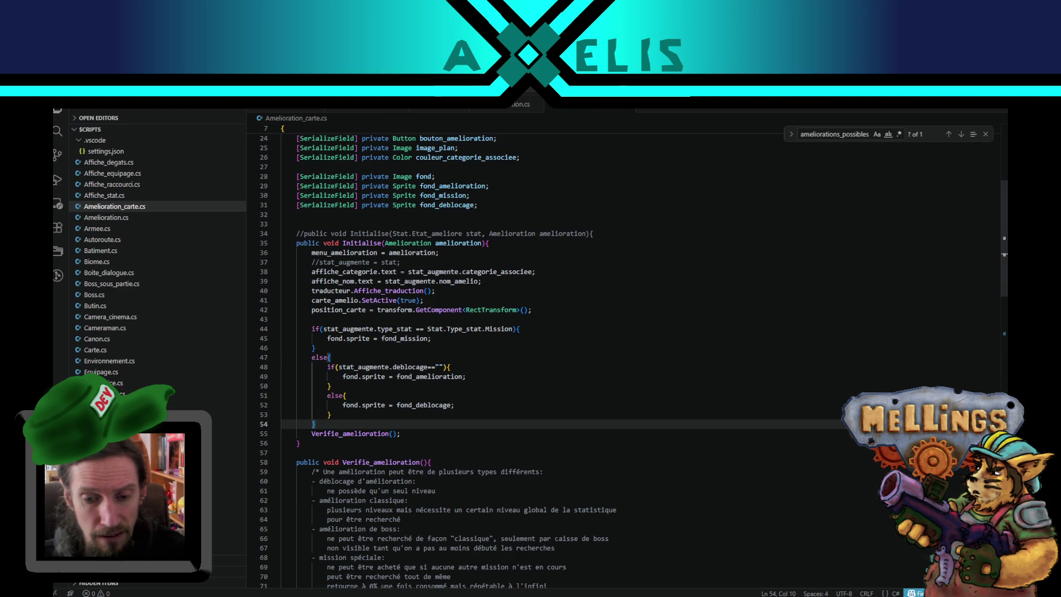
key(alt+Tab)
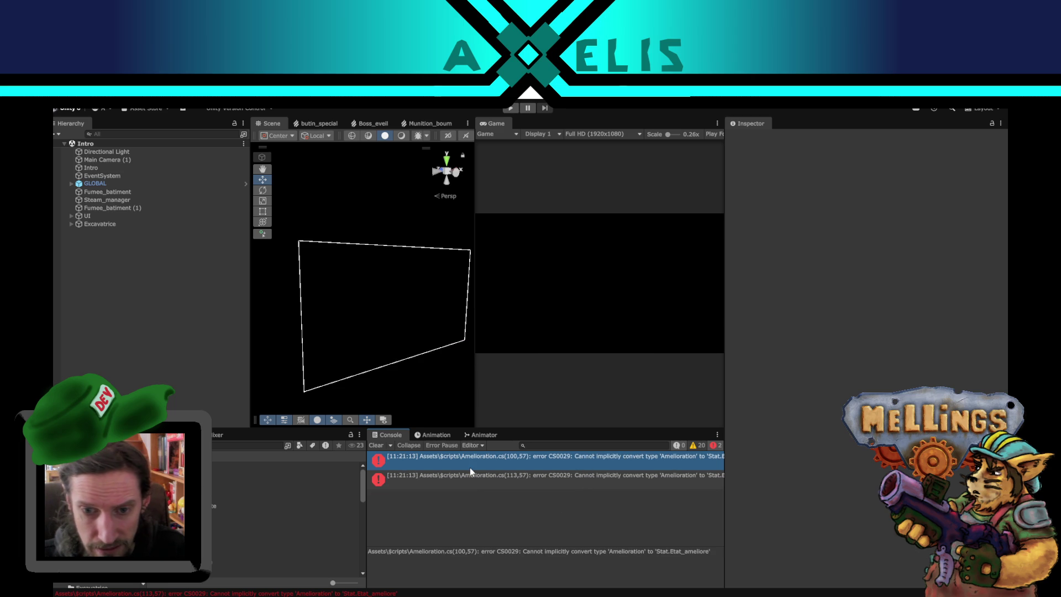
Step: Replace 'this' with 'amelioration' in the stat_augmente assignments on lines 100 and 113, then recompile in Unity
double_click(530, 468)
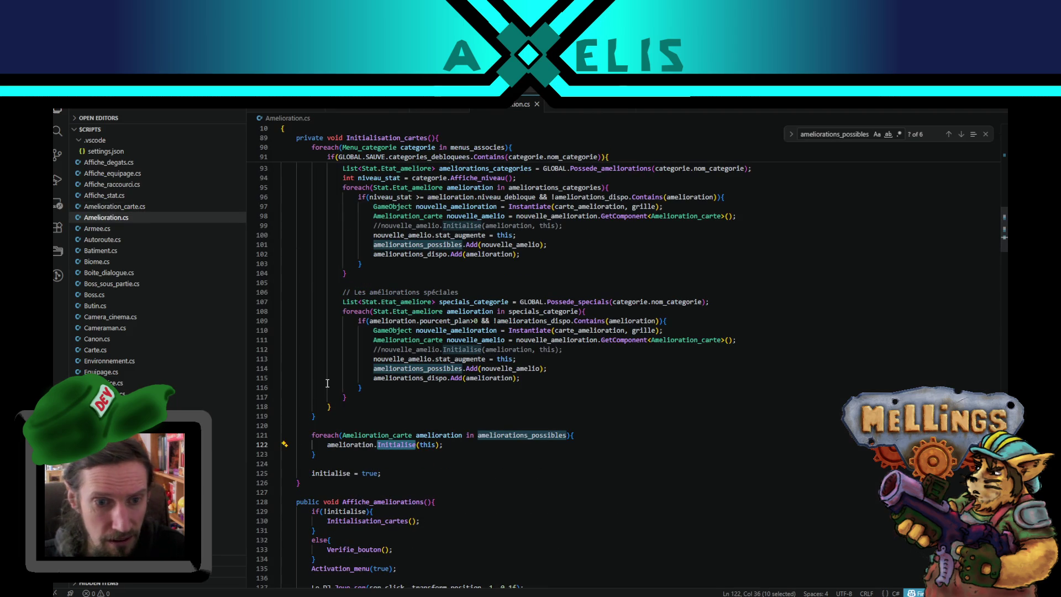
scroll(325, 326, up, 3)
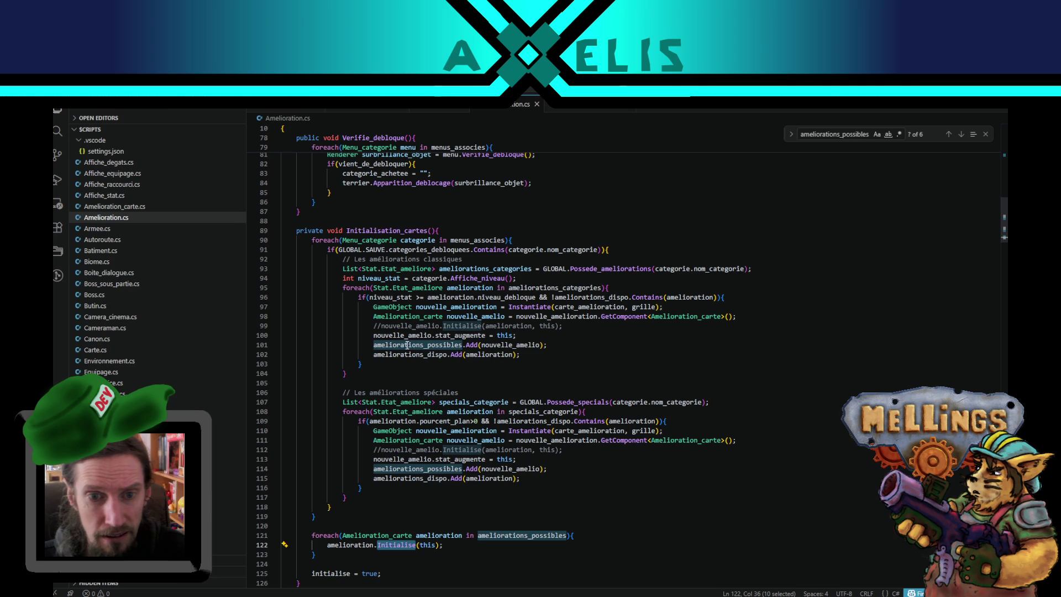
click(408, 345)
double_click(407, 335)
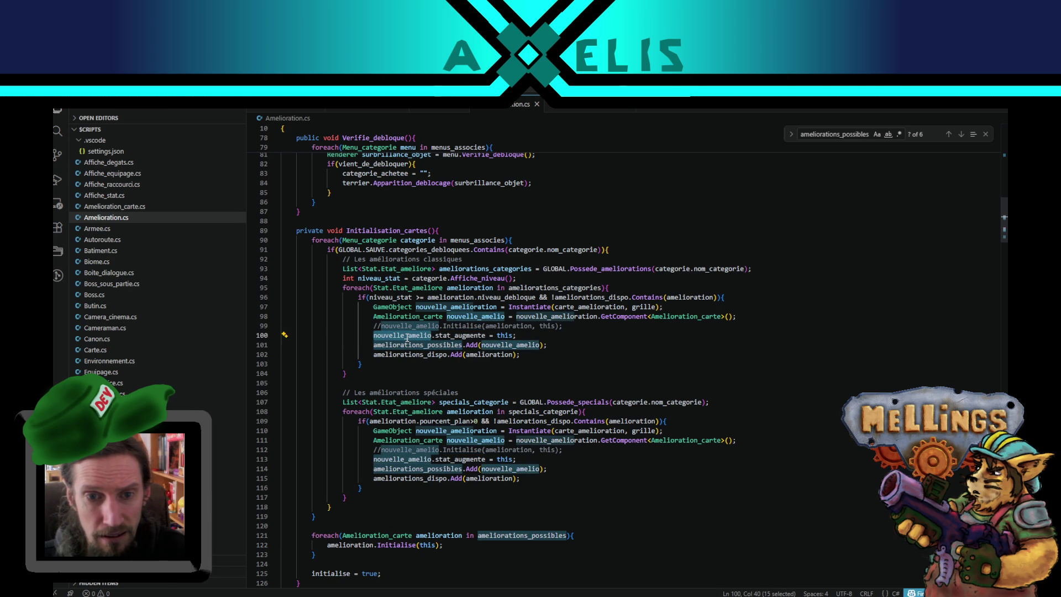
double_click(467, 336)
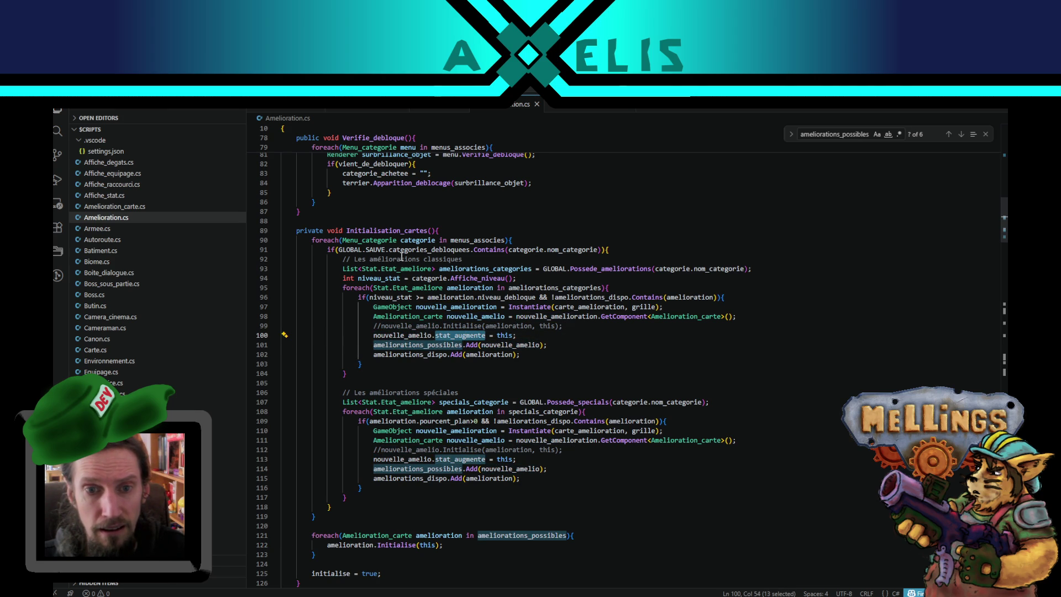
double_click(461, 288)
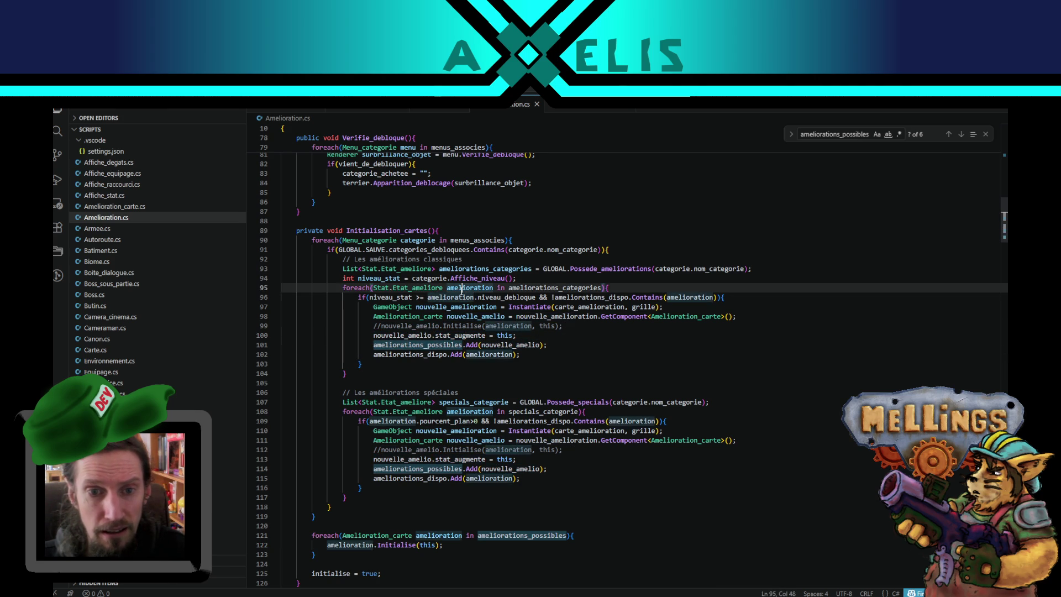
double_click(508, 336)
text(amelioration)
double_click(504, 459)
text(amelioration)
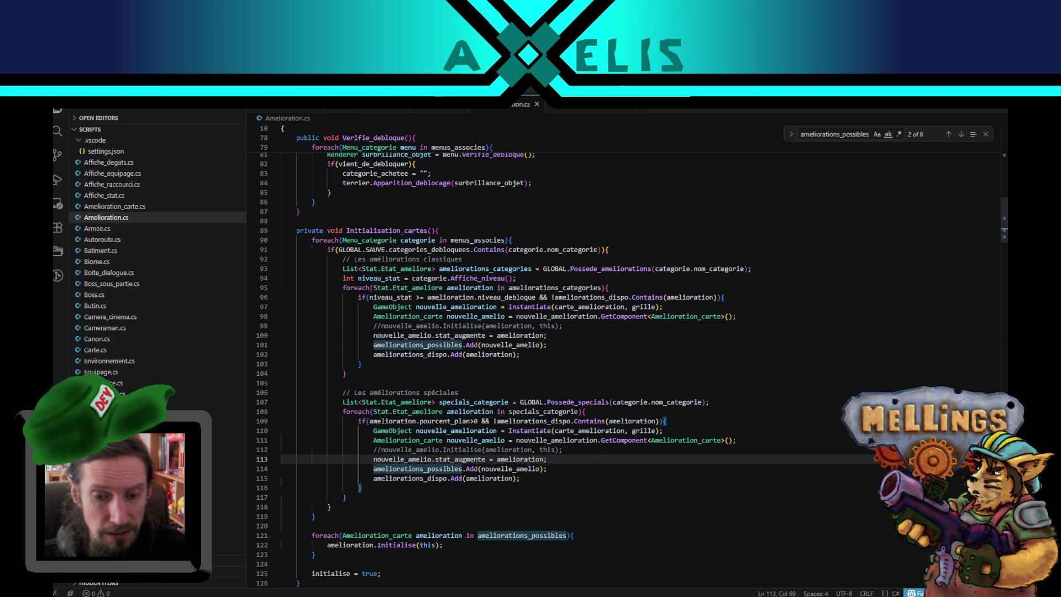
key(alt+Tab)
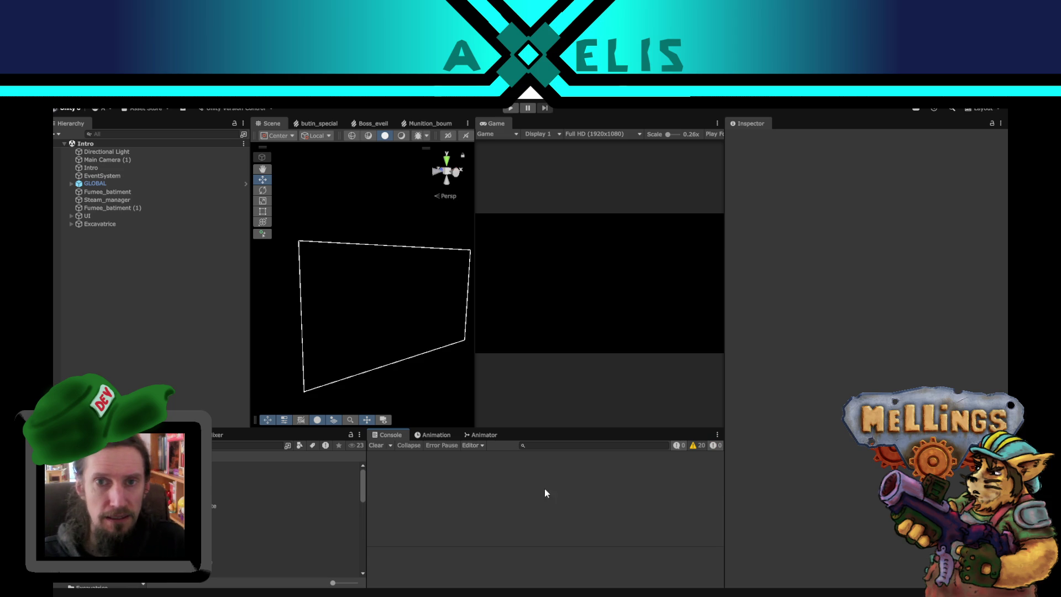
Step: Play into the Terrier level and open the Amelioration.cs:121 exception from the console stack trace
click(509, 109)
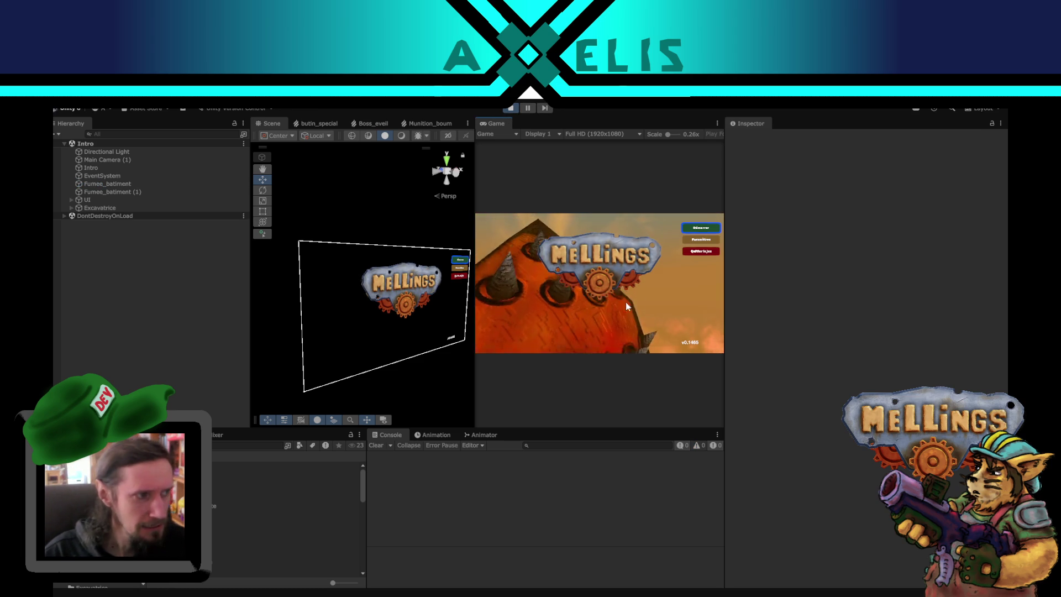
click(685, 228)
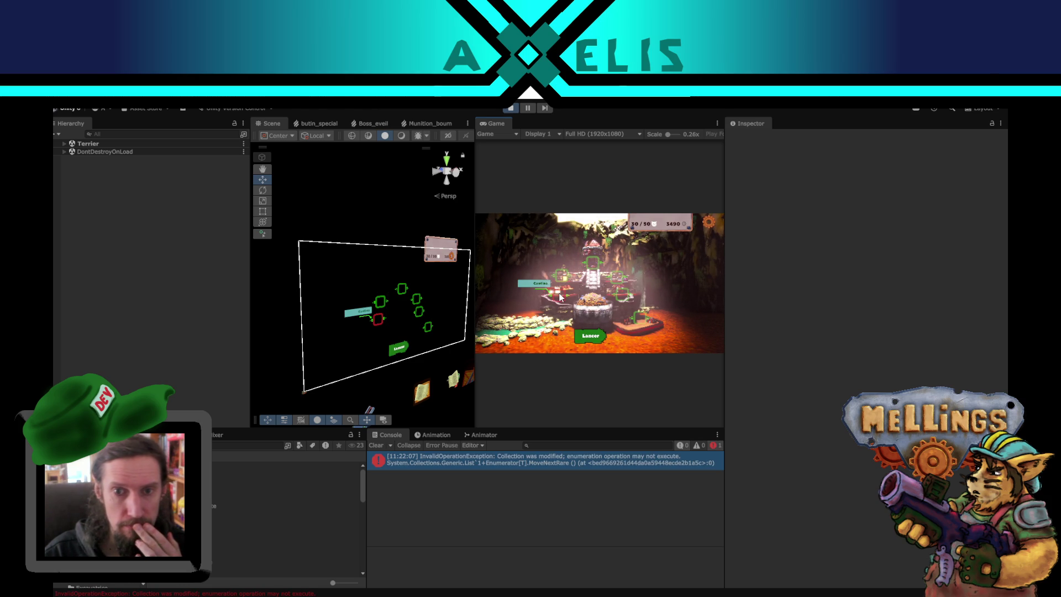
click(577, 466)
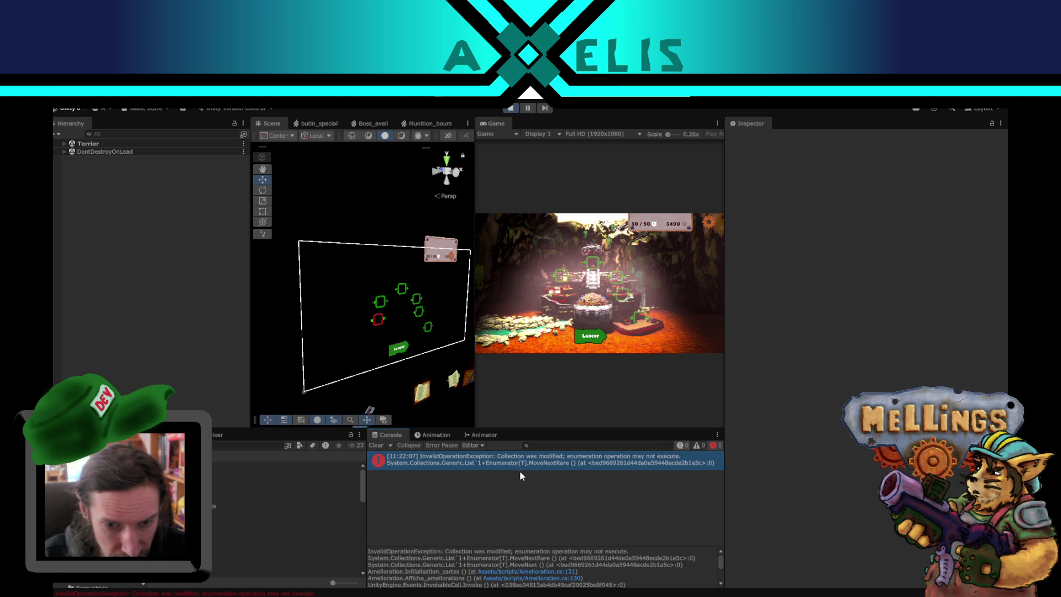
click(542, 572)
double_click(541, 572)
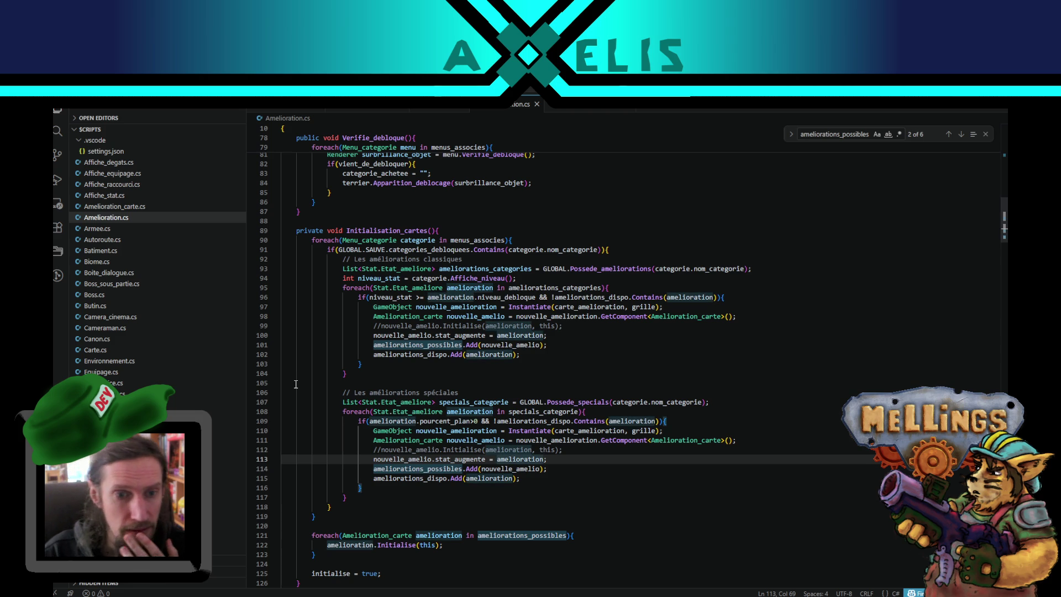
Step: Stop Play mode in Unity and return to the code editor
scroll(427, 485, down, 3)
key(alt+Tab)
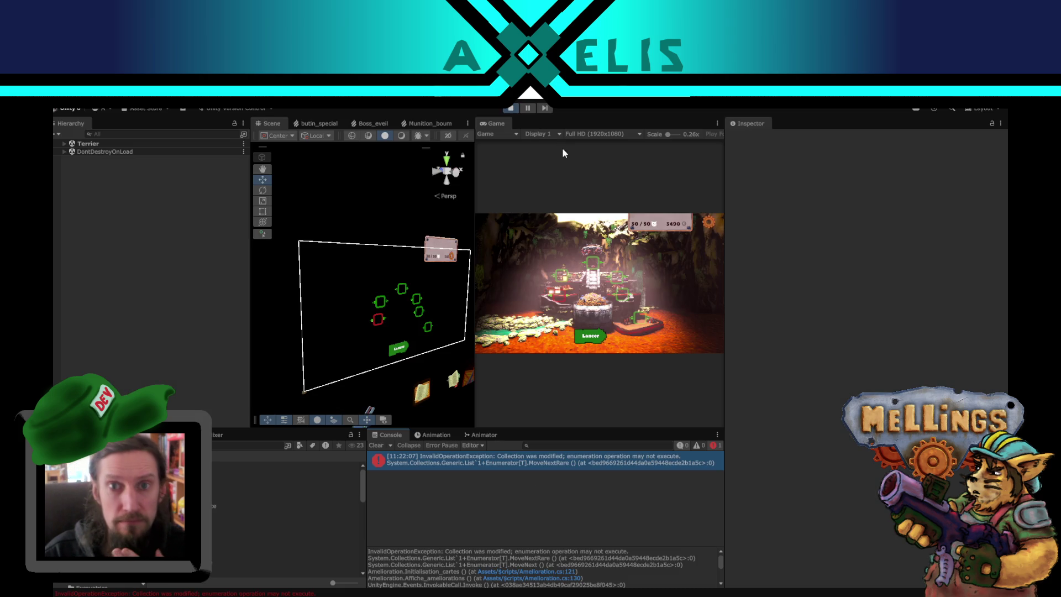
click(519, 108)
key(alt+Tab)
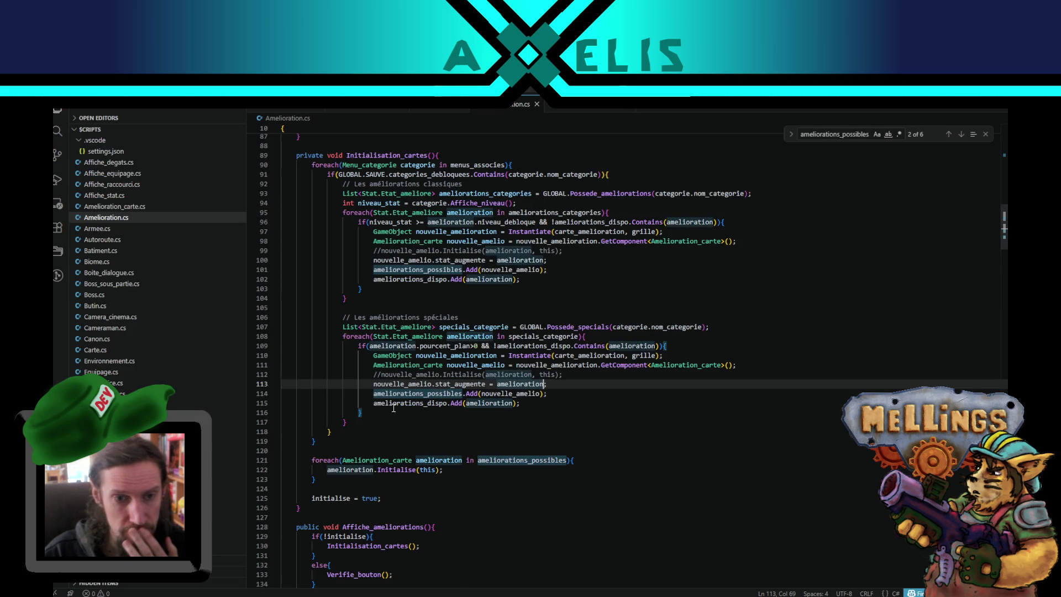
Step: Inspect the line 121 foreach over ameliorations_possibles that calls amelioration.Initialise
scroll(377, 416, down, 1)
scroll(386, 406, down, 1)
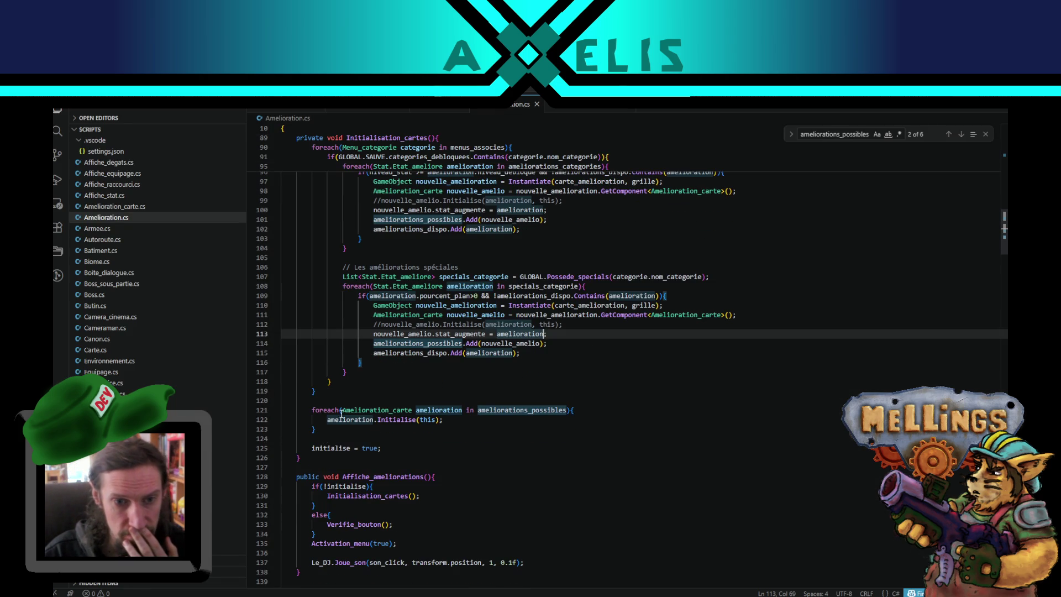
double_click(436, 409)
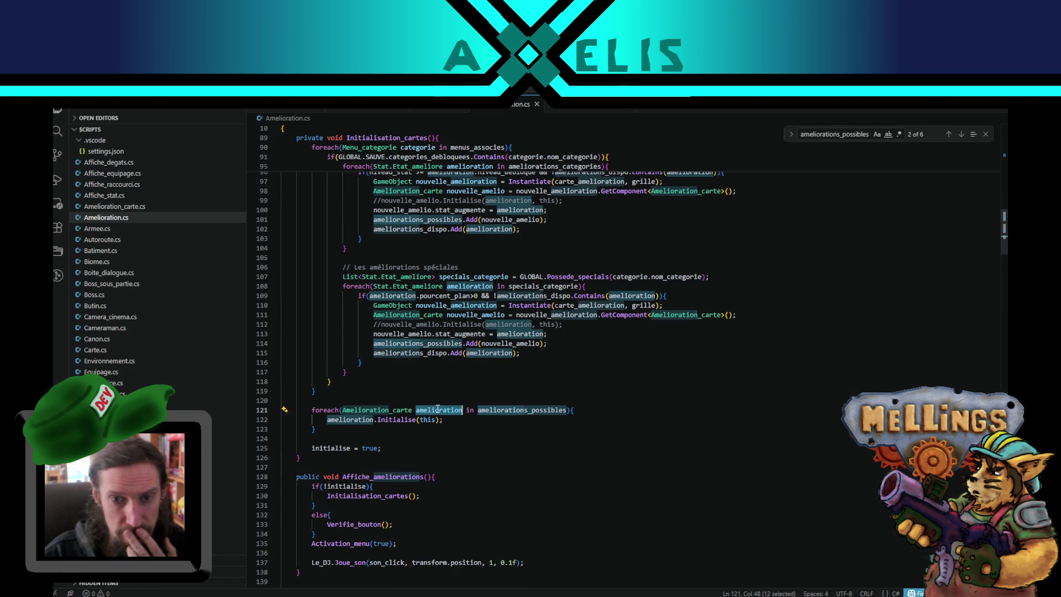
click(534, 409)
double_click(535, 410)
double_click(389, 419)
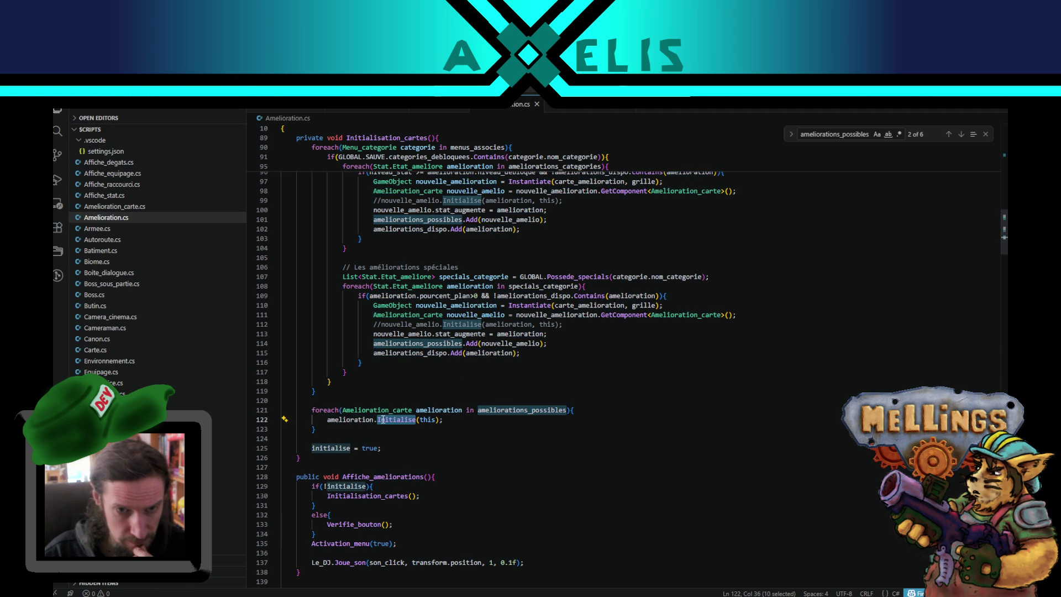
double_click(339, 419)
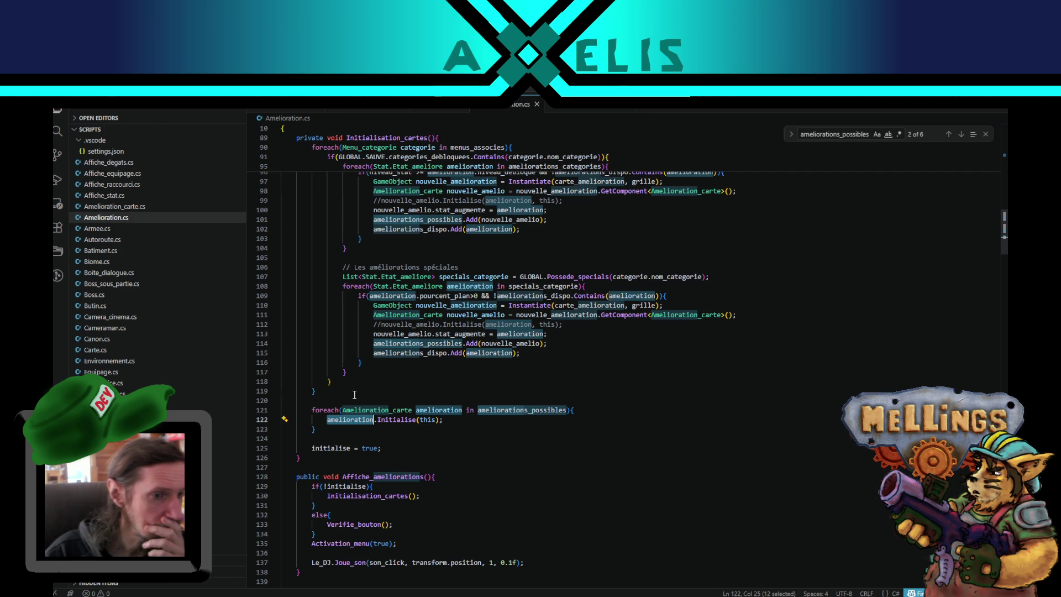
scroll(308, 369, up, 3)
scroll(331, 362, down, 4)
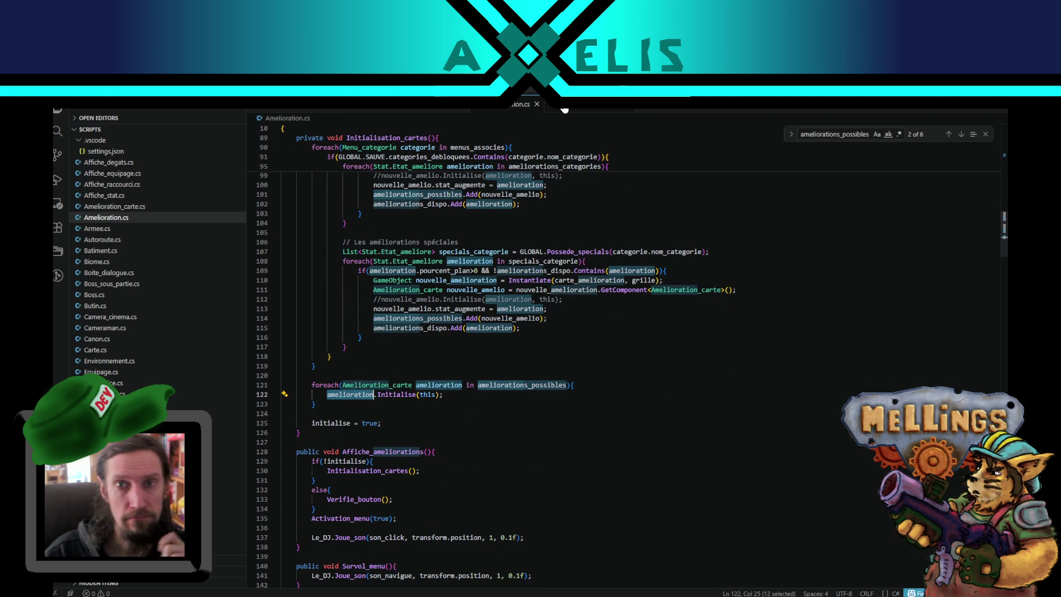
Step: Go to Initialise in Amelioration_carte.cs and examine carte_amelio and its SetActive call
key(alt+Left)
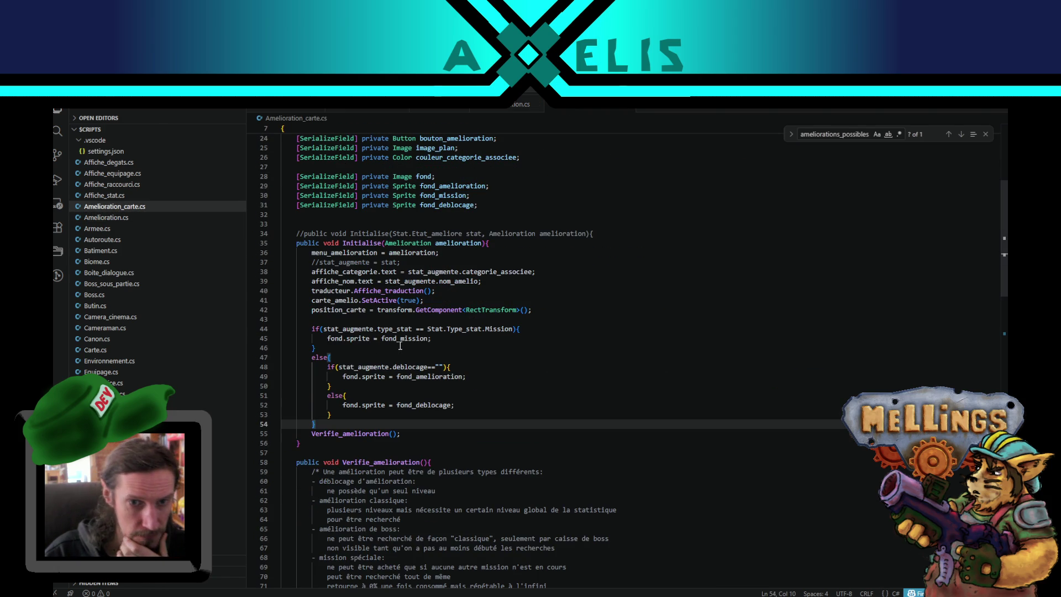
double_click(334, 300)
double_click(389, 300)
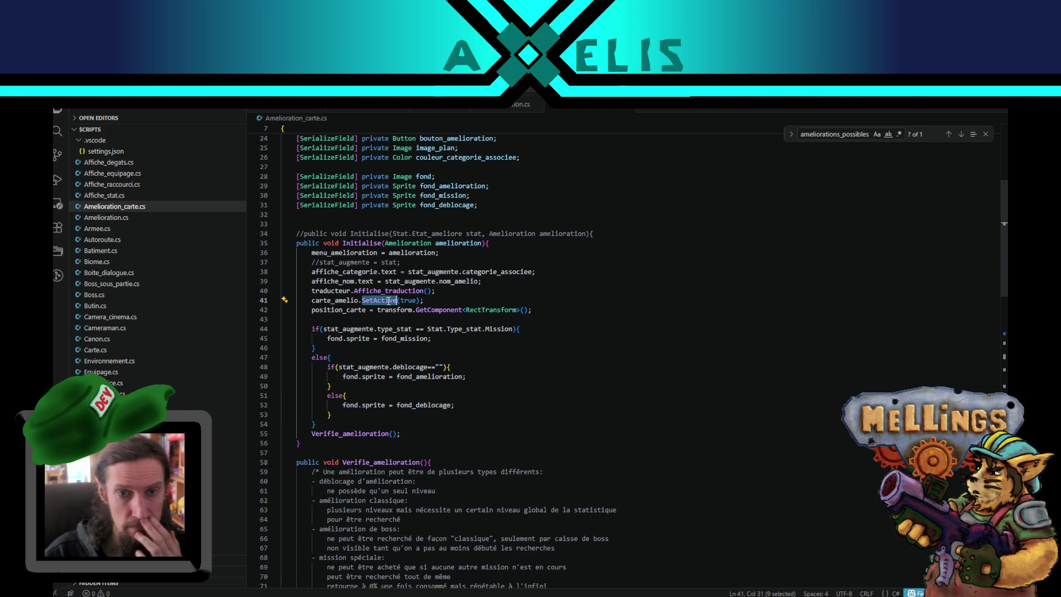
Step: Read through the Verifie_amelioration method body down to its Destroy(gameObject) line
double_click(349, 433)
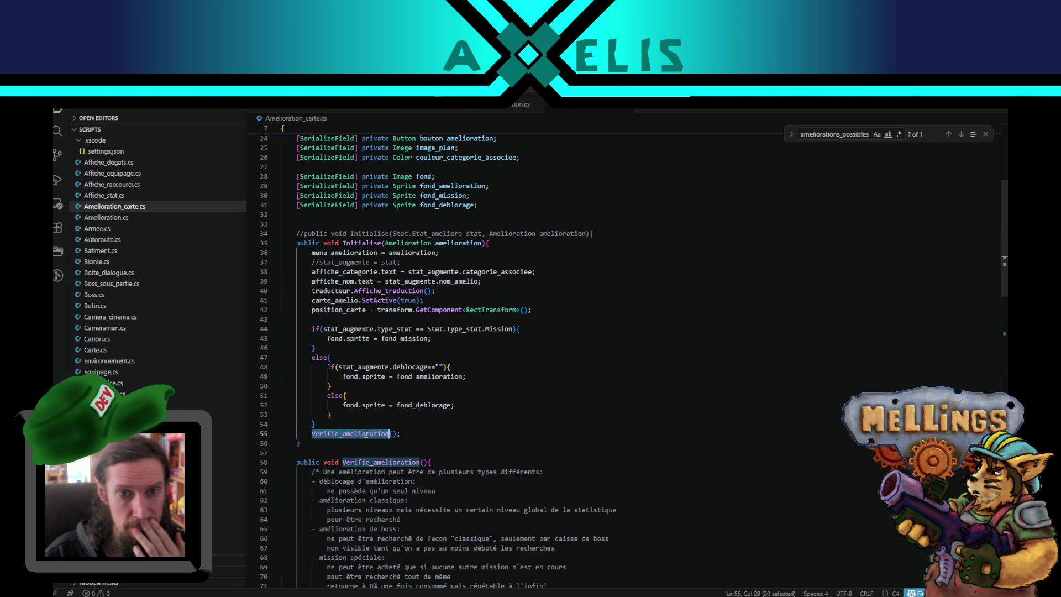
scroll(459, 421, down, 4)
scroll(384, 407, down, 2)
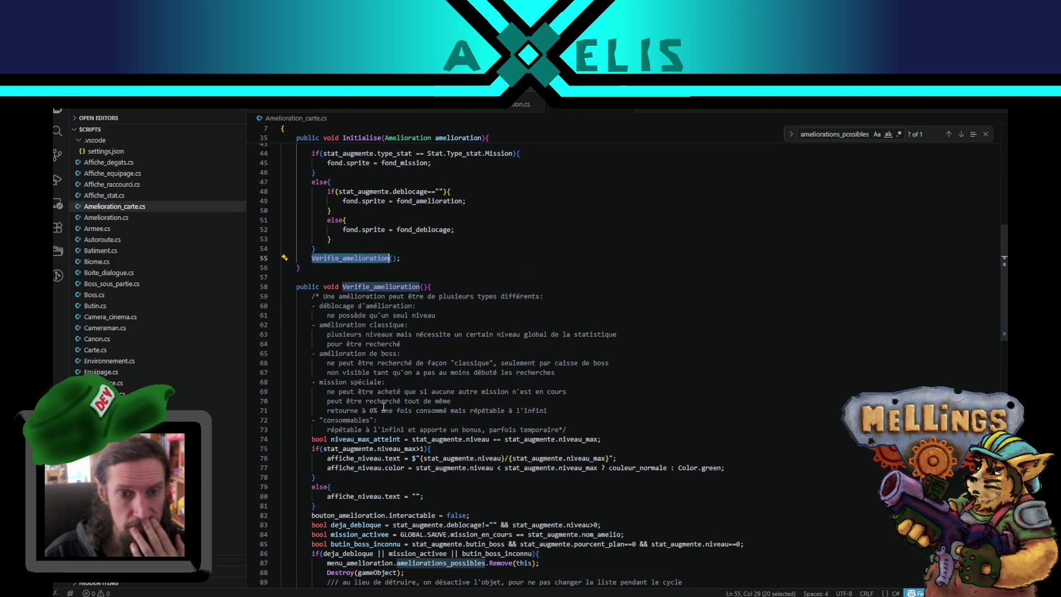
scroll(384, 407, down, 3)
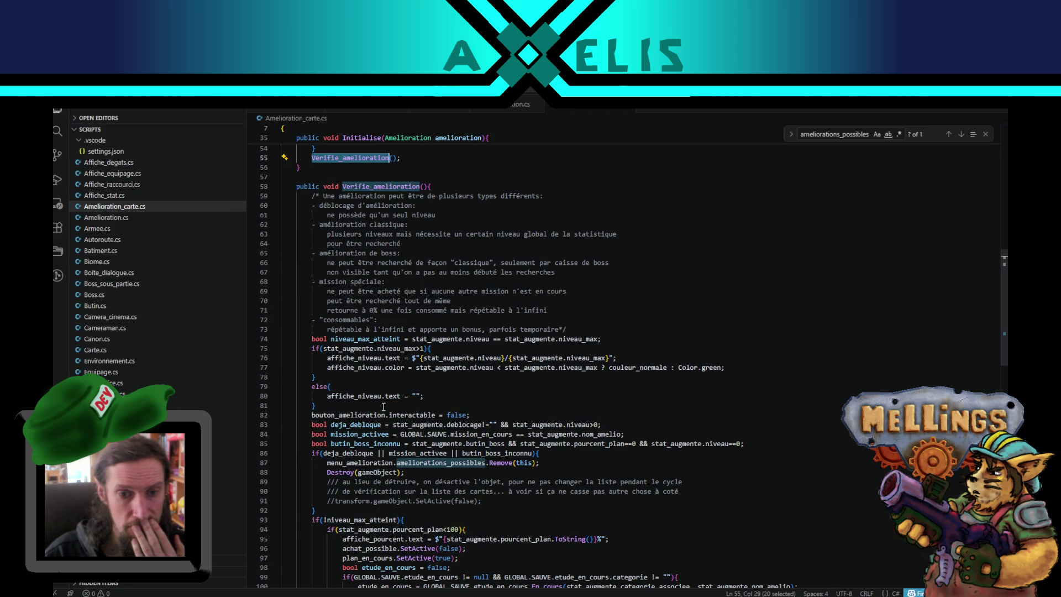
scroll(383, 407, down, 3)
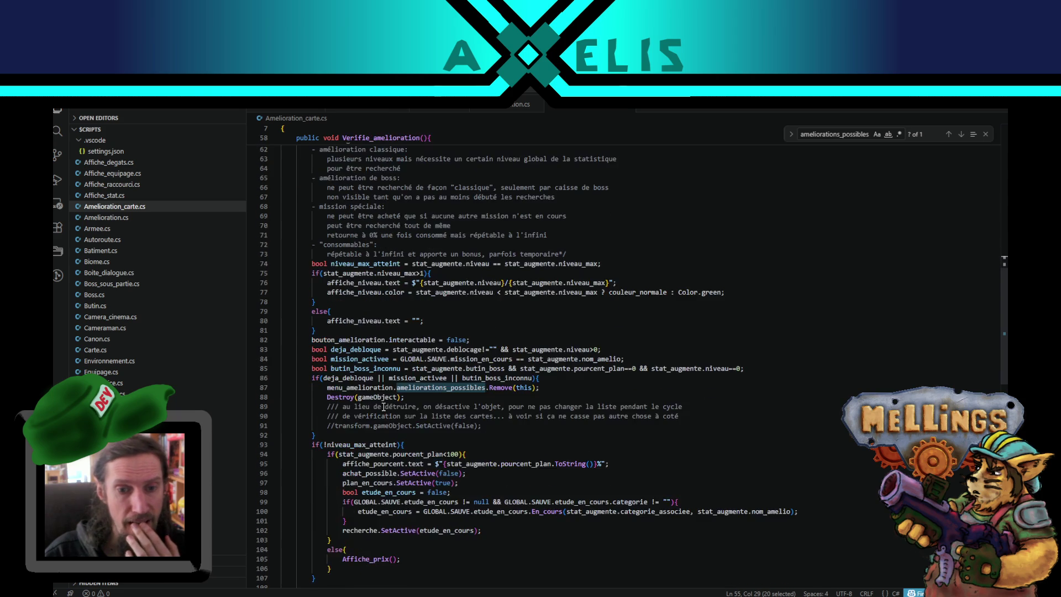
scroll(384, 406, down, 3)
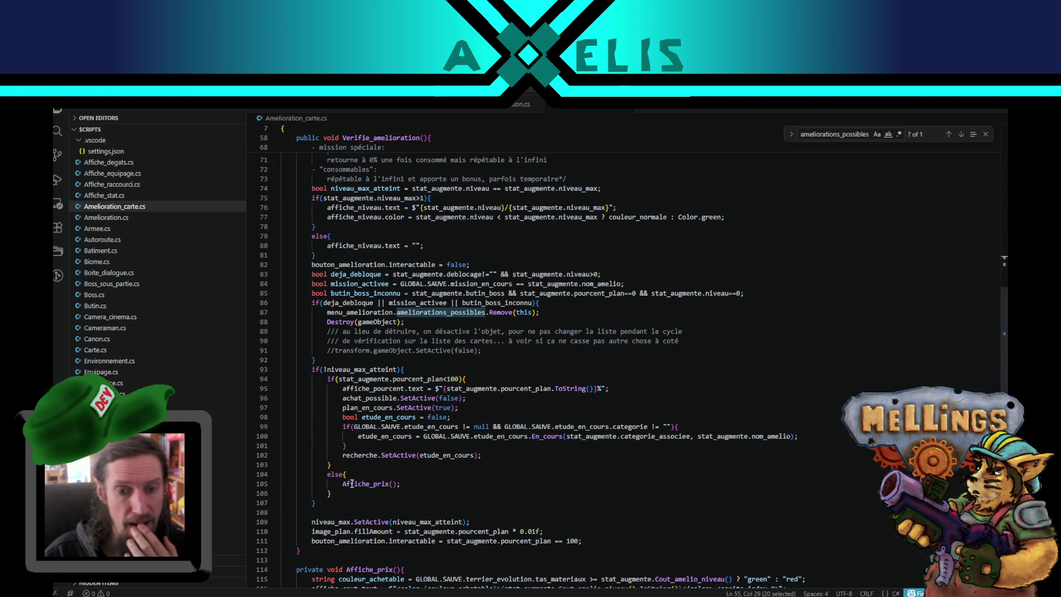
scroll(349, 481, up, 5)
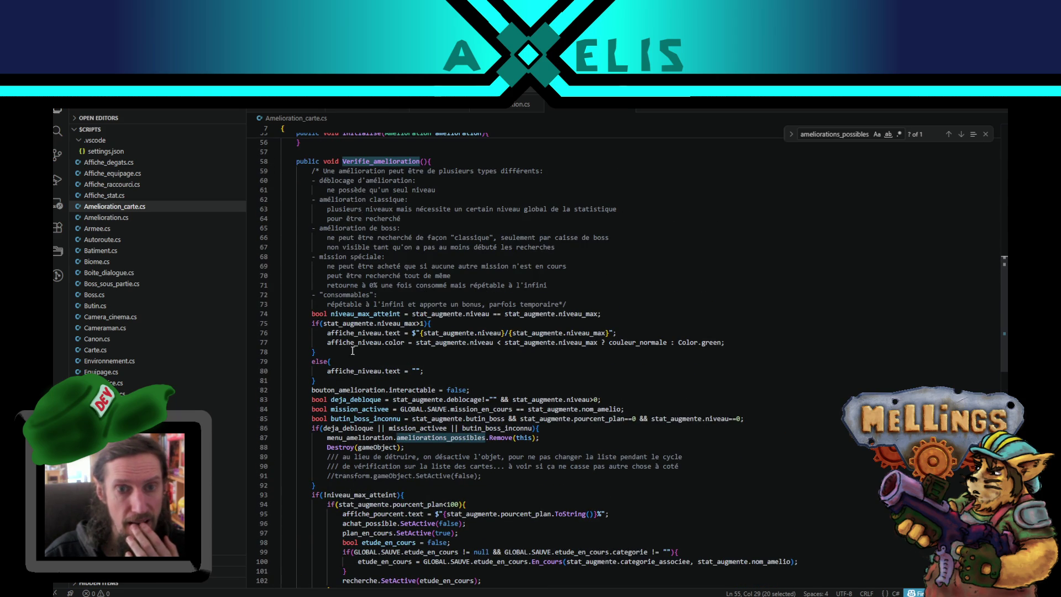
drag(327, 447, 442, 450)
Step: Comment out Destroy(gameObject) on line 88, uncomment transform.gameObject.SetActive(false) on line 91, and save
click(346, 447)
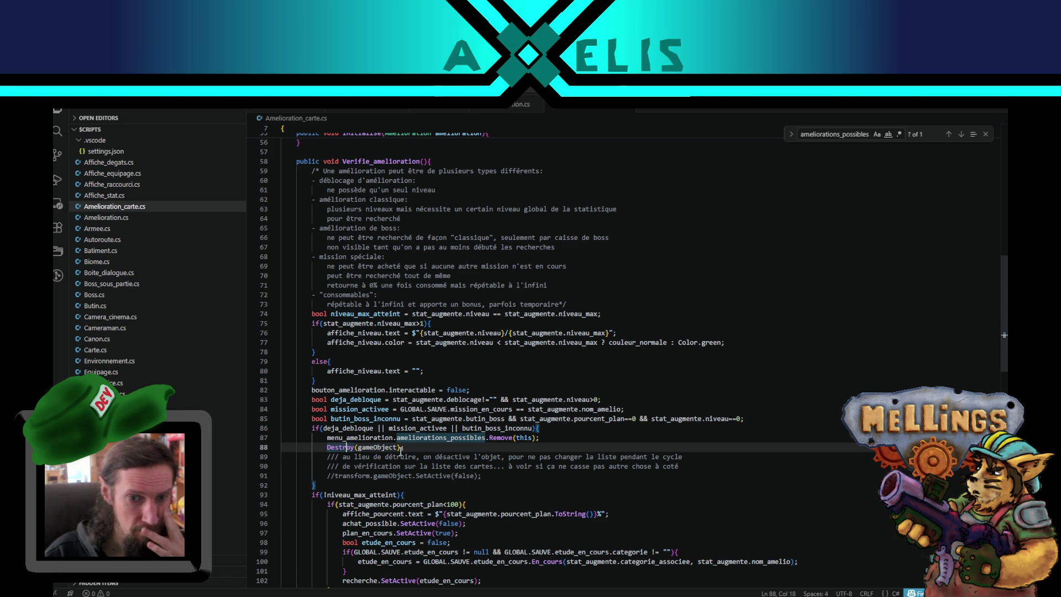
click(326, 447)
text(//)
mouse_move(354, 457)
mouse_down()
mouse_move(690, 464)
mouse_move(728, 453)
mouse_up()
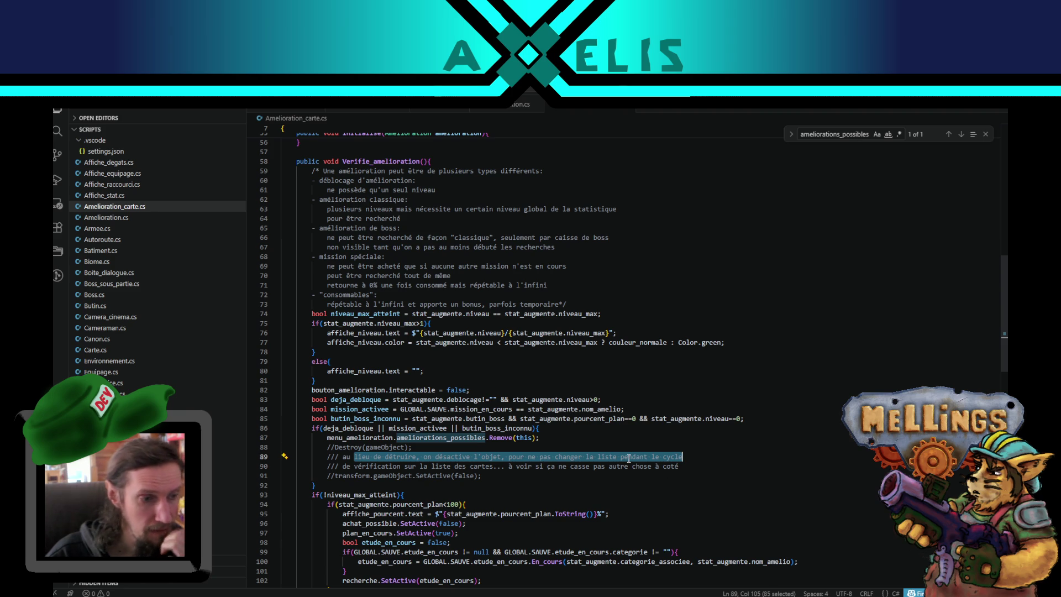
mouse_move(350, 466)
mouse_down()
mouse_move(713, 458)
mouse_move(712, 466)
mouse_up()
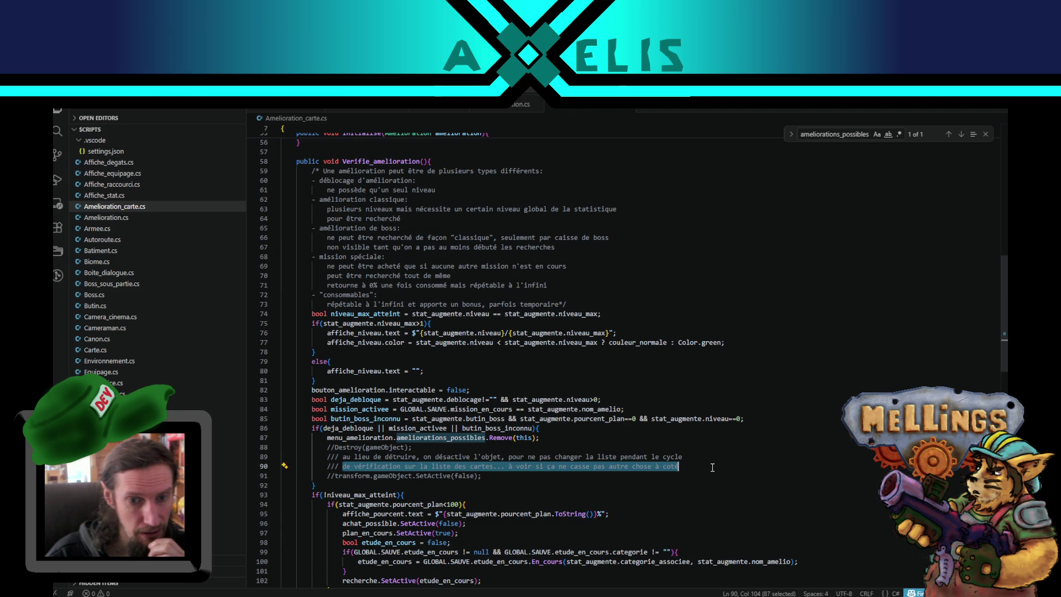
click(335, 475)
key(BackSpace)
key(BackSpace)
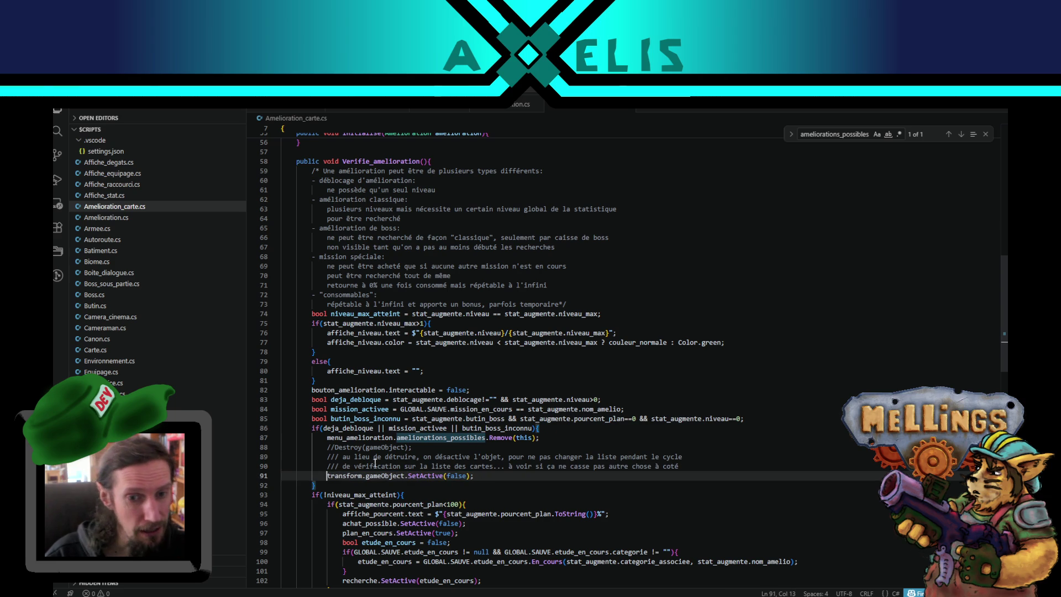
drag(342, 456, 594, 456)
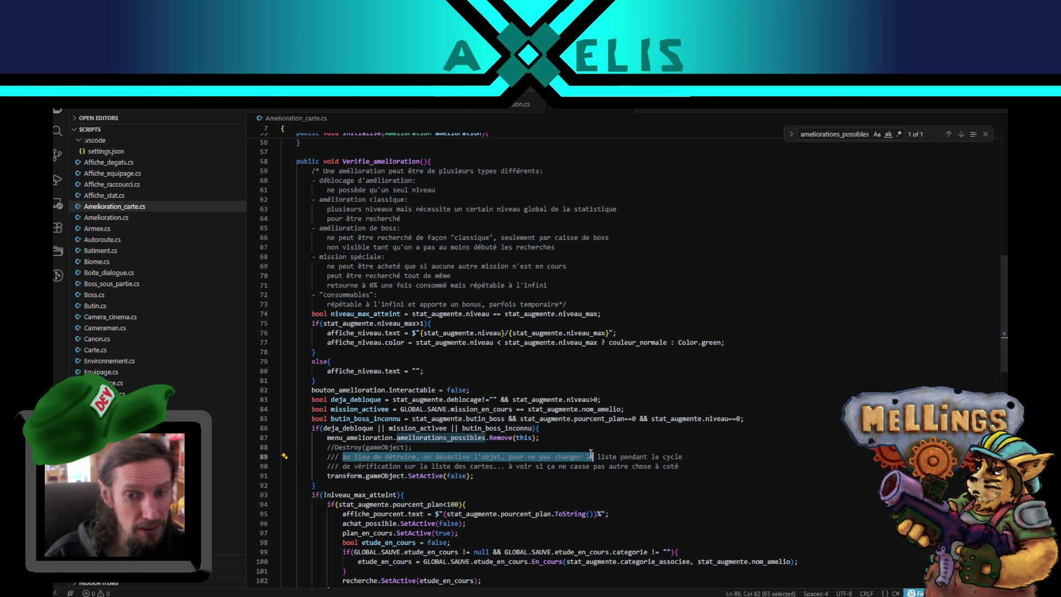
click(432, 448)
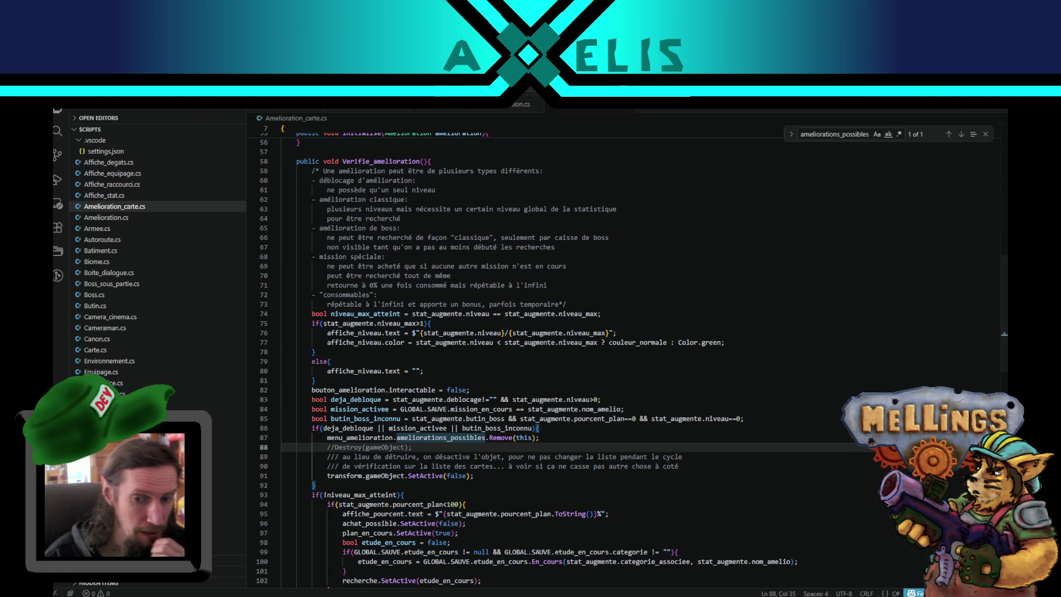
key(alt+Tab)
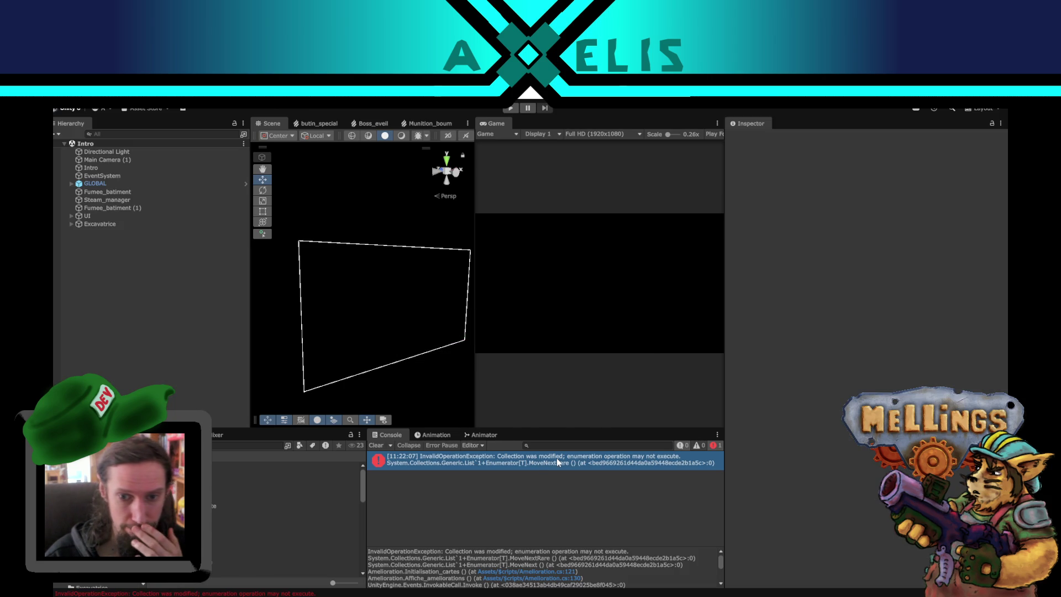
Step: Retest into the cave level, view the new error's stack trace, then stop the game
click(511, 108)
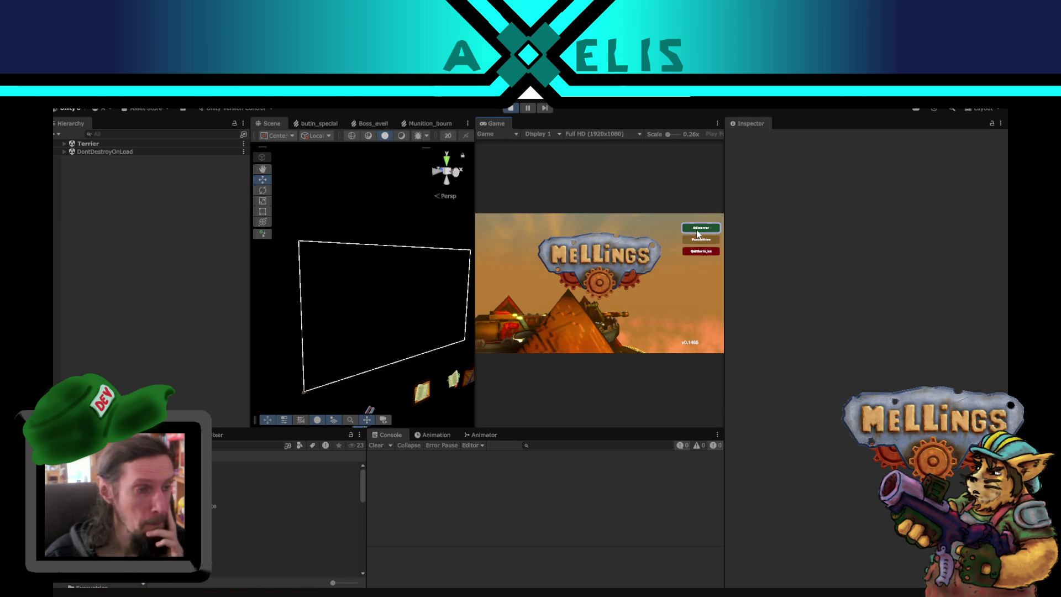
click(697, 232)
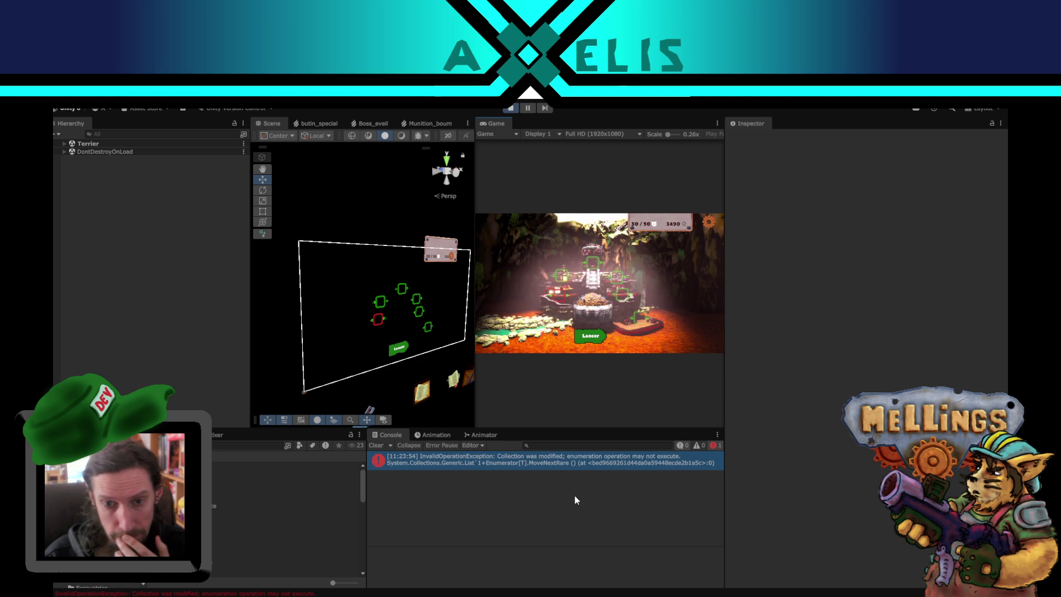
click(522, 468)
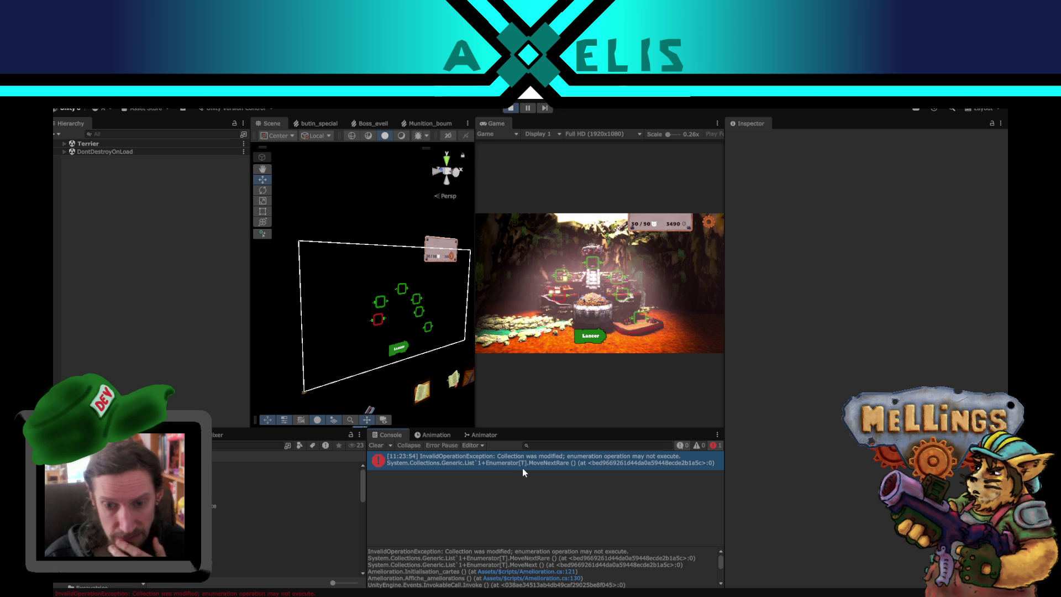
click(510, 108)
key(alt+Tab)
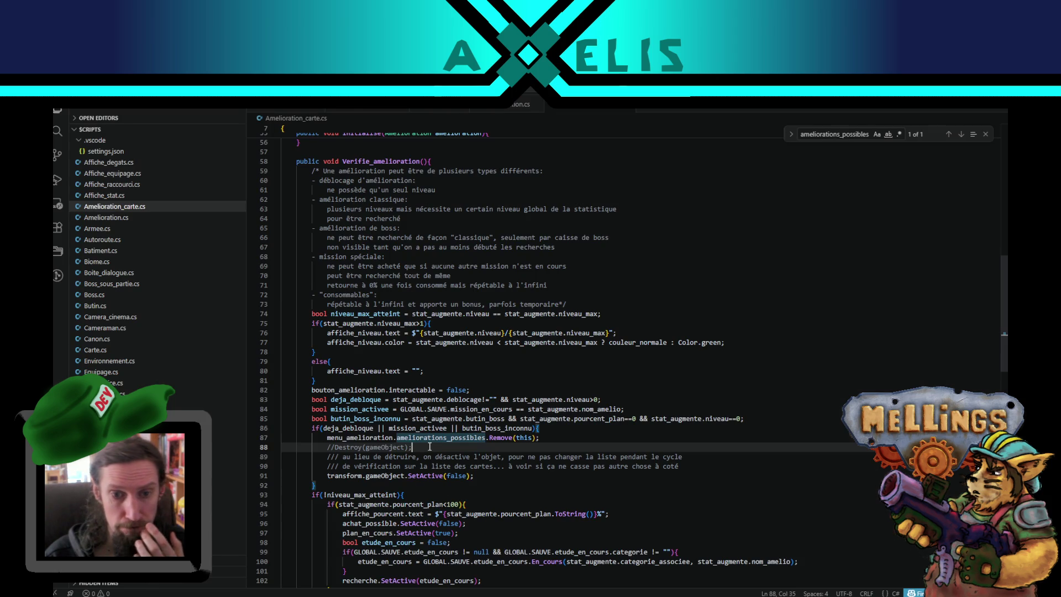
Step: Search Amelioration_carte.cs for 'destroyy' using the Find widget
double_click(335, 476)
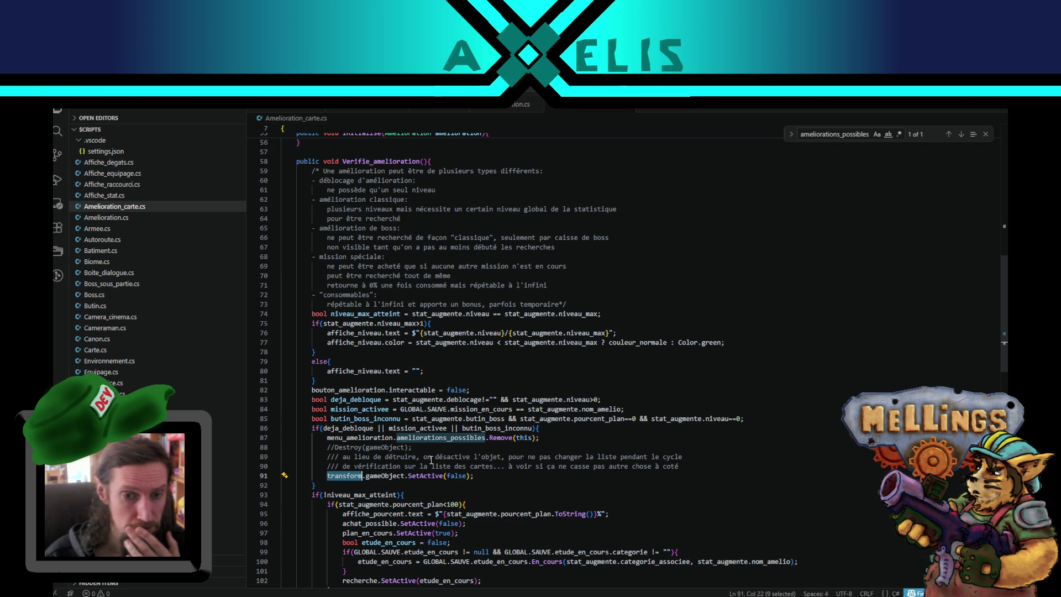
click(432, 446)
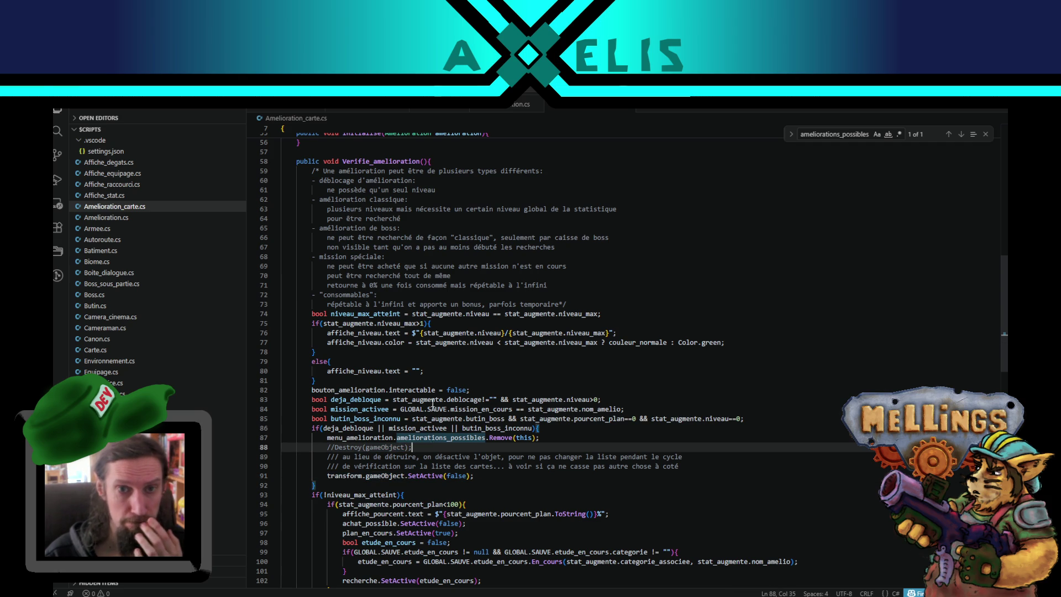
scroll(432, 422, up, 3)
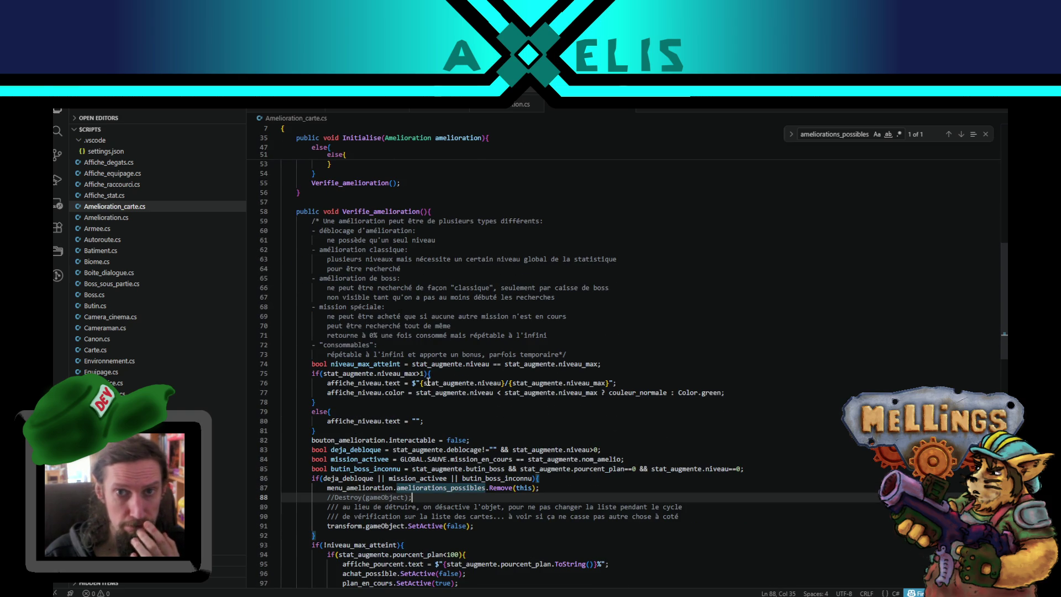
scroll(457, 388, up, 2)
scroll(457, 388, down, 3)
scroll(457, 388, down, 1)
double_click(820, 135)
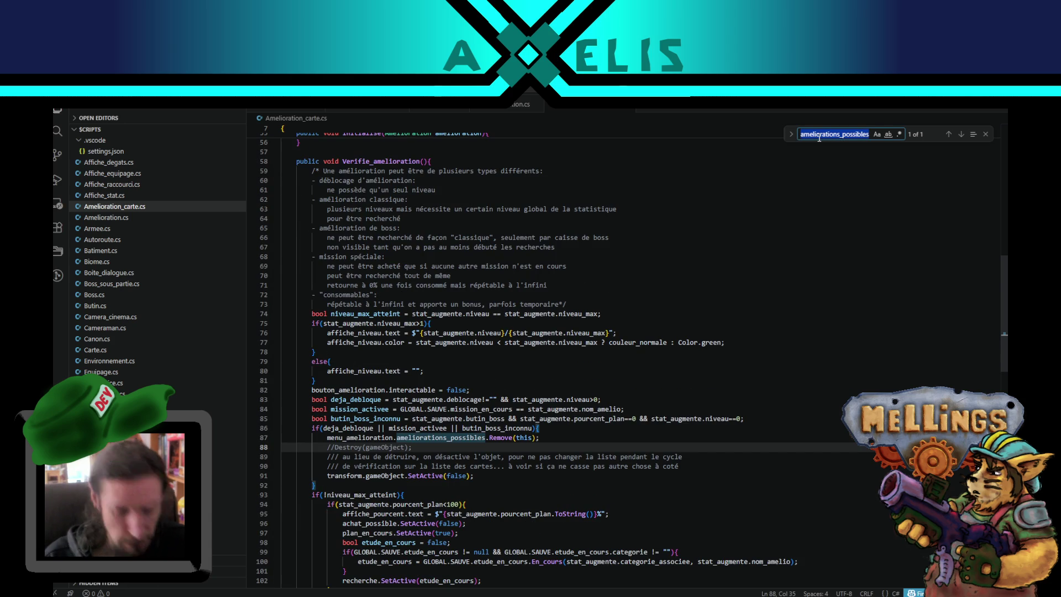
text(destroyy)
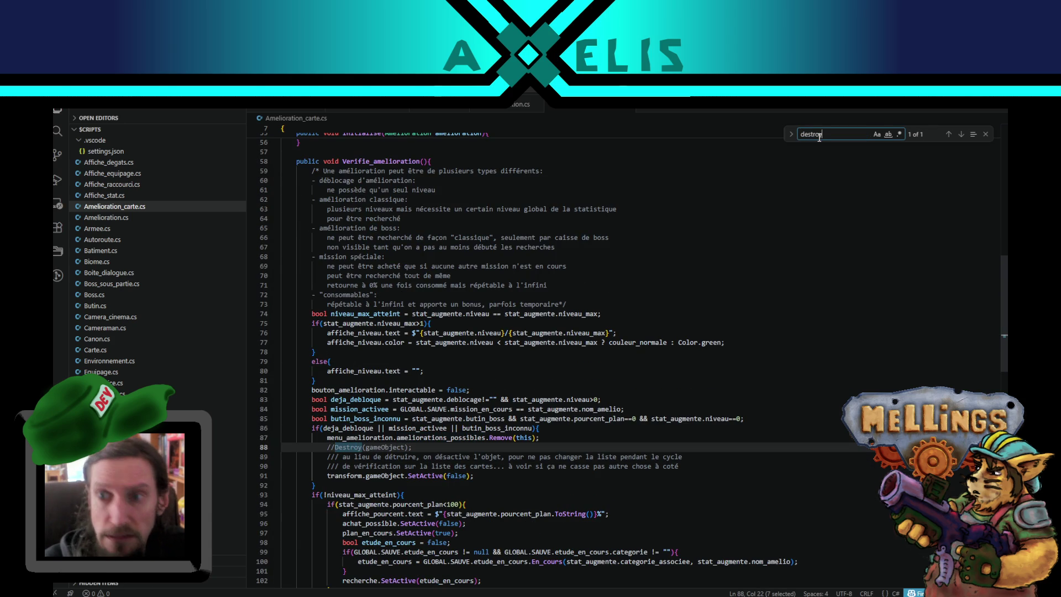
Step: Compare Amelioration.cs and Amelioration_carte.cs, returning to the commented Destroy line
click(522, 104)
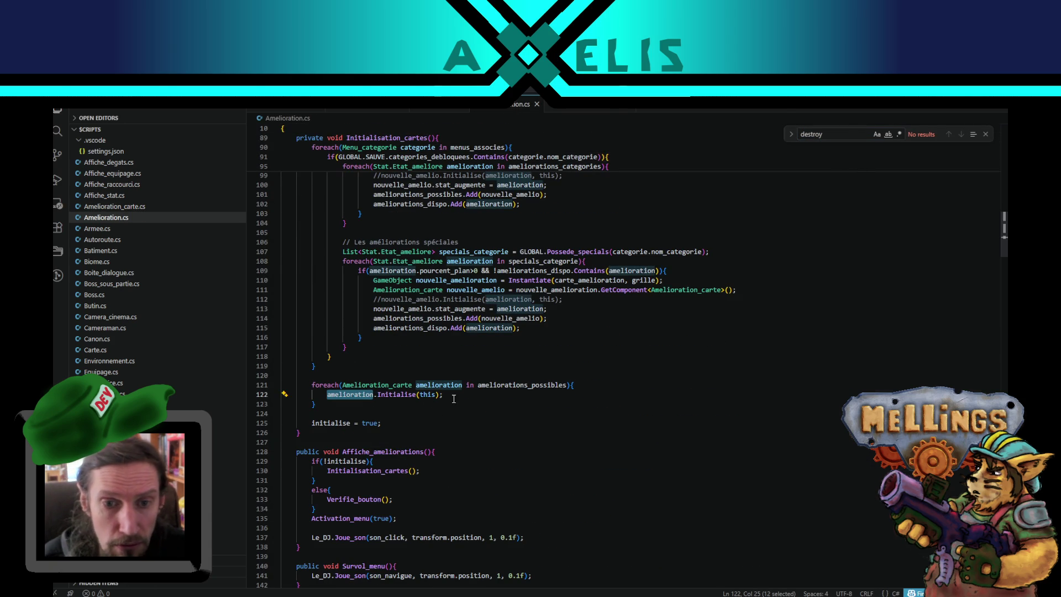
click(581, 113)
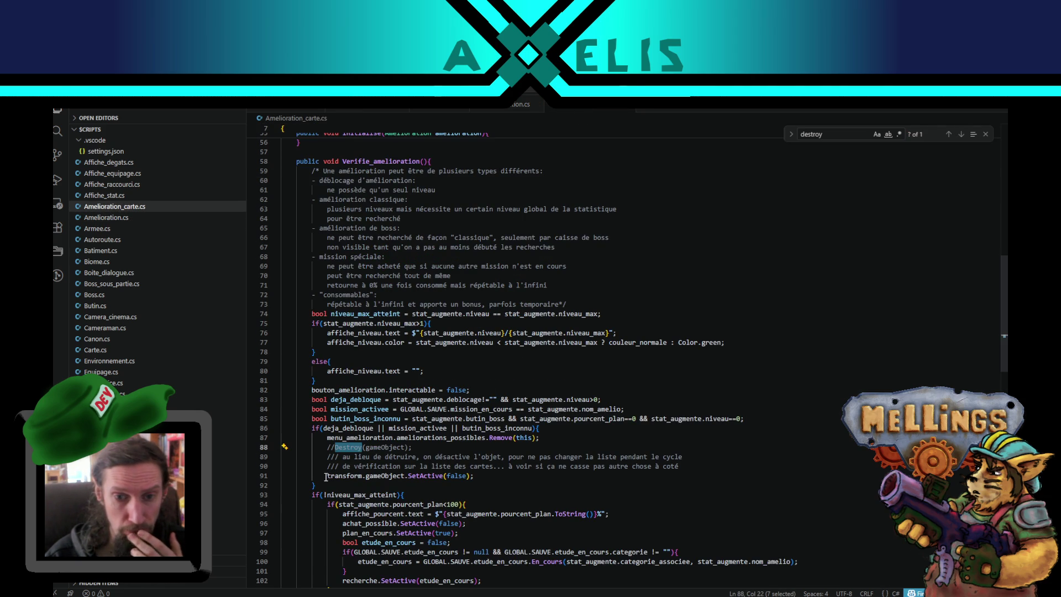
click(325, 476)
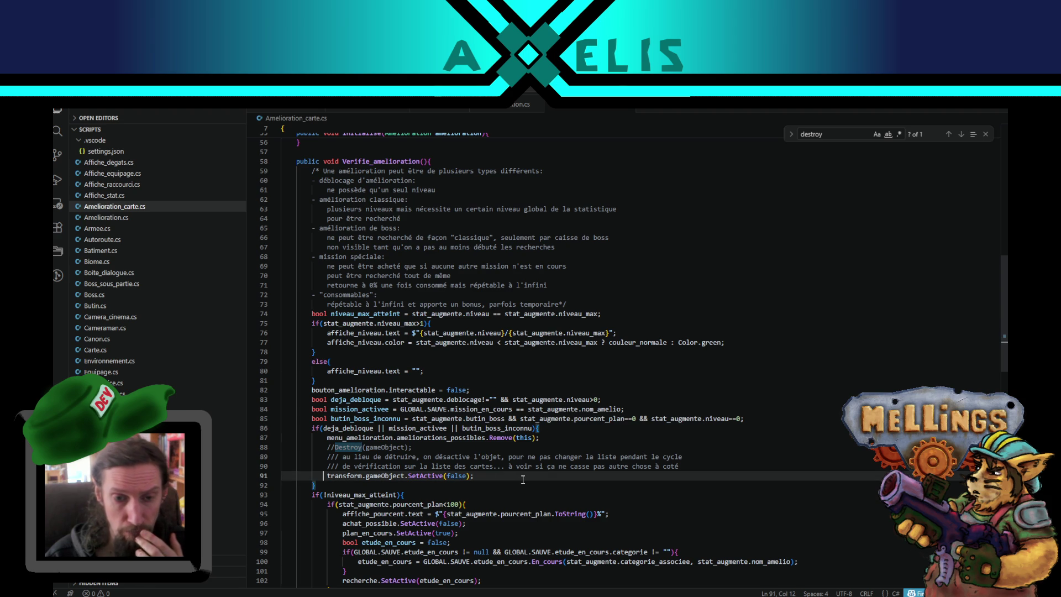
click(418, 446)
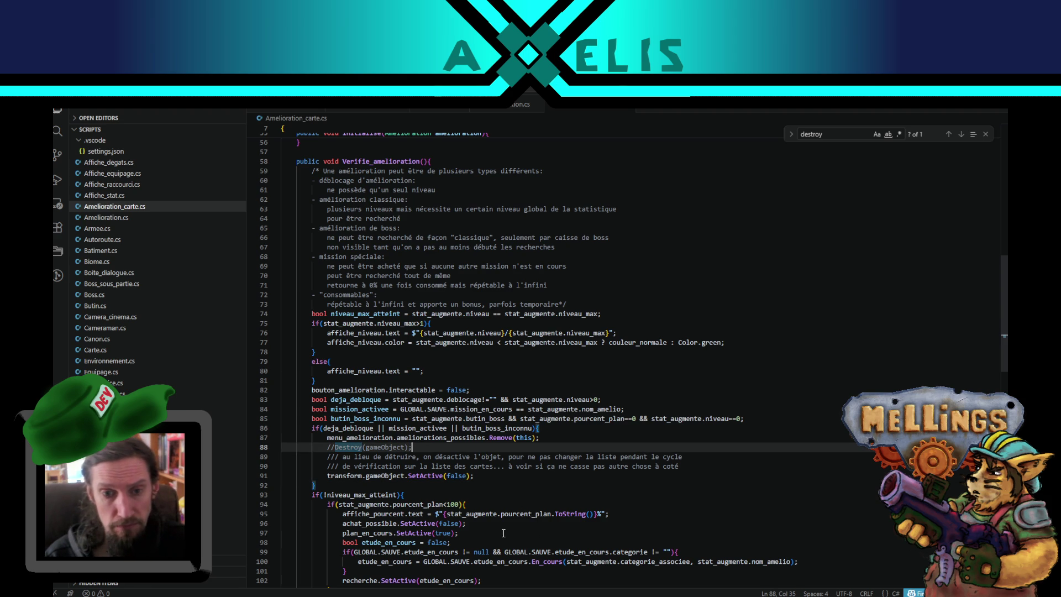
Step: Open Amelioration.cs at line 121 from the Unity console stack trace
key(alt+Tab)
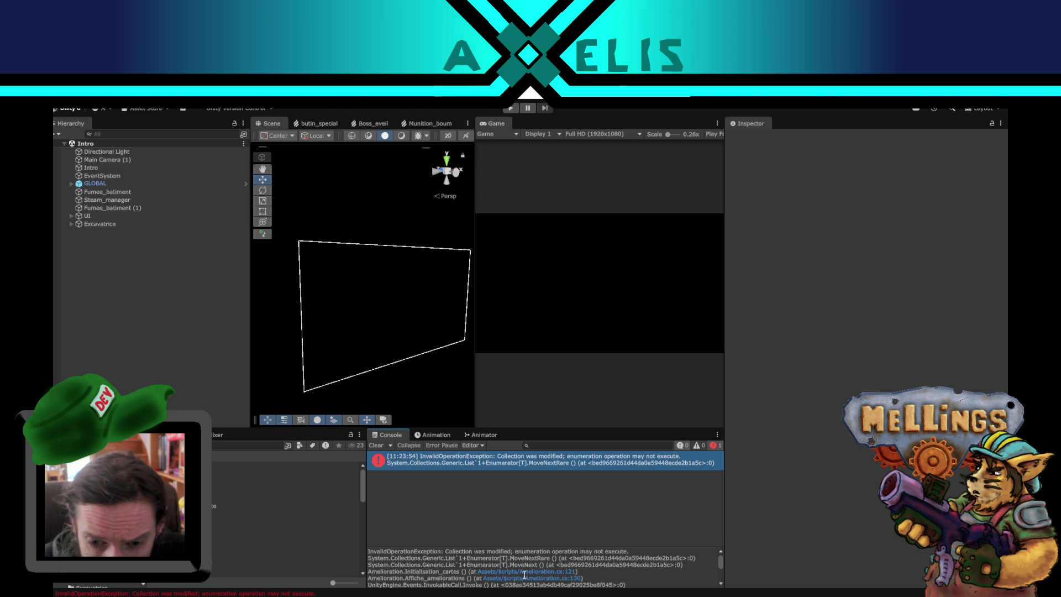
key(ctrl+a)
double_click(544, 579)
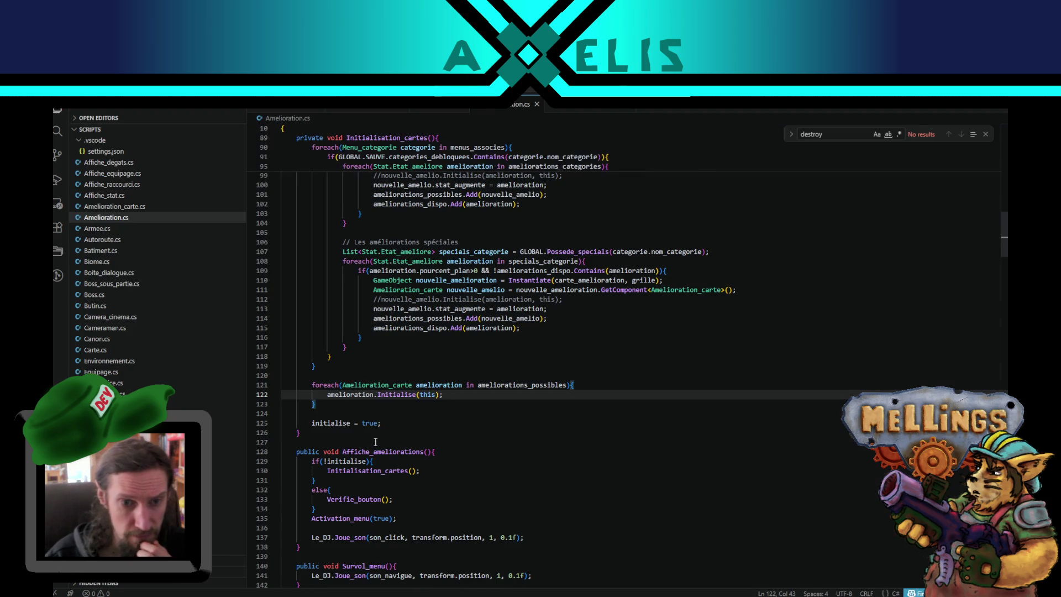
scroll(370, 413, down, 4)
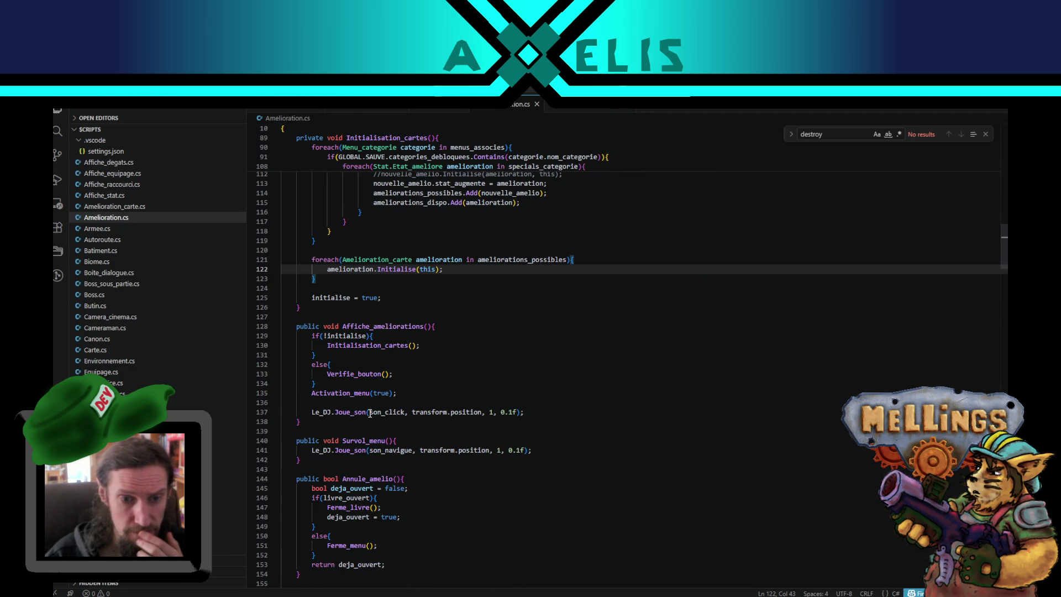
click(331, 356)
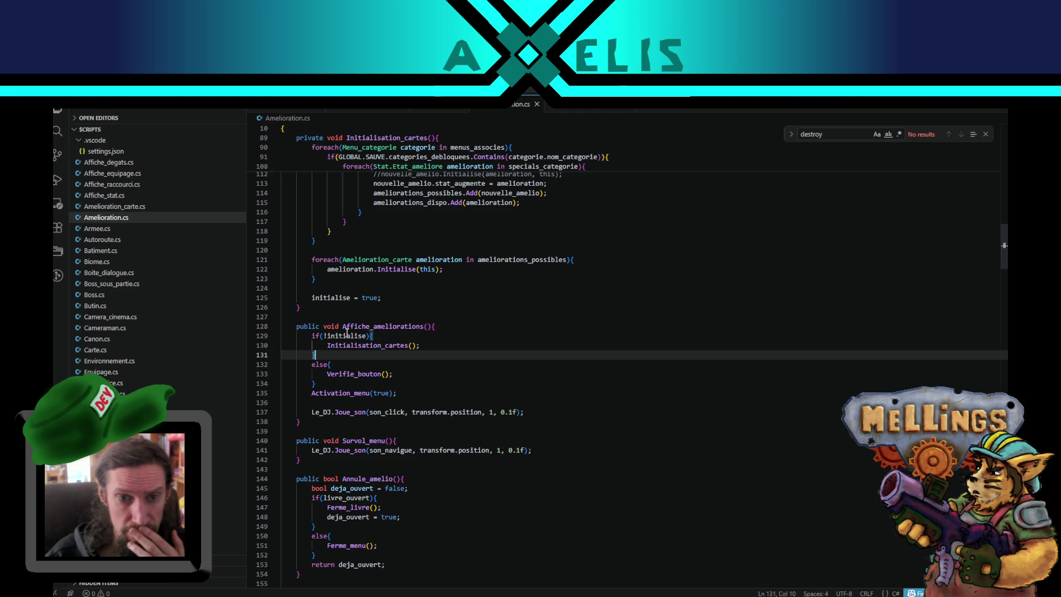
double_click(349, 345)
scroll(458, 458, up, 4)
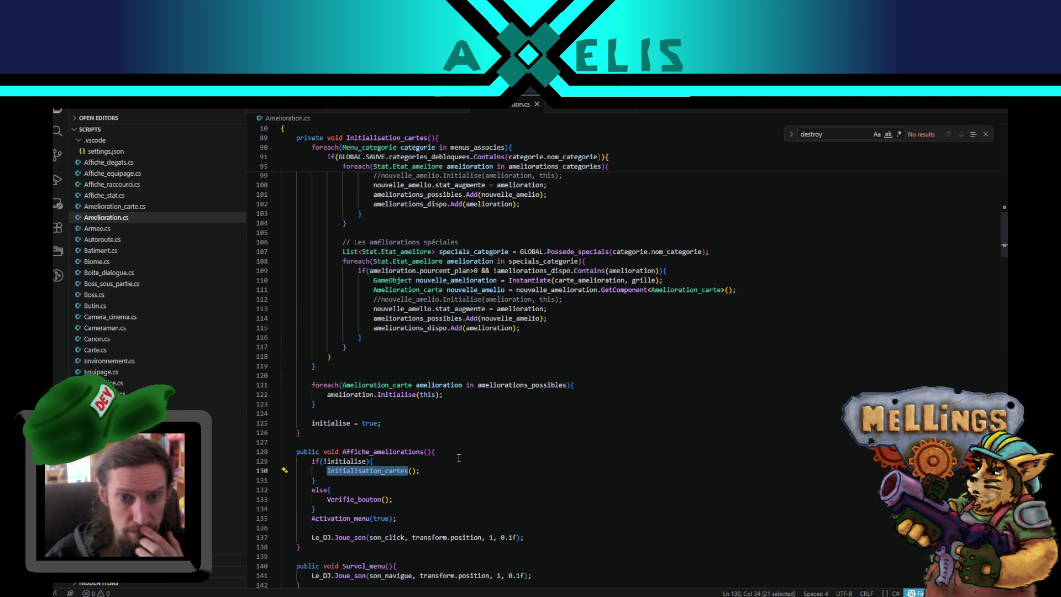
scroll(459, 457, down, 10)
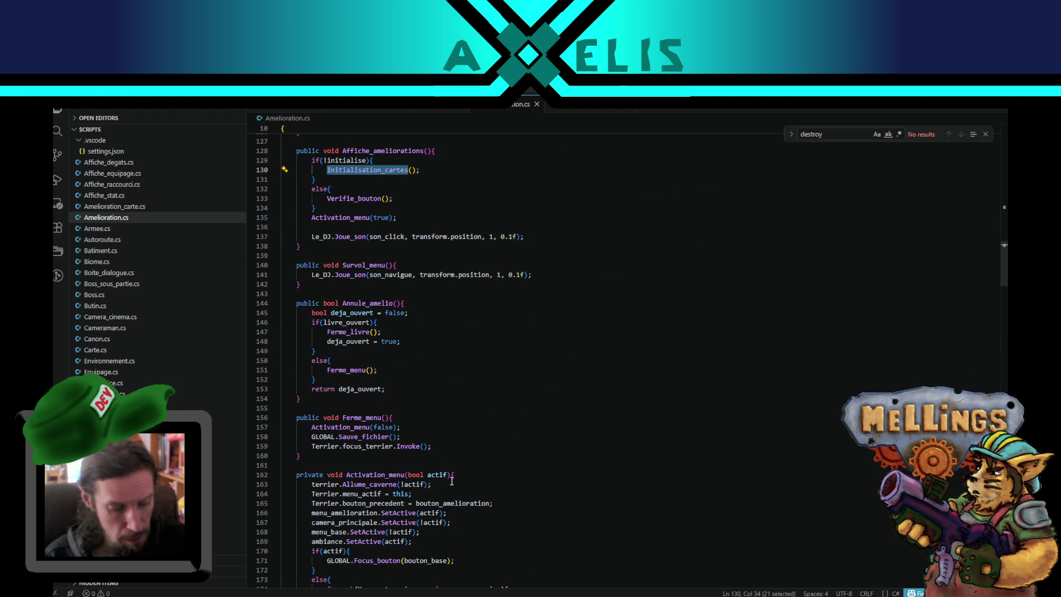
key(ctrl+f)
click(960, 137)
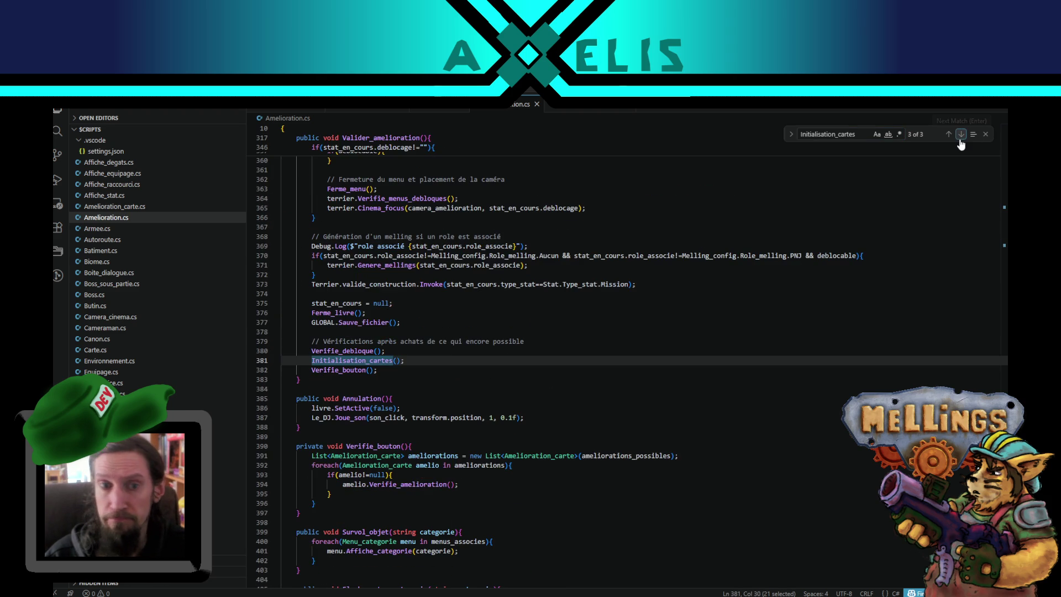
click(960, 142)
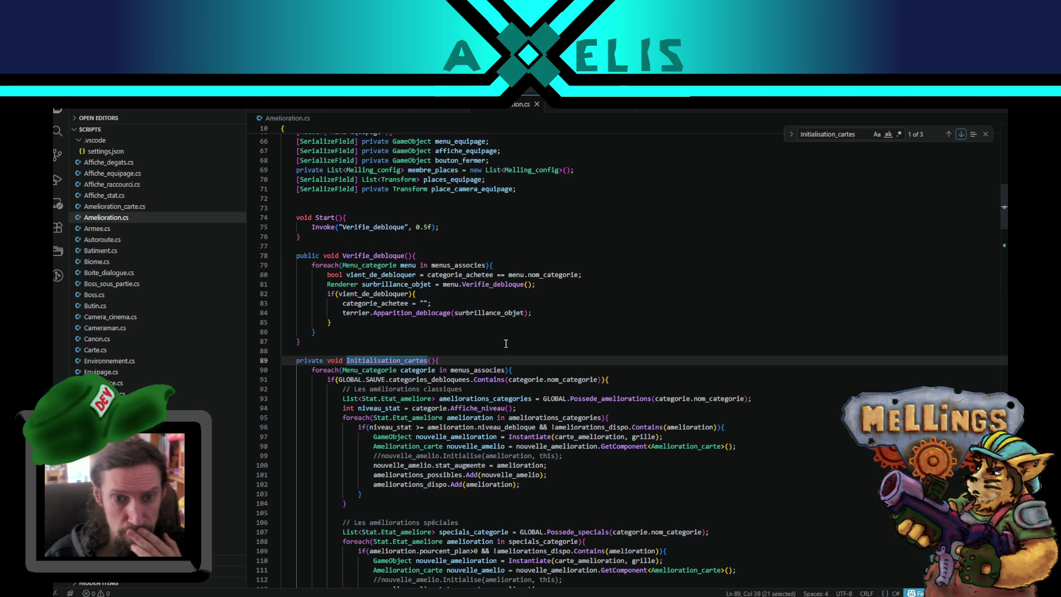
scroll(501, 454, down, 2)
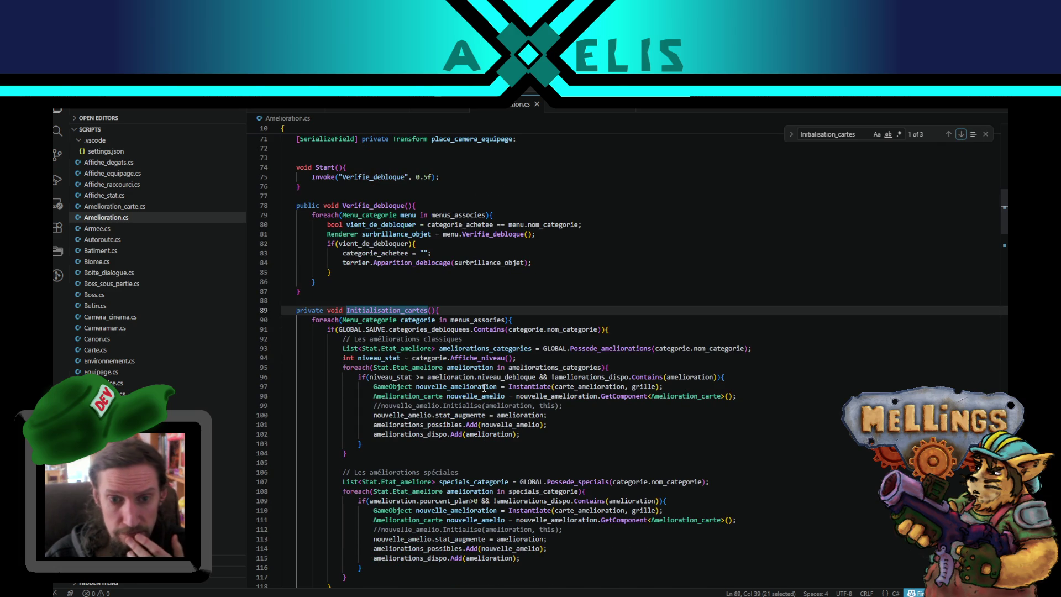
double_click(413, 415)
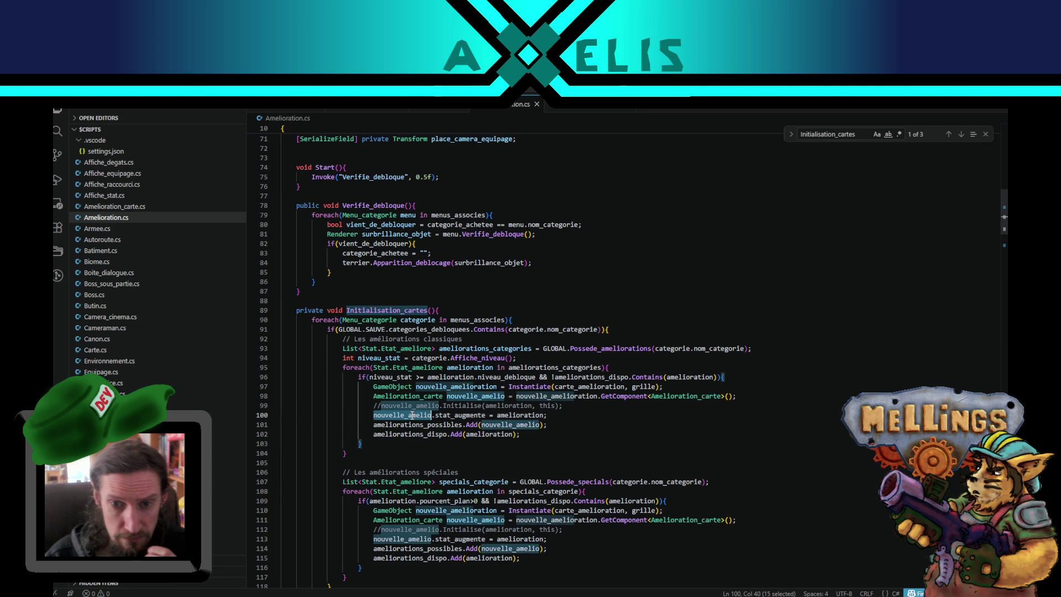
double_click(474, 407)
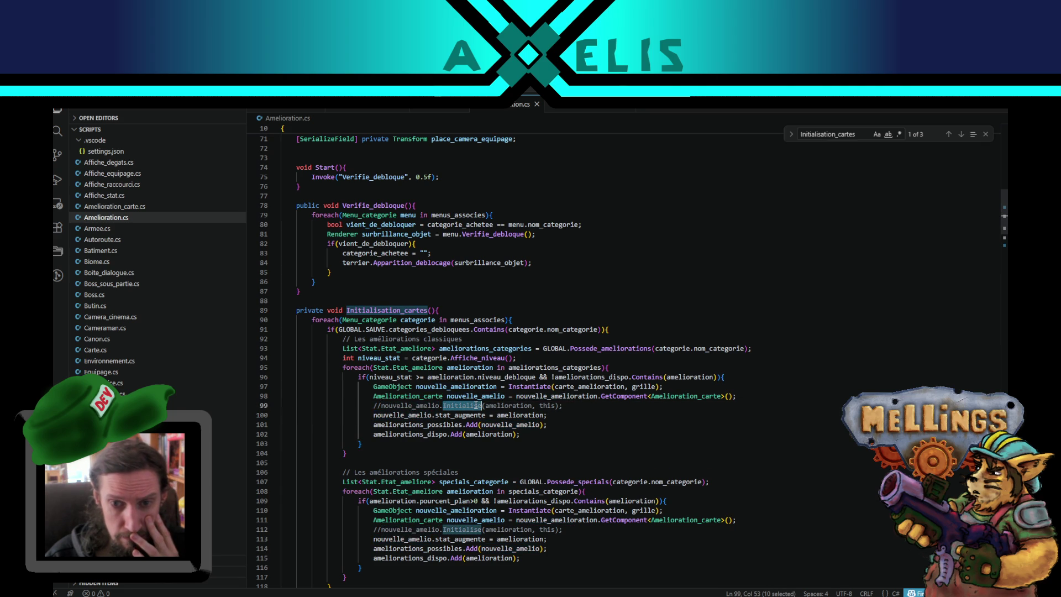
double_click(516, 404)
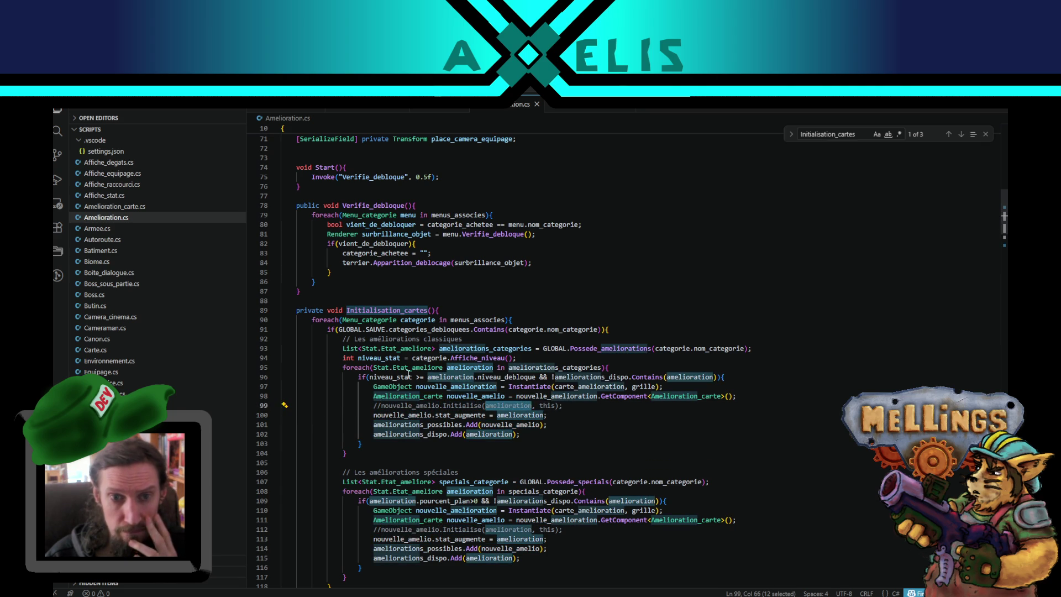
scroll(407, 356, down, 4)
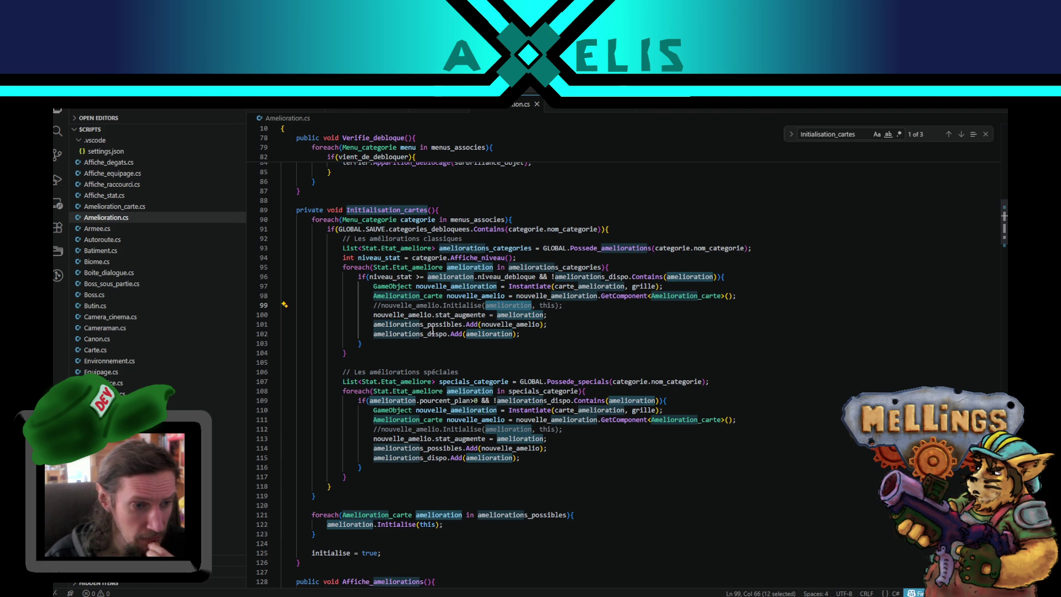
scroll(433, 329, up, 3)
scroll(434, 328, down, 3)
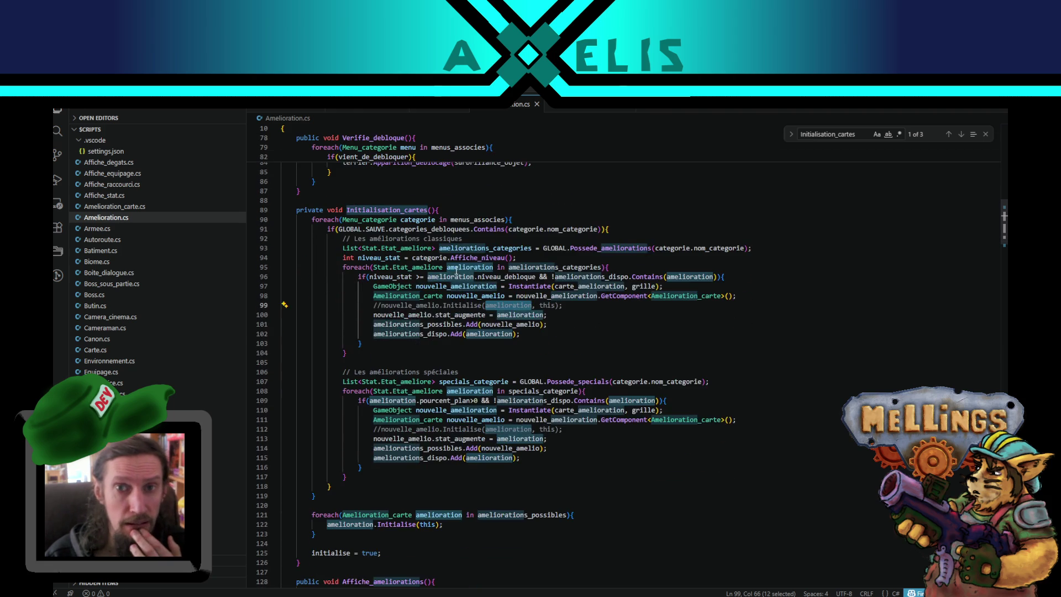
scroll(457, 266, down, 3)
key(ctrl+Tab)
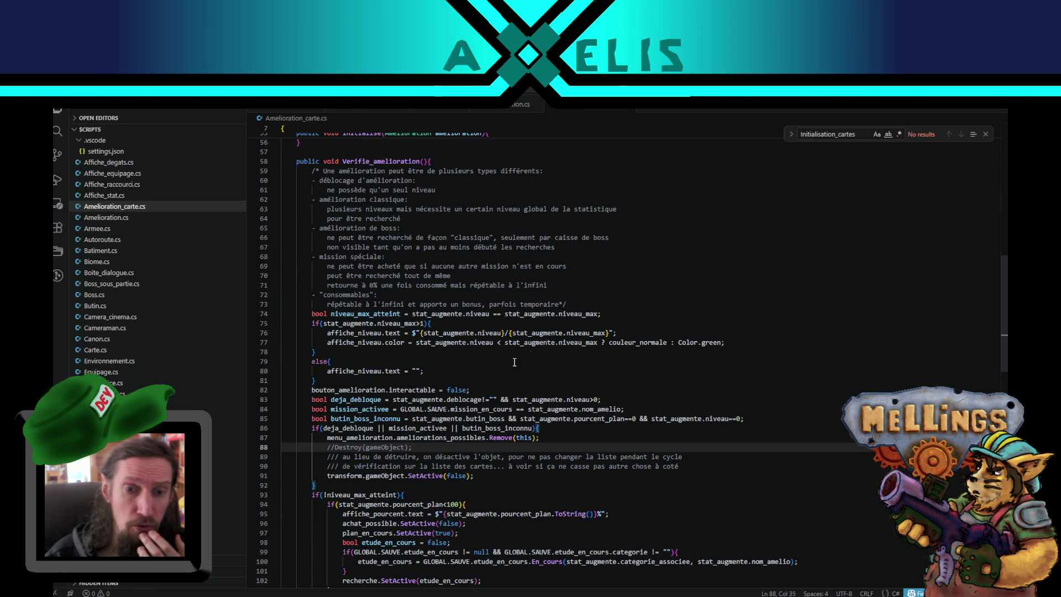
click(329, 477)
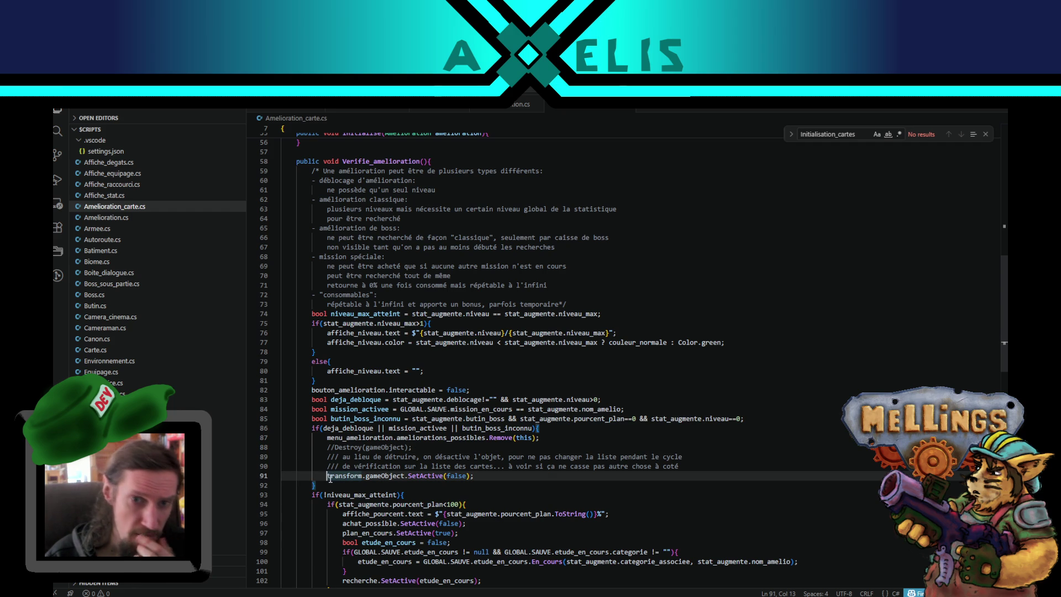
scroll(450, 444, down, 4)
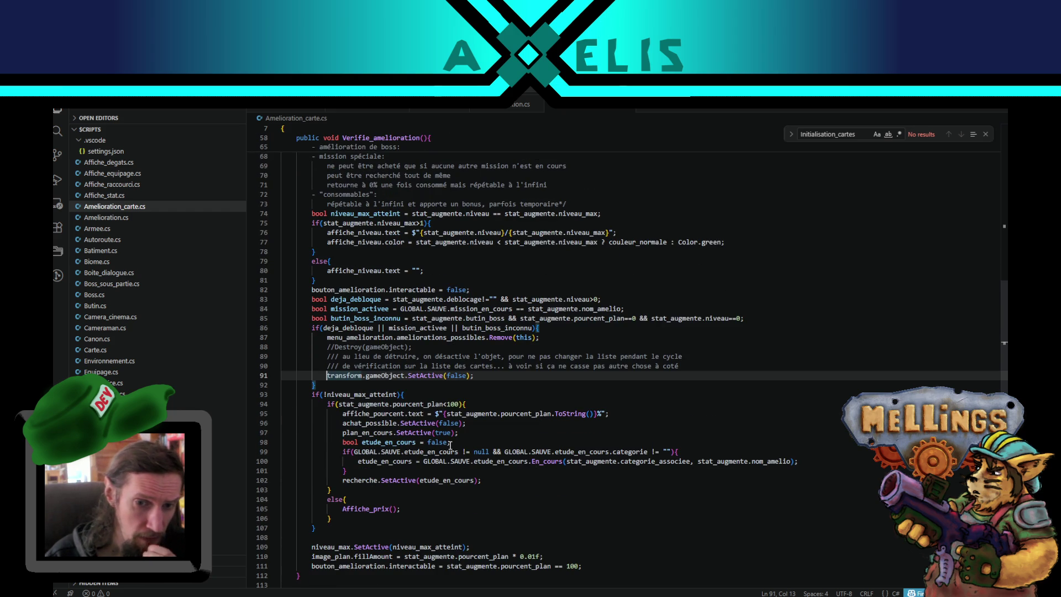
scroll(449, 445, up, 2)
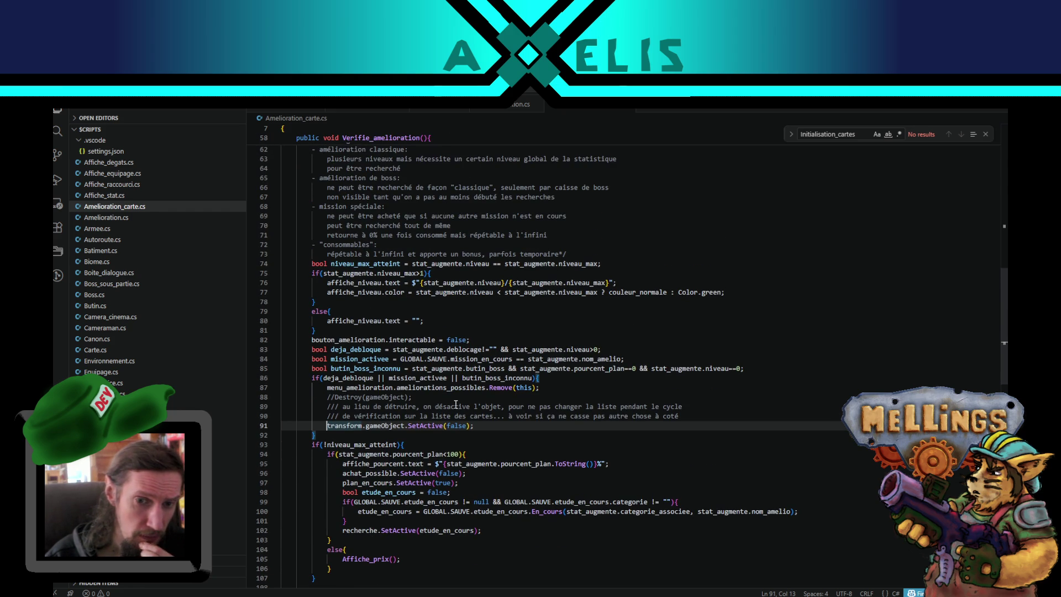
scroll(455, 404, down, 3)
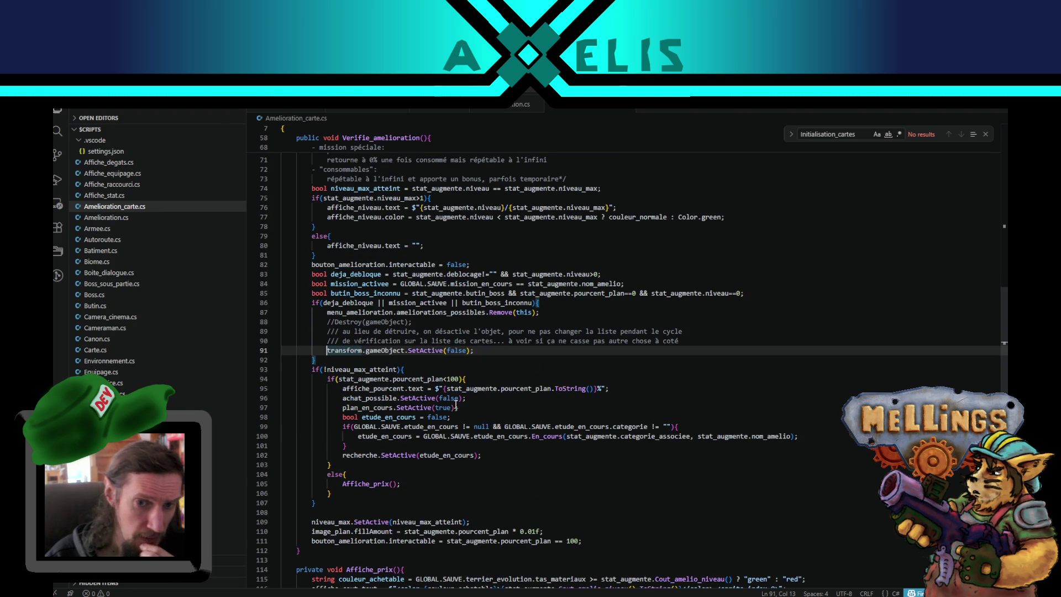
click(514, 104)
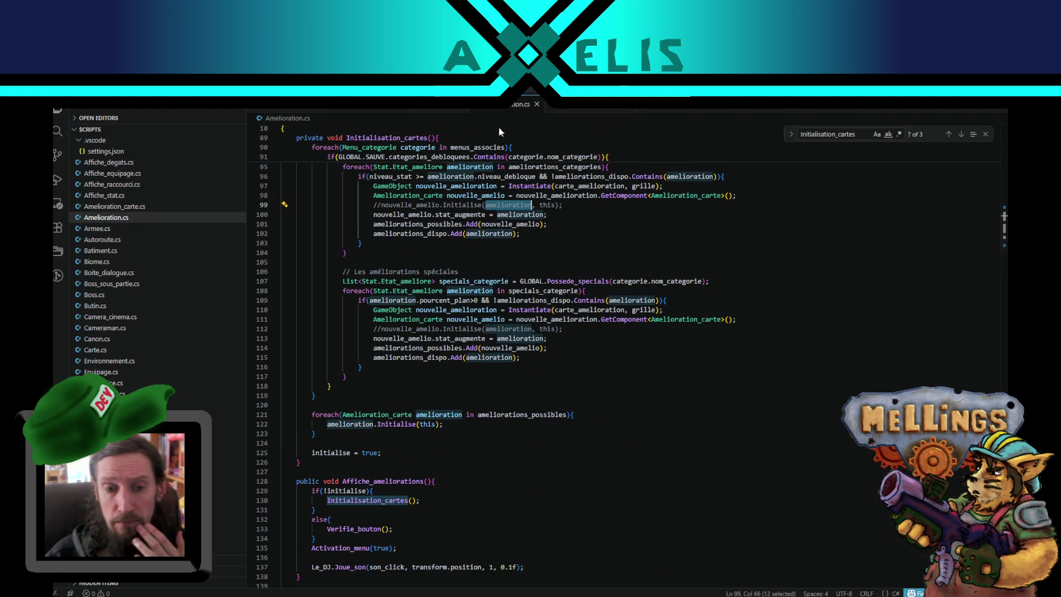
scroll(440, 405, up, 3)
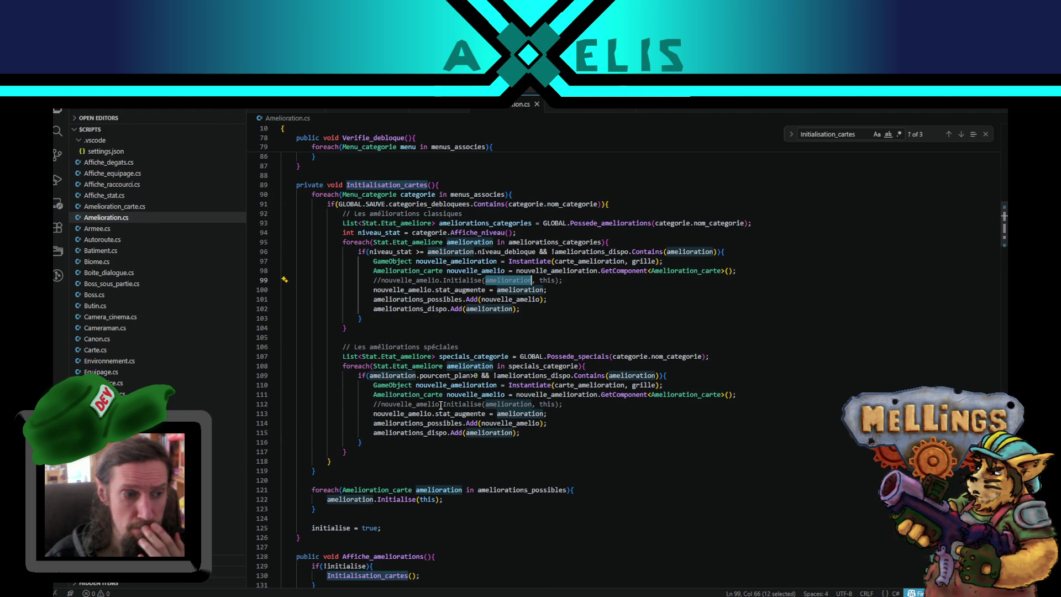
scroll(441, 405, down, 4)
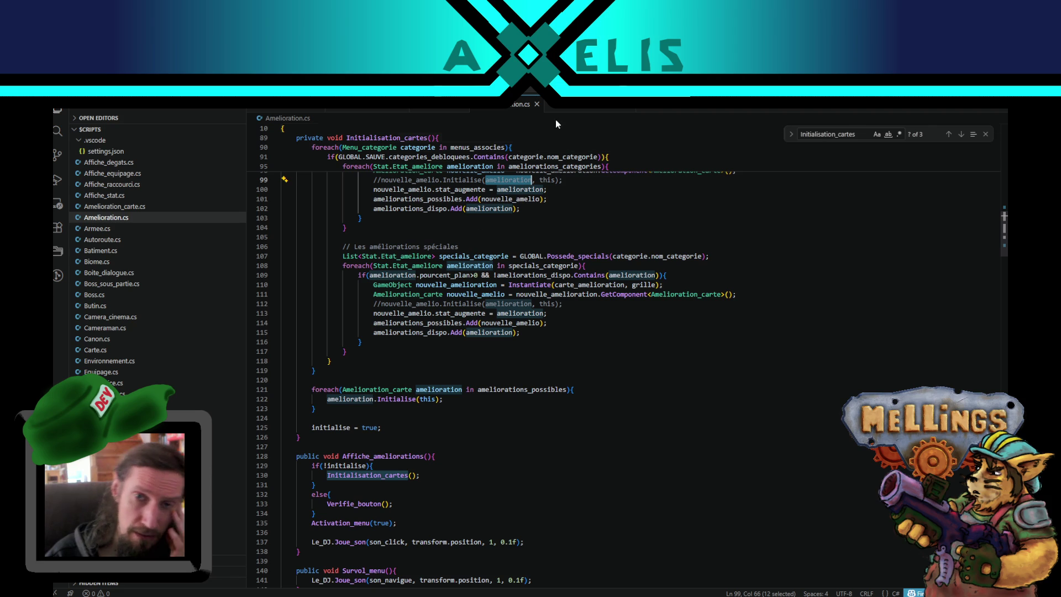
scroll(559, 231, up, 2)
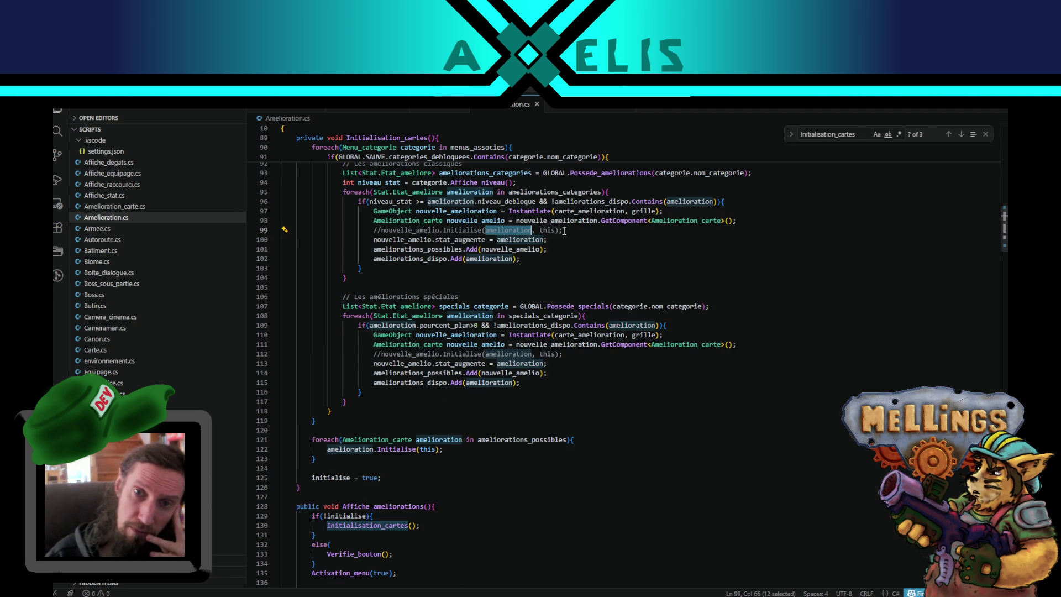
click(561, 231)
click(579, 110)
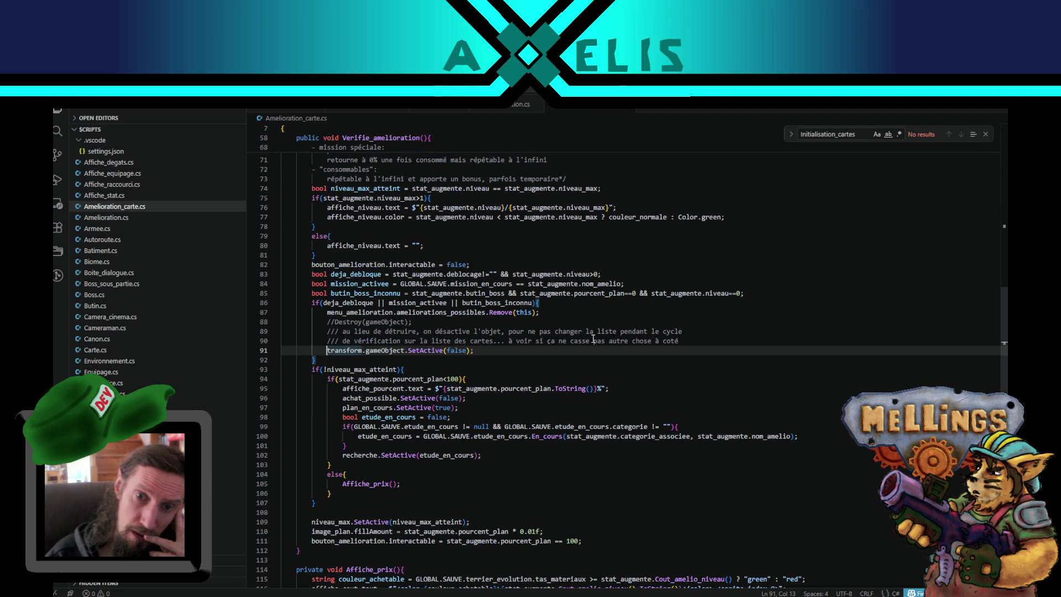
click(491, 347)
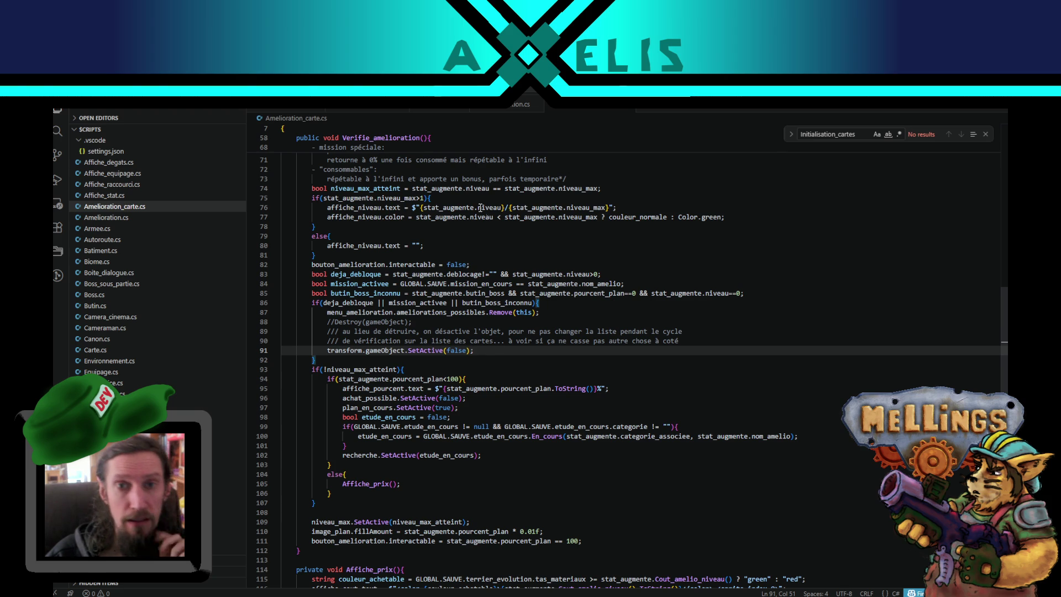
click(521, 104)
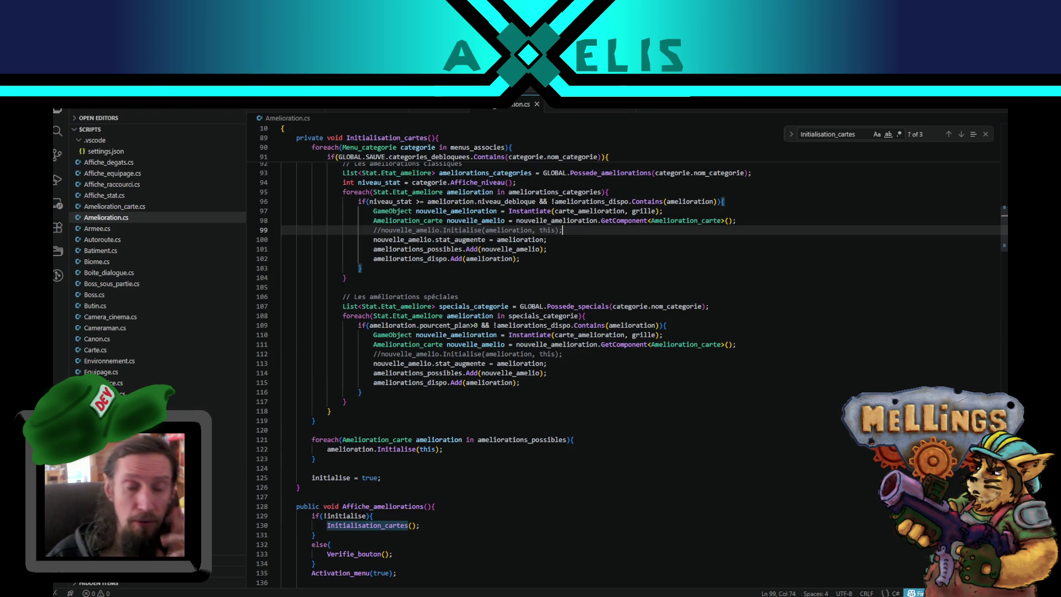
click(533, 381)
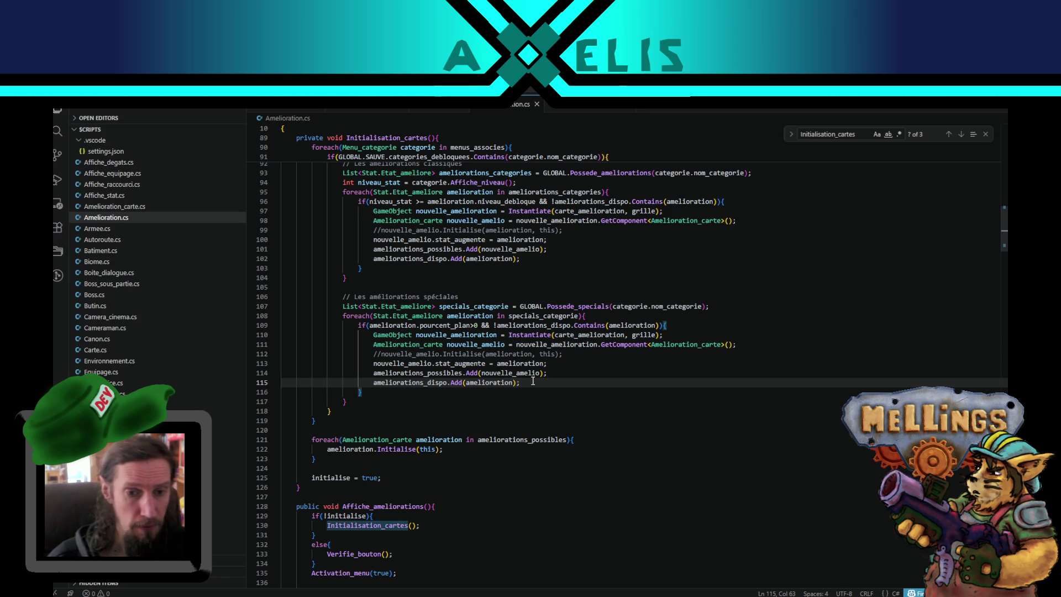
click(310, 491)
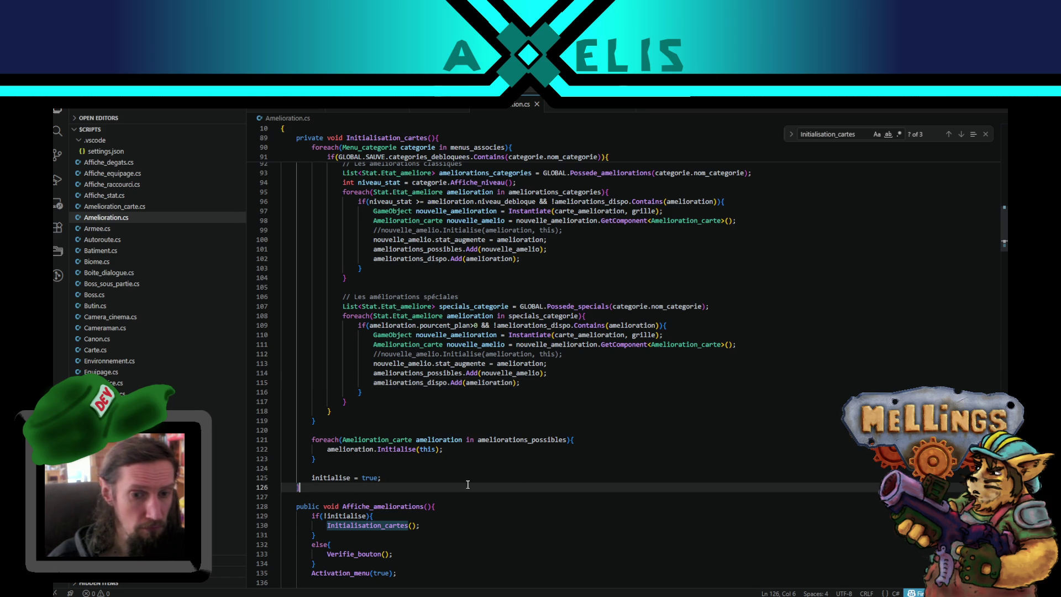
key(Return)
key(Return)
text(pri)
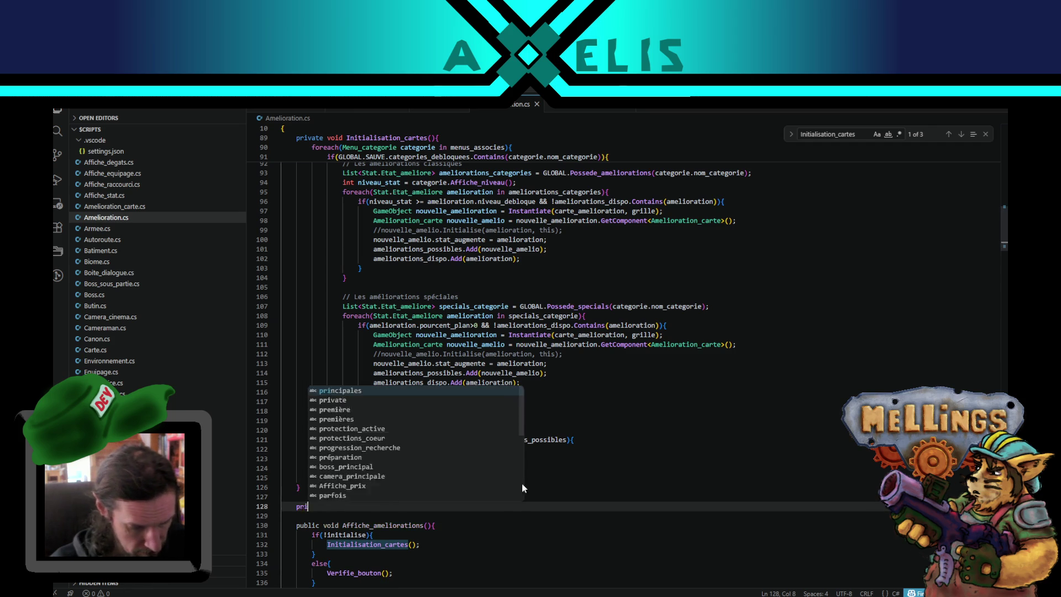
text(vate void )
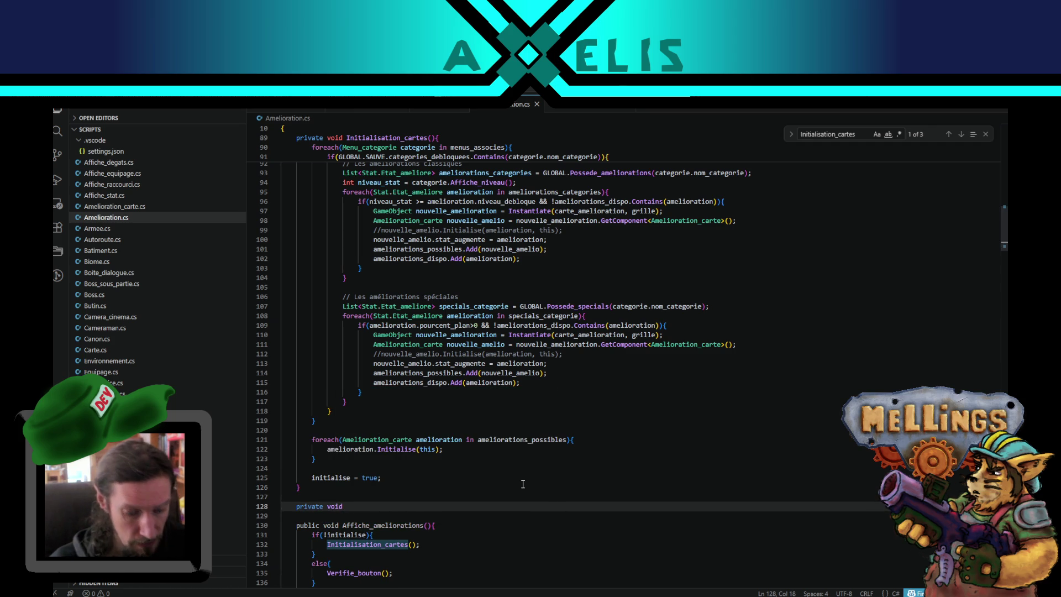
text(Ini)
key(Escape)
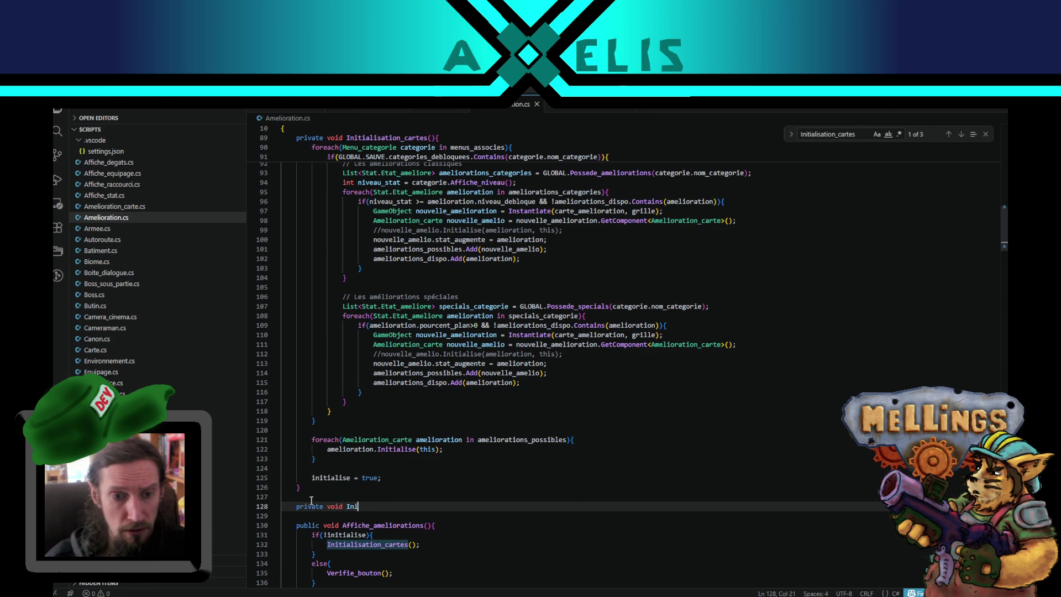
key(ctrl+z)
key(ctrl+z)
key(ctrl+z)
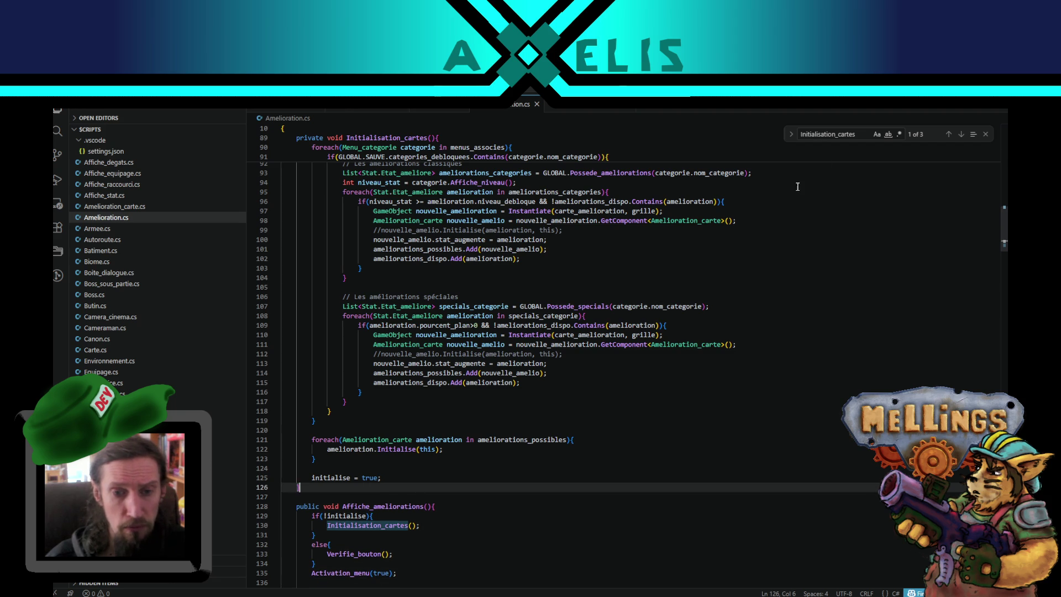
click(961, 135)
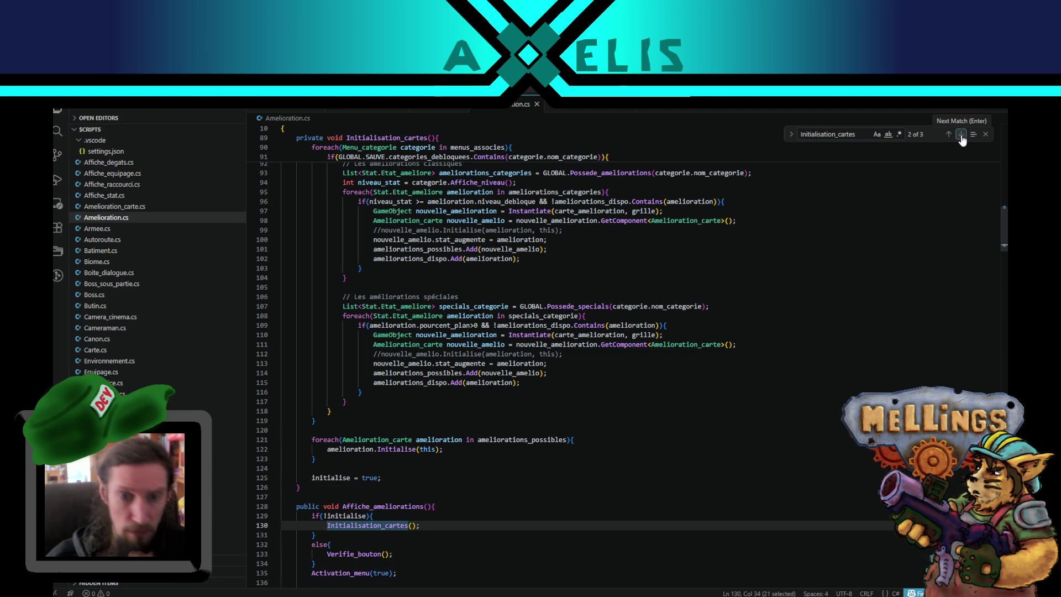
click(960, 135)
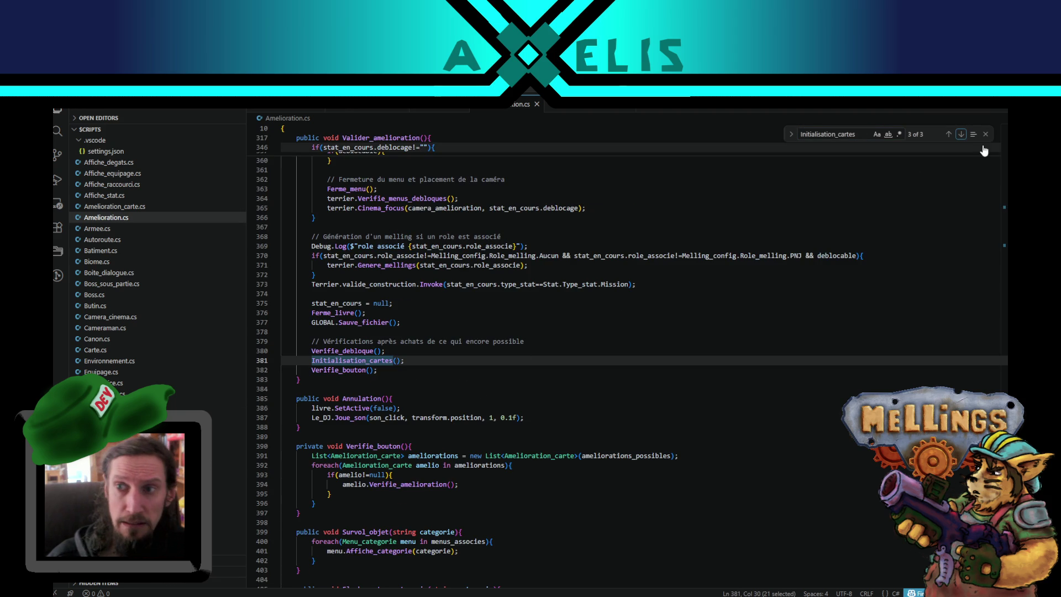
click(960, 134)
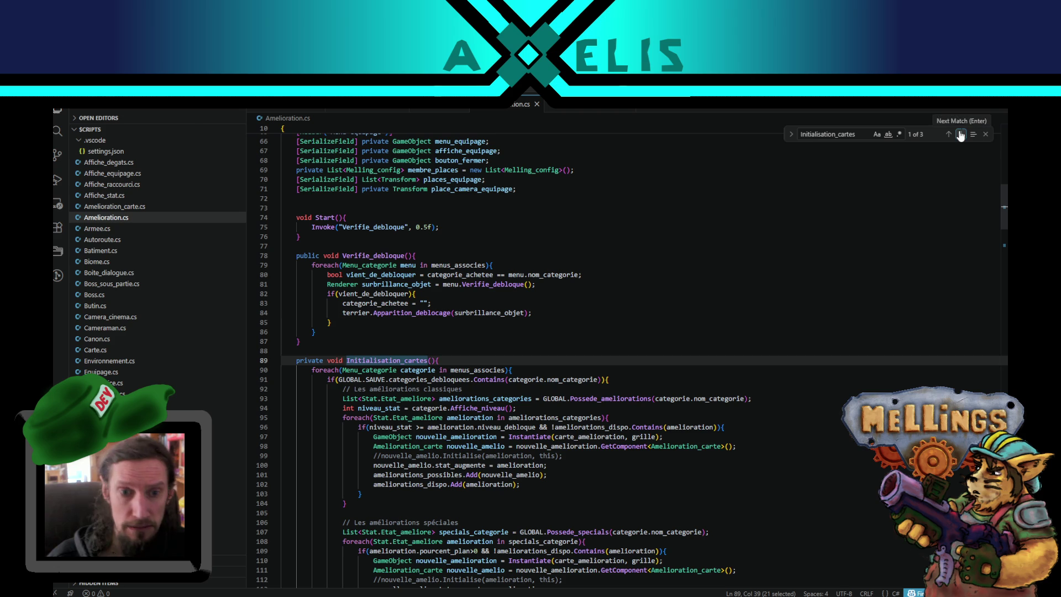
click(452, 360)
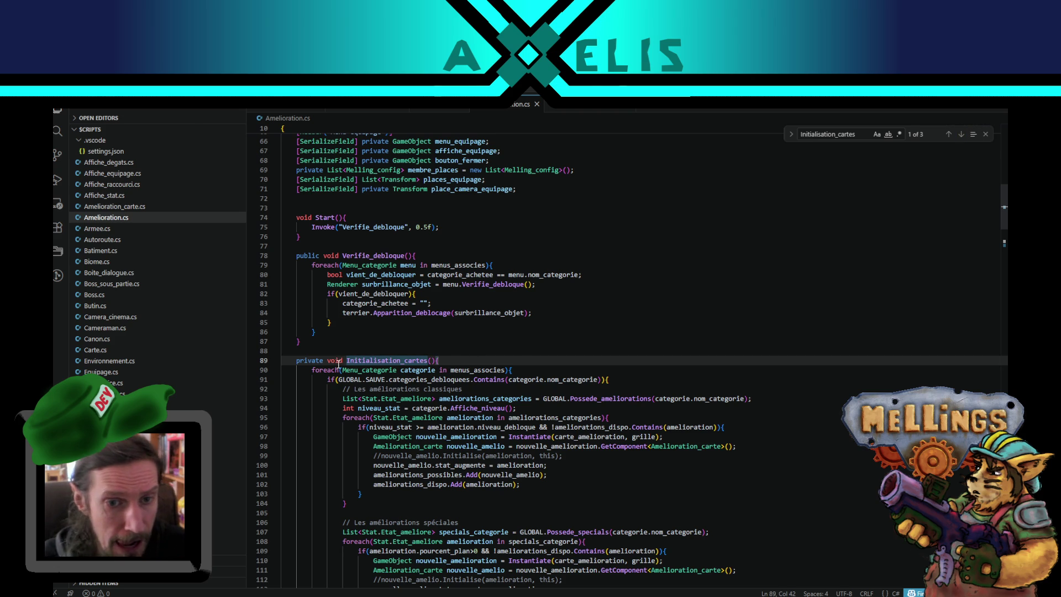
double_click(335, 360)
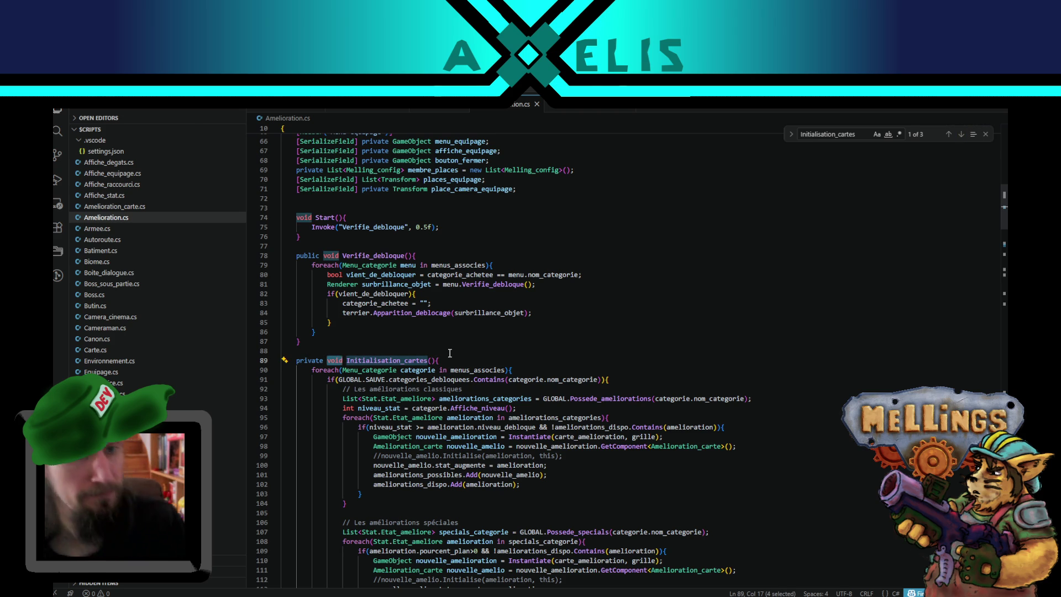
scroll(430, 446, up, 4)
scroll(431, 447, down, 3)
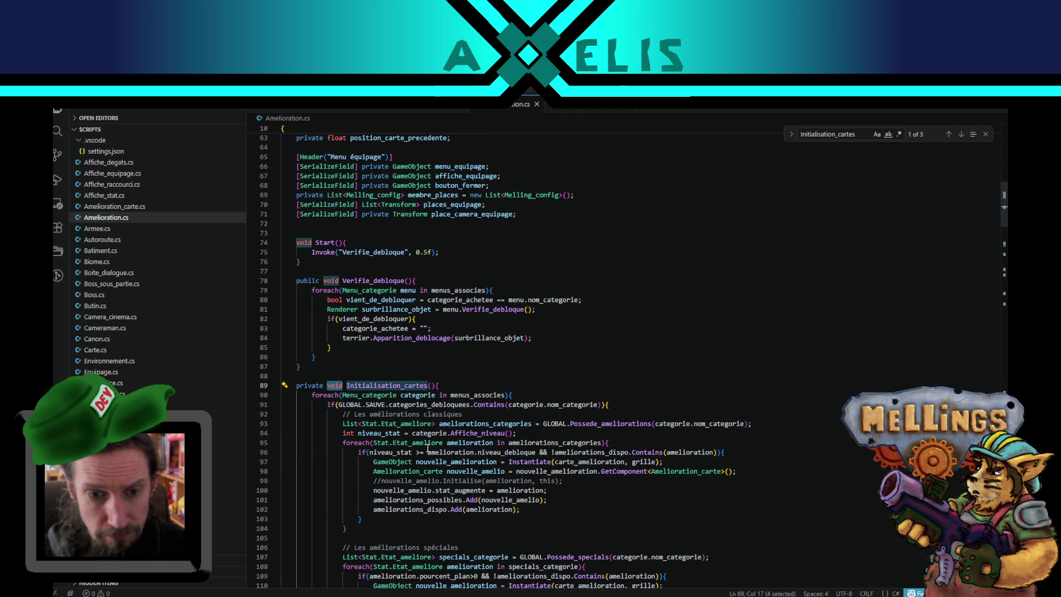
drag(343, 424, 431, 424)
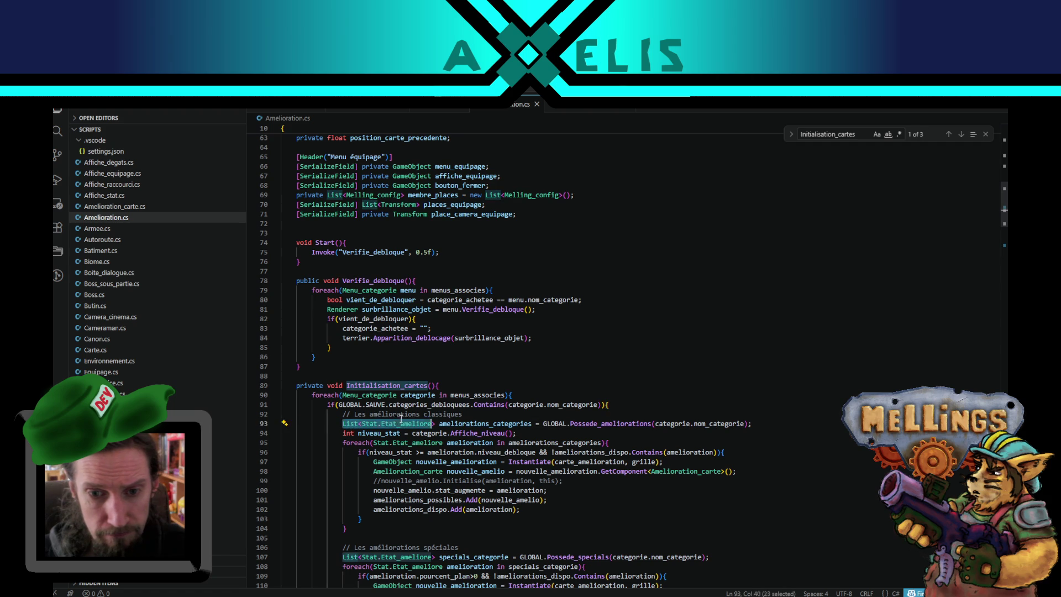
scroll(398, 439, up, 1)
scroll(396, 405, down, 2)
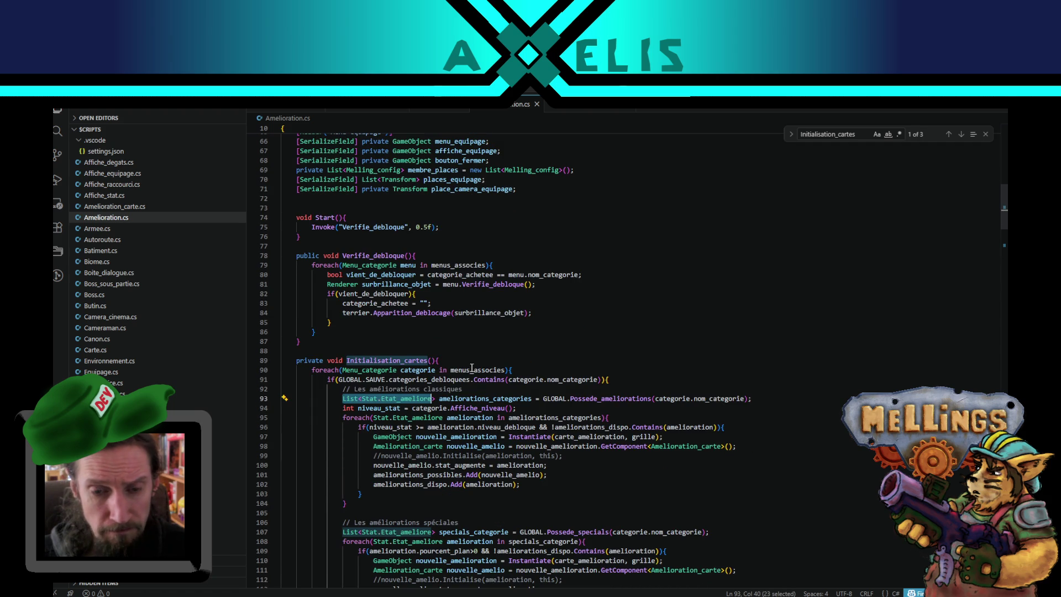
scroll(472, 366, up, 10)
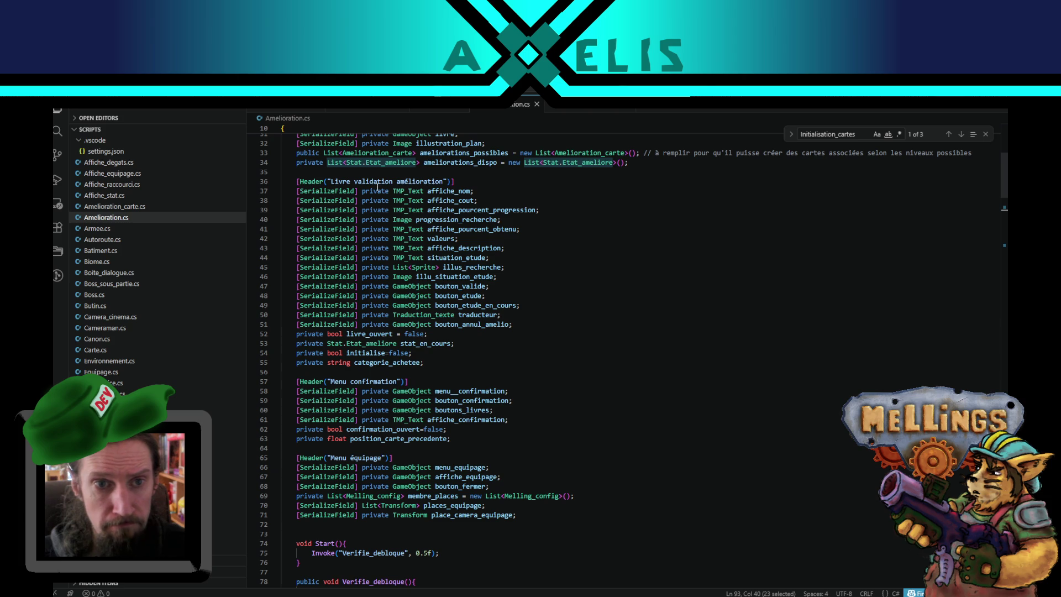
drag(325, 153, 418, 152)
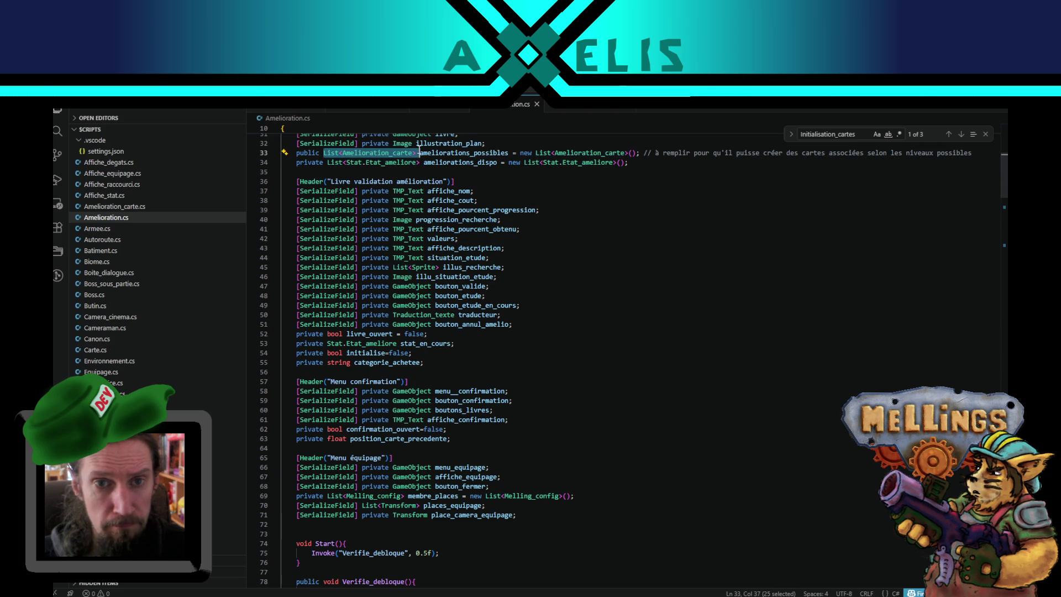
key(shift+Left)
key(ctrl+c)
scroll(493, 216, up, 1)
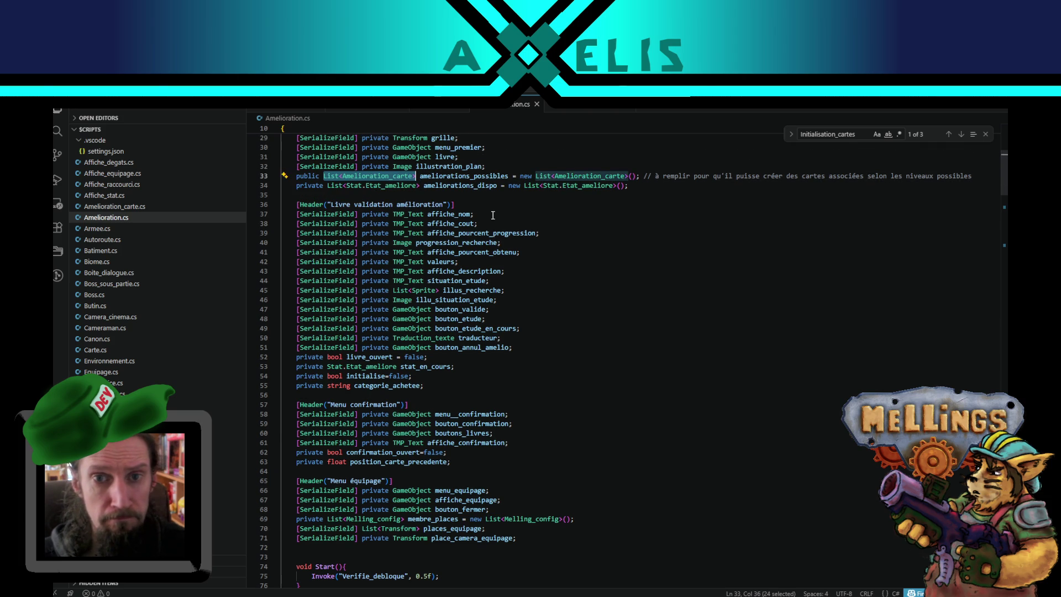
scroll(493, 216, down, 12)
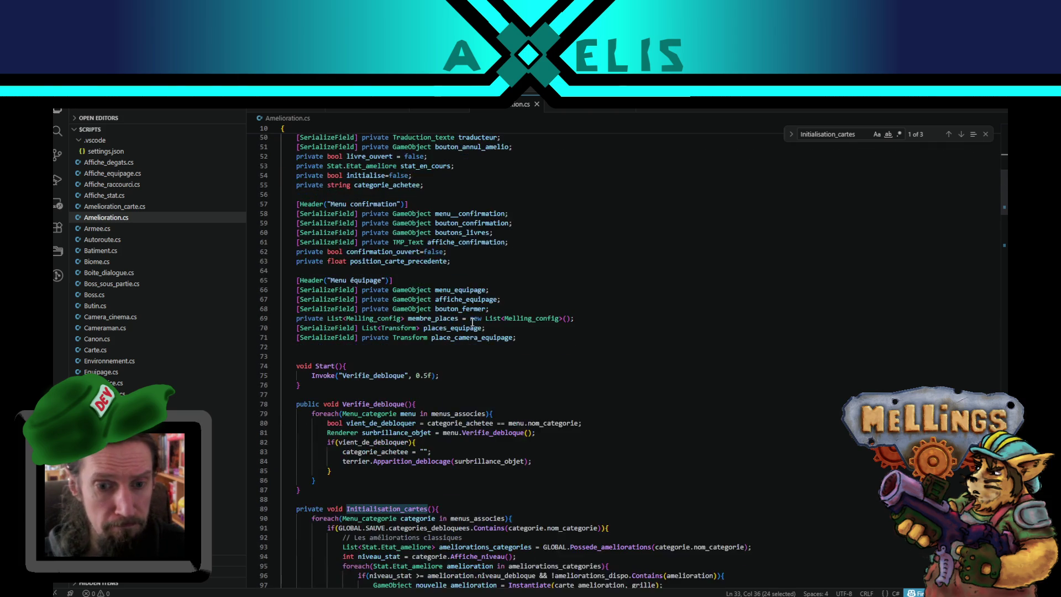
click(634, 359)
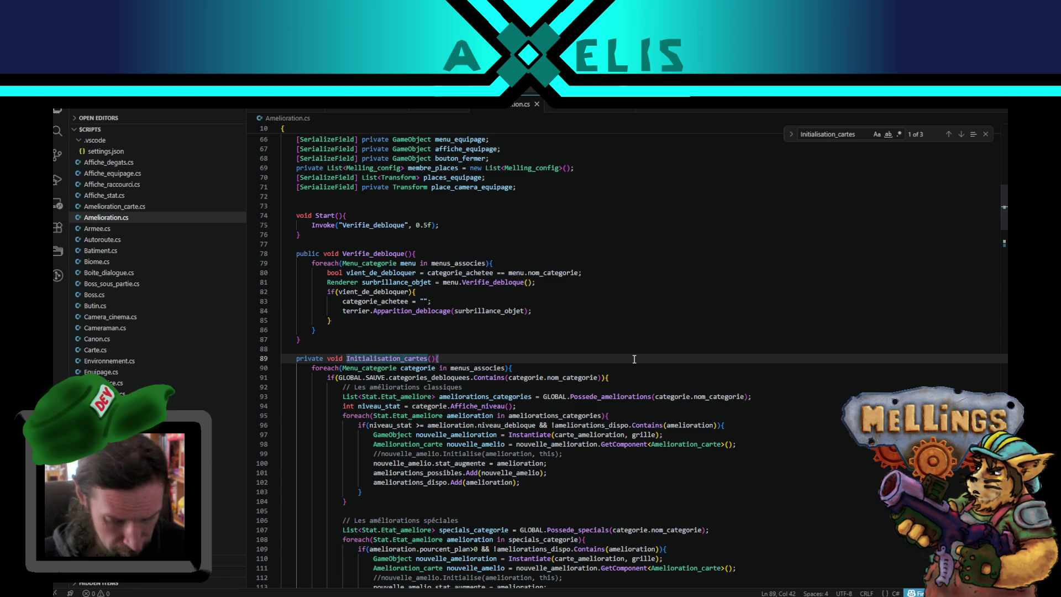
Step: Add 'List<Amelioration_carte> amelio_dispos = new List<Amelioration_carte>();' and change void to List<Amelioration_carte>
key(Return)
key(ctrl+v)
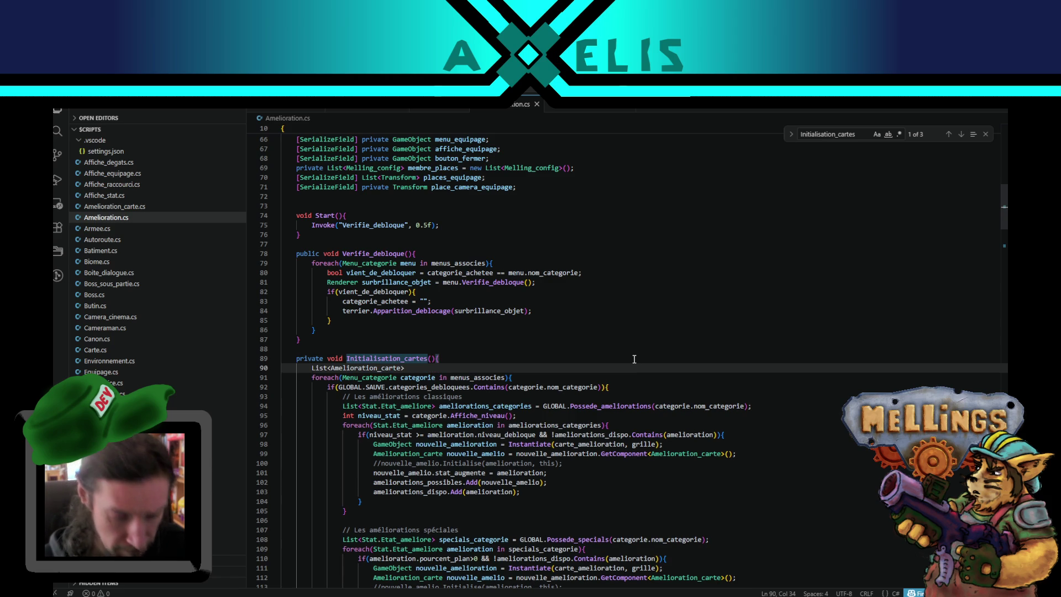
text(amel)
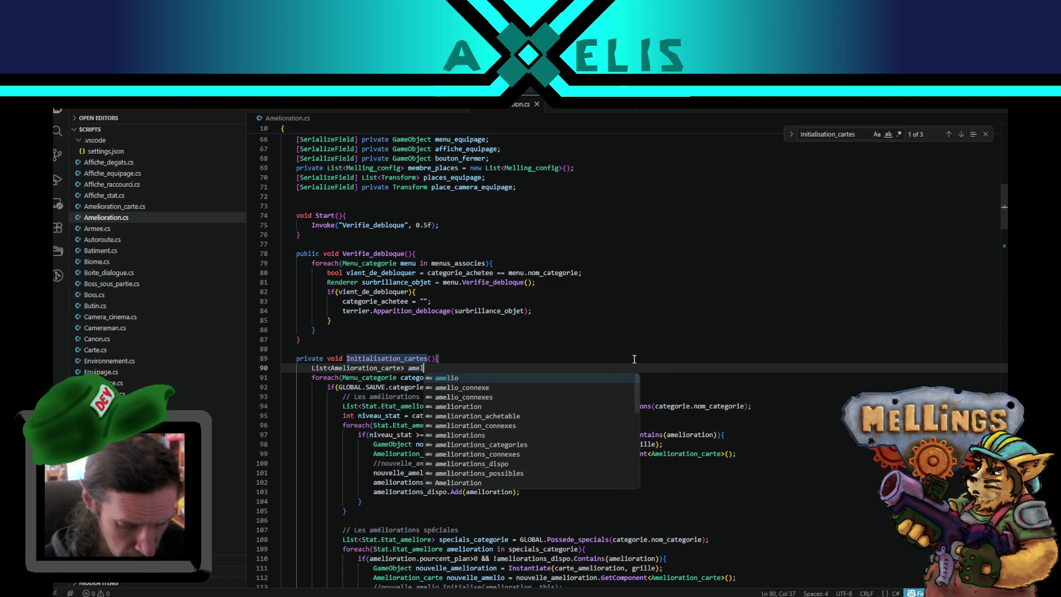
text(io_dispos )
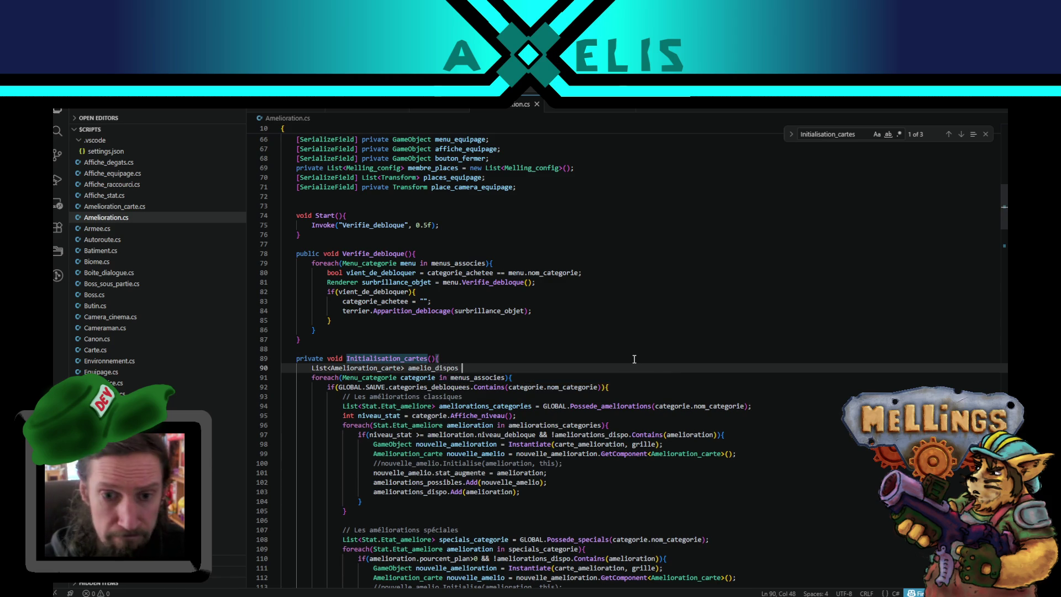
text(= new )
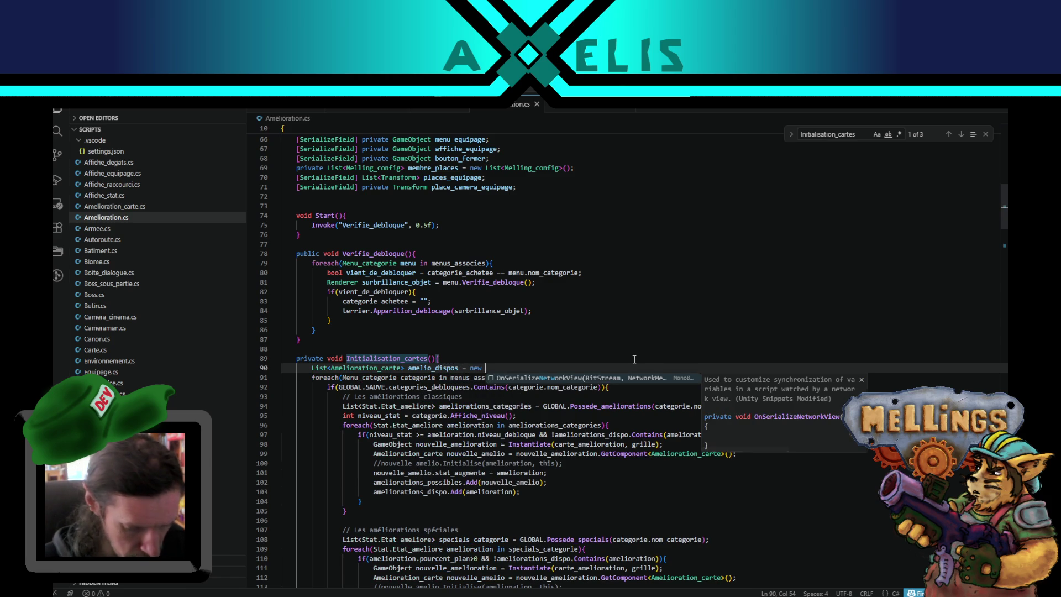
text(List<Amelioration_carte>();)
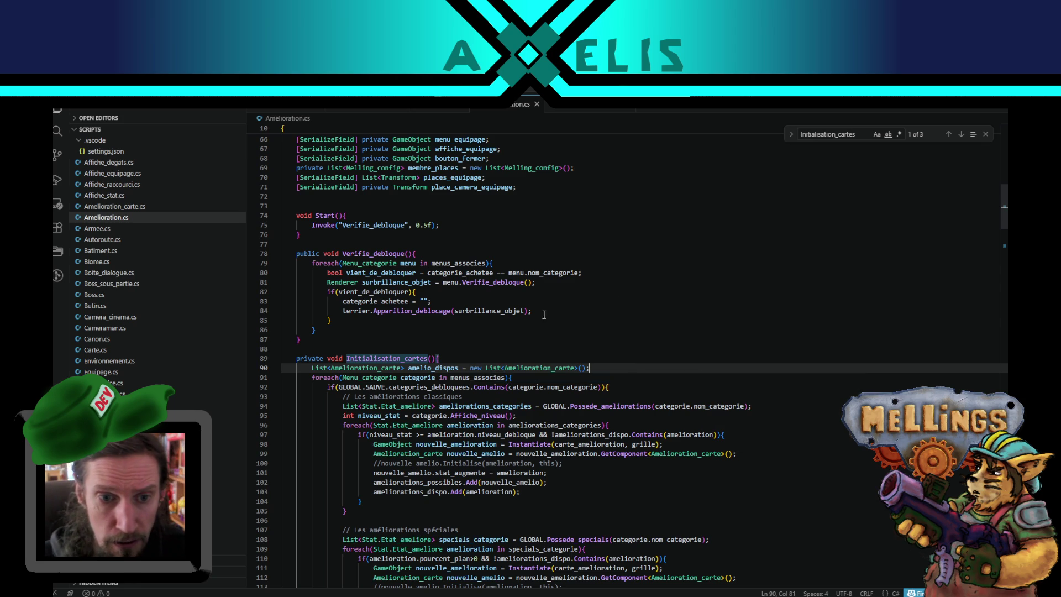
double_click(335, 358)
text(List<Amelioration_carte>)
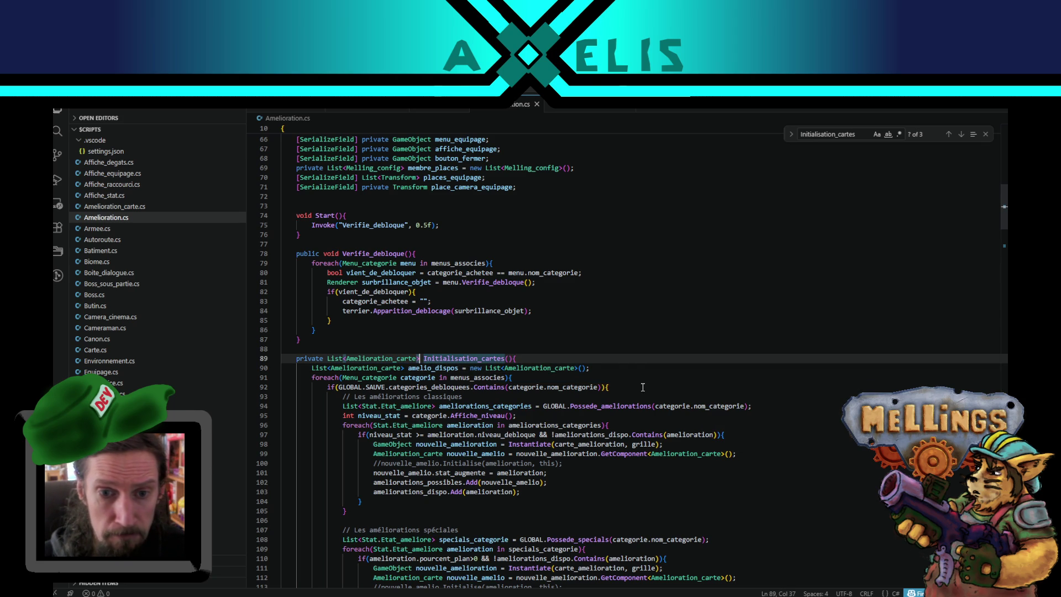
Step: Change ameliorations_possibles.Add to amelio_dispos.Add on lines 102 and 115
click(613, 368)
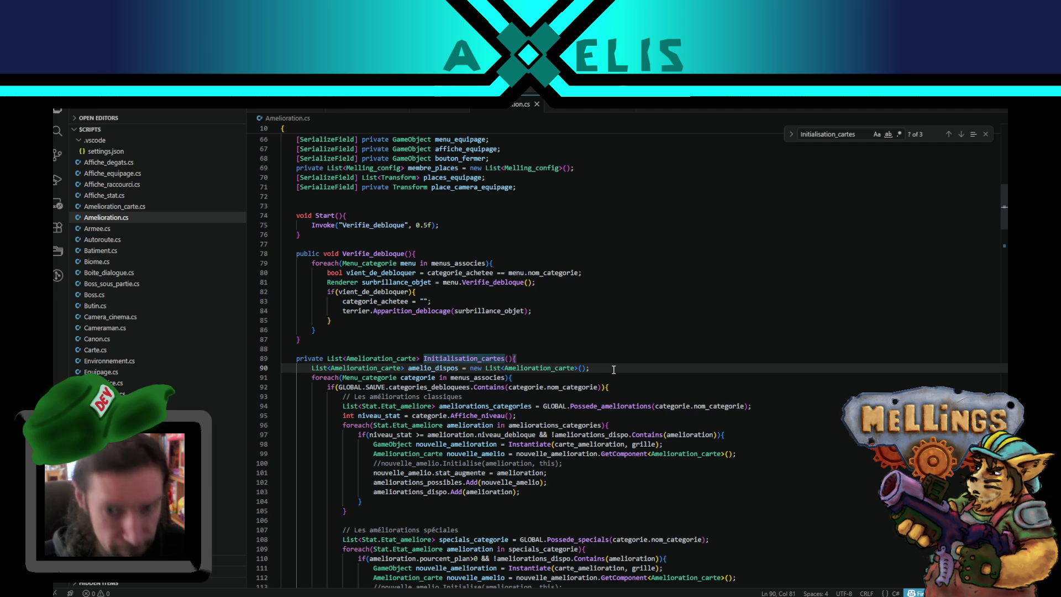
double_click(442, 368)
key(ctrl+c)
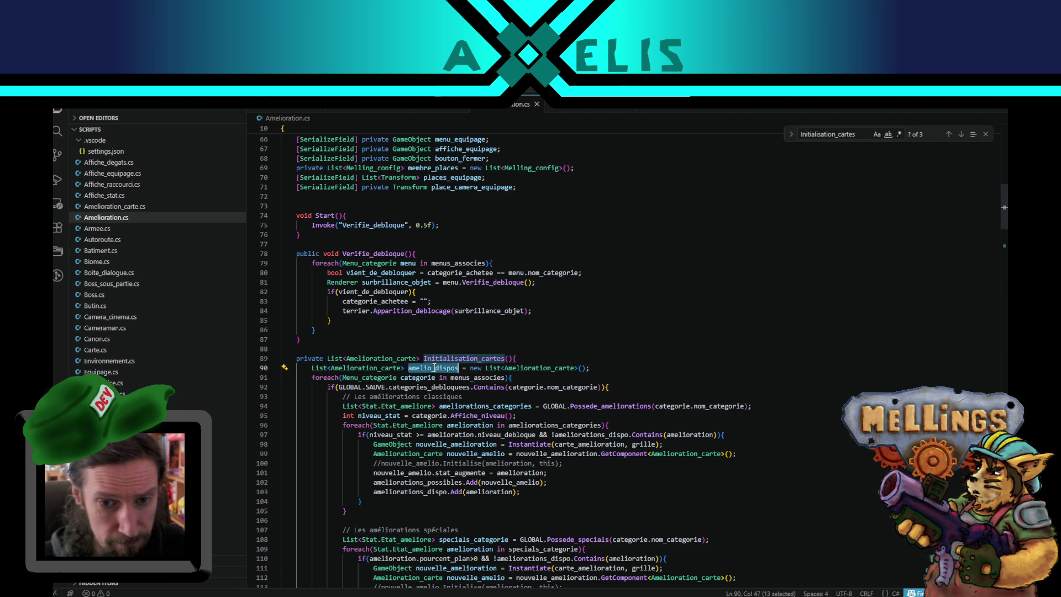
scroll(620, 355, up, 7)
scroll(620, 355, up, 13)
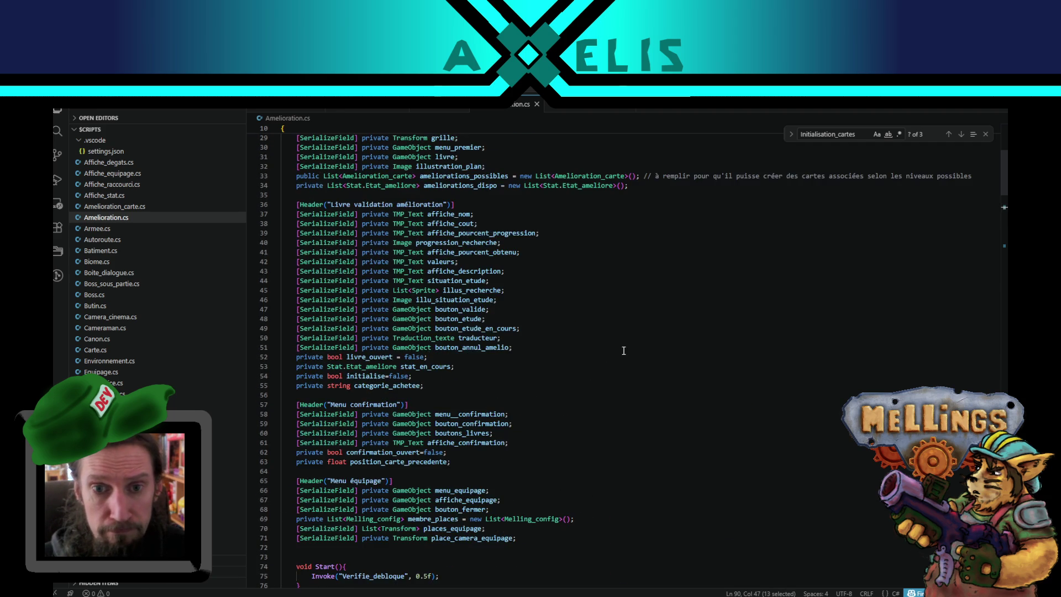
scroll(623, 365, down, 20)
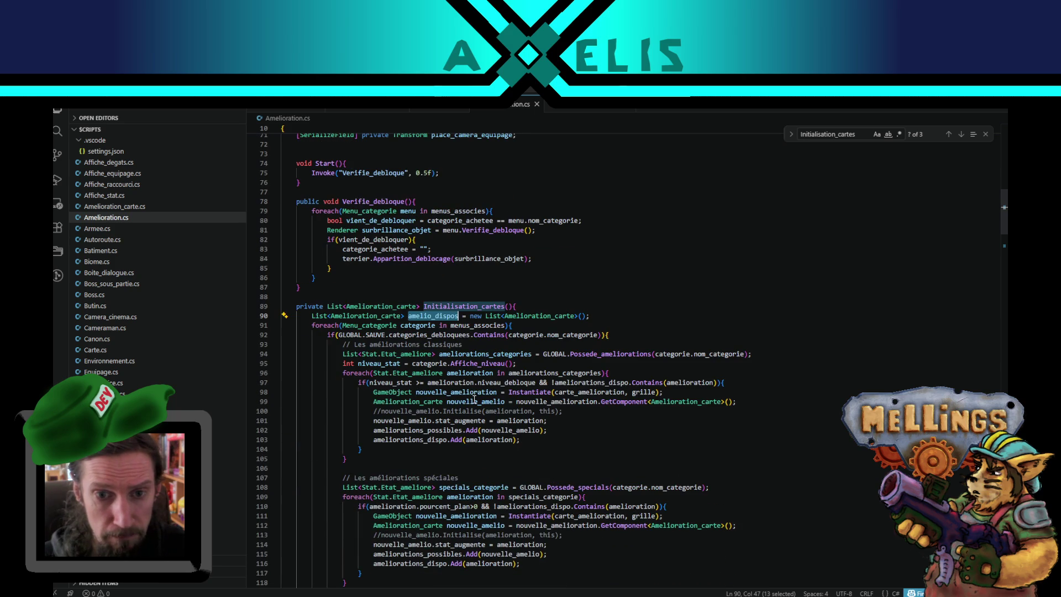
scroll(474, 399, down, 3)
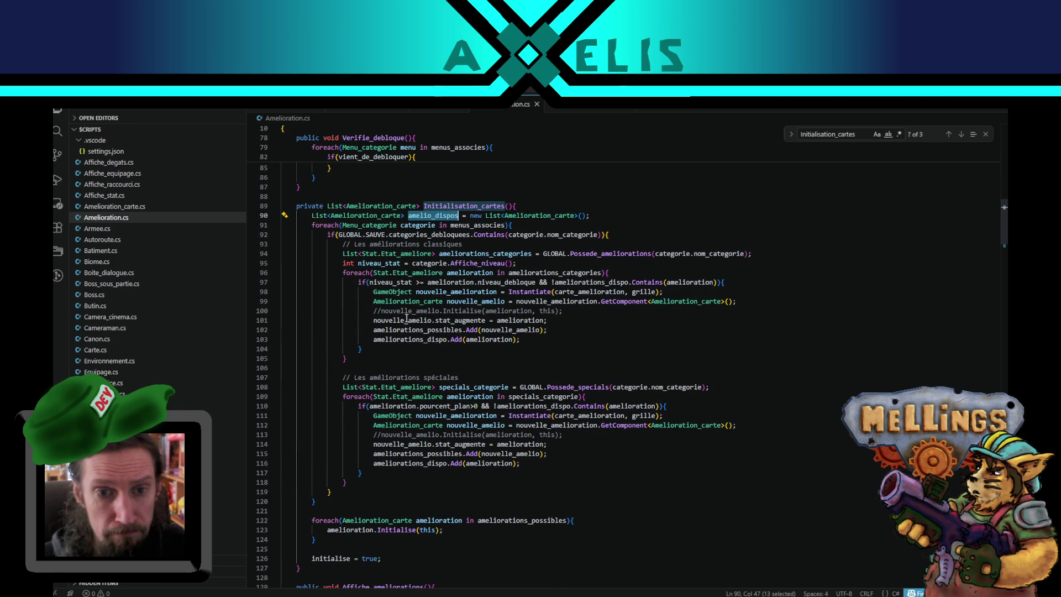
double_click(502, 330)
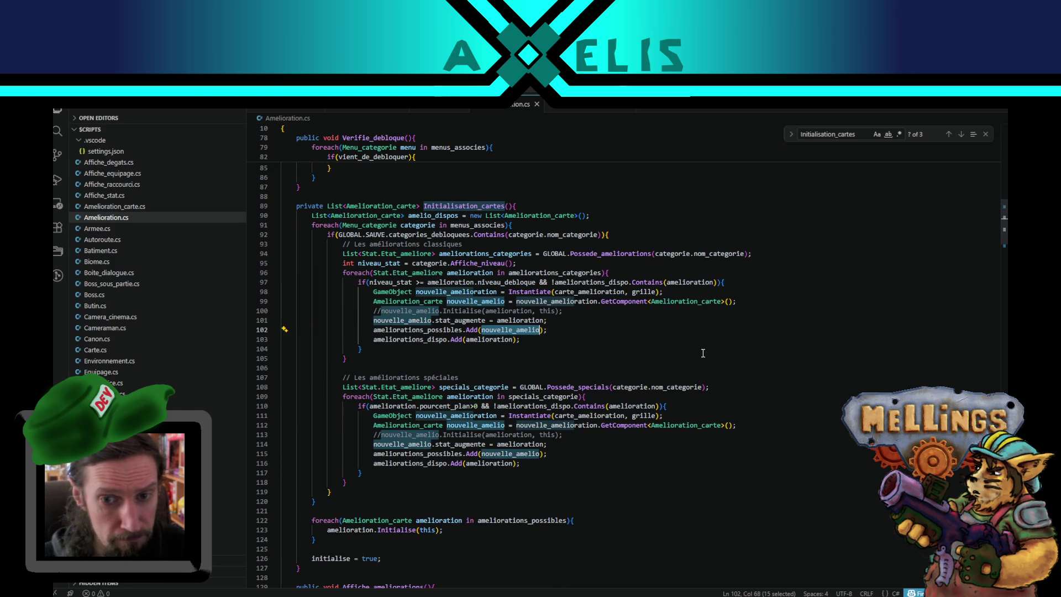
double_click(413, 330)
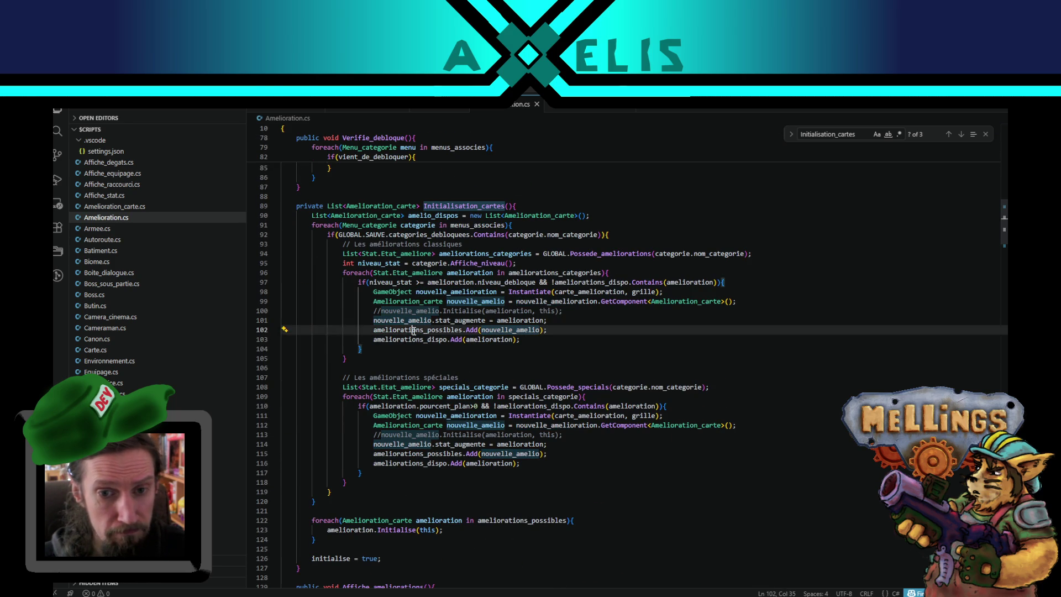
key(ctrl+v)
double_click(417, 454)
key(ctrl+v)
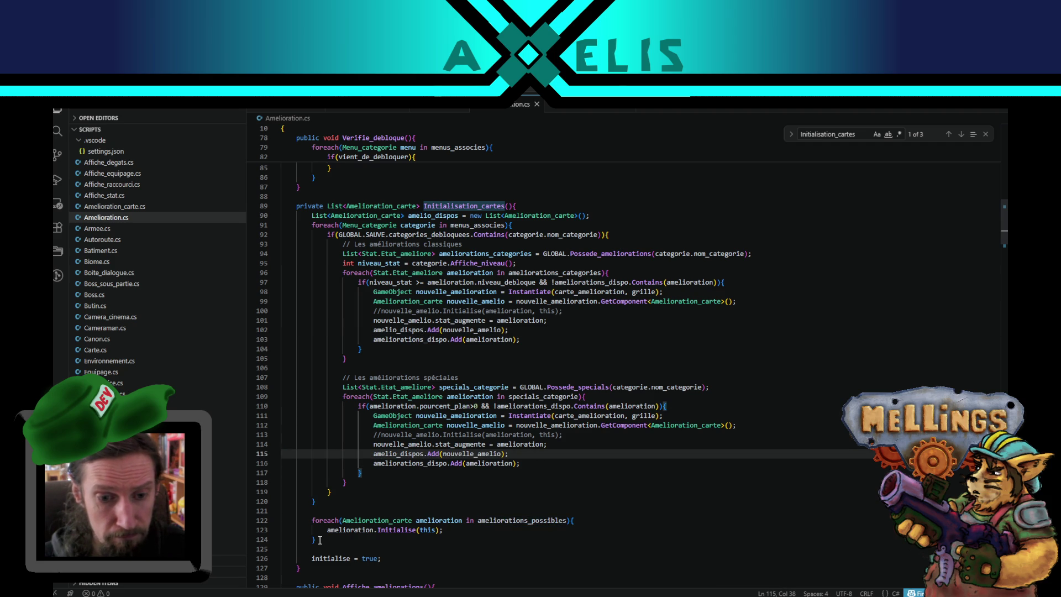
Step: Delete the trailing foreach loop that initialised every possible card
drag(320, 539, 319, 501)
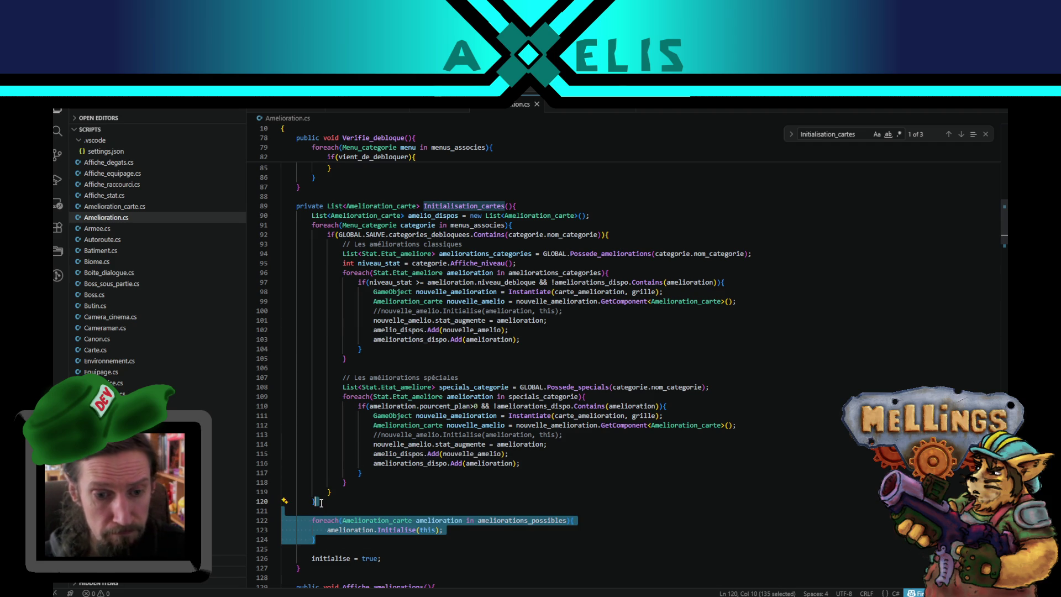
key(Delete)
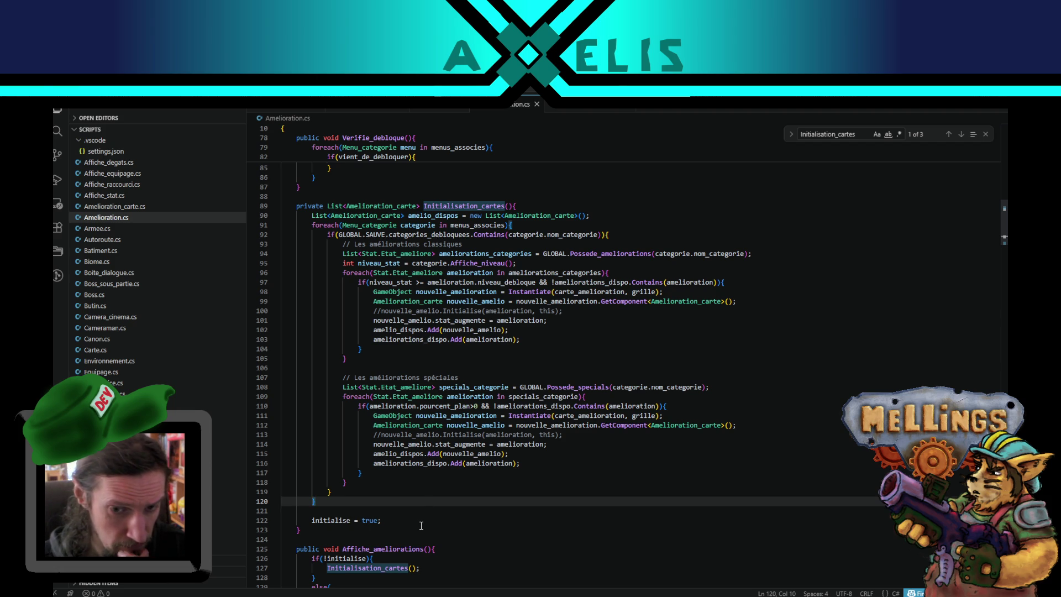
scroll(454, 470, up, 1)
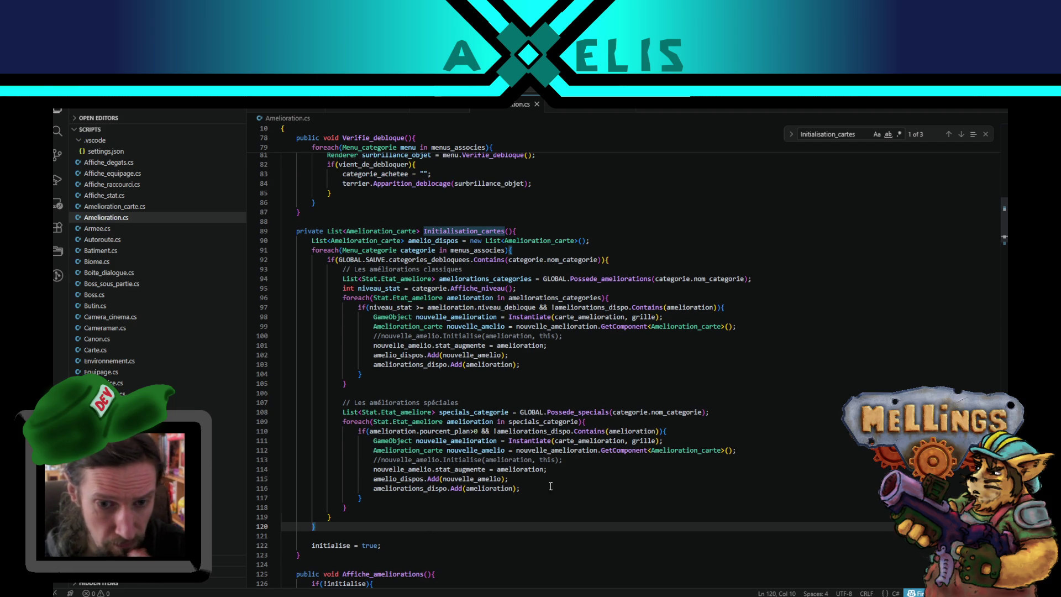
Step: Prefix the Initialisation_cartes() call on line 127 with 'ameliorations_possibles ='
click(532, 485)
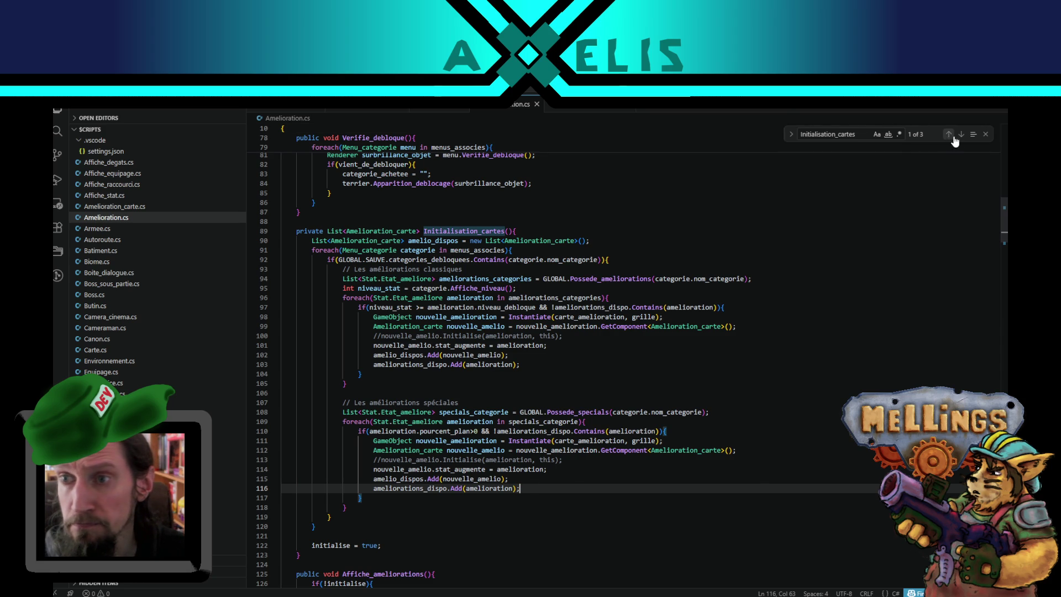
scroll(473, 483, up, 20)
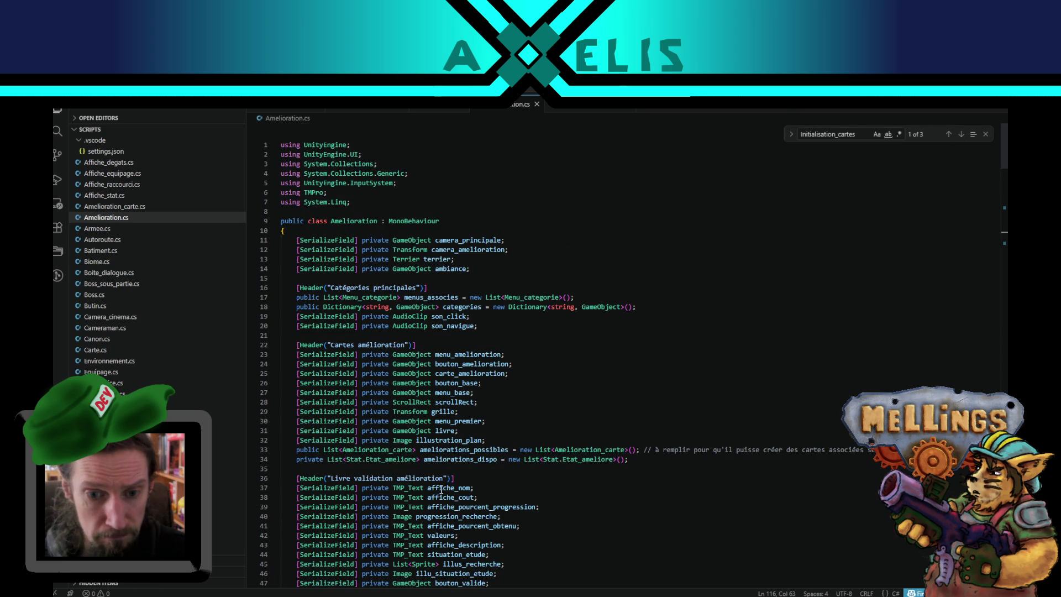
double_click(438, 451)
key(ctrl+c)
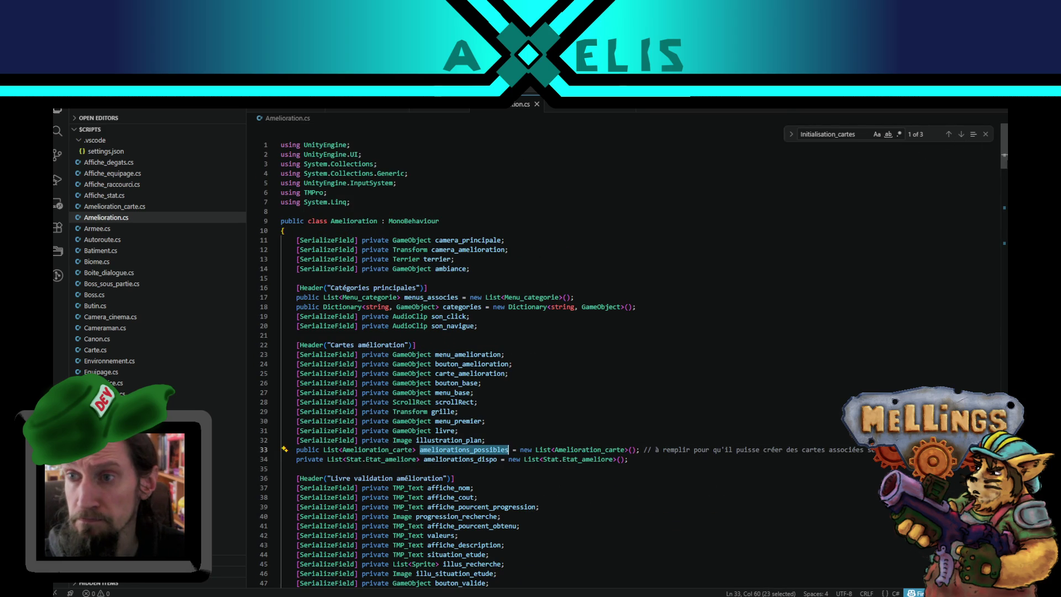
scroll(1006, 166, down, 8)
click(960, 135)
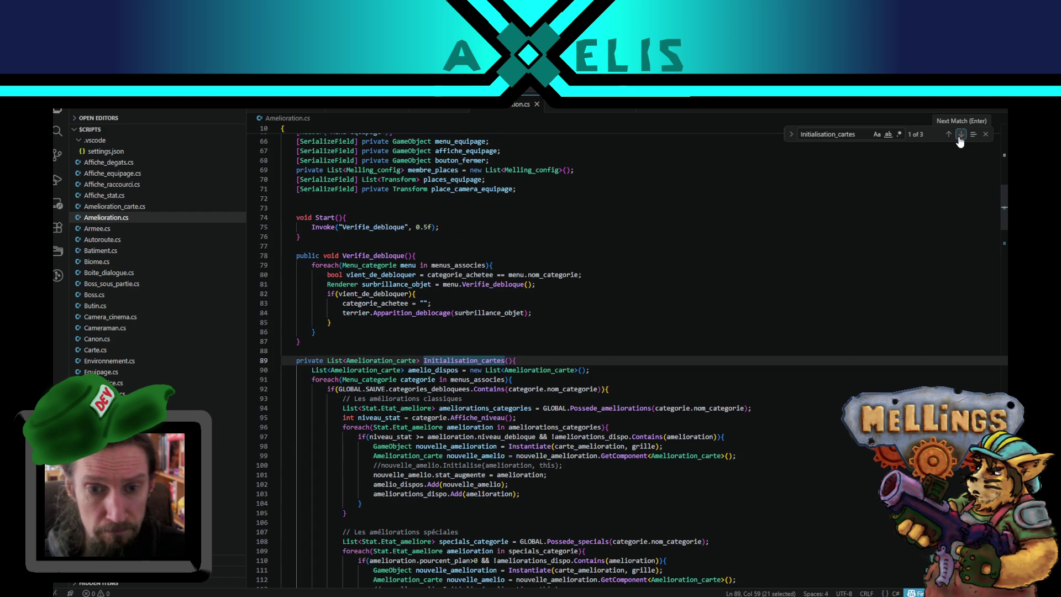
click(960, 138)
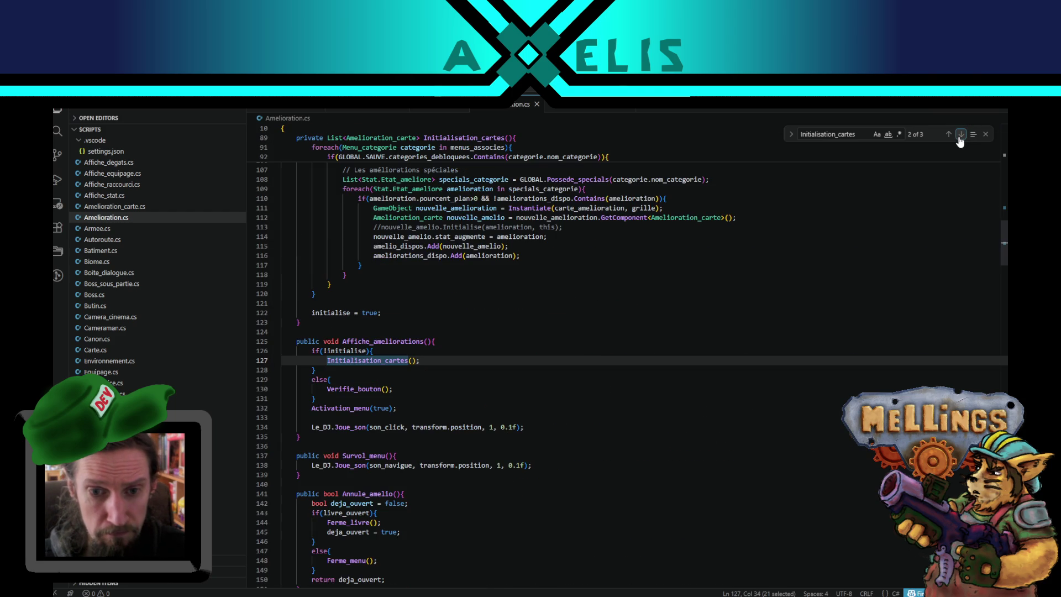
click(327, 362)
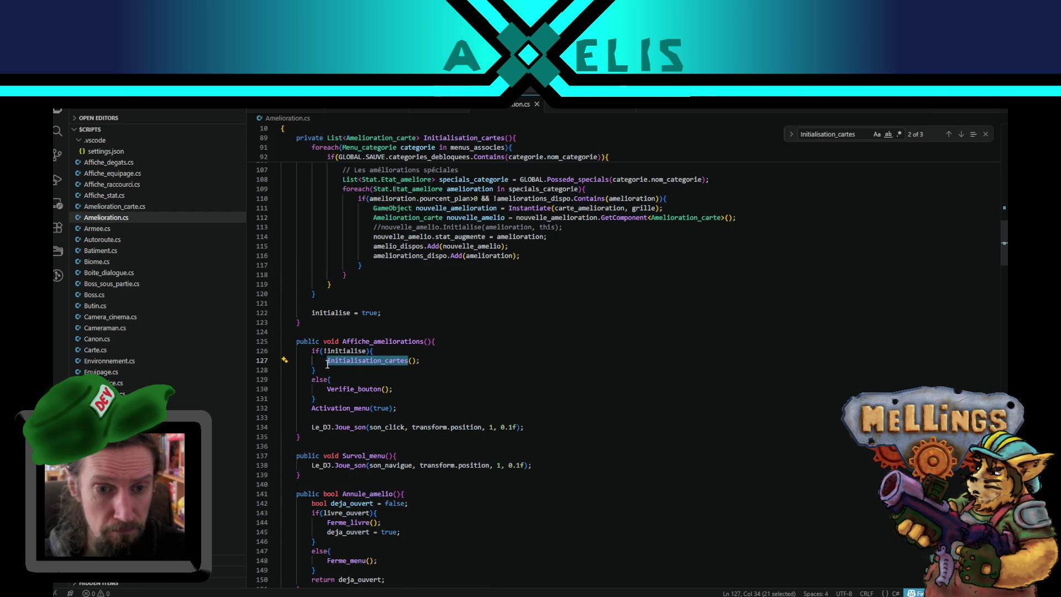
key(ctrl+v)
text(=)
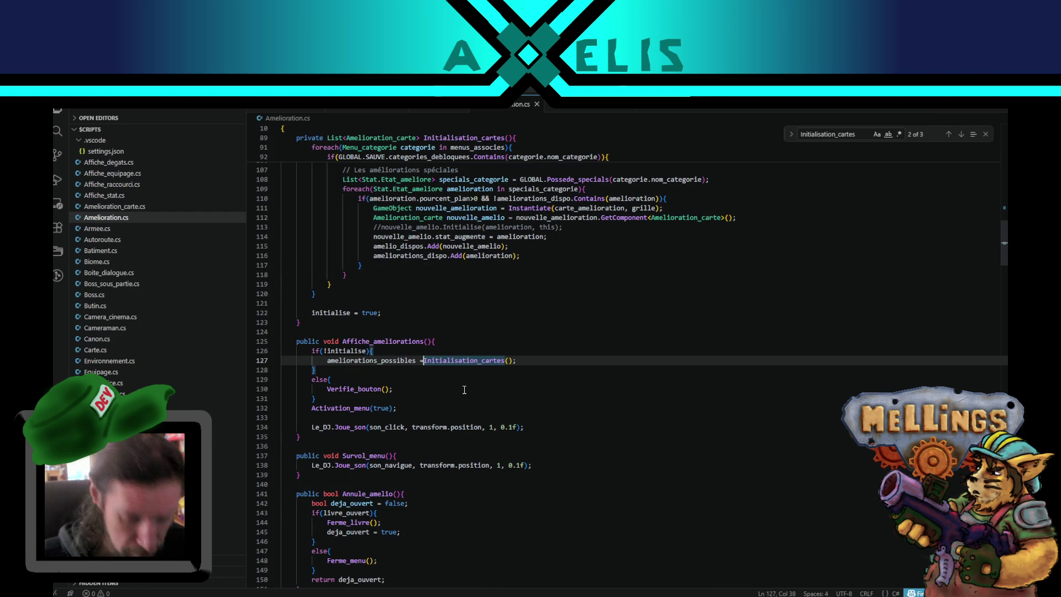
Step: Add 'ameliorations_possibles =' before the Initialisation_cartes() call on line 378
click(962, 135)
click(961, 135)
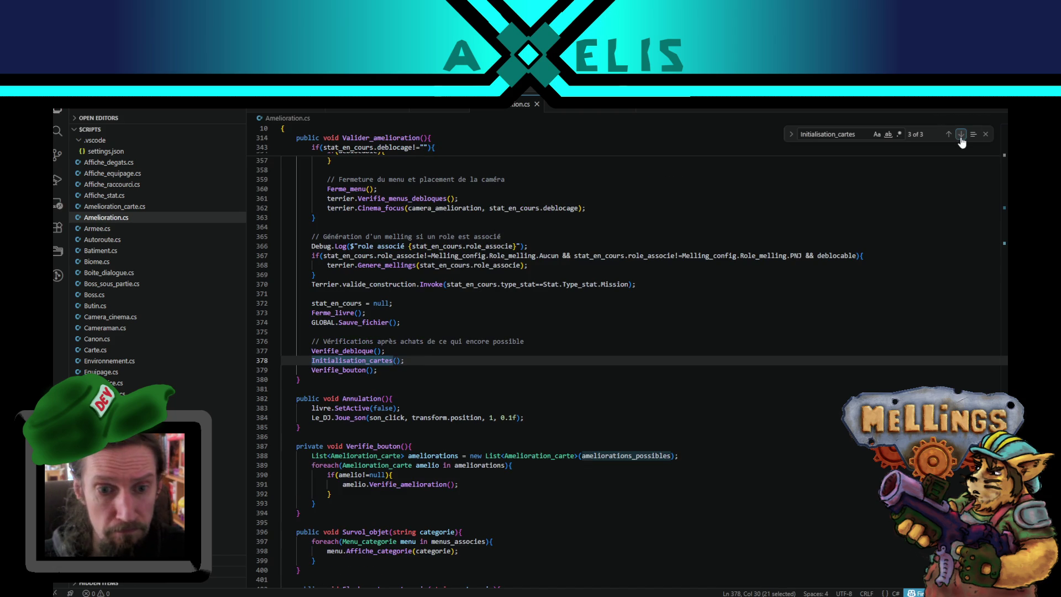
click(308, 360)
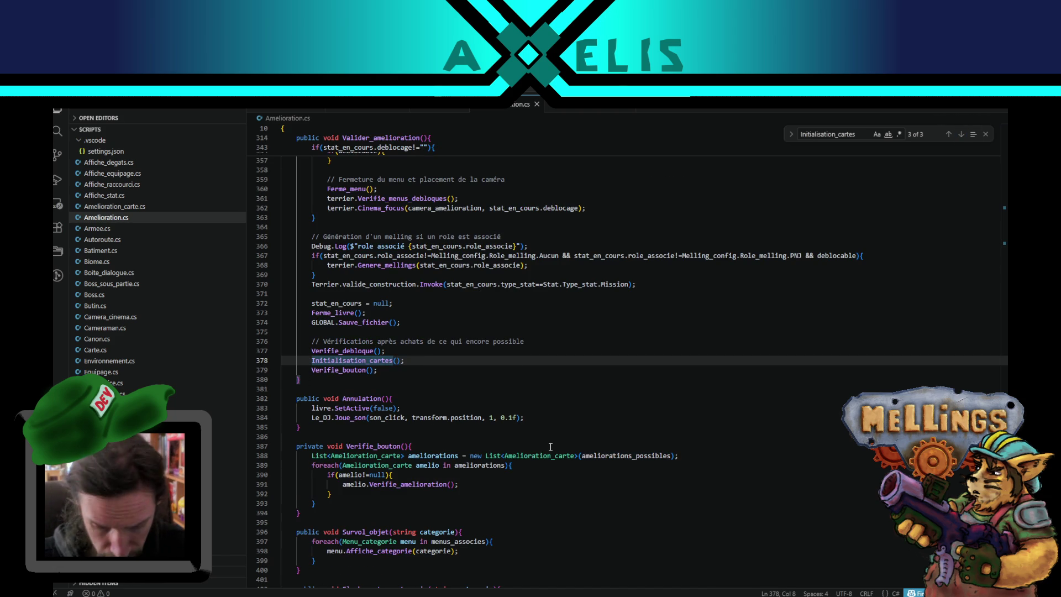
text(ameliorations_possibles =)
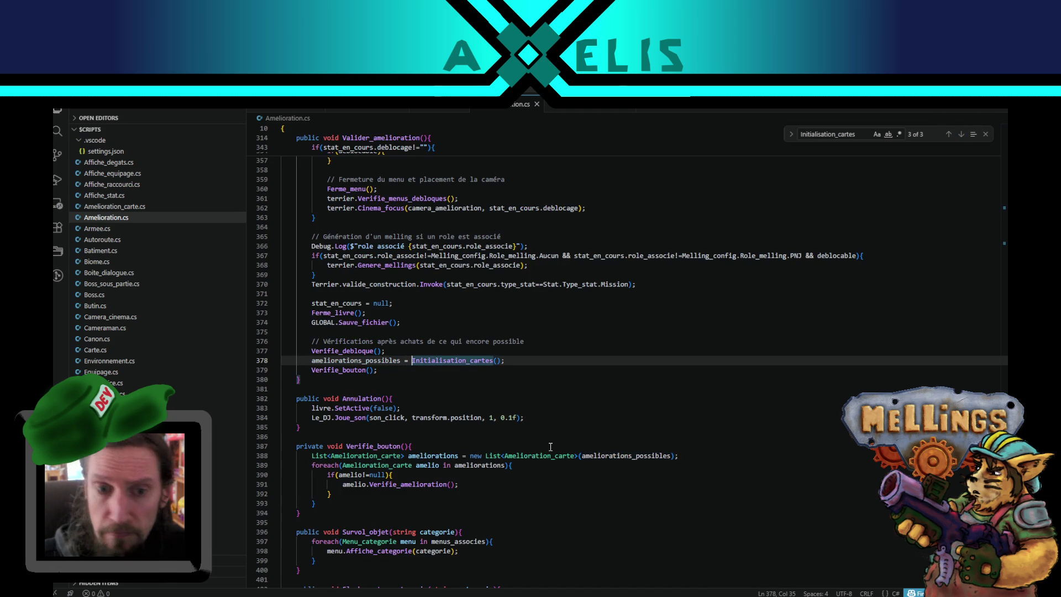
Step: Add 'return amelio_dispos;' after 'initialise = true;' in Initialisation_cartes
click(961, 135)
scroll(462, 336, down, 3)
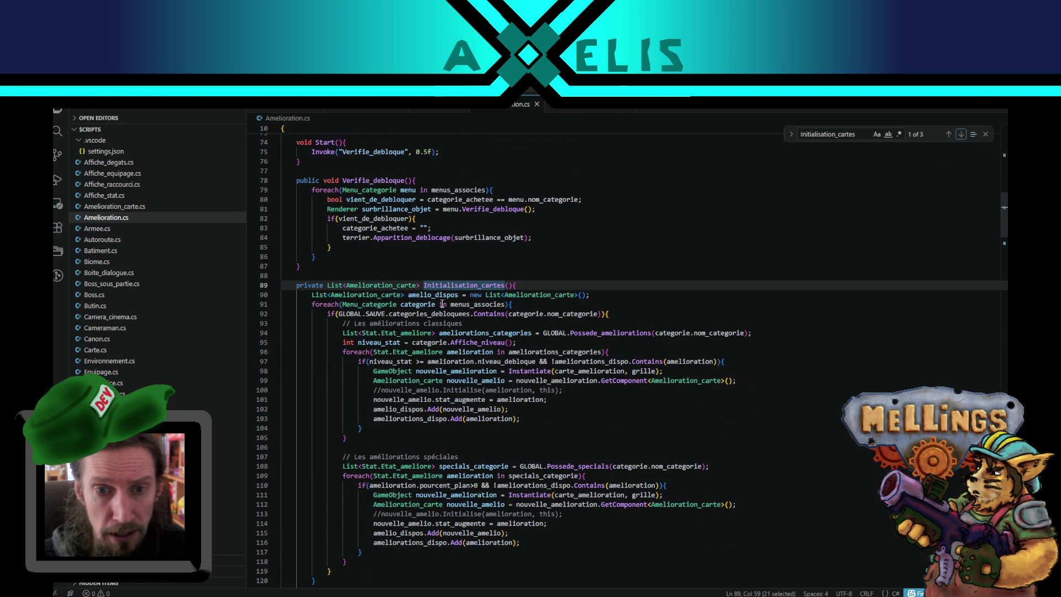
double_click(438, 292)
scroll(475, 436, down, 6)
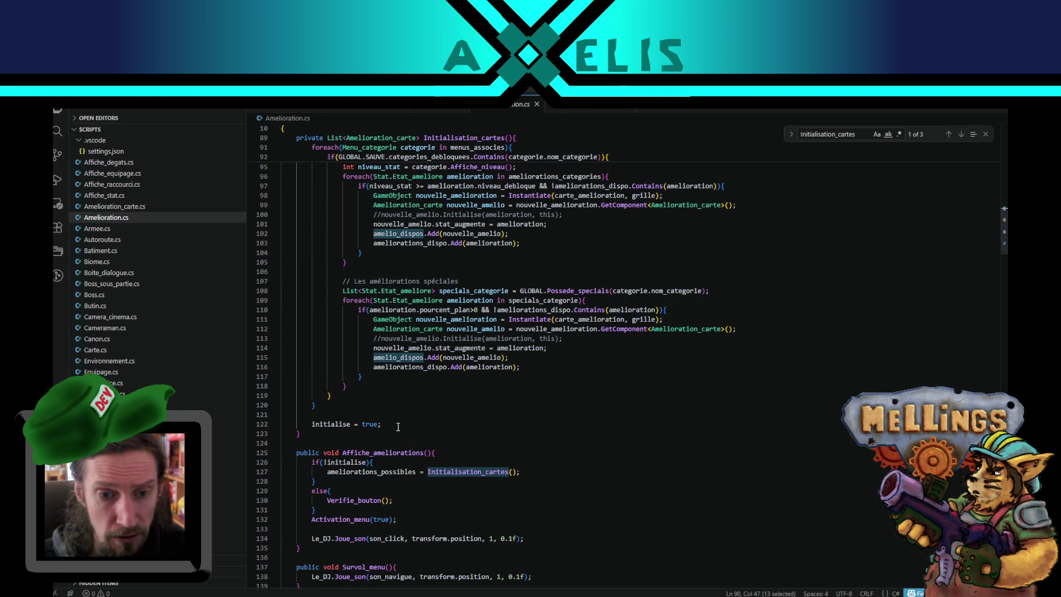
click(398, 427)
key(Return)
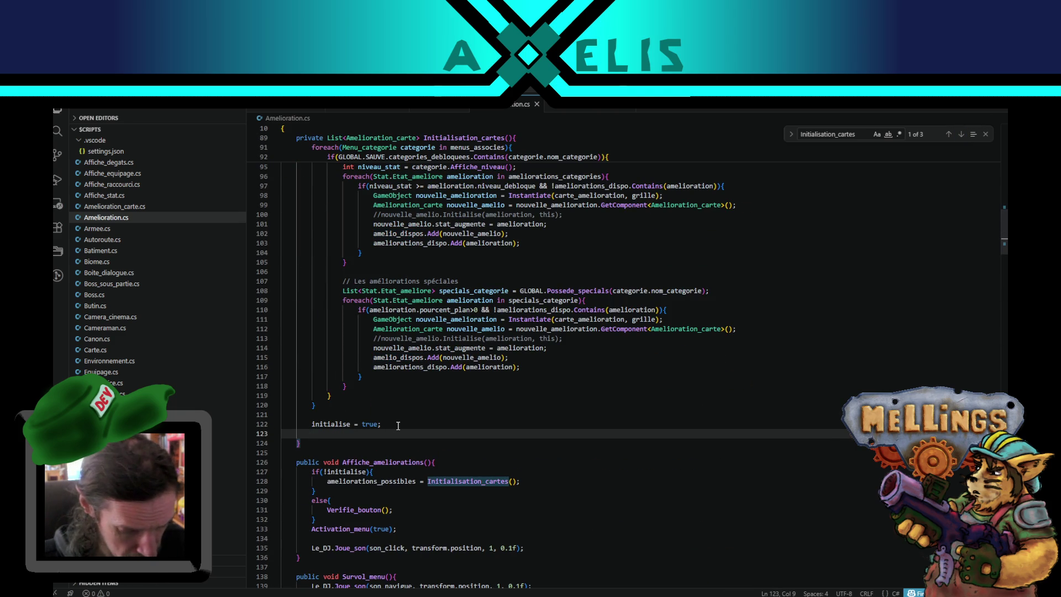
text(return )
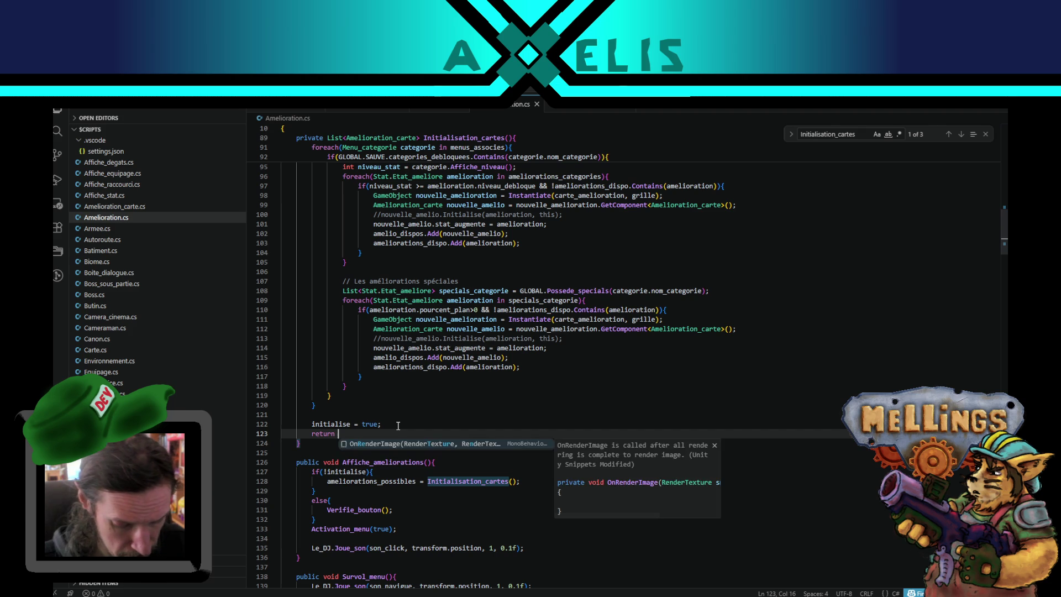
text(amelio_dispos;)
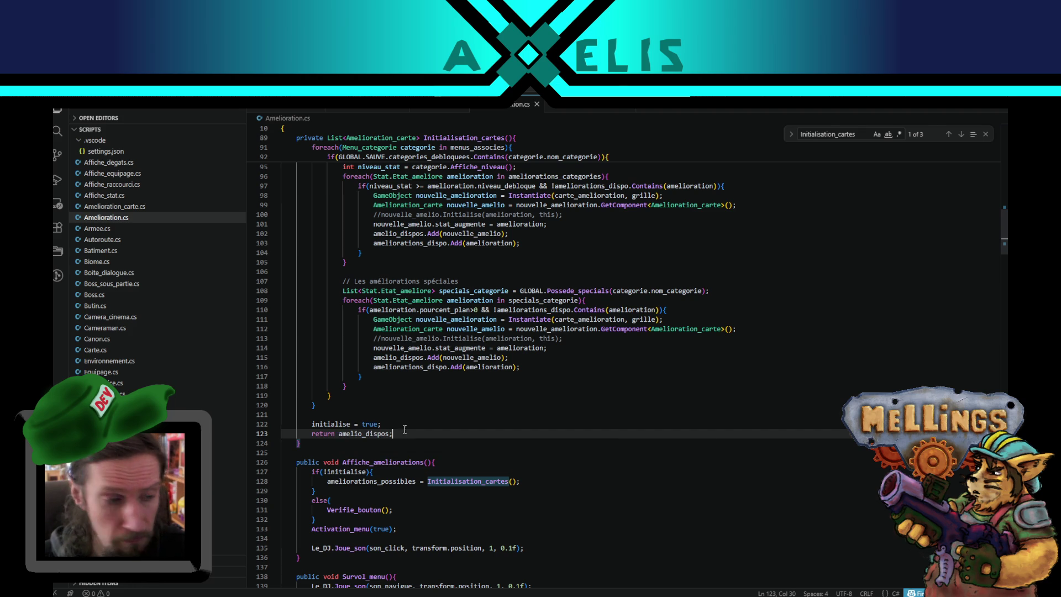
Step: Review the Initialisation_cartes body and its new return amelio_dispos line
scroll(414, 330, up, 4)
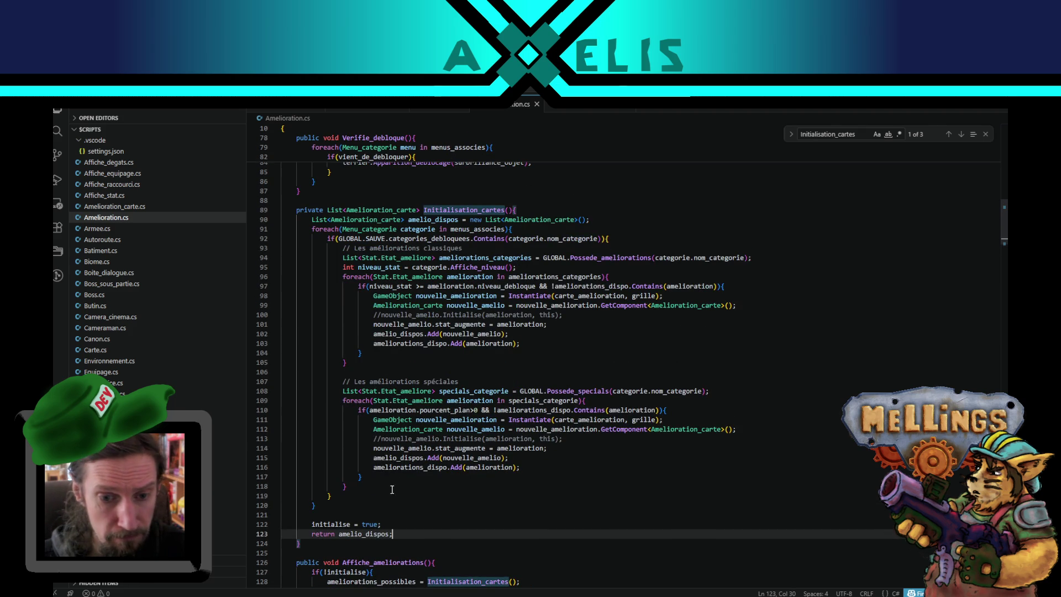
double_click(363, 535)
mouse_move(335, 210)
mouse_down()
mouse_move(420, 474)
mouse_move(514, 487)
mouse_up()
click(531, 348)
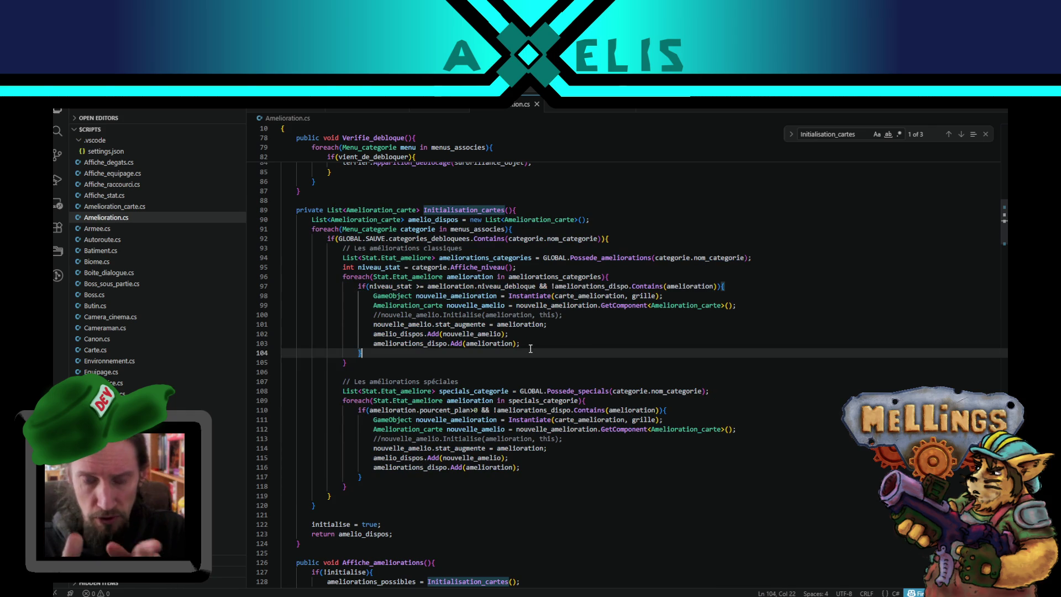
scroll(530, 348, up, 2)
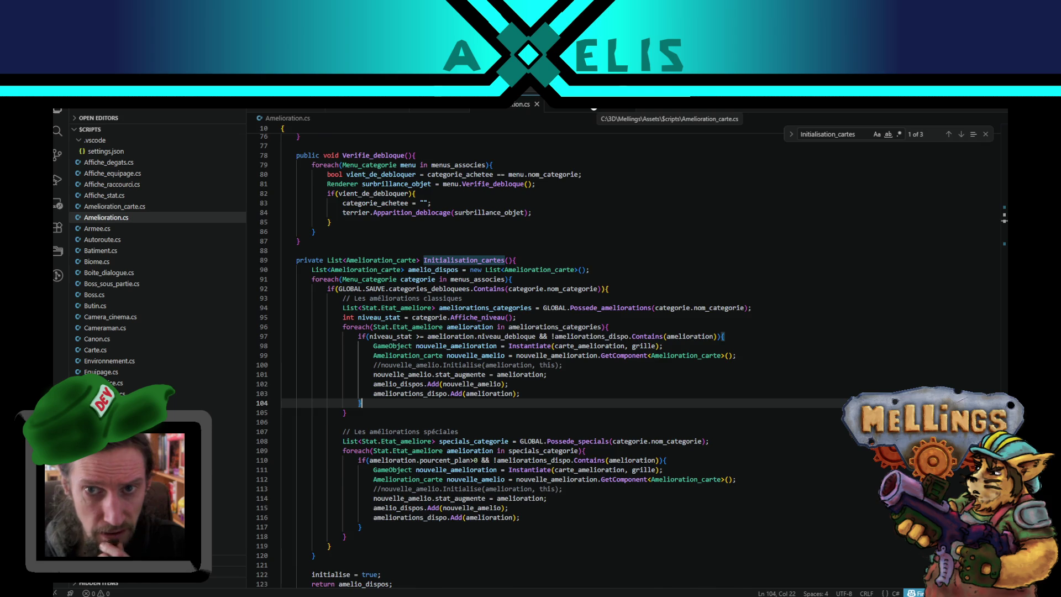
Step: Open Amelioration_carte.cs and select the visibility condition on line 86
click(607, 104)
scroll(374, 383, up, 1)
scroll(377, 387, up, 2)
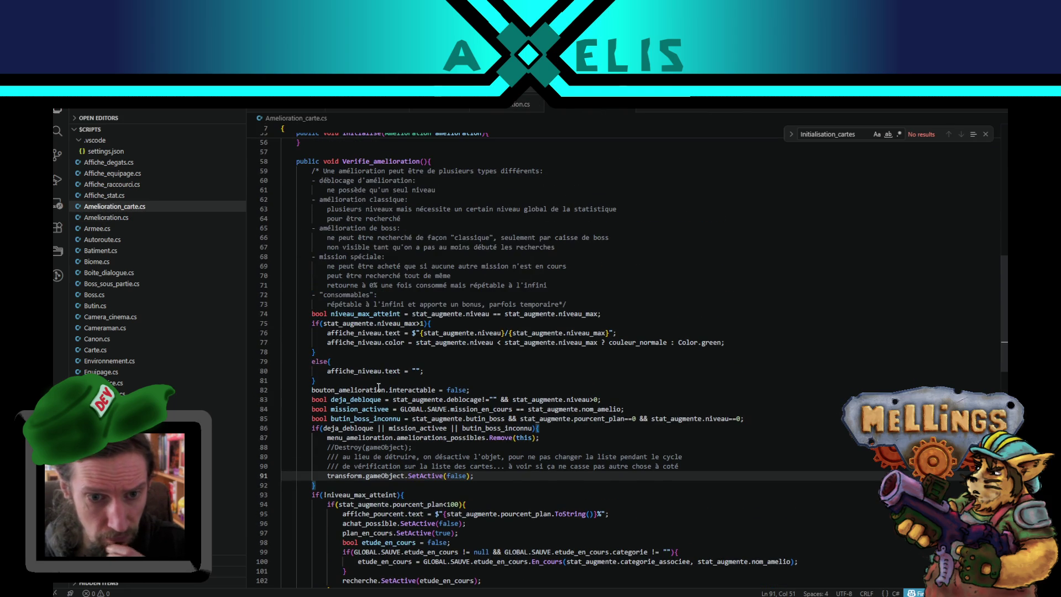
scroll(387, 409, up, 2)
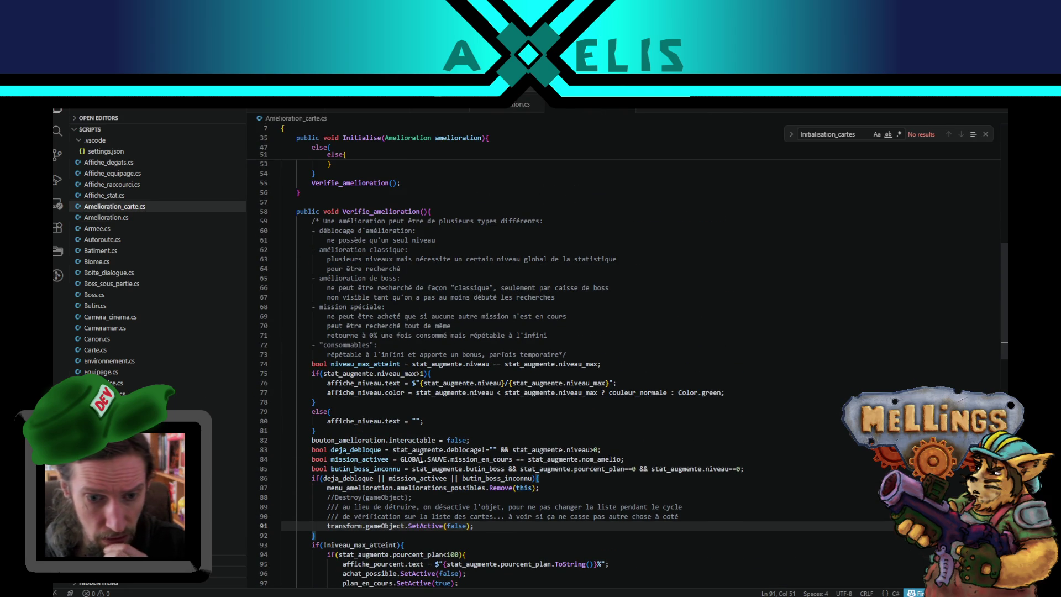
click(312, 478)
key(shift+End)
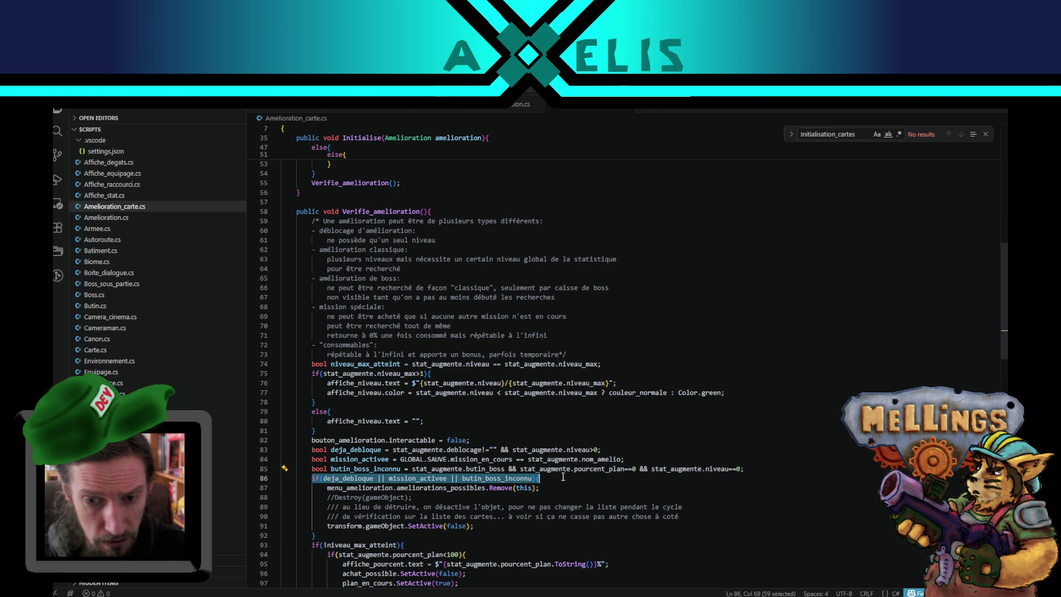
Step: Compare with Amelioration.cs at line 103, then return to Amelioration_carte.cs
scroll(423, 372, up, 4)
scroll(345, 371, up, 4)
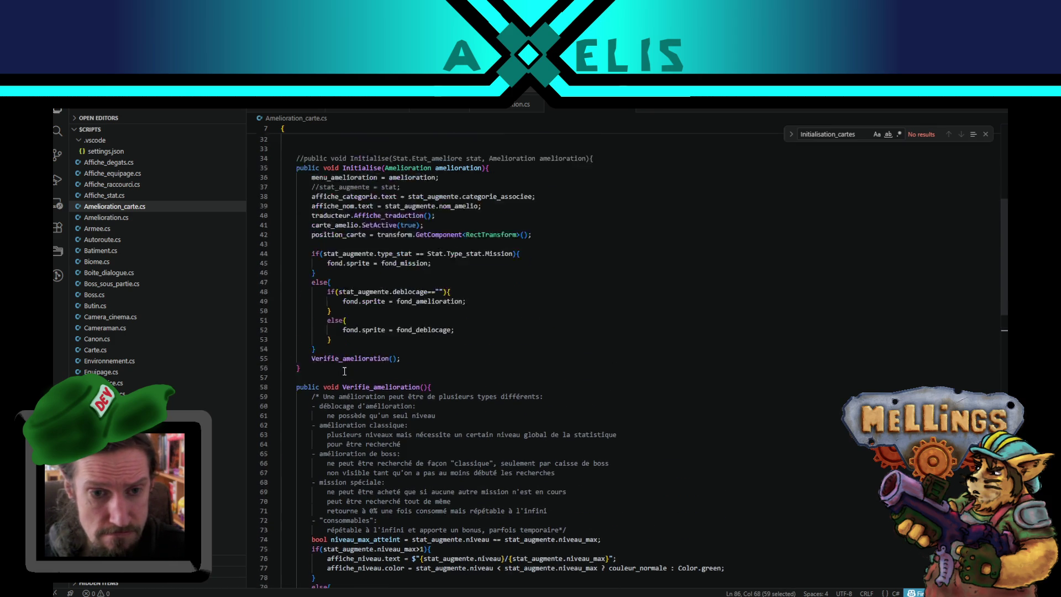
scroll(343, 412, down, 3)
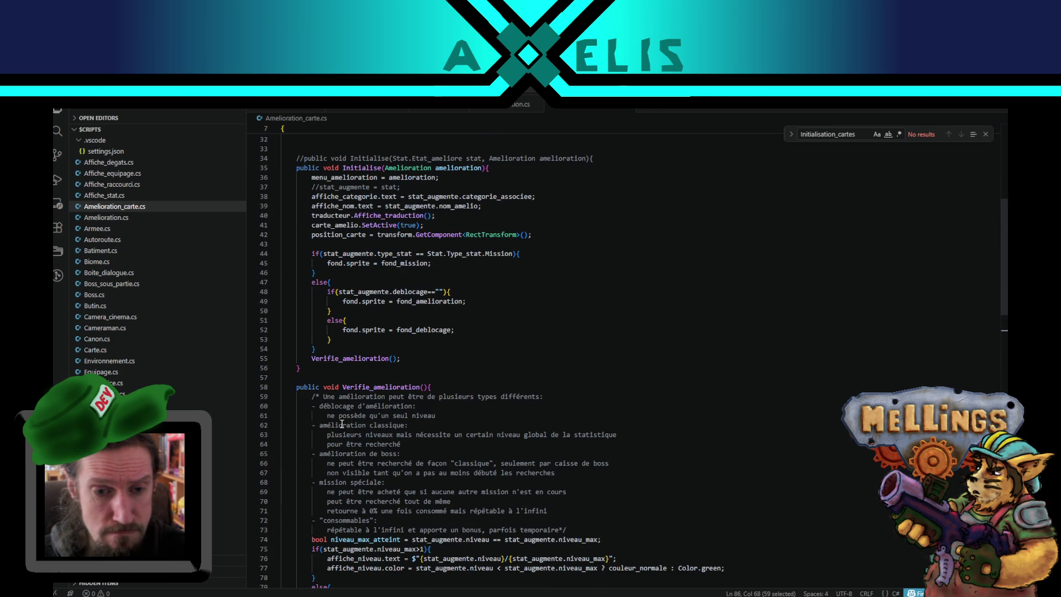
click(506, 109)
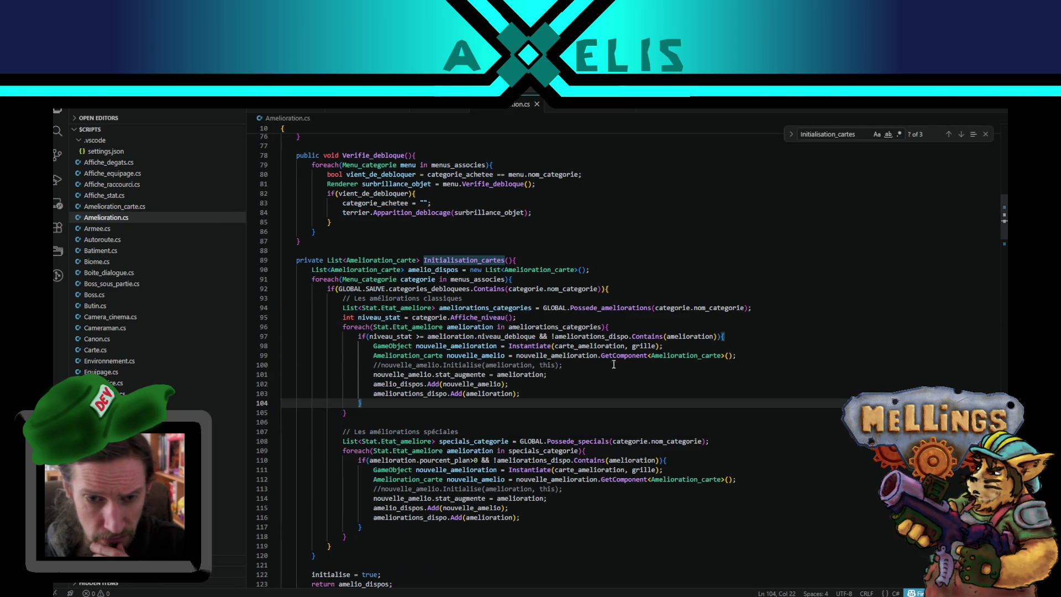
click(519, 393)
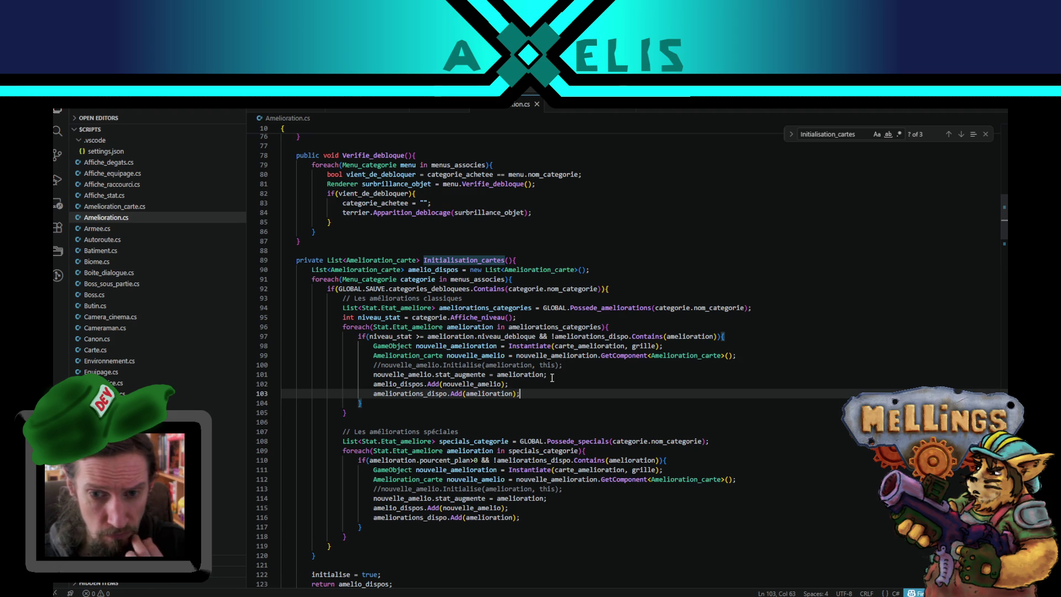
click(585, 105)
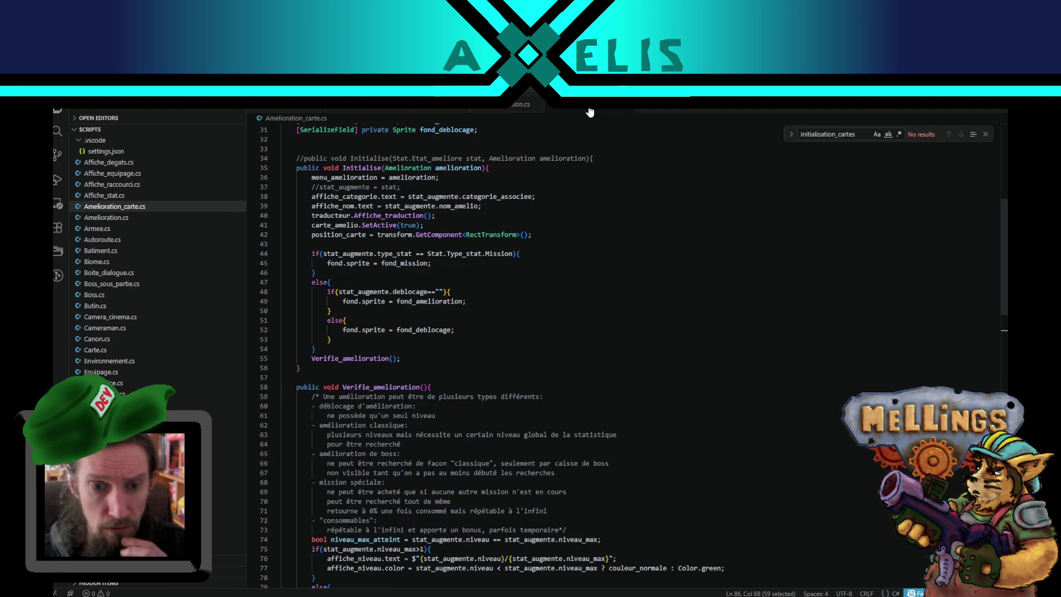
Step: Declare public bool Carte_valide() below Initialise with the unlock, mission and boss-loot if block
click(680, 445)
key(Return)
key(Return)
text(publ)
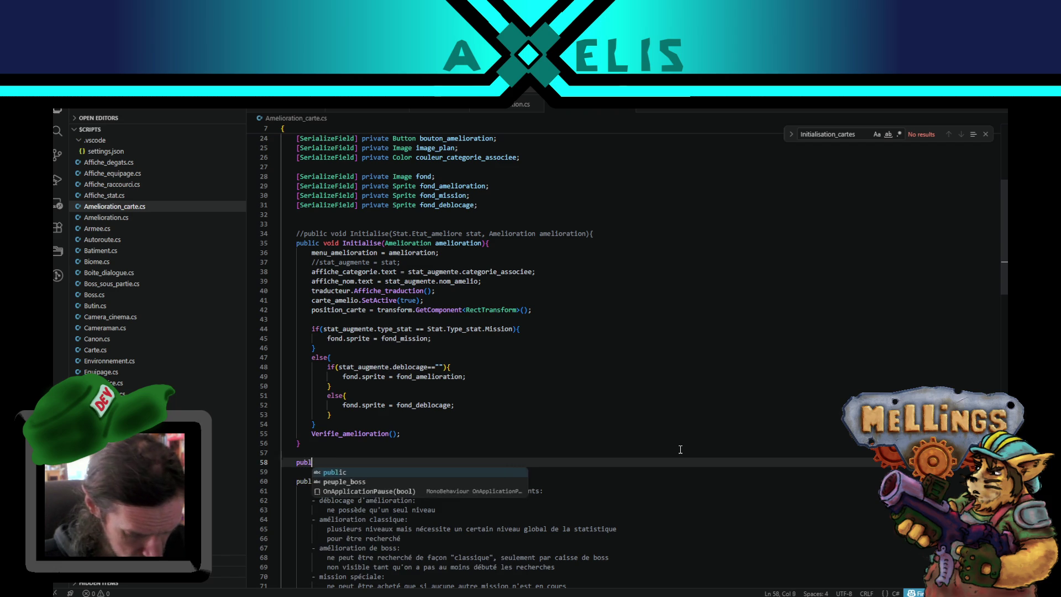
text(ic bool )
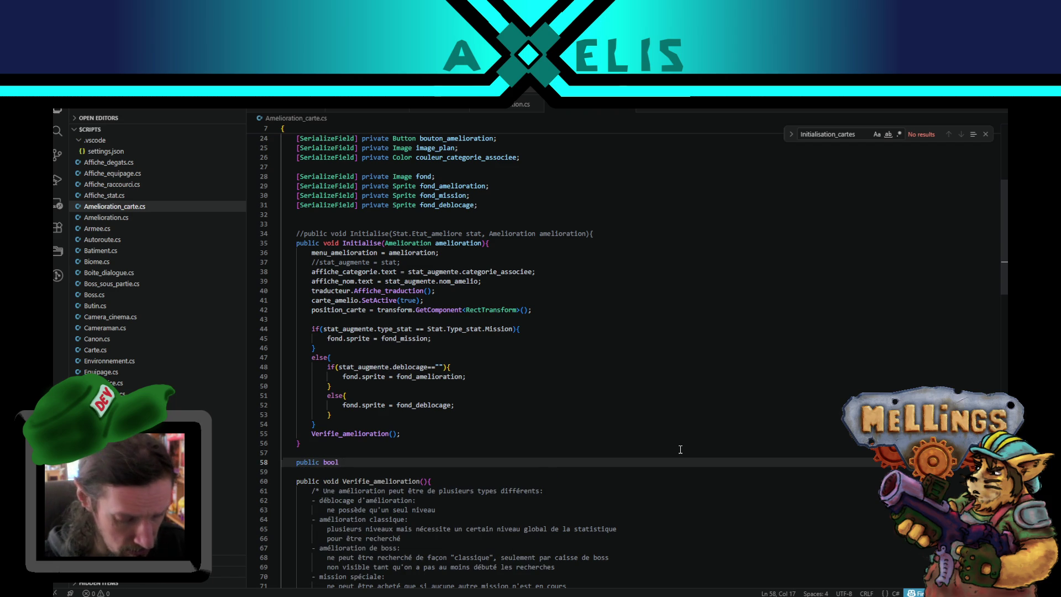
text(Carte_)
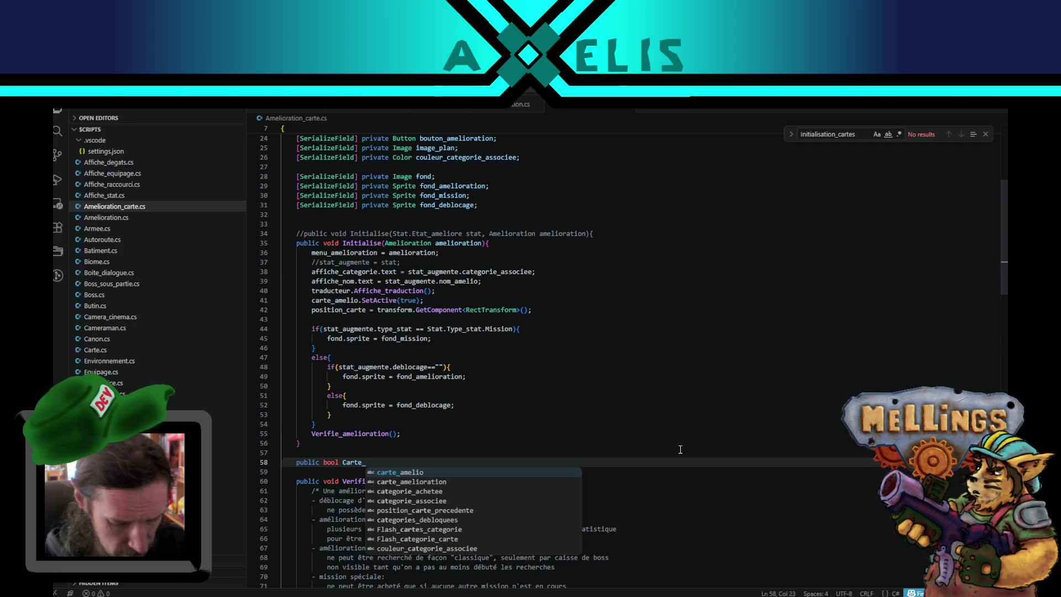
text(valide())
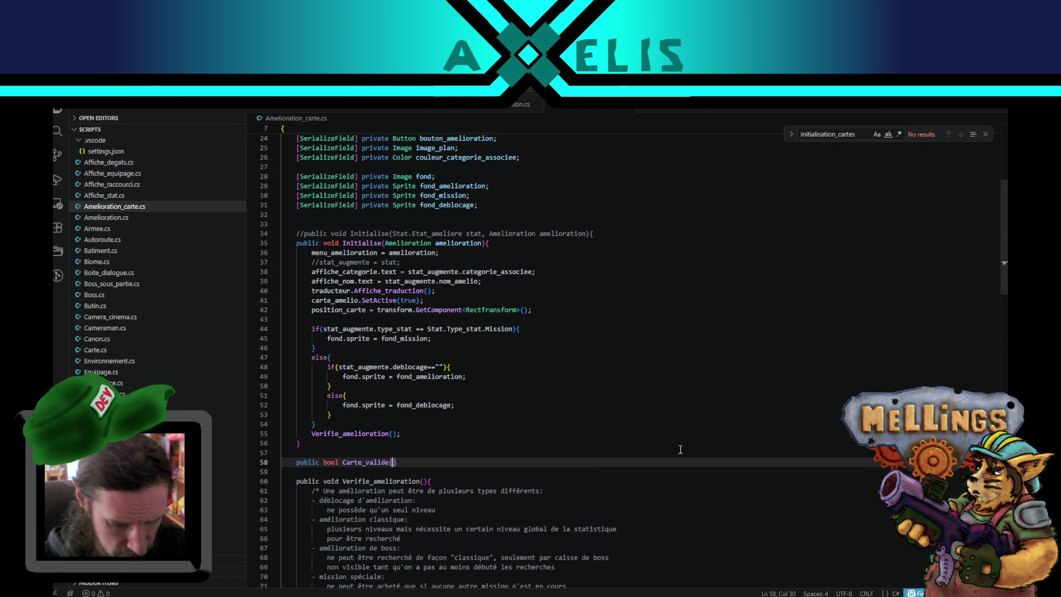
text({)
key(Return)
key(Tab)
text(if(deja_debloque || mission_activee || butin_boss_inconnu){)
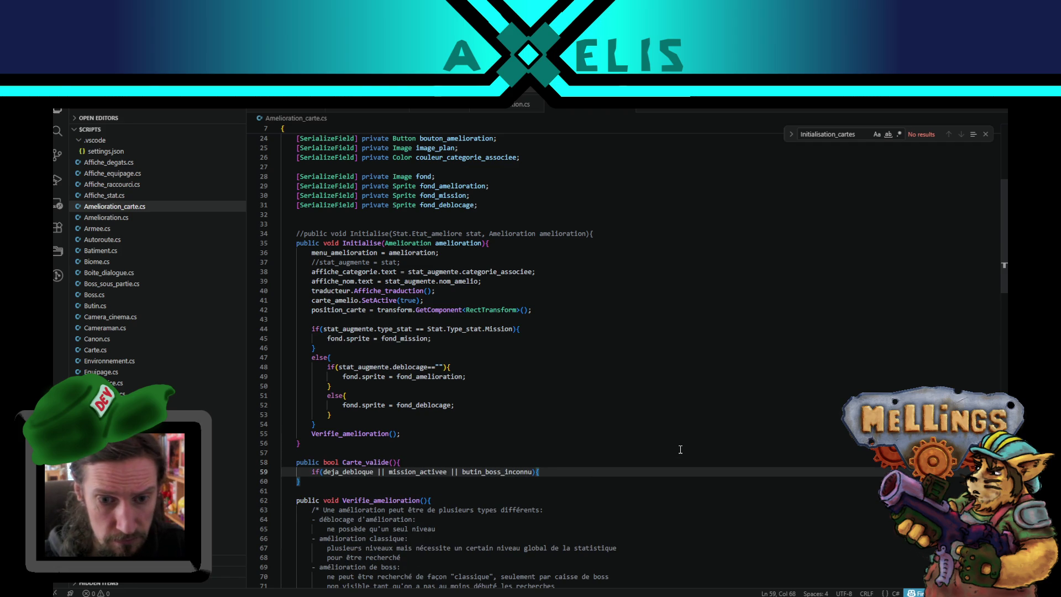
text(})
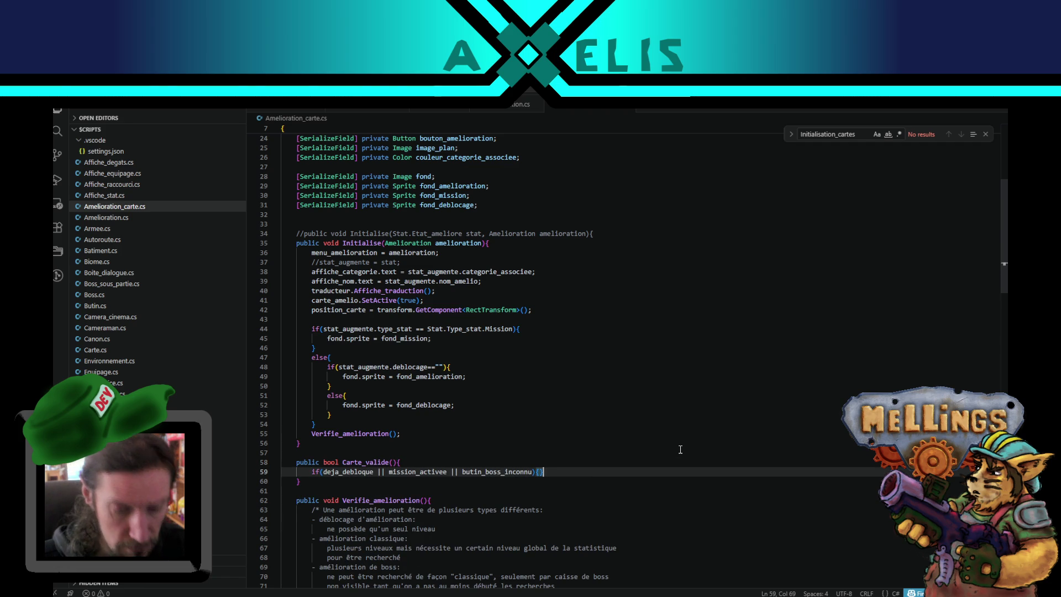
key(Return)
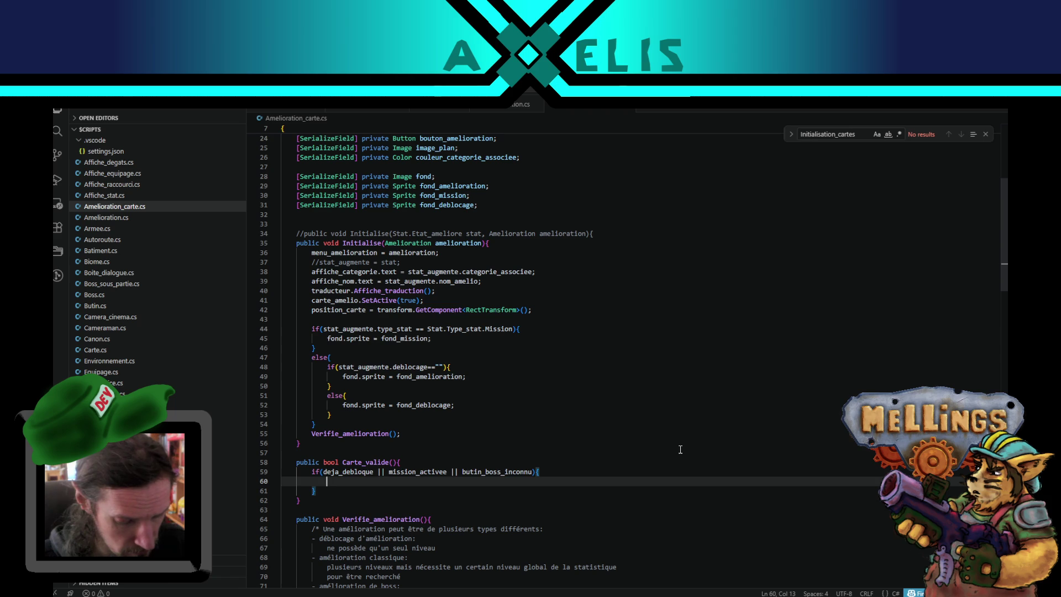
Step: Give Carte_valide a 'bool valide = true;' flag, set it false in the if, and return valide
key(Up)
key(Home)
key(Return)
key(Up)
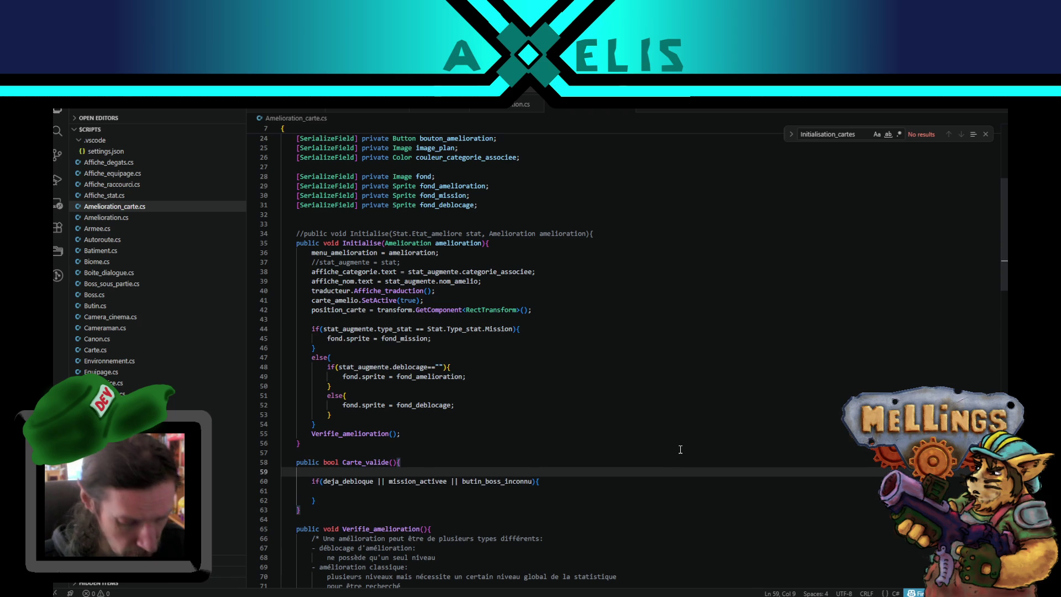
text(bool)
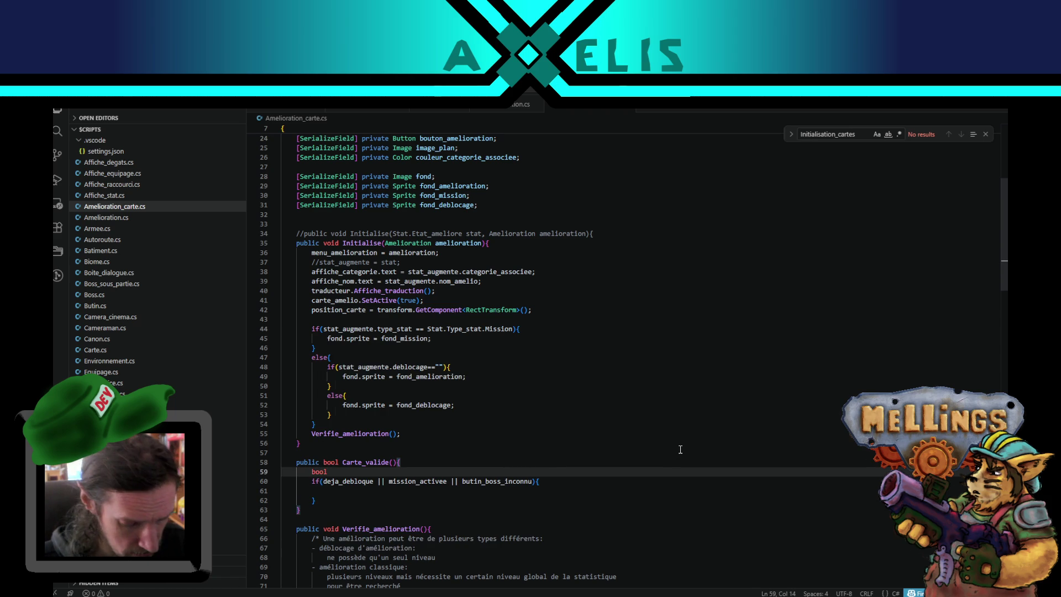
text( valide = tru)
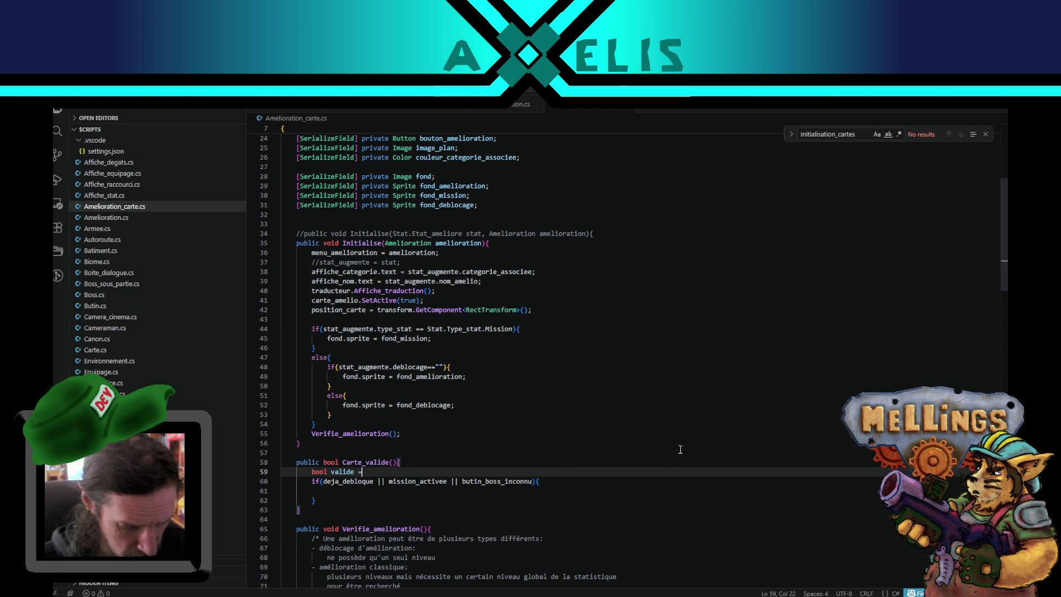
key(Tab)
text(;)
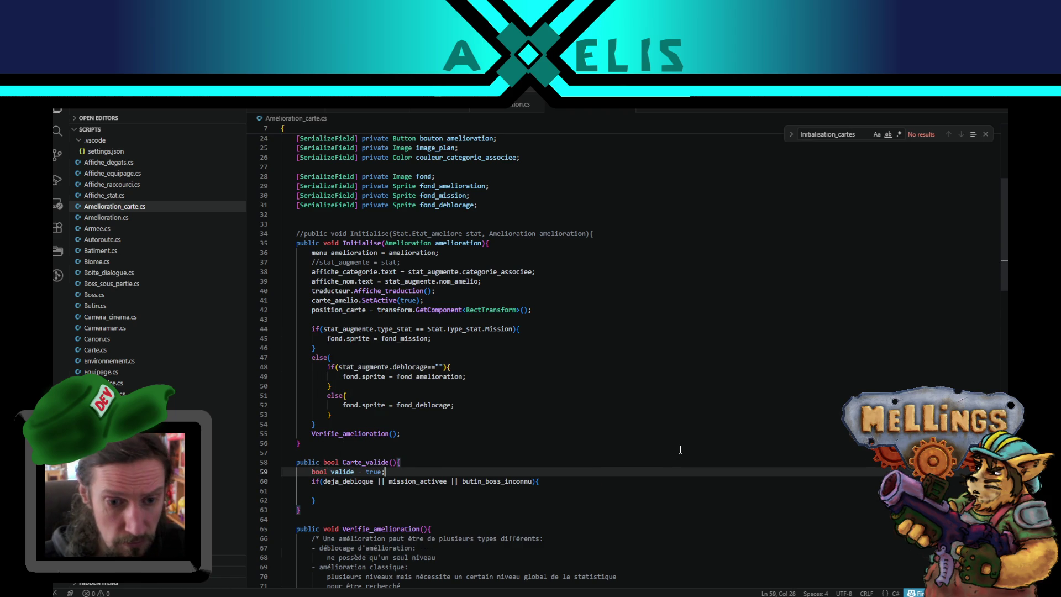
key(Down)
key(Down)
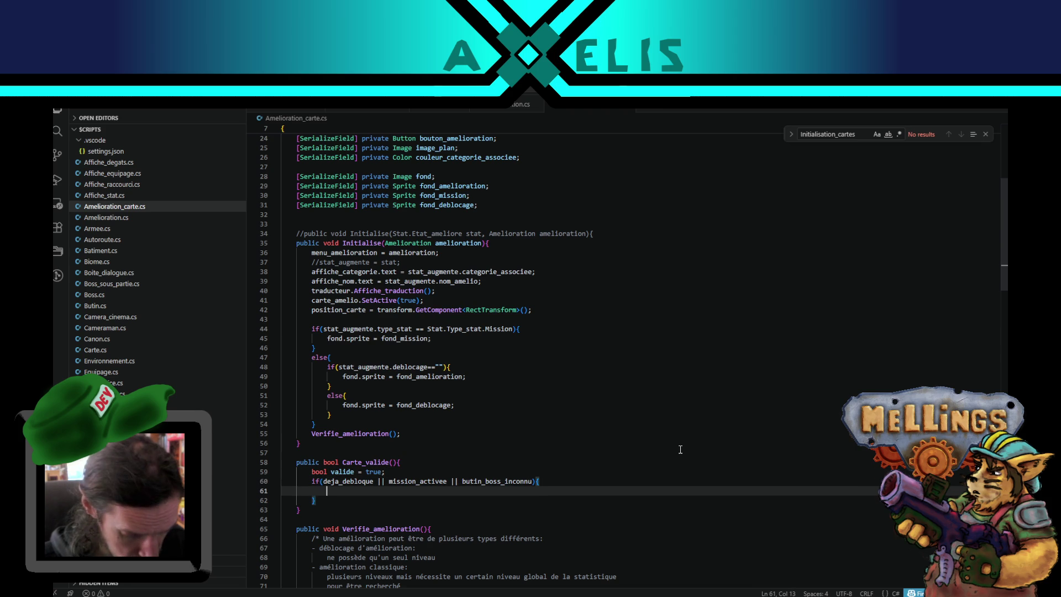
text(valide = fa)
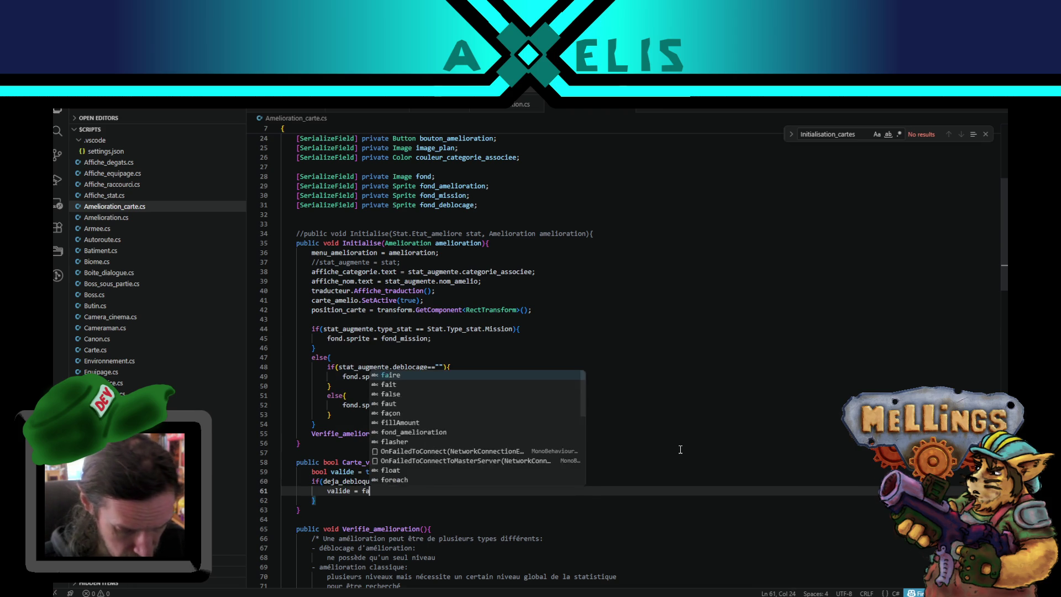
text(lse;)
key(Down)
key(Return)
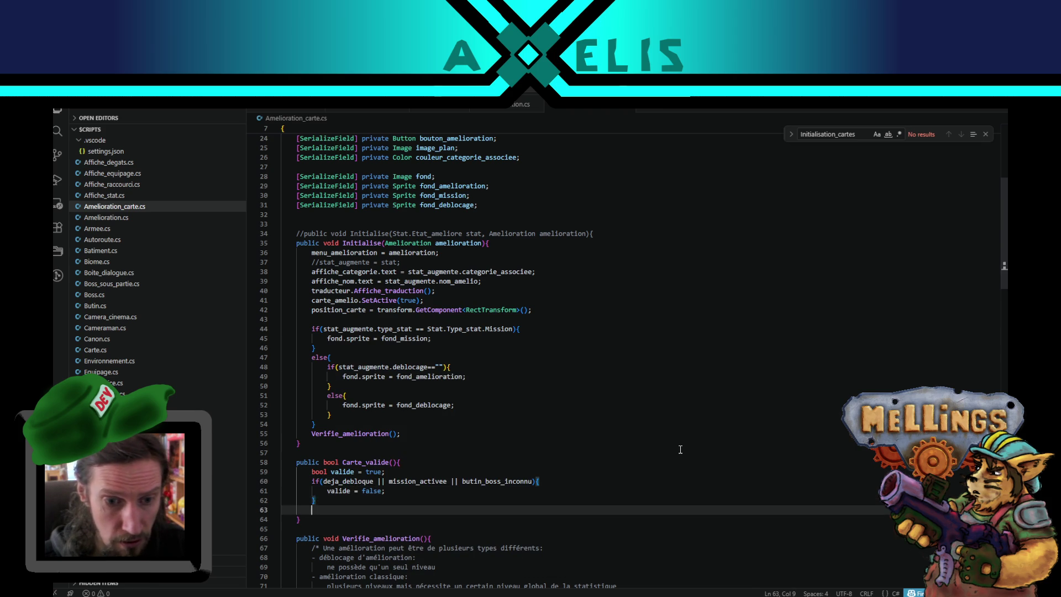
text(return valide;)
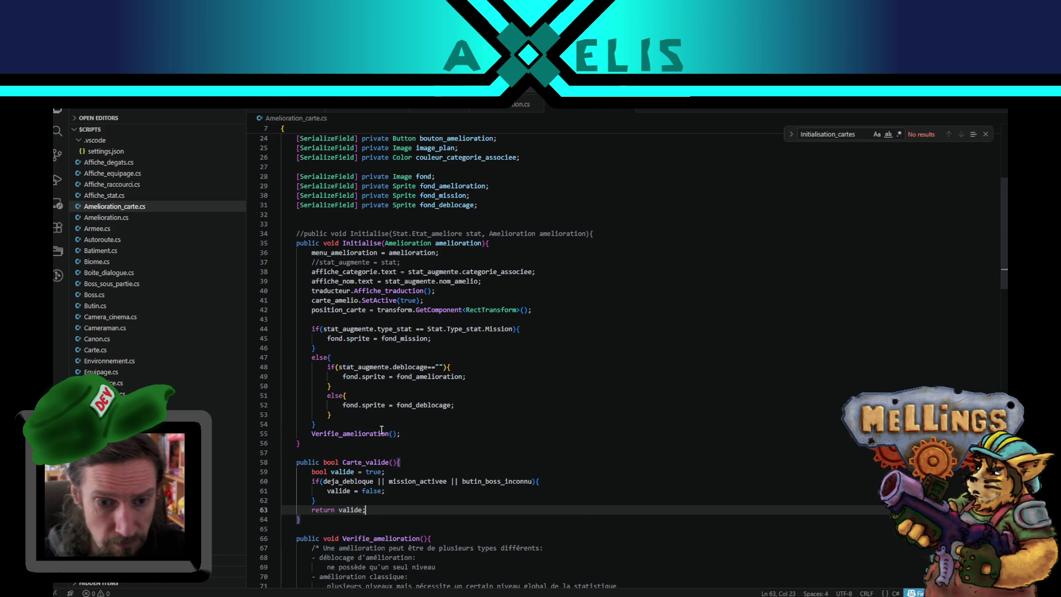
Step: Return to Amelioration.cs at line 102
double_click(370, 462)
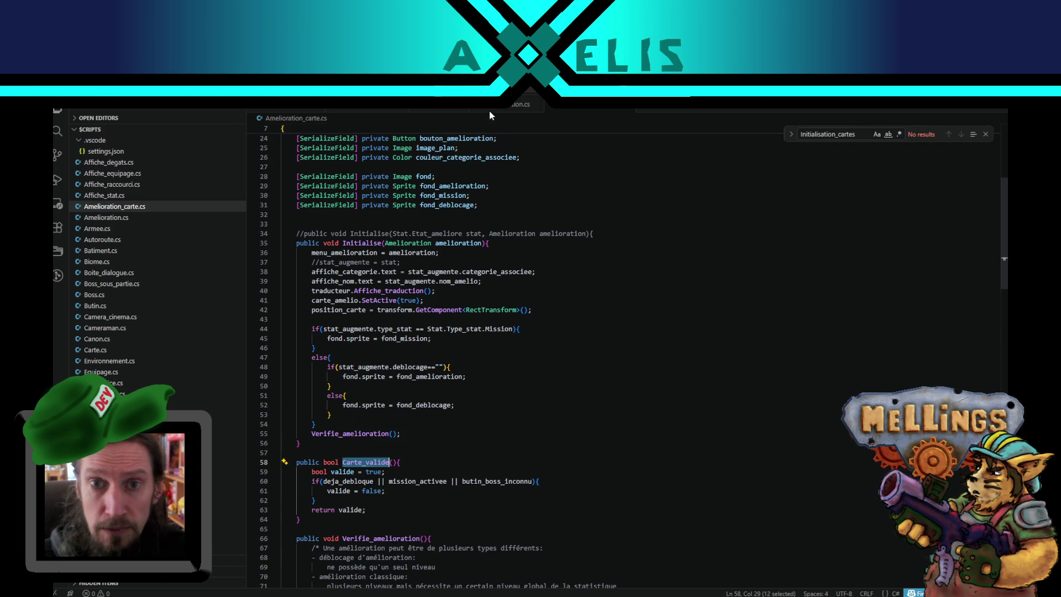
click(497, 105)
click(523, 384)
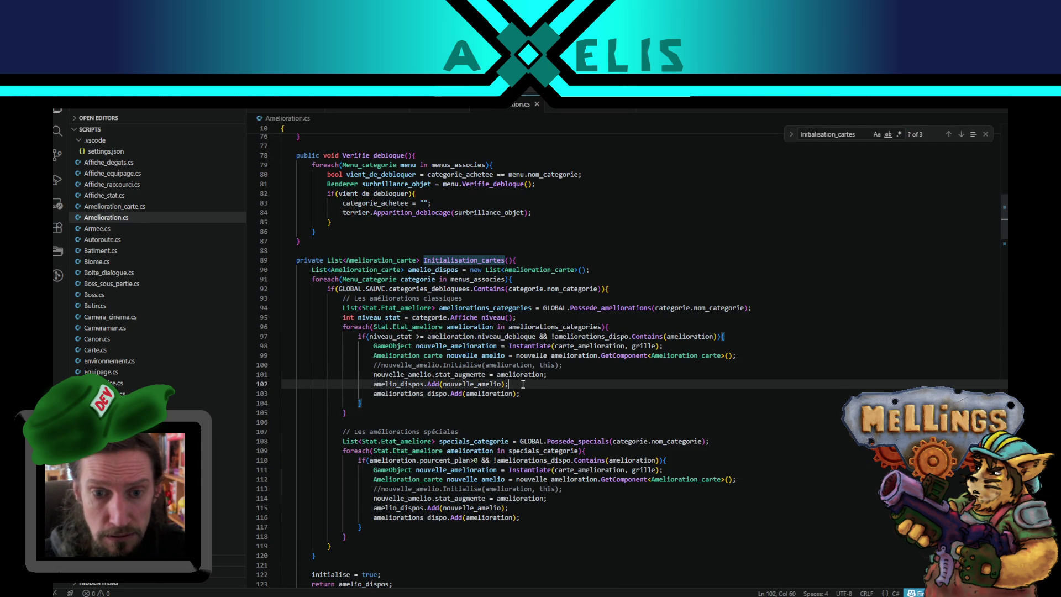
Step: Wrap the classic cards' stat assignment and add lines in if(nouvelle_amelio.Carte_valide())
double_click(404, 374)
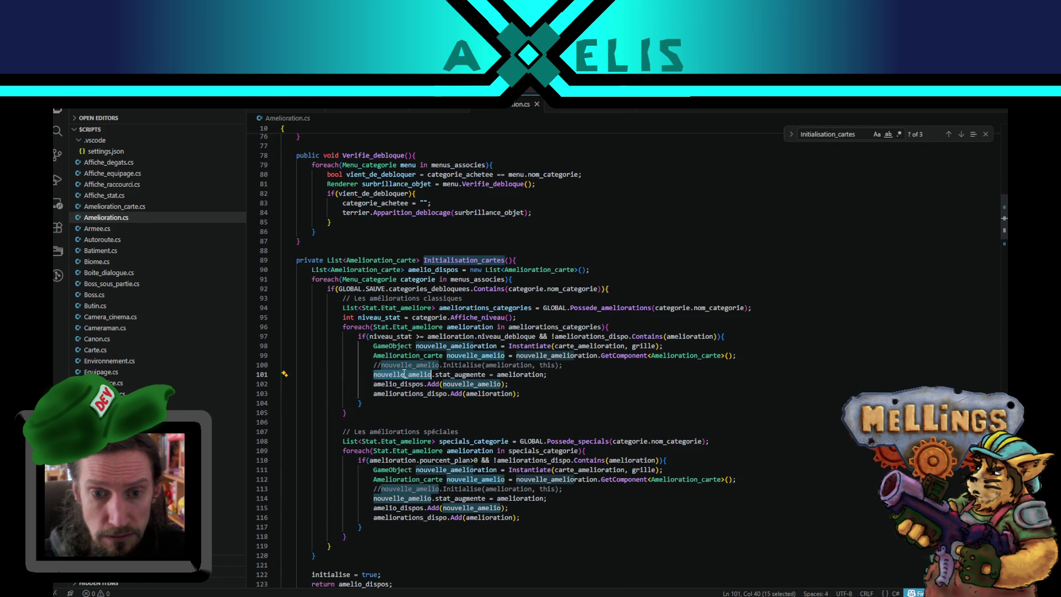
click(519, 383)
click(572, 366)
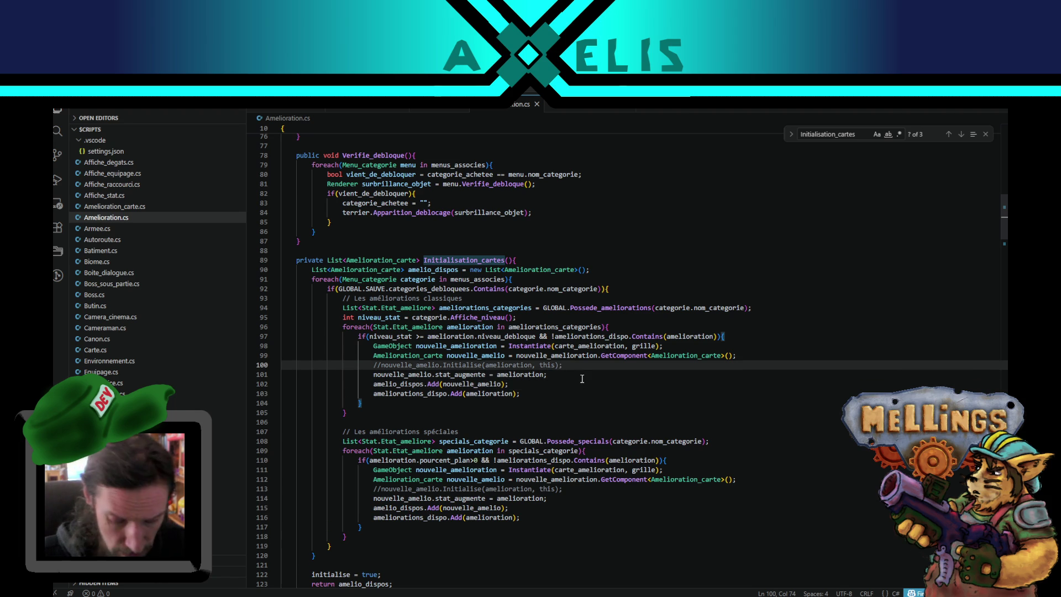
key(Return)
text(if()
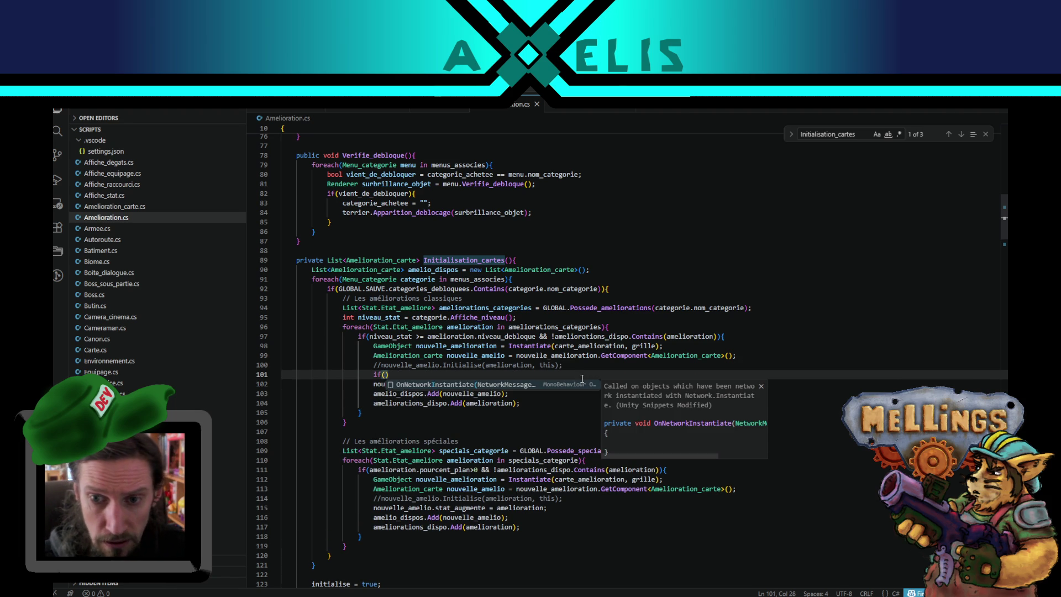
text(nouvele)
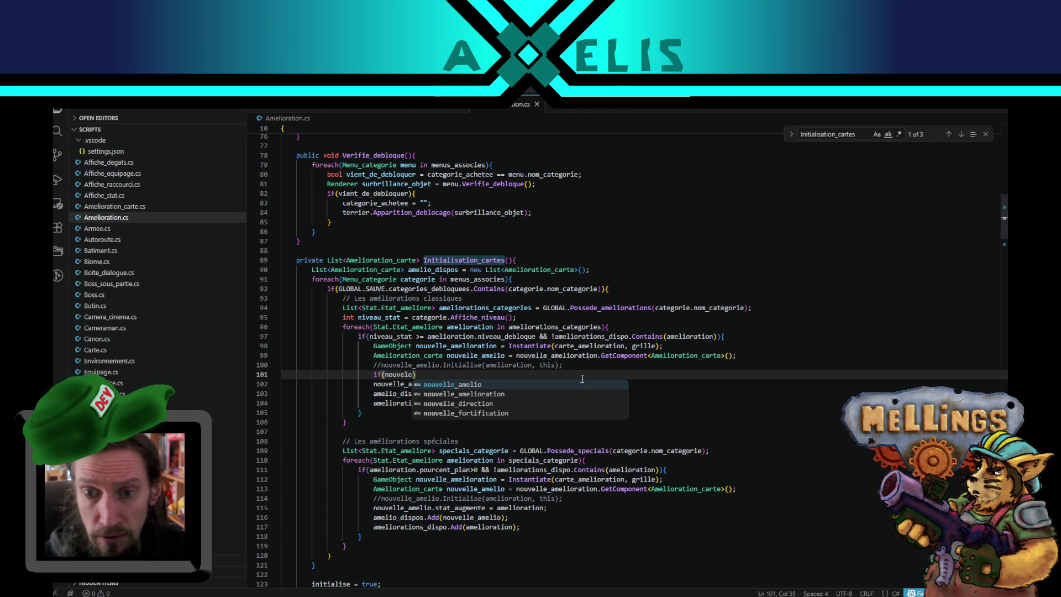
key(Return)
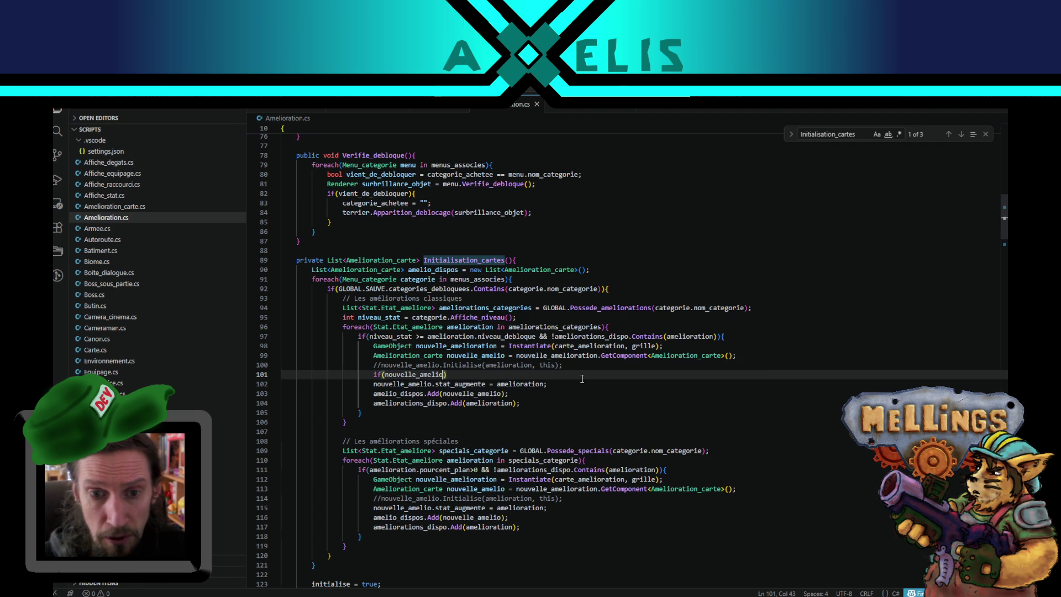
text(.Carte_valide)
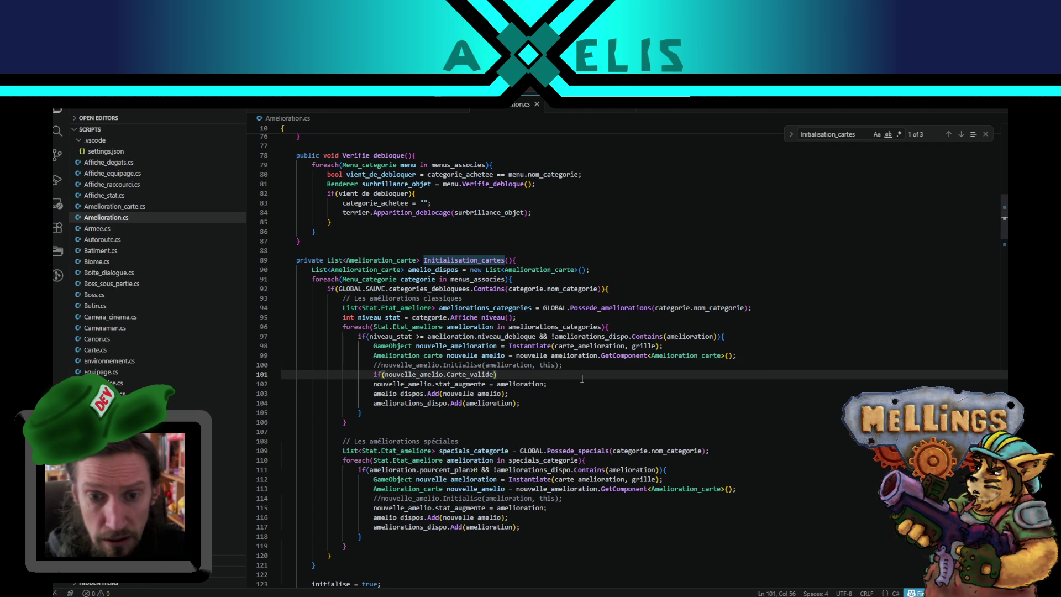
text(()){)
key(Return)
key(Down)
key(Down)
key(shift+Down)
key(shift+Down)
key(alt+Up)
key(alt+Up)
key(Tab)
key(End)
key(Delete)
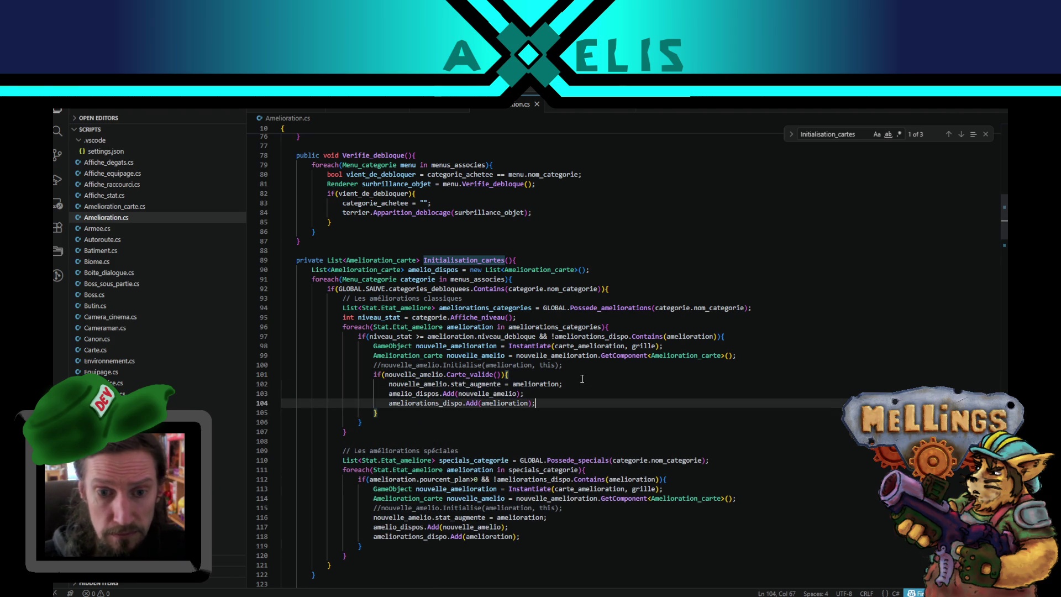
Step: Copy the Carte_valide condition into the special cards loop and close its brace
mouse_move(507, 376)
mouse_down()
mouse_move(283, 379)
mouse_move(375, 367)
mouse_up()
key(shift+Down)
scroll(577, 425, down, 3)
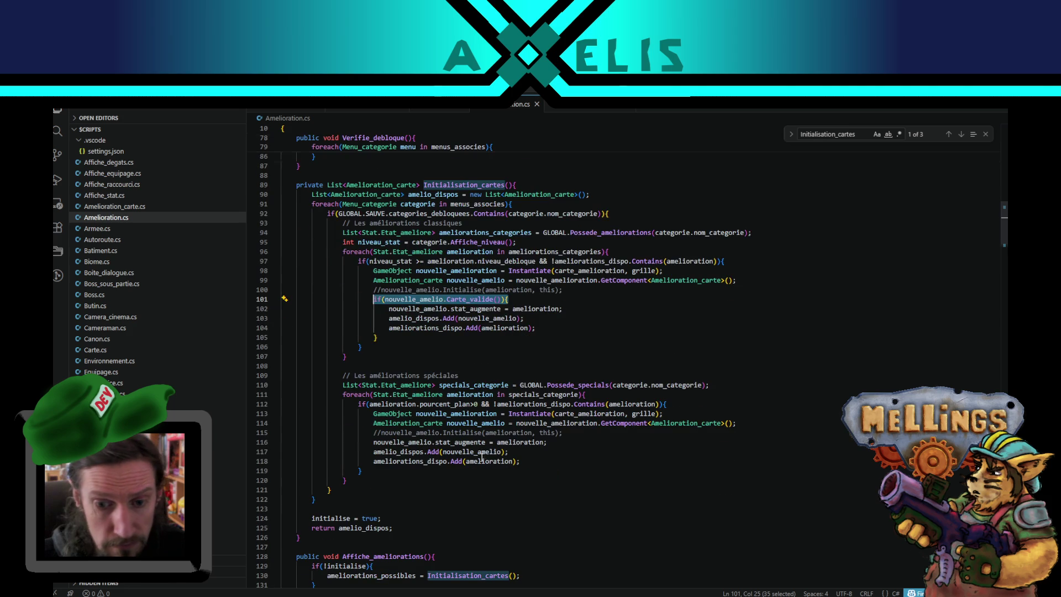
key(ctrl+c)
click(570, 435)
key(Return)
key(ctrl+v)
key(shift+Down)
key(shift+Down)
key(shift+Down)
key(Tab)
key(End)
key(Return)
text(})
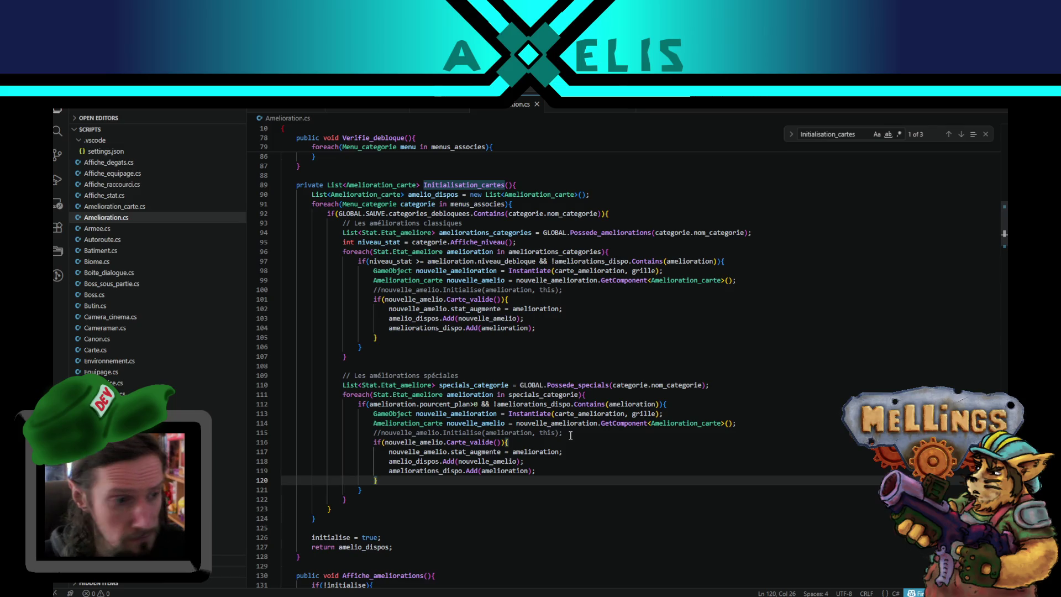
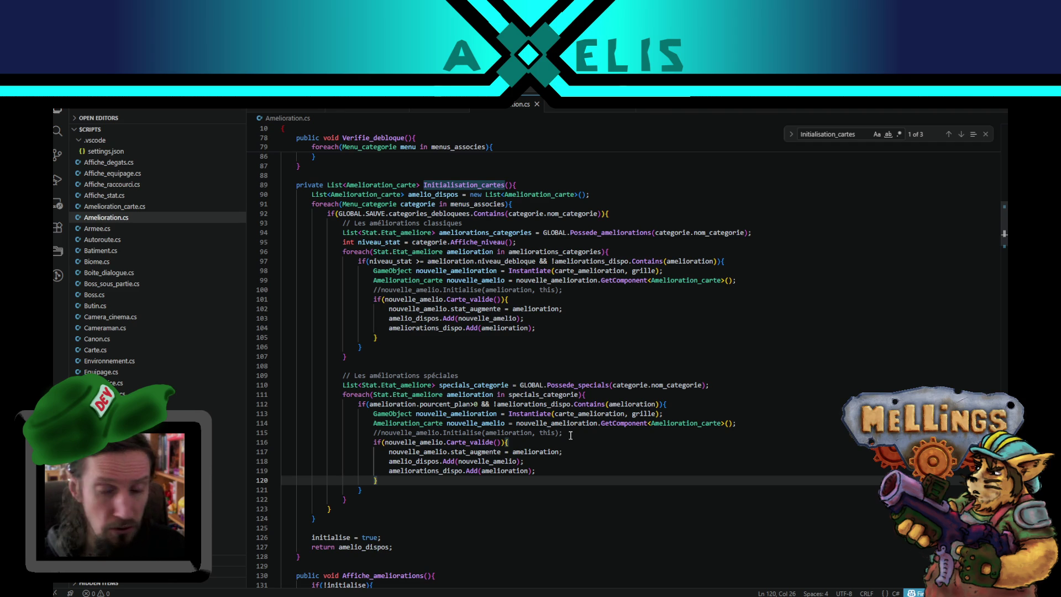
Step: Highlight every use of Amelioration_carte and amelio_dispos around line 90
scroll(564, 420, down, 4)
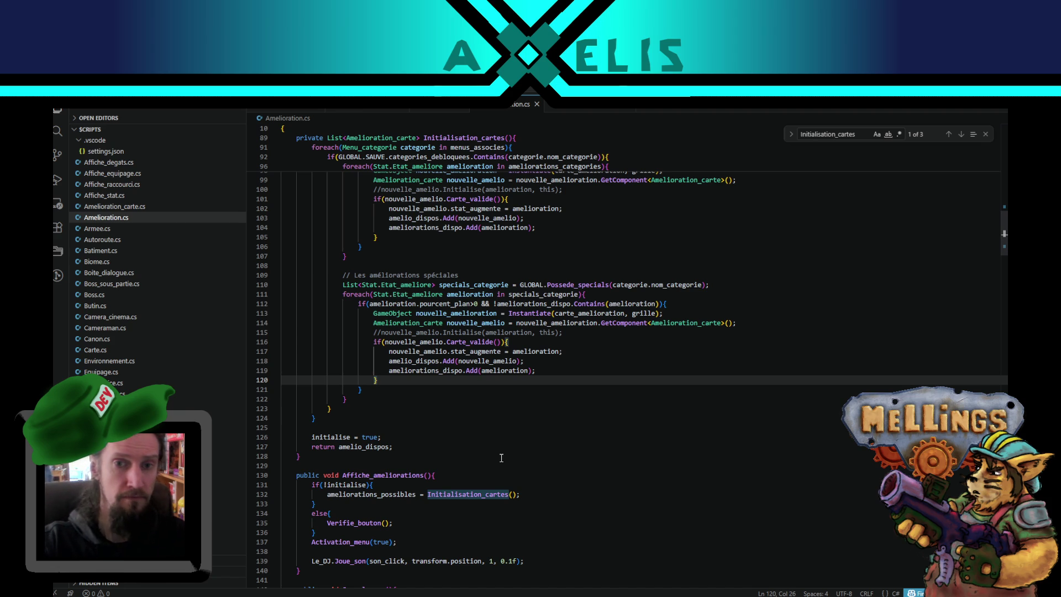
scroll(501, 458, up, 5)
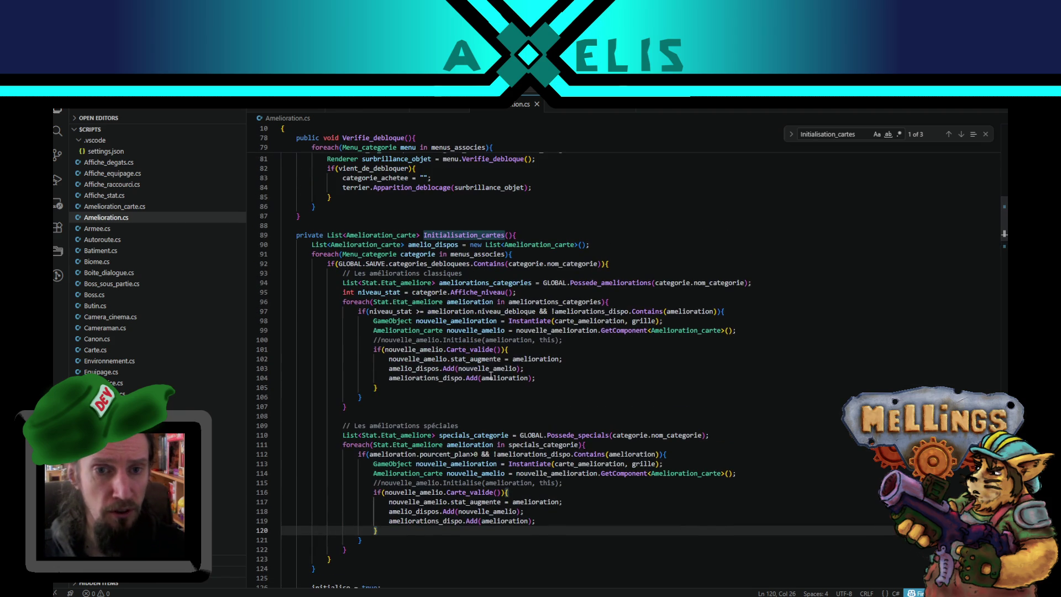
click(374, 243)
double_click(374, 244)
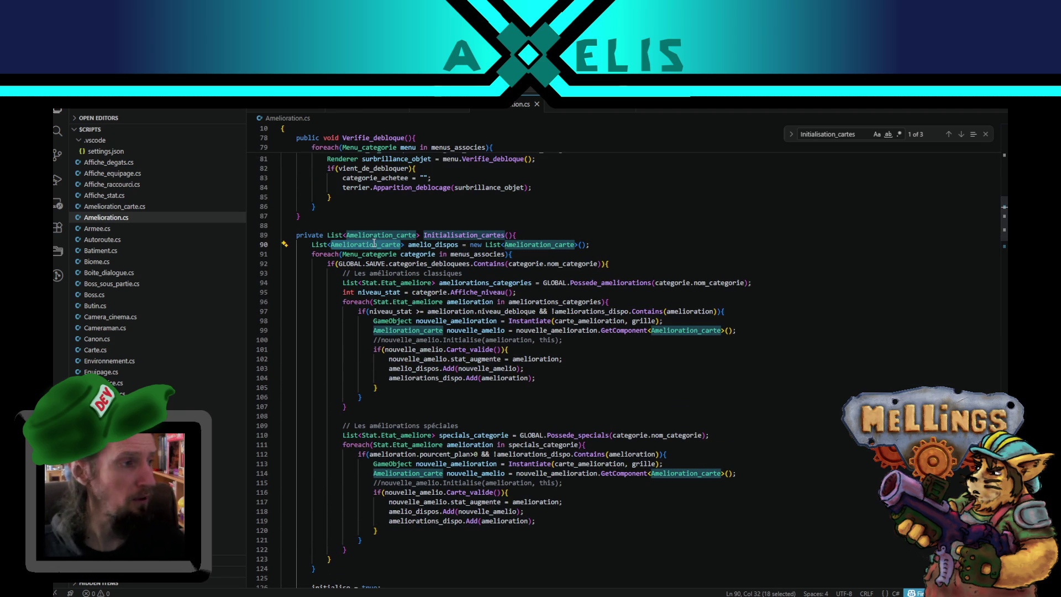
double_click(446, 244)
scroll(438, 312, down, 2)
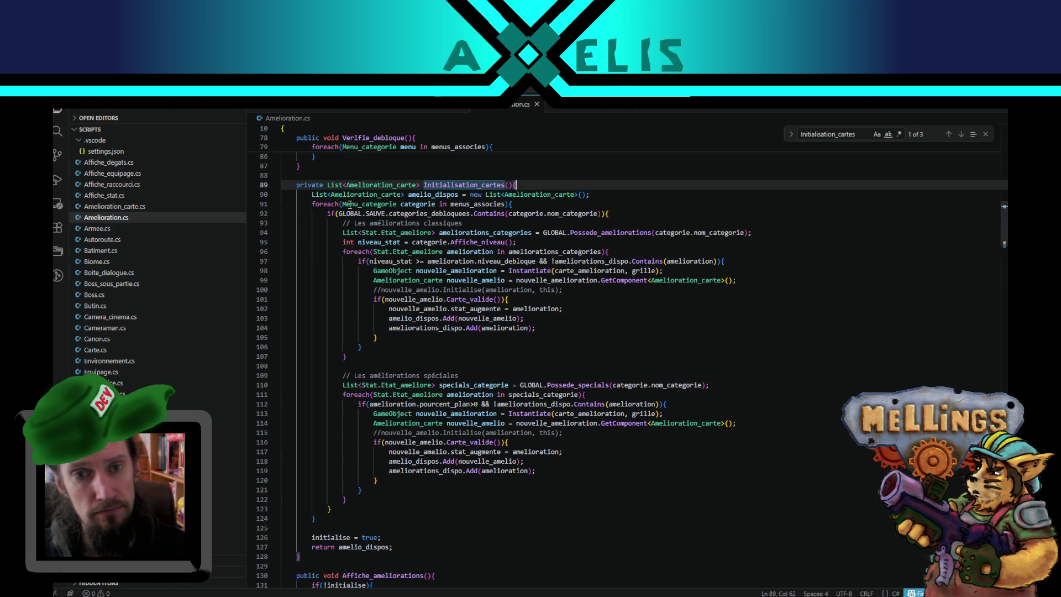
Step: Review the Initialisation_cartes body, tracing amelio_dispos and the initialise flag
mouse_move(311, 194)
mouse_down()
mouse_move(326, 219)
mouse_move(335, 517)
mouse_move(402, 547)
mouse_move(317, 184)
mouse_move(312, 194)
mouse_up()
click(402, 544)
click(312, 195)
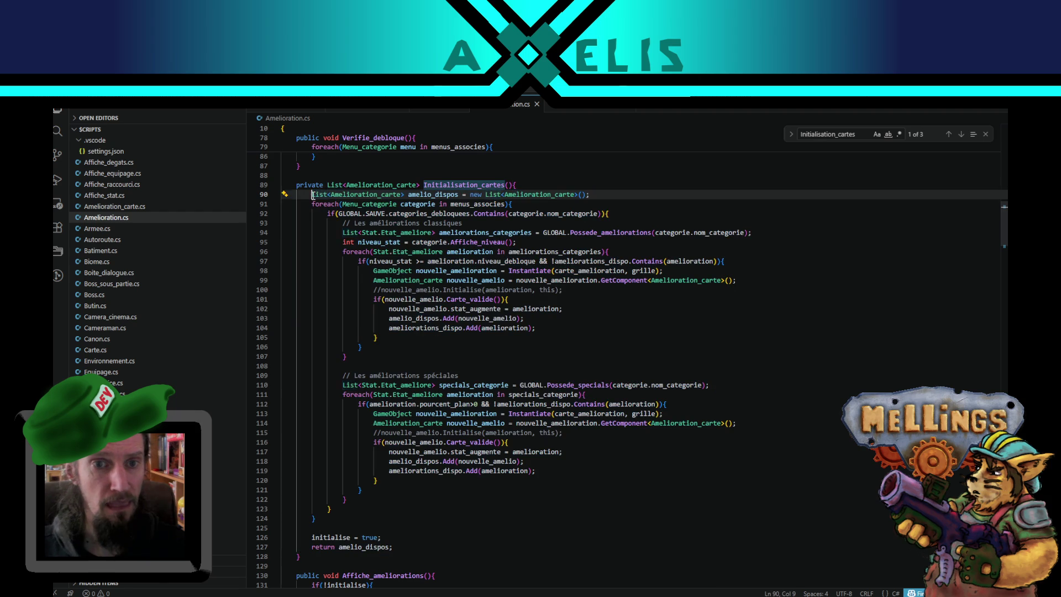
double_click(436, 194)
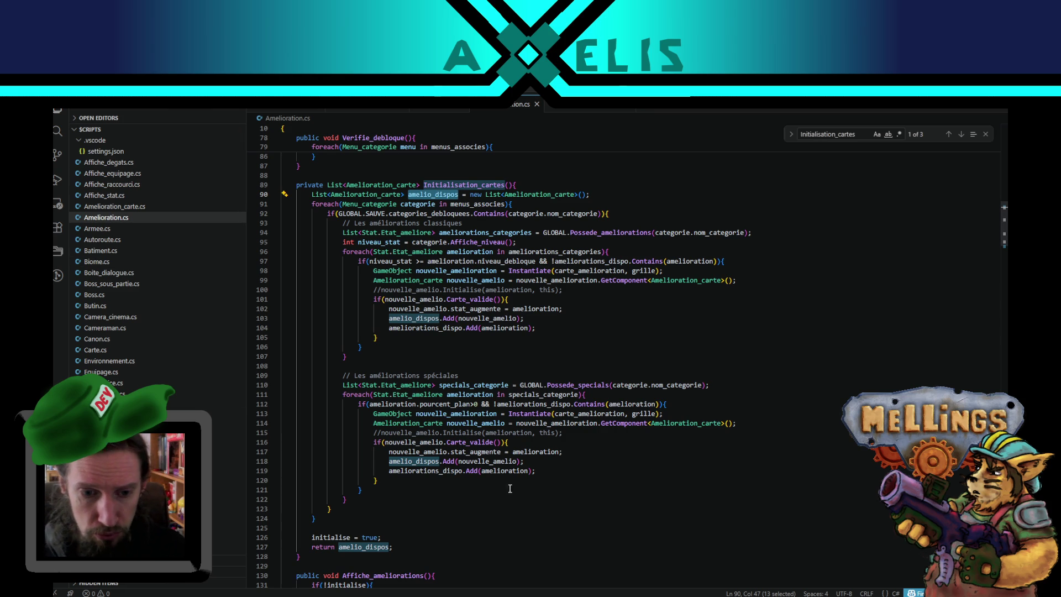
double_click(340, 539)
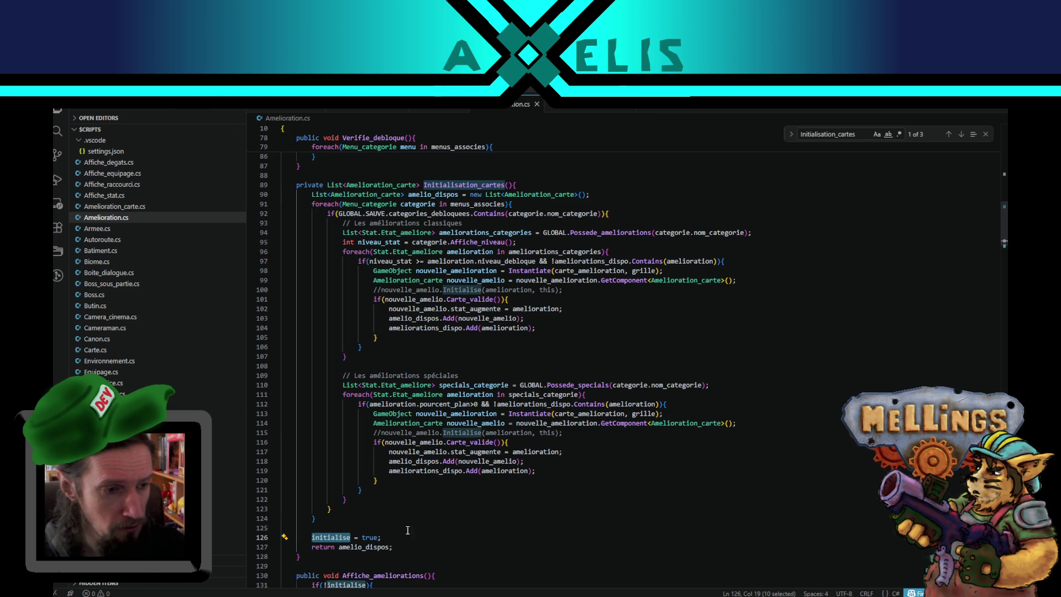
scroll(398, 539, down, 3)
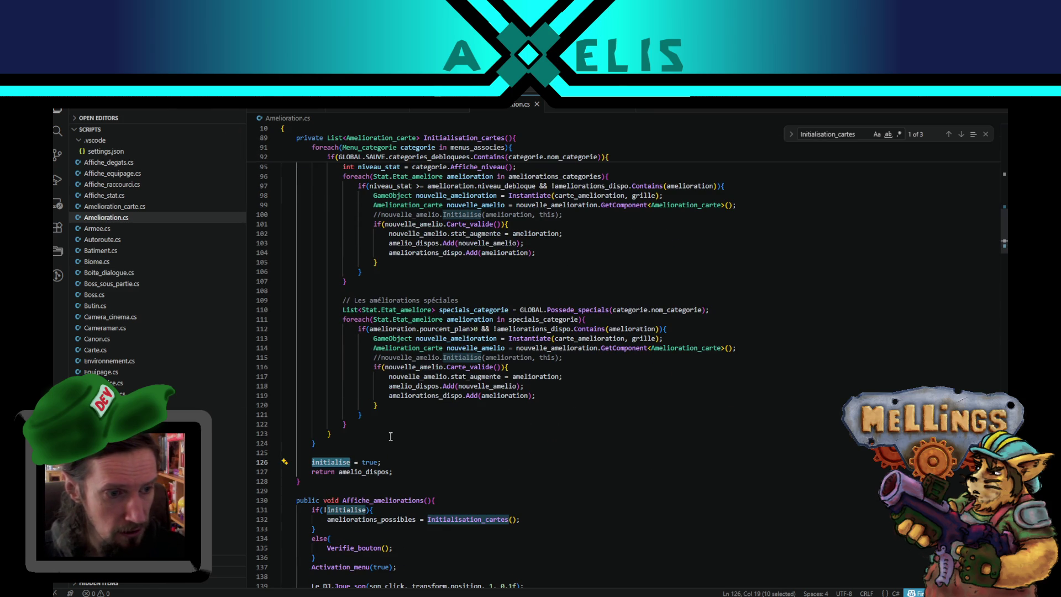
scroll(390, 437, up, 3)
click(404, 539)
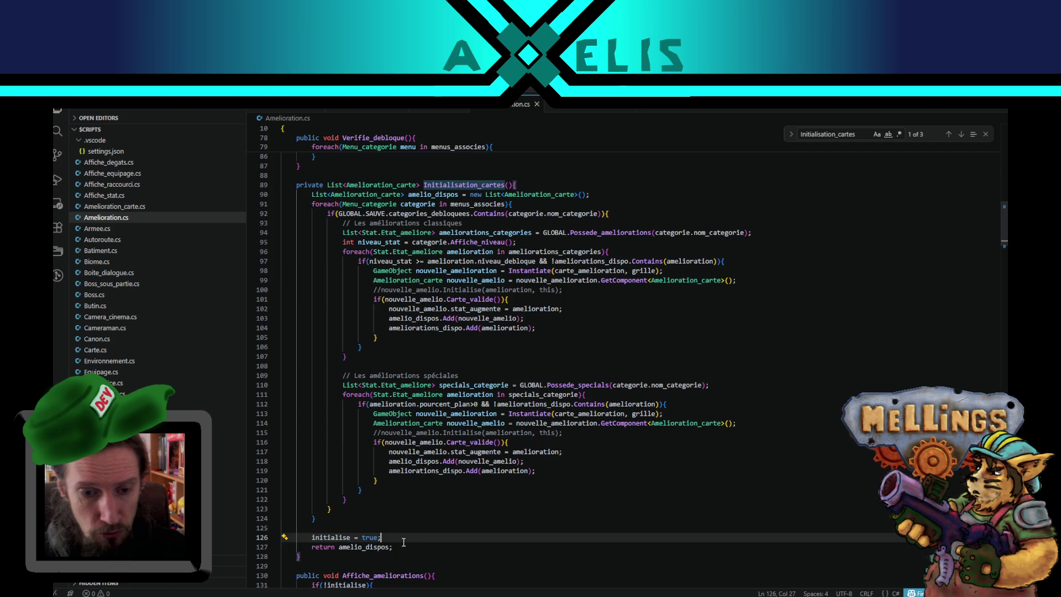
scroll(412, 542, down, 4)
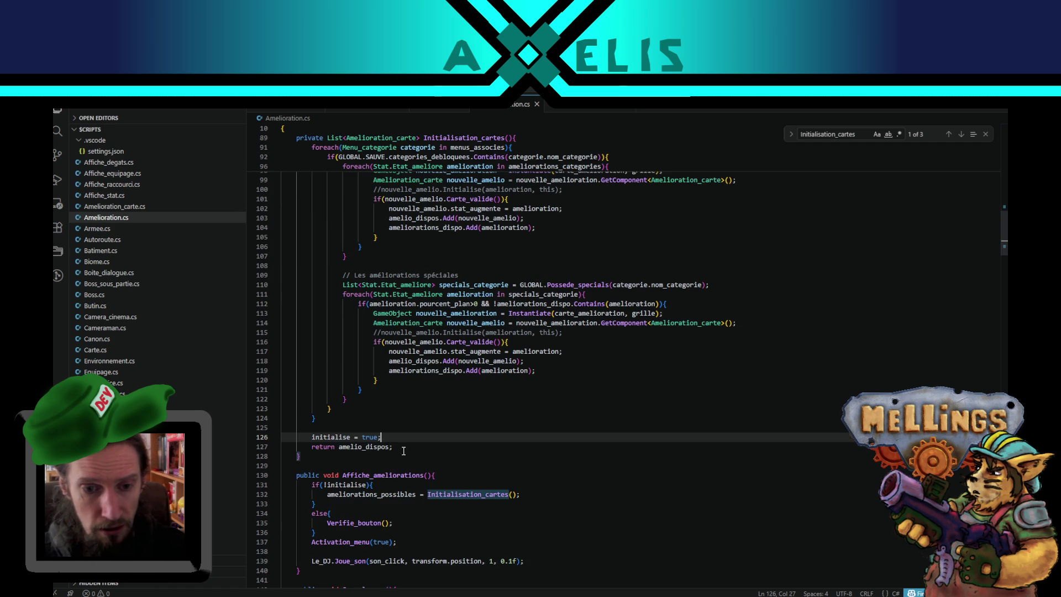
Step: Recompile in Unity, clear old console messages, and jump to the deja_debloque error line
key(alt+Tab)
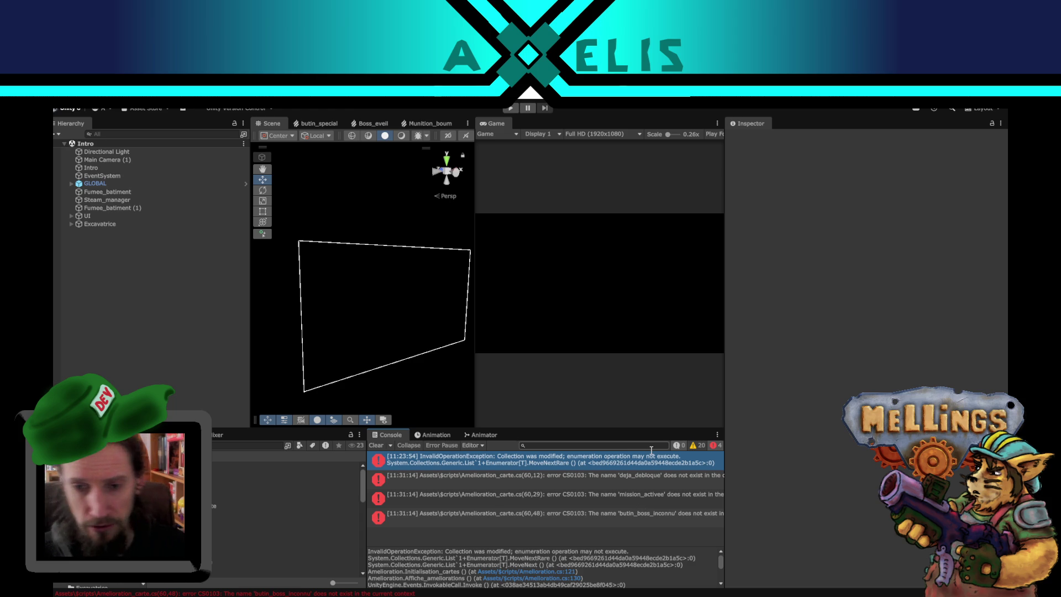
click(622, 480)
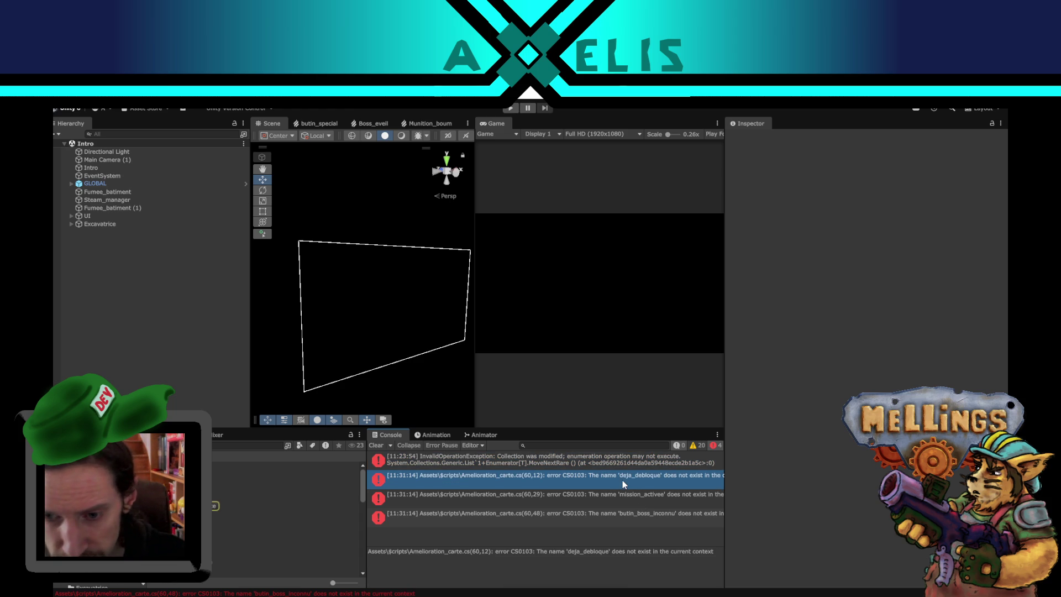
click(375, 445)
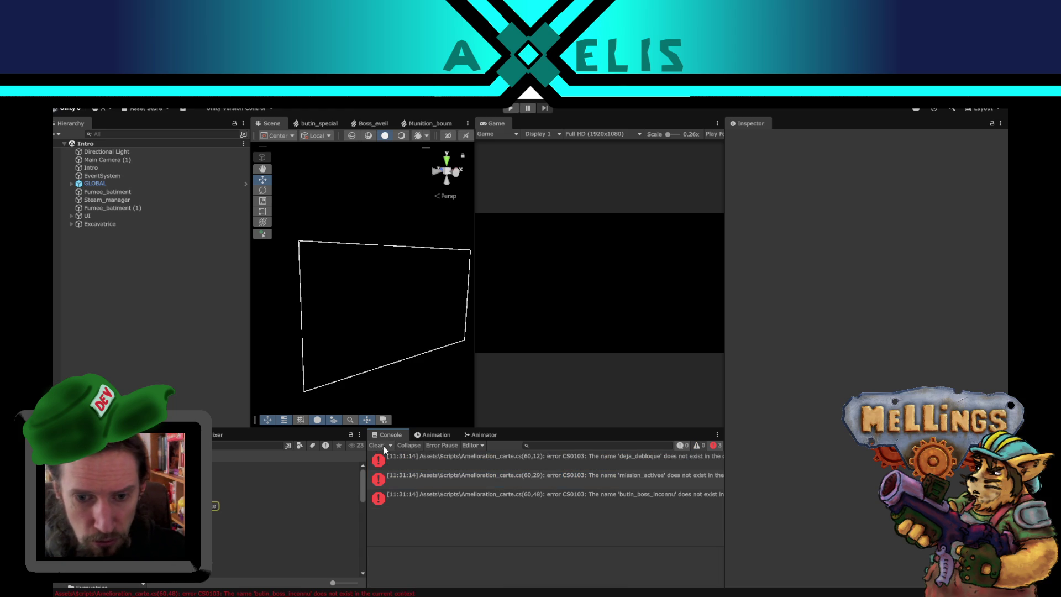
double_click(608, 463)
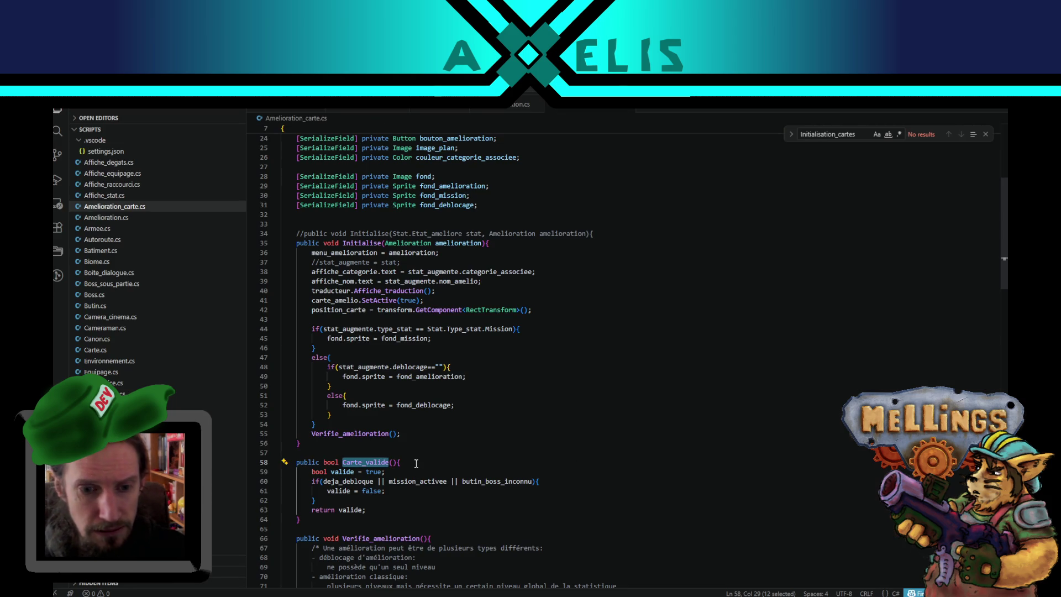
Step: Comment out the old flag block on lines 91–100 with /* and */
scroll(416, 463, down, 3)
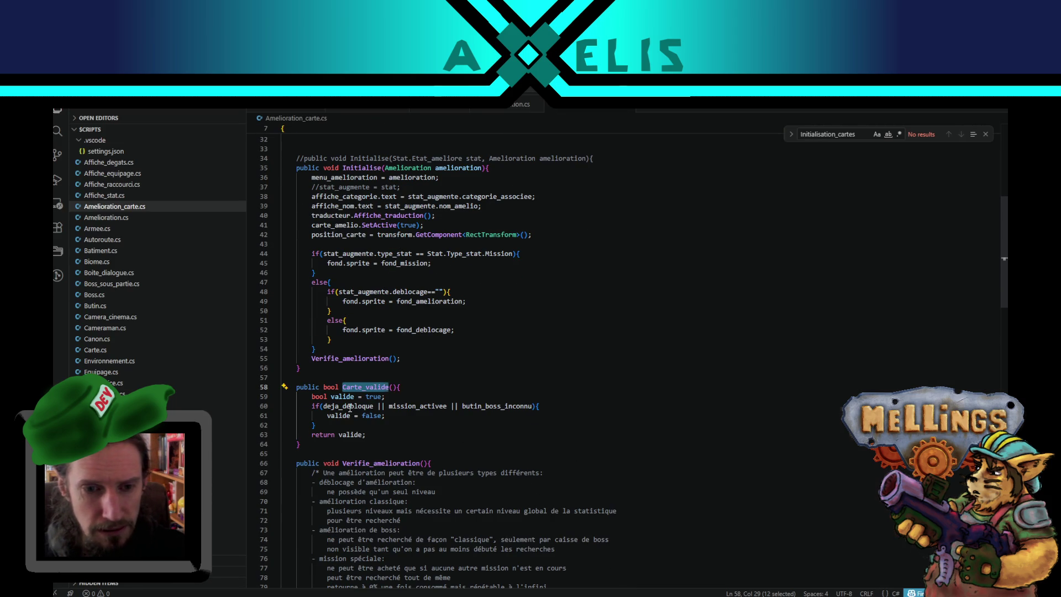
scroll(416, 500, down, 8)
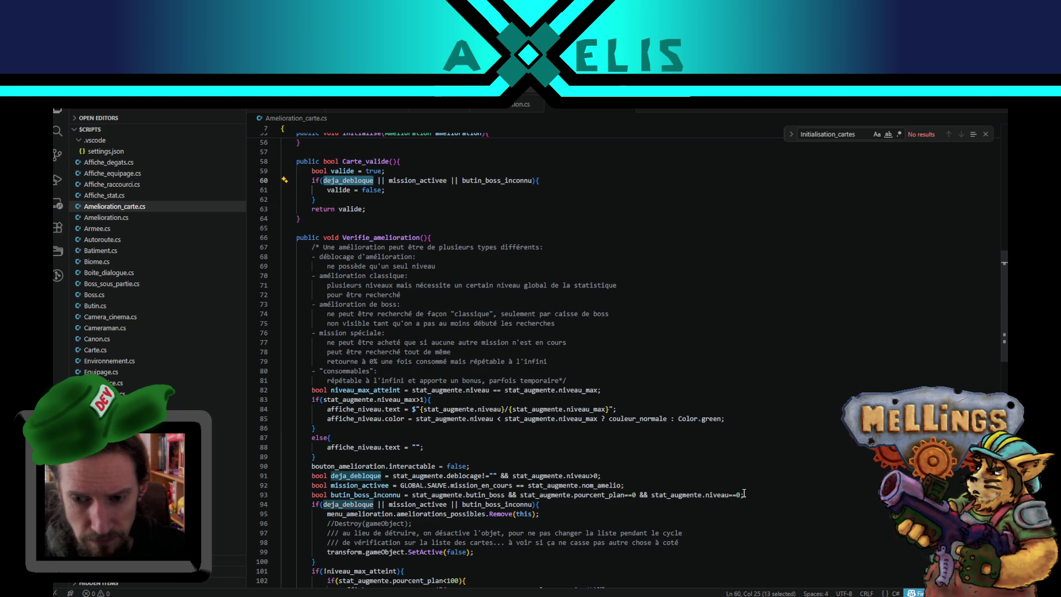
scroll(413, 510, down, 2)
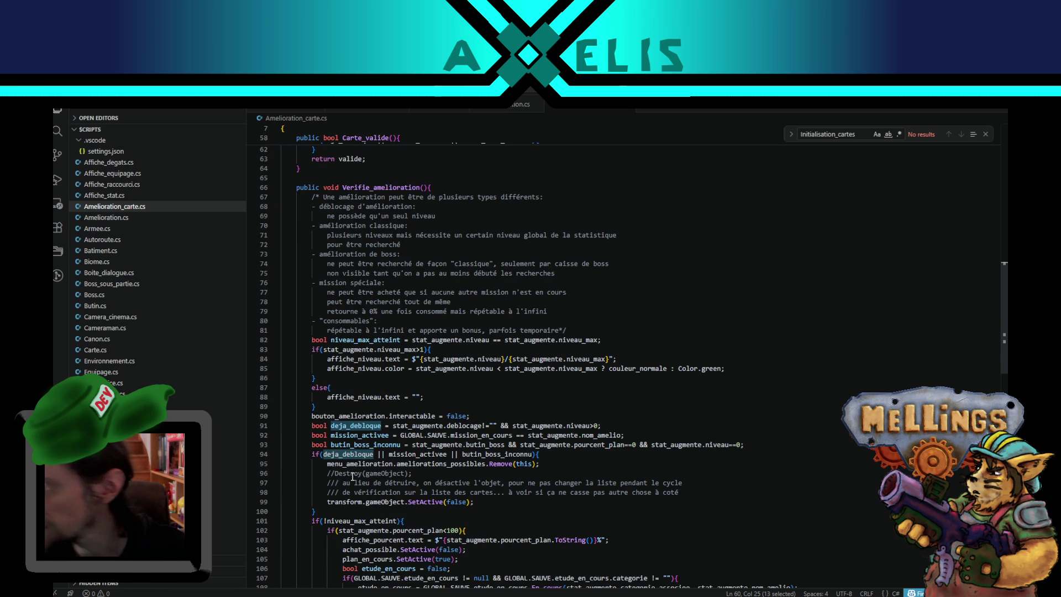
click(331, 445)
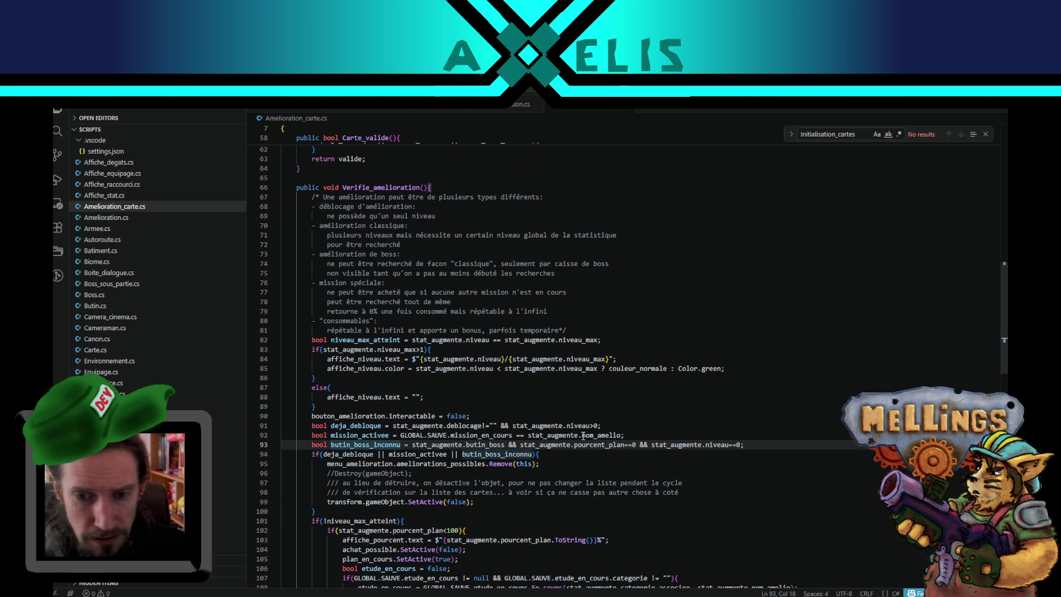
mouse_move(759, 443)
mouse_down()
mouse_move(331, 435)
mouse_move(309, 426)
mouse_up()
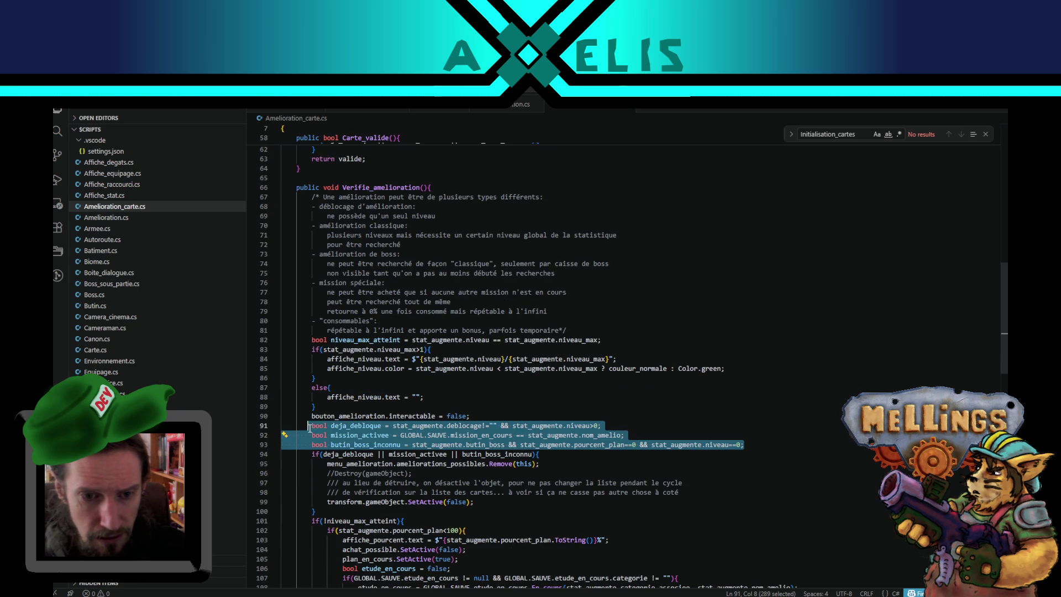
click(352, 464)
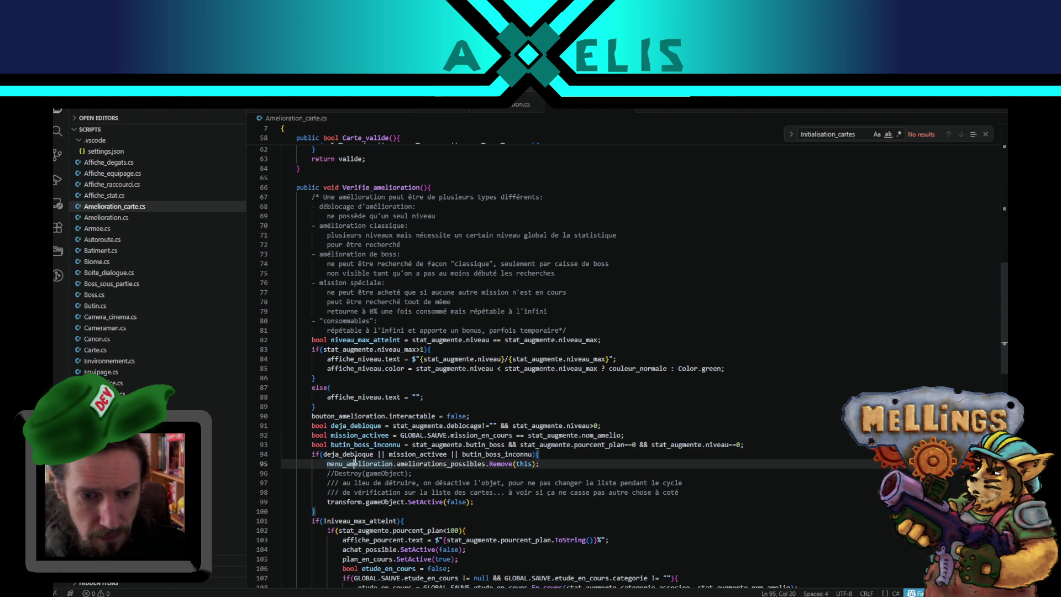
click(330, 510)
text(*/)
click(311, 425)
text(/*)
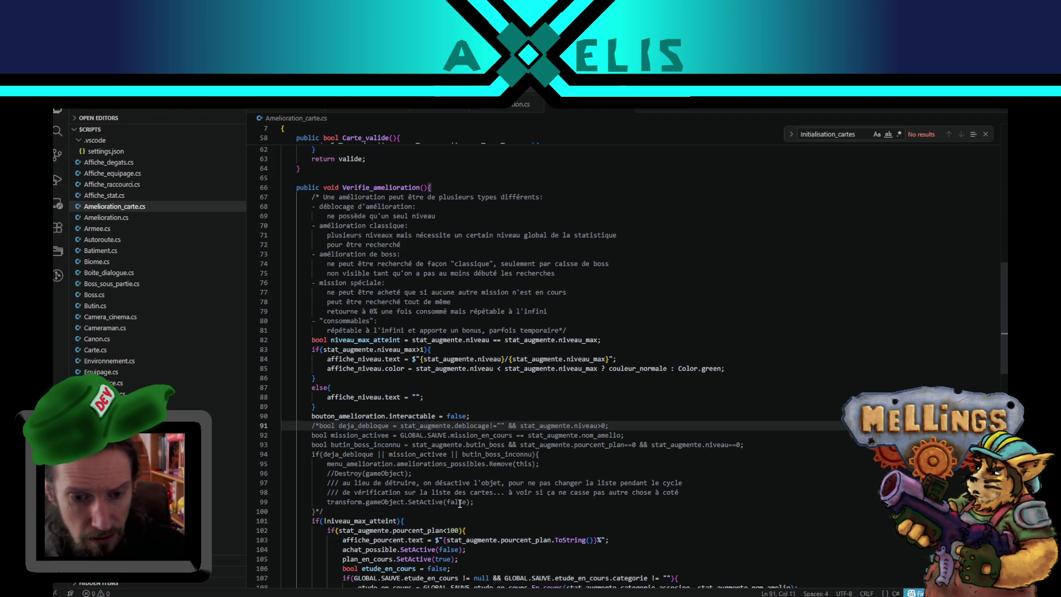
Step: Paste the deja_debloque, mission_activee and butin_boss_inconnu declarations after 'bool valide = true;' in Carte_valide
scroll(448, 501, down, 3)
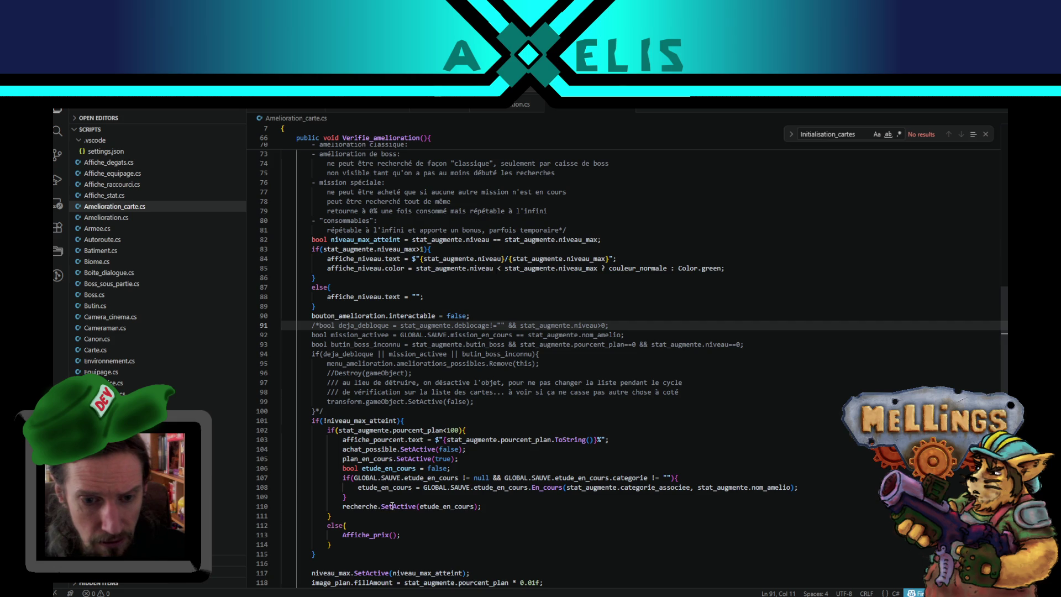
scroll(375, 462, up, 2)
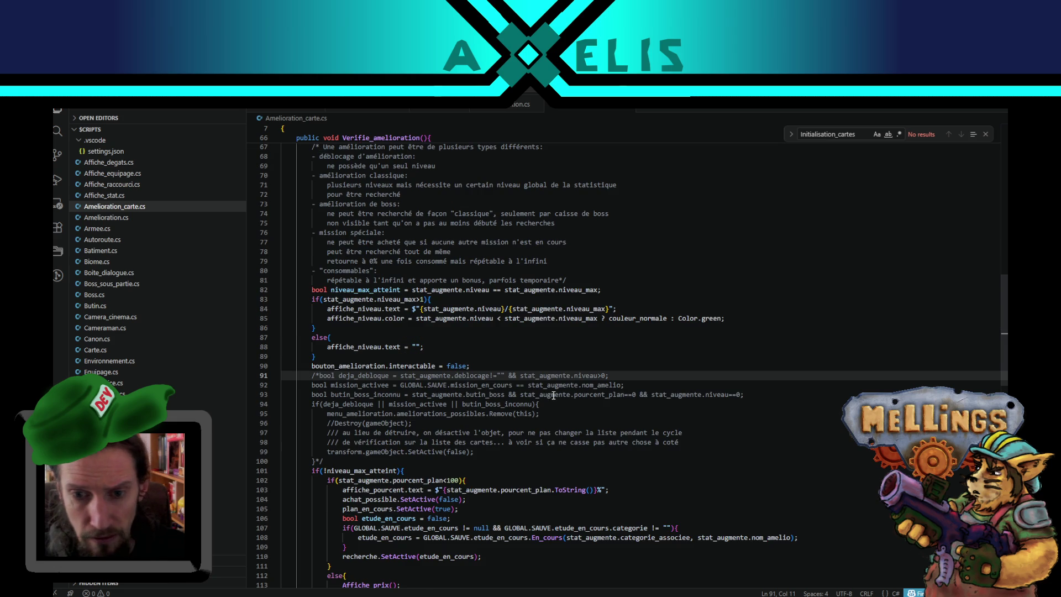
drag(745, 397, 318, 376)
key(ctrl+c)
scroll(391, 390, up, 4)
scroll(391, 390, up, 3)
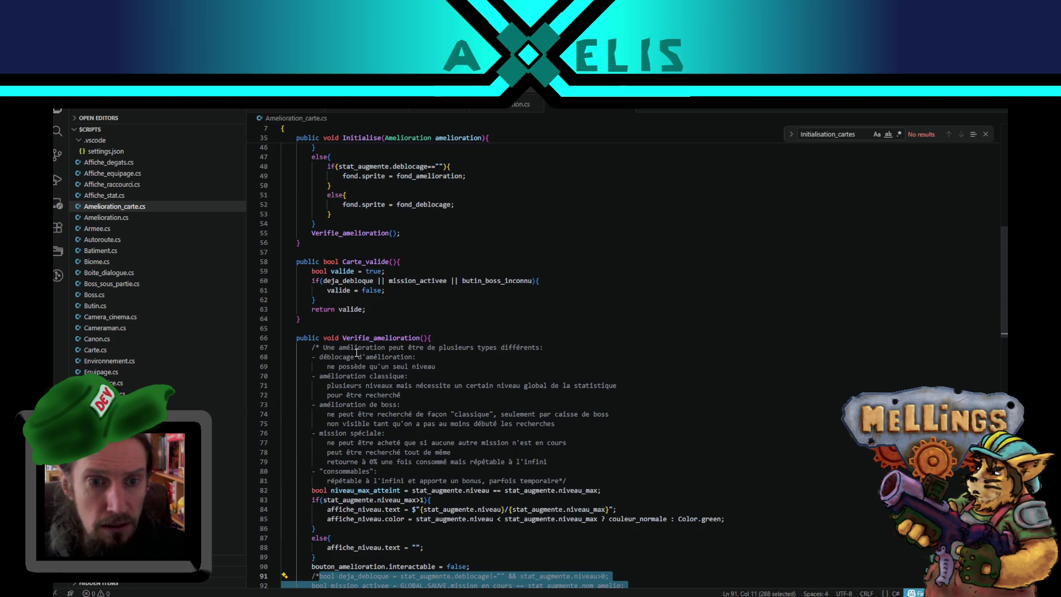
click(395, 272)
key(Return)
key(Return)
key(ctrl+v)
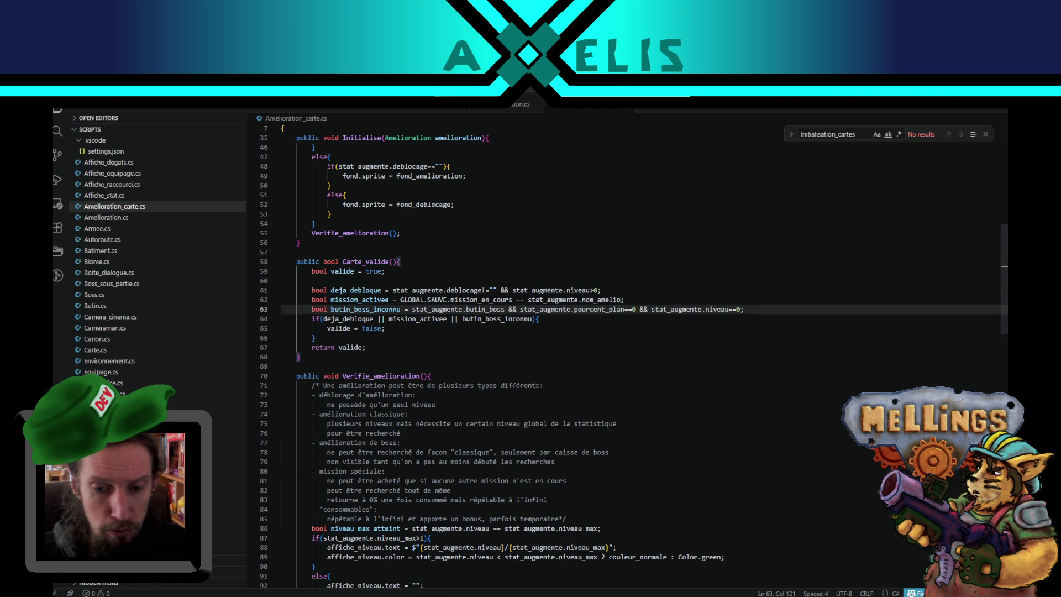
key(alt+Tab)
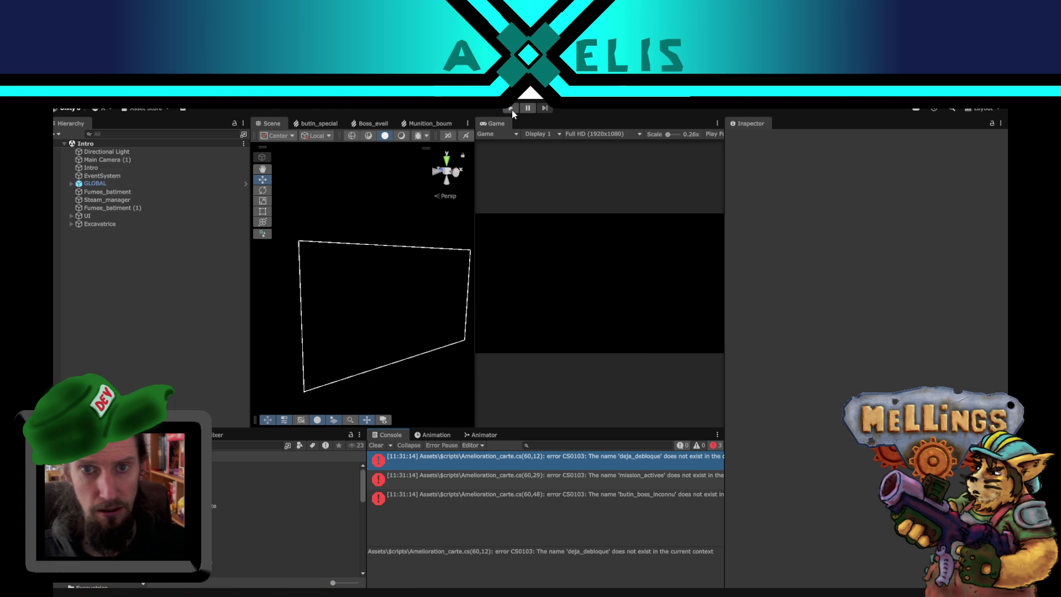
Step: Enter play mode and start a game to load the Terrier level
click(512, 110)
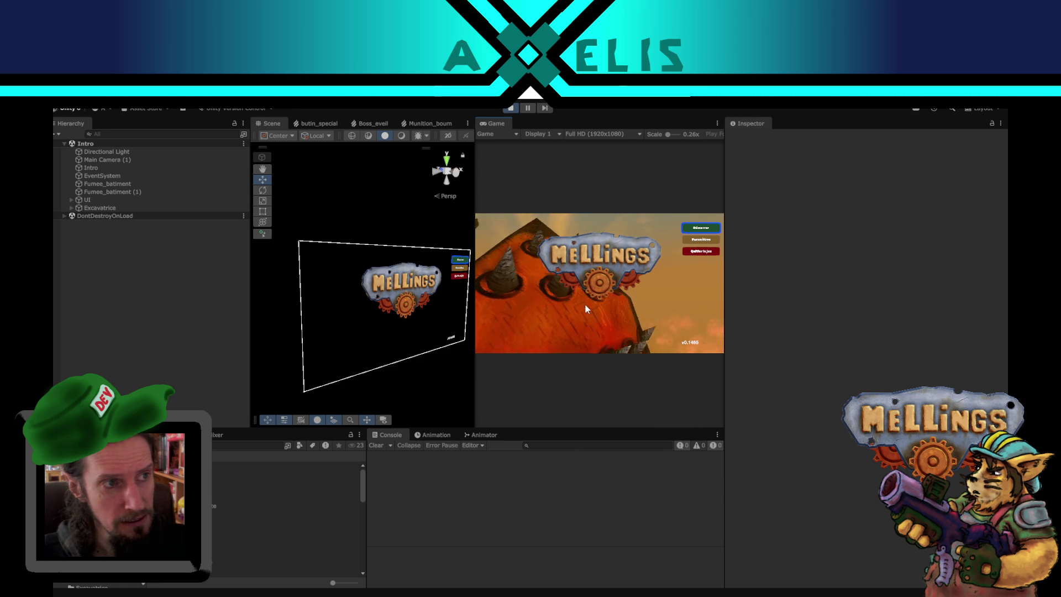
click(688, 232)
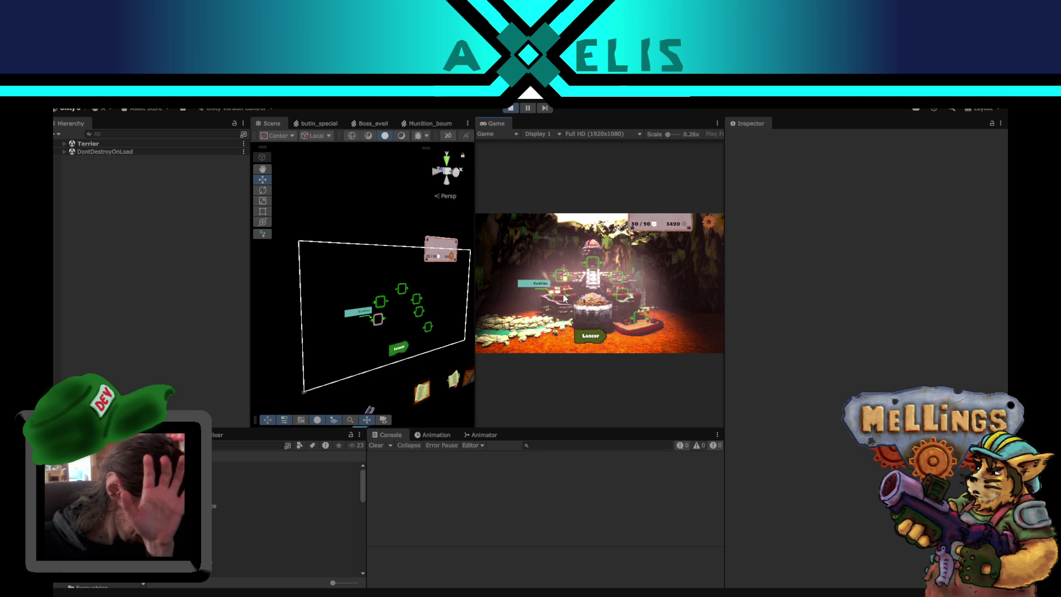
Step: Open the Cantina upgrade menu, then inspect survol_cantina and Menu_amelioration_cantina
click(563, 297)
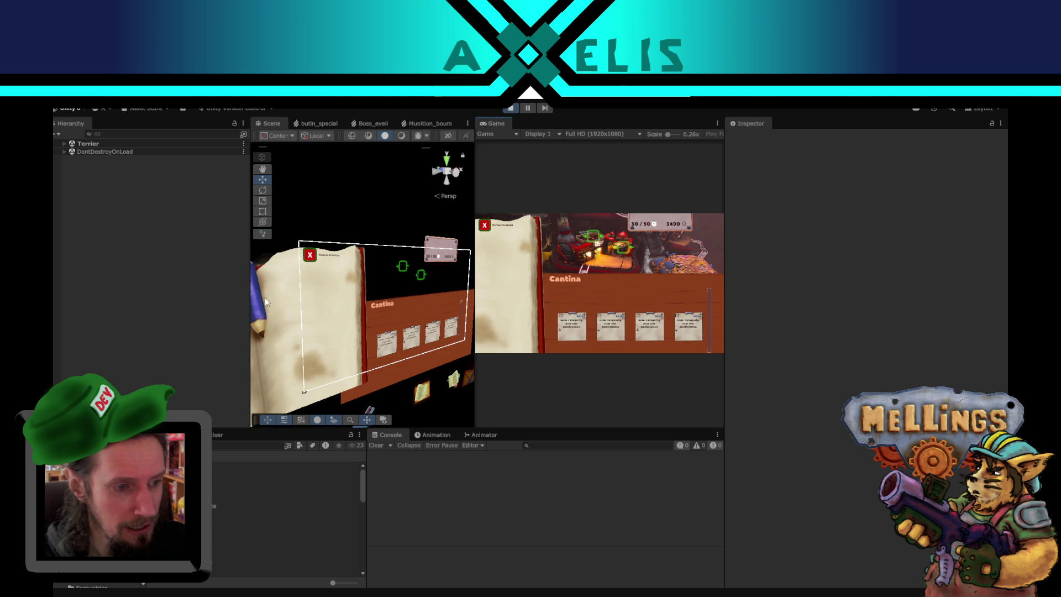
click(406, 269)
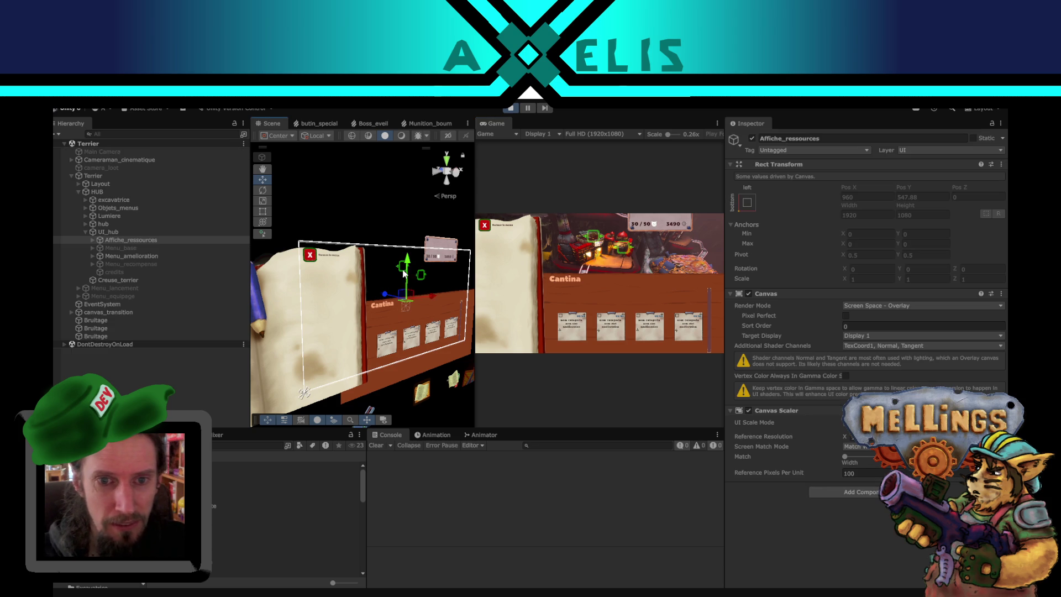
click(402, 269)
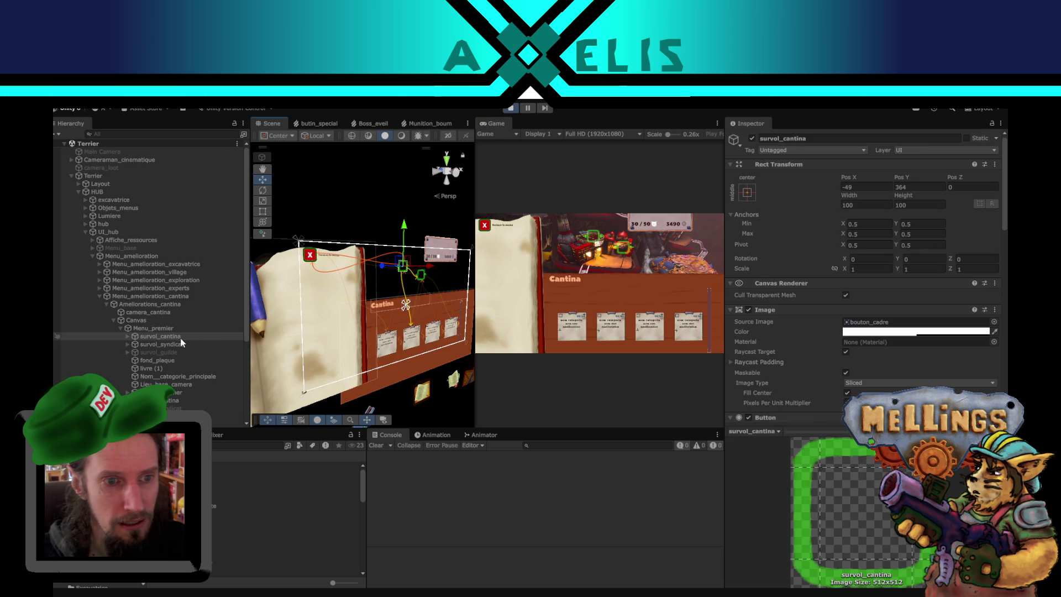
click(160, 296)
scroll(793, 349, down, 2)
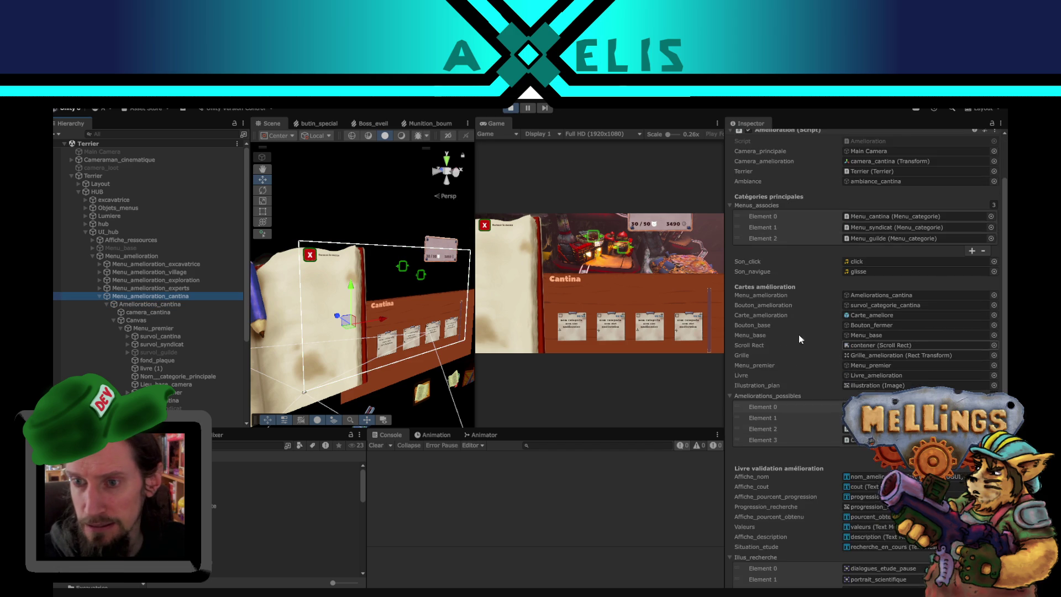